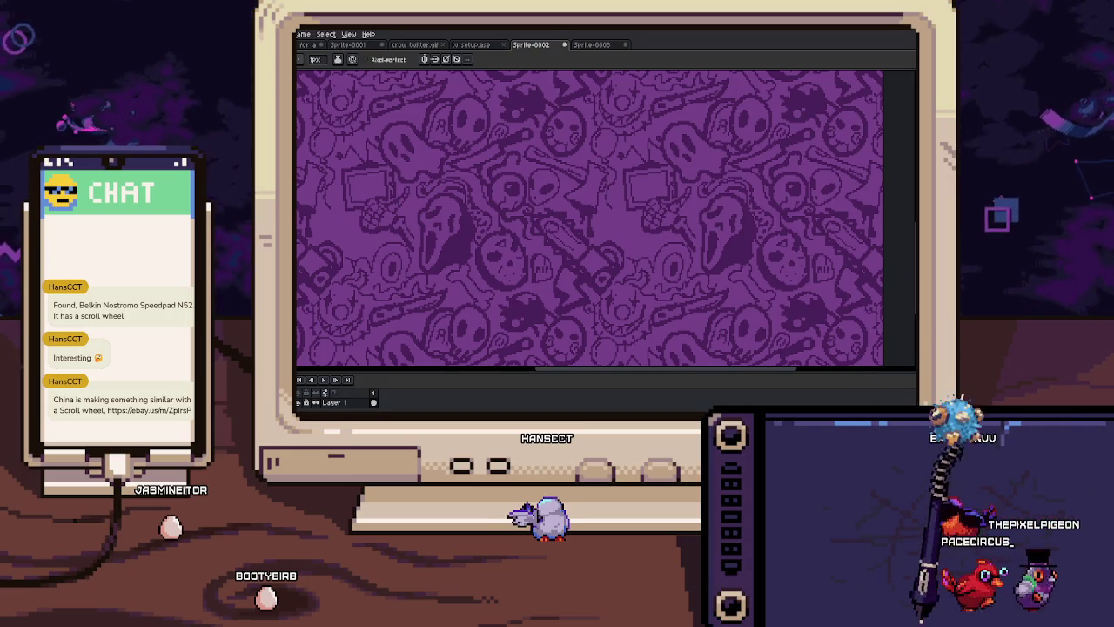
Switch to the Sprite-0003 speedpad photo document
left_click(616, 43)
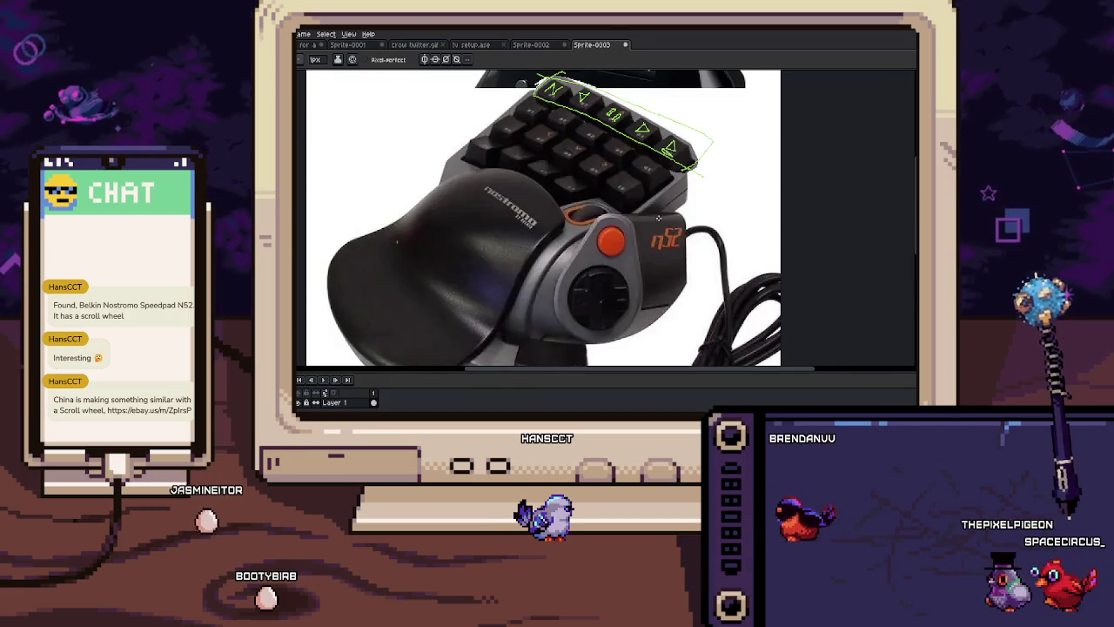
scroll(597, 253, "up", 3)
scroll(597, 252, "down", 3)
scroll(597, 252, "up", 2)
Shift the photo and widen the canvas by 183px on the right to 806px
left_click_drag(597, 252, 716, 252)
scroll(626, 270, "down", 1)
key("ctrl+alt+c")
key("Return")
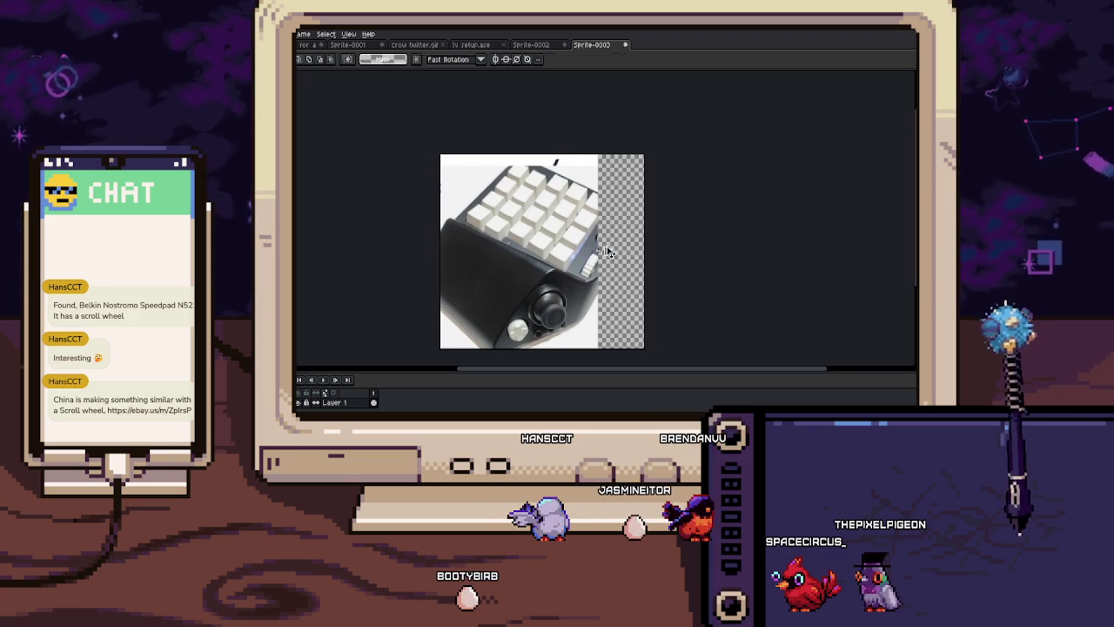
Stretch the photo over the transparent right strip and commit the new size
left_click_drag(598, 253, 644, 253)
scroll(679, 138, "up", 1)
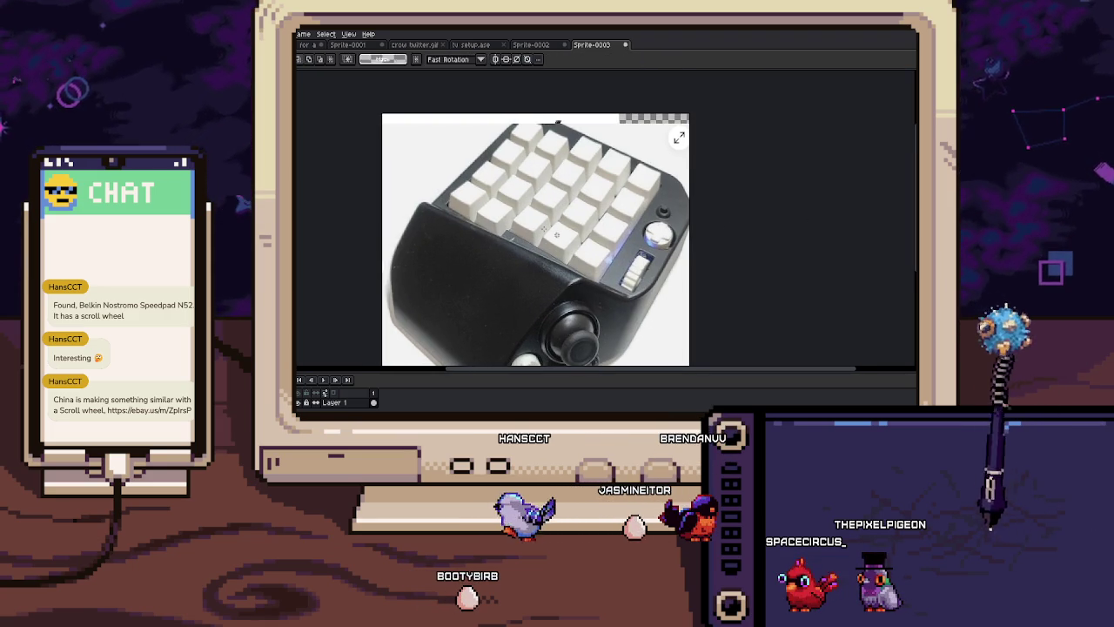
key("Return")
scroll(599, 251, "up", 2)
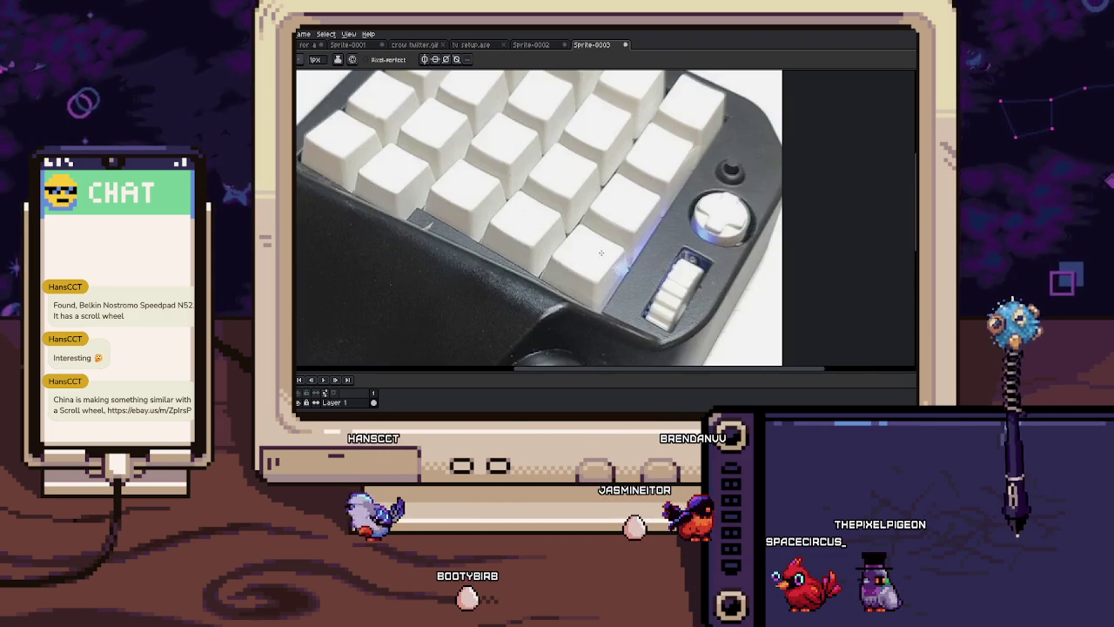
Set the pencil to 5px and sketch an X with a loop on a white key
key("plus")
key("plus")
key("plus")
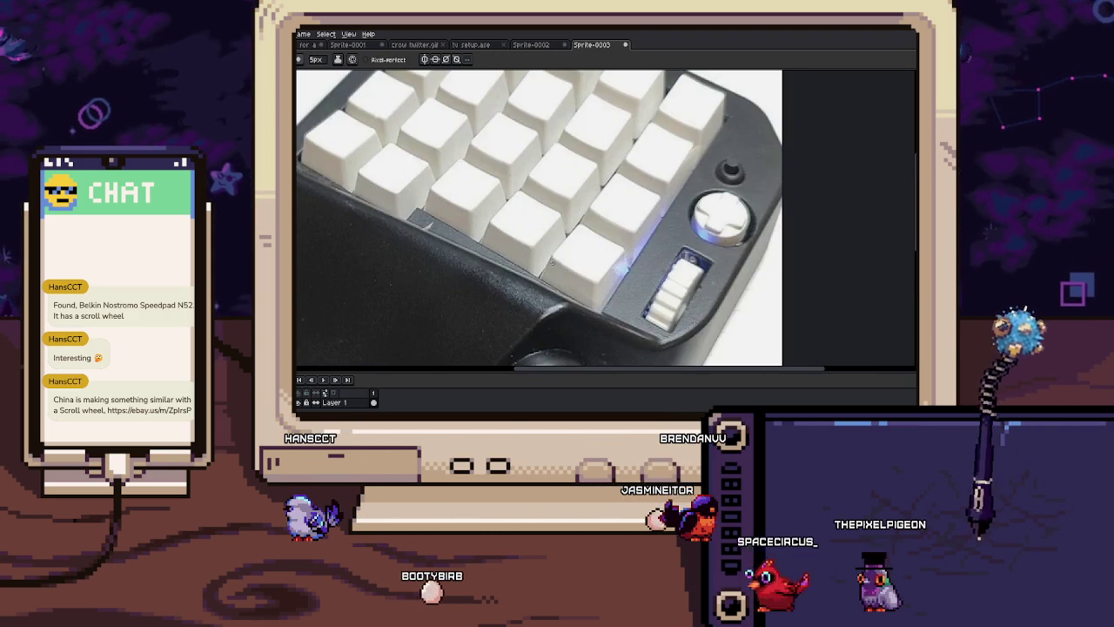
mouse_move(576, 228)
left_mouse_down()
mouse_move(603, 280)
mouse_move(558, 271)
left_mouse_up()
left_click_drag(610, 245, 557, 291)
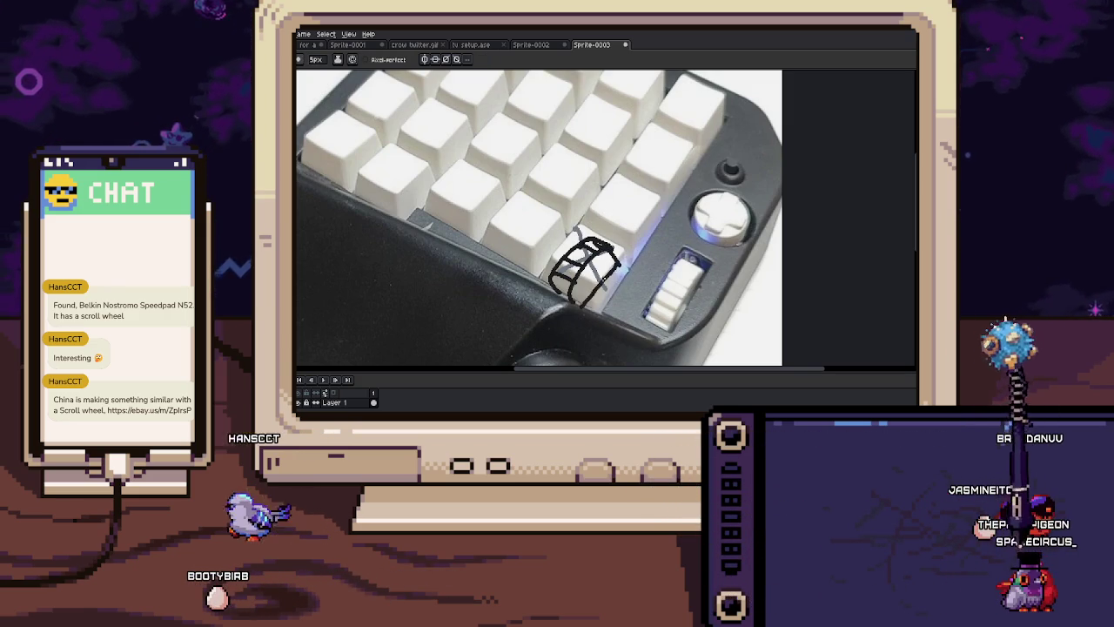
scroll(592, 253, "down", 3)
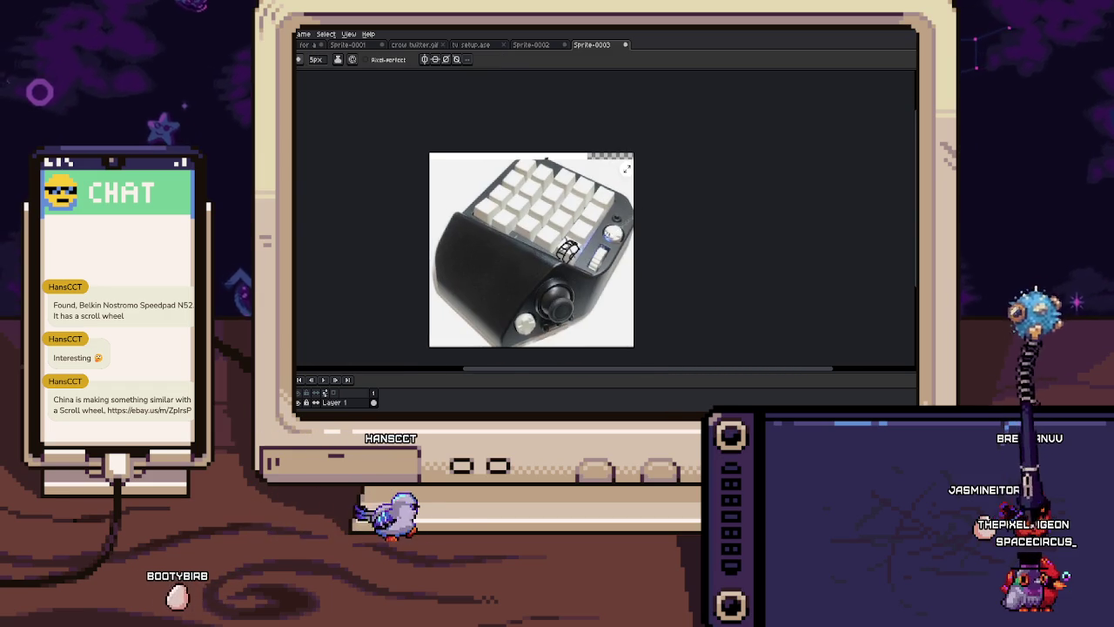
scroll(583, 233, "up", 1)
Switch between the pencil and Move tools while zooming around the photo
key("b")
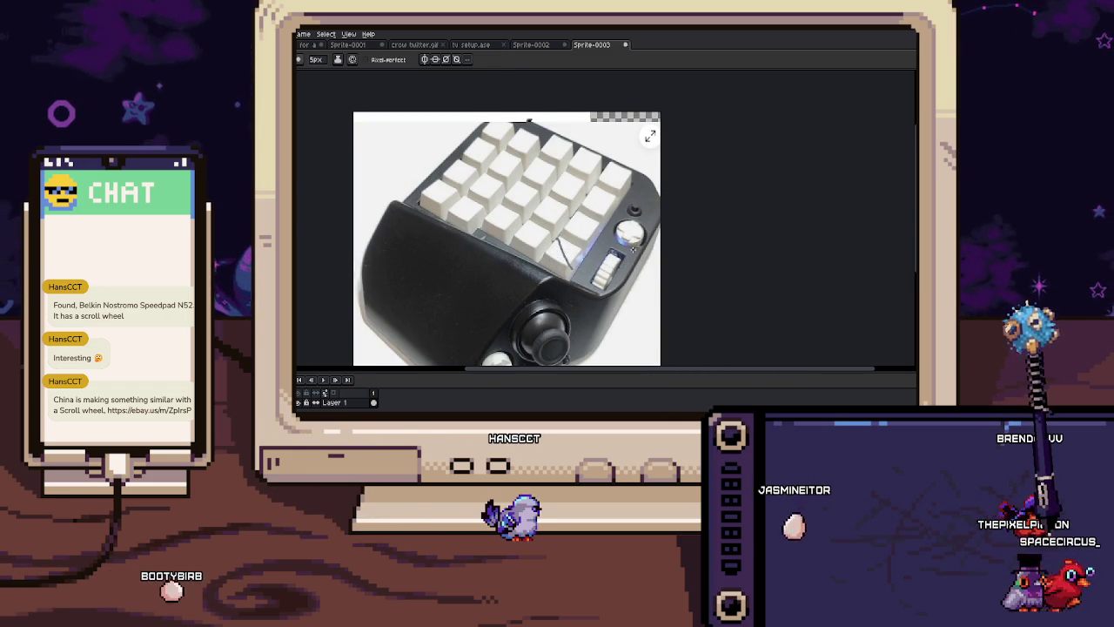
scroll(637, 227, "up", 4)
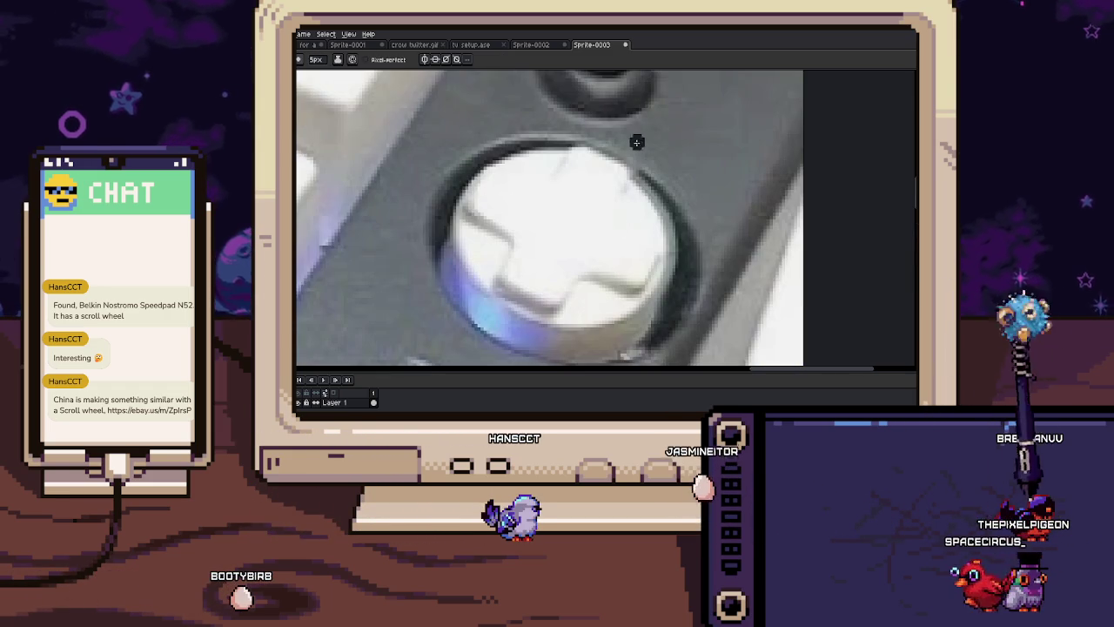
scroll(626, 157, "down", 2)
key("v")
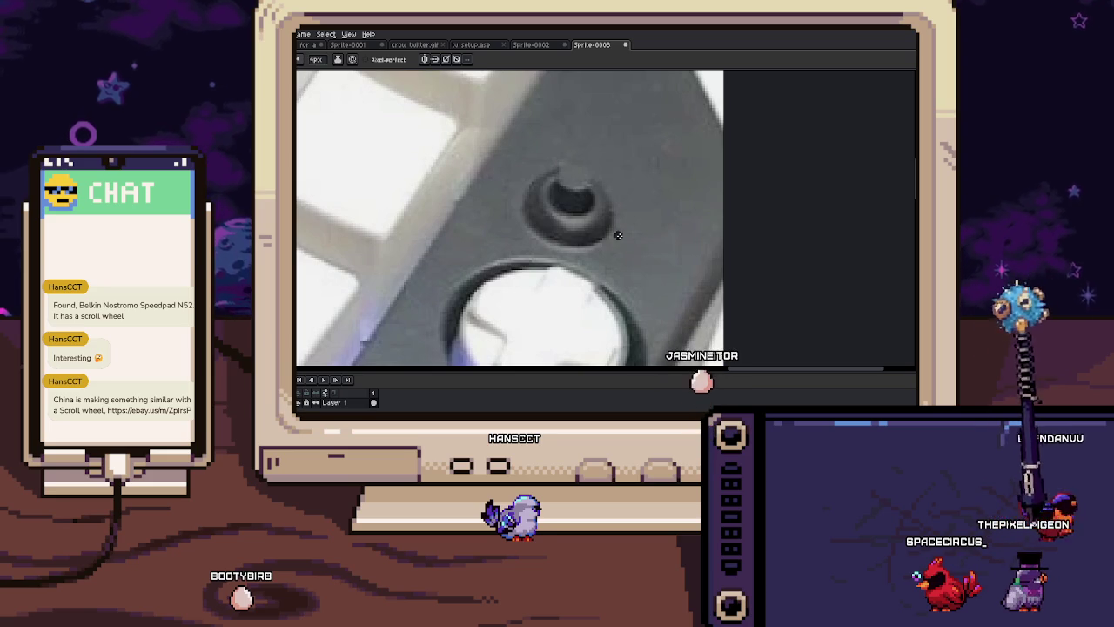
scroll(628, 220, "down", 3)
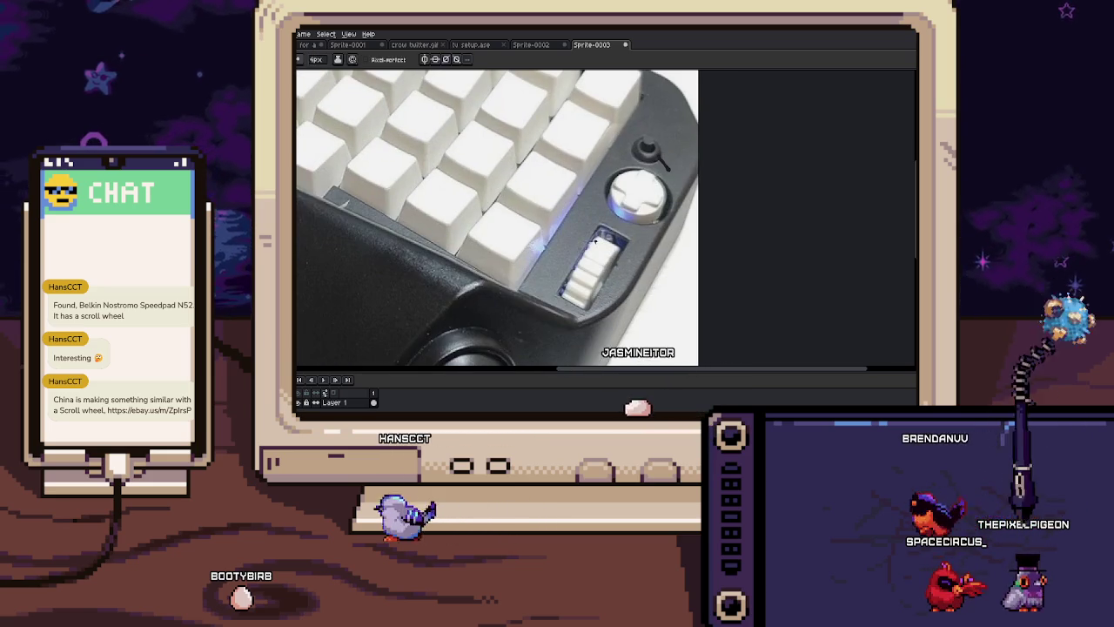
scroll(591, 148, "up", 3)
scroll(540, 226, "up", 2)
Try a stroke on the white knob and a curved arrow by the joystick, undoing both
key("b")
left_click_drag(499, 260, 501, 283)
key("ctrl+z")
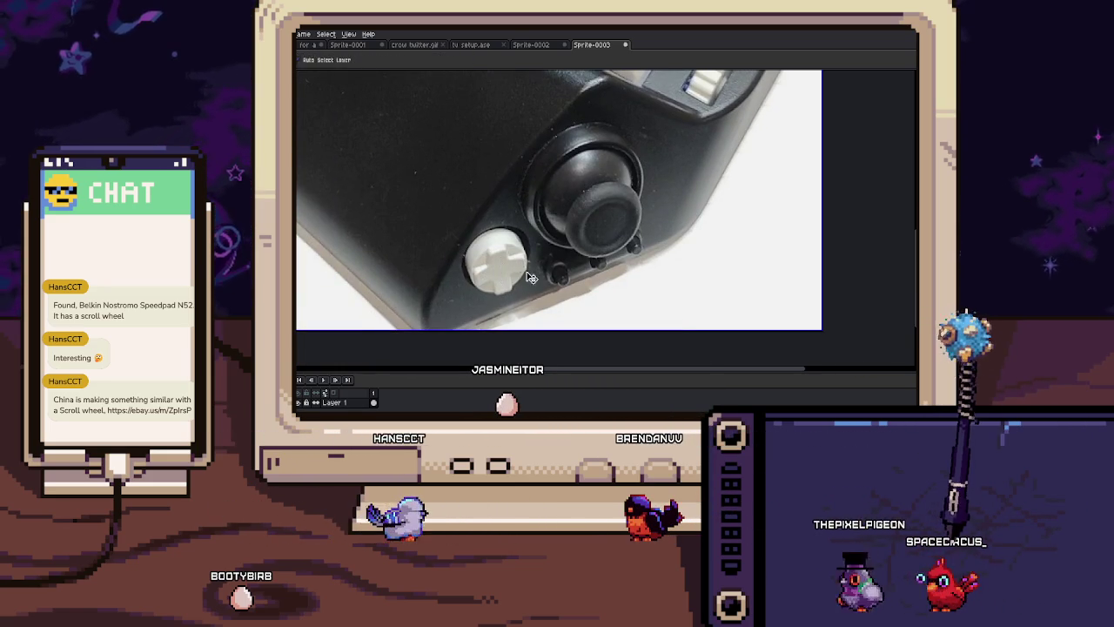
left_click_drag(679, 196, 709, 252)
left_click_drag(666, 214, 688, 228)
key("ctrl+z")
key("ctrl+z")
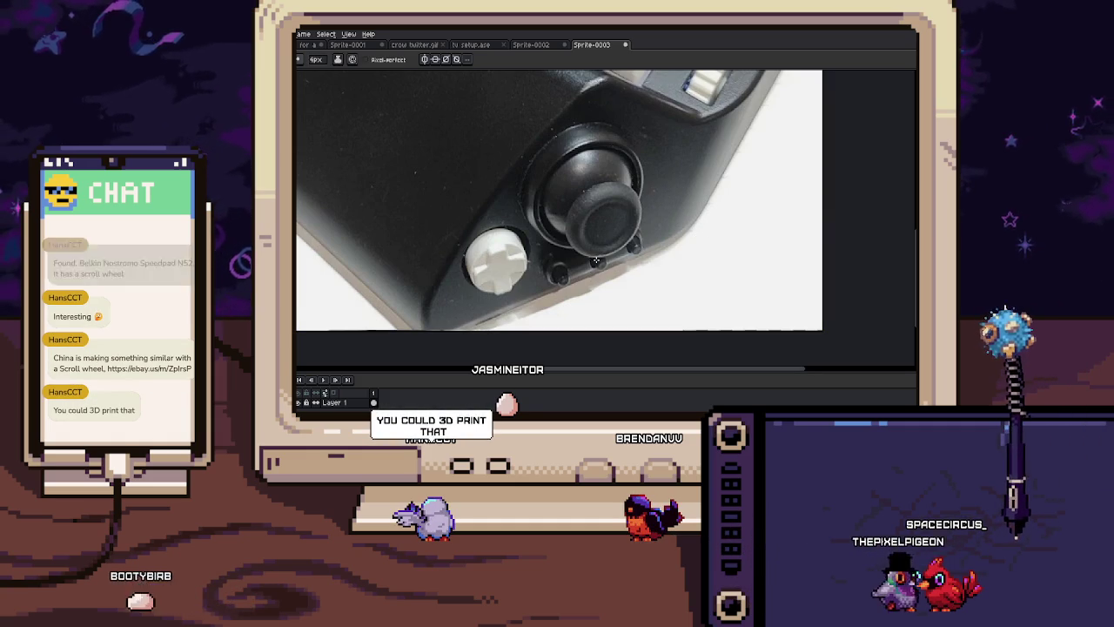
scroll(596, 270, "down", 2)
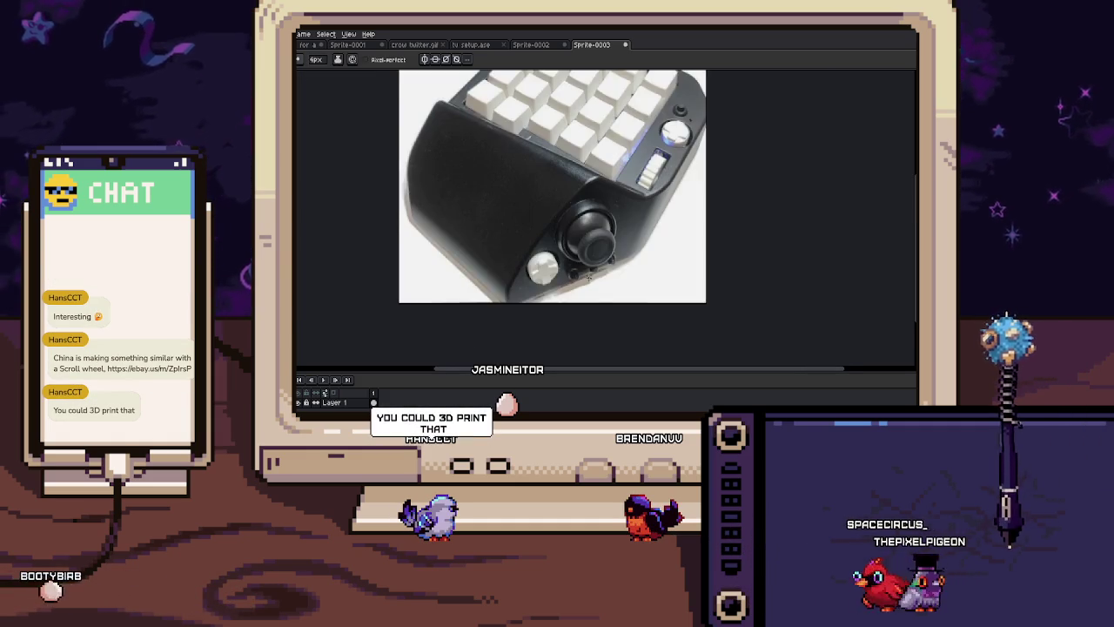
Sketch an outline below the joystick and add 78px to the canvas bottom
mouse_move(629, 252)
left_mouse_down()
mouse_move(641, 274)
mouse_move(589, 318)
left_mouse_up()
key("ctrl+alt+c")
key("Return")
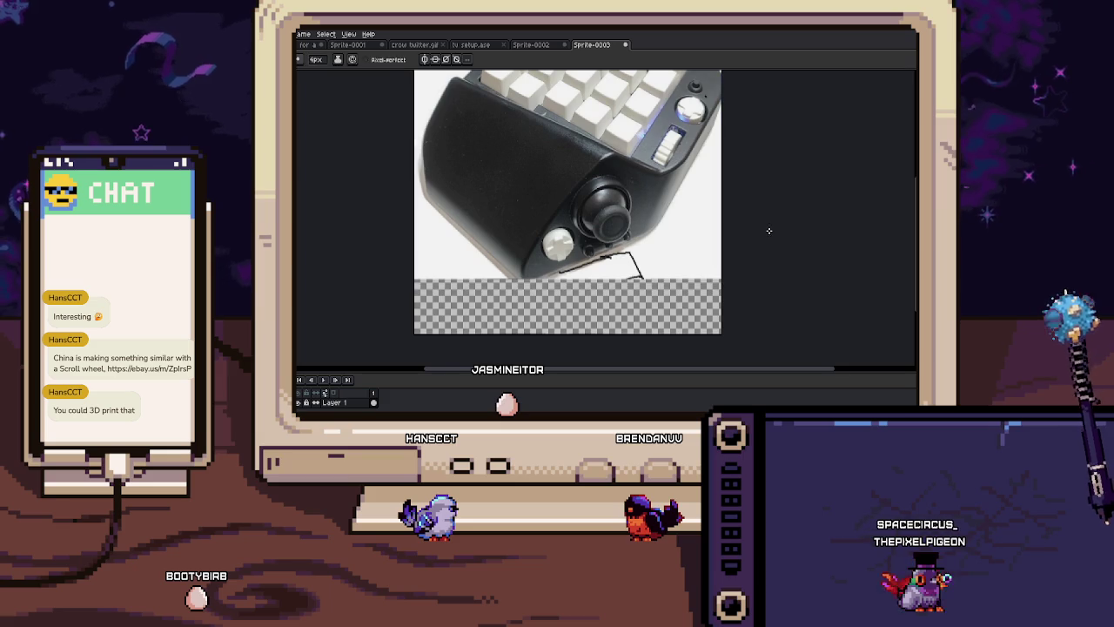
scroll(600, 266, "up", 2)
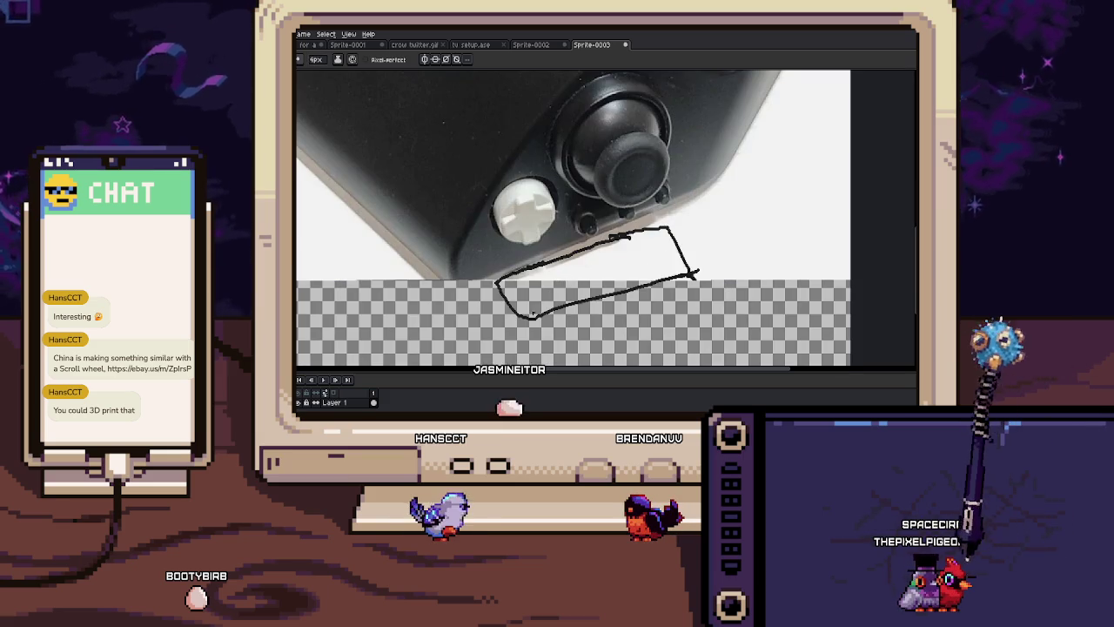
Add short strokes to the add-on outline beneath the joystick
mouse_move(594, 242)
left_mouse_down()
mouse_move(596, 262)
mouse_move(636, 248)
left_mouse_up()
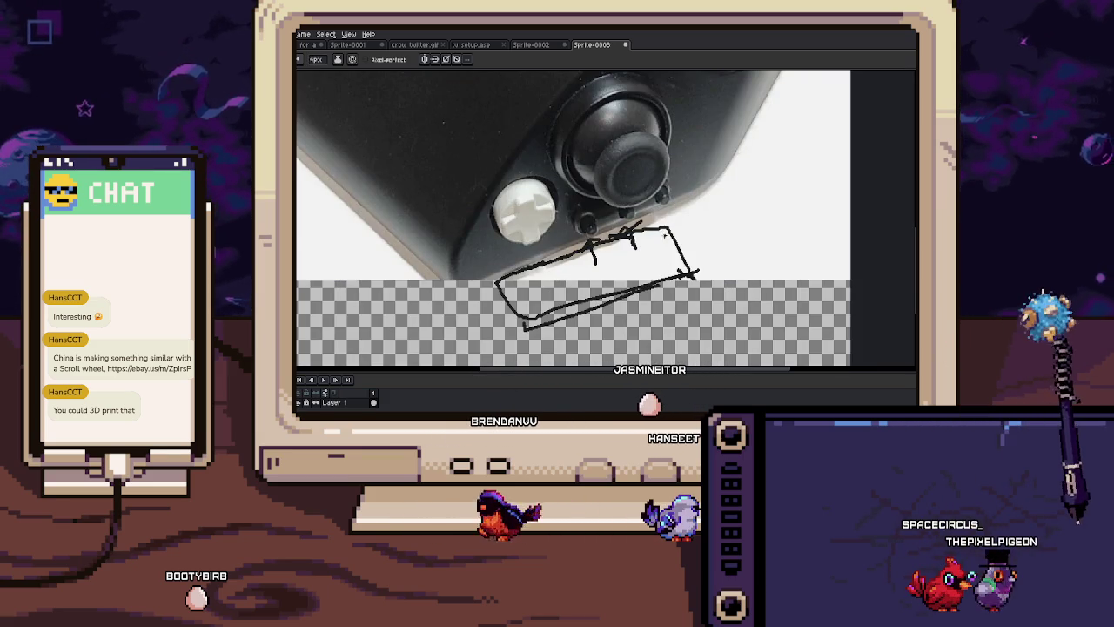
scroll(633, 227, "up", 1)
scroll(633, 227, "down", 1)
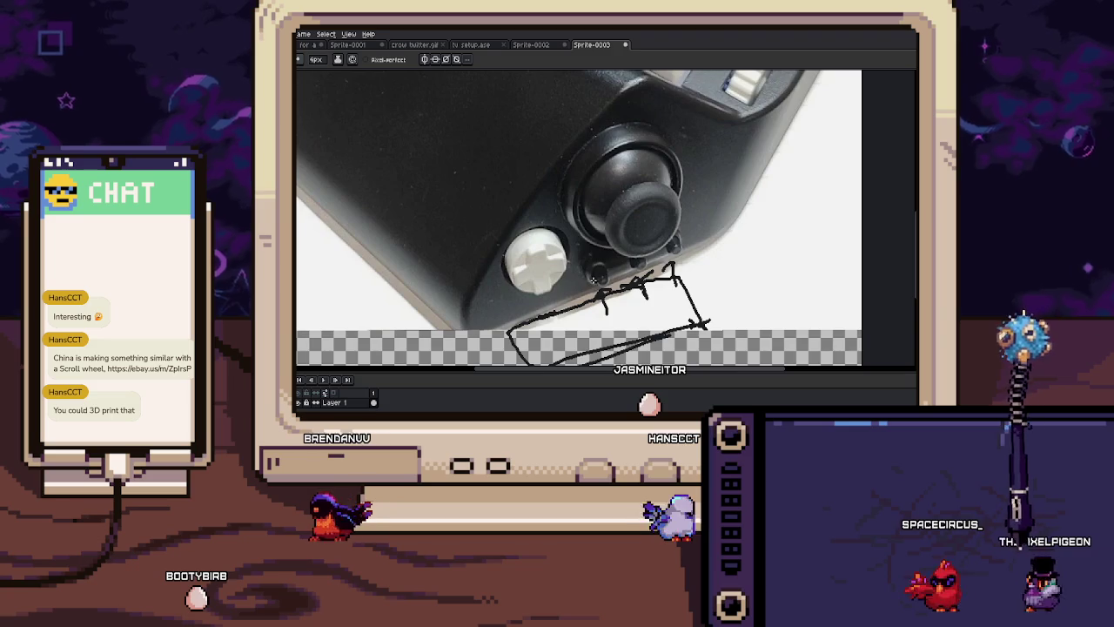
scroll(633, 228, "down", 2)
Pan across the keyboard photo and draw a small angled mark beside the knob
left_click_drag(572, 291, 549, 296)
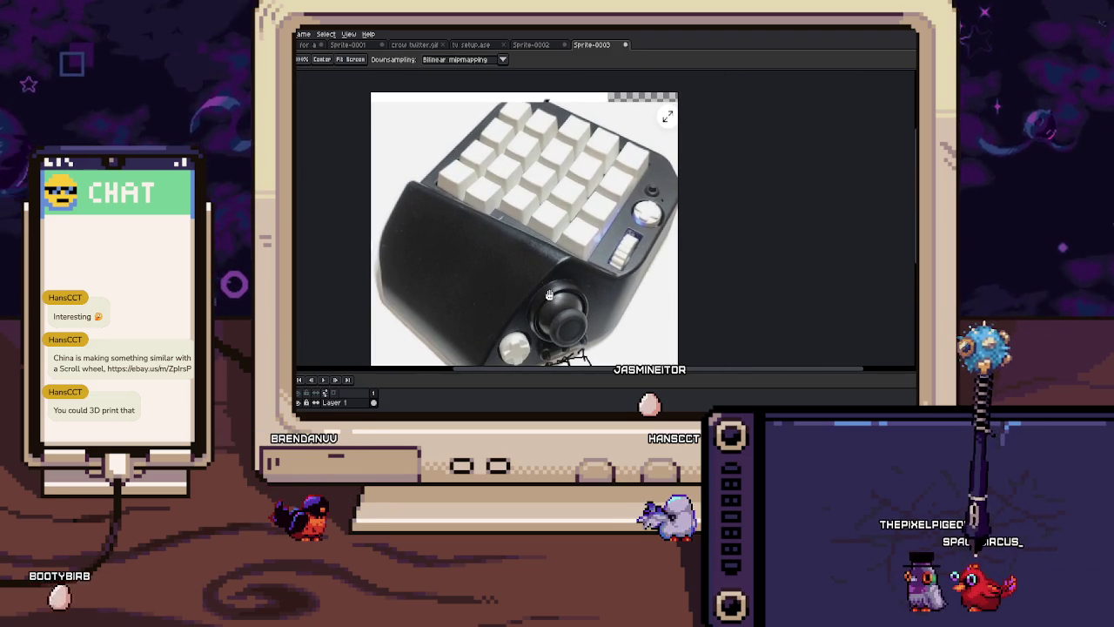
left_click_drag(550, 296, 504, 303)
scroll(549, 196, "up", 4)
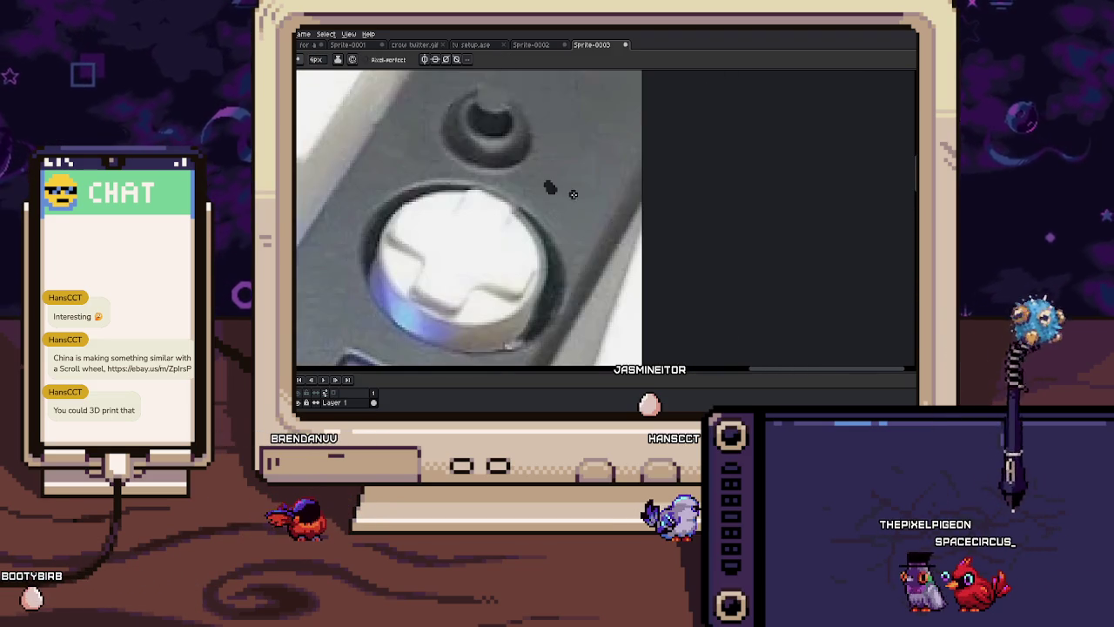
scroll(548, 197, "down", 2)
left_click_drag(547, 252, 571, 247)
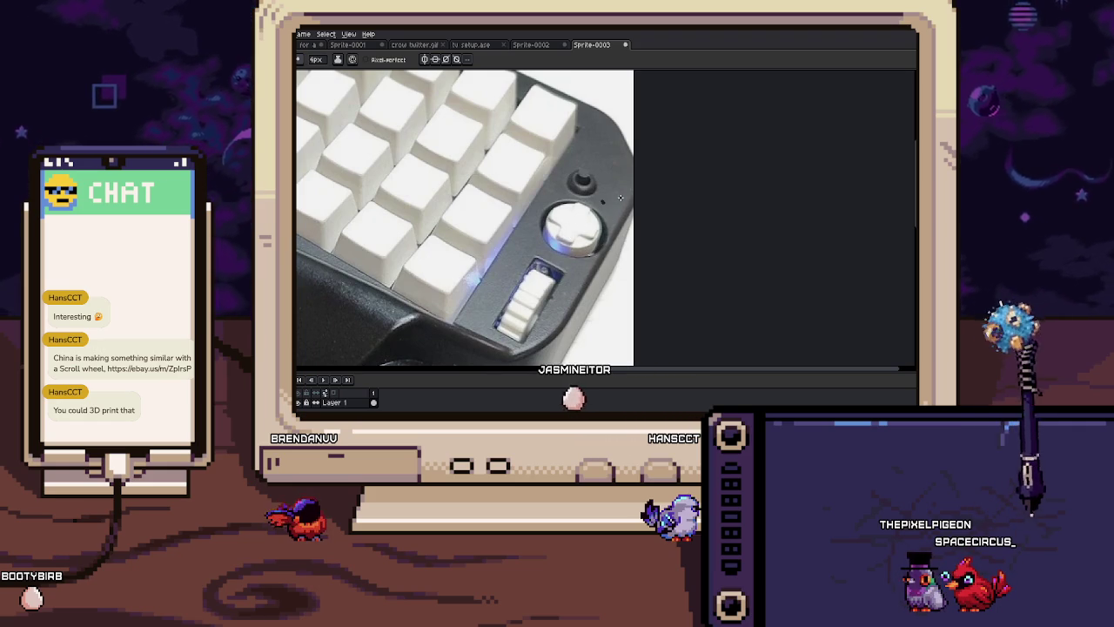
left_click_drag(607, 199, 618, 208)
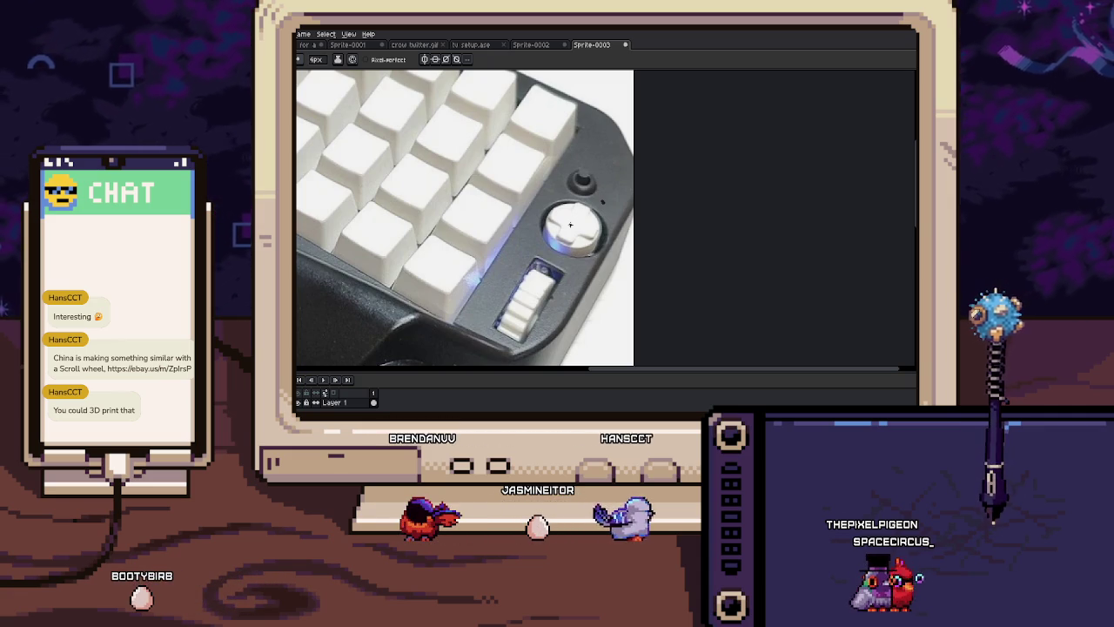
scroll(570, 224, "down", 3)
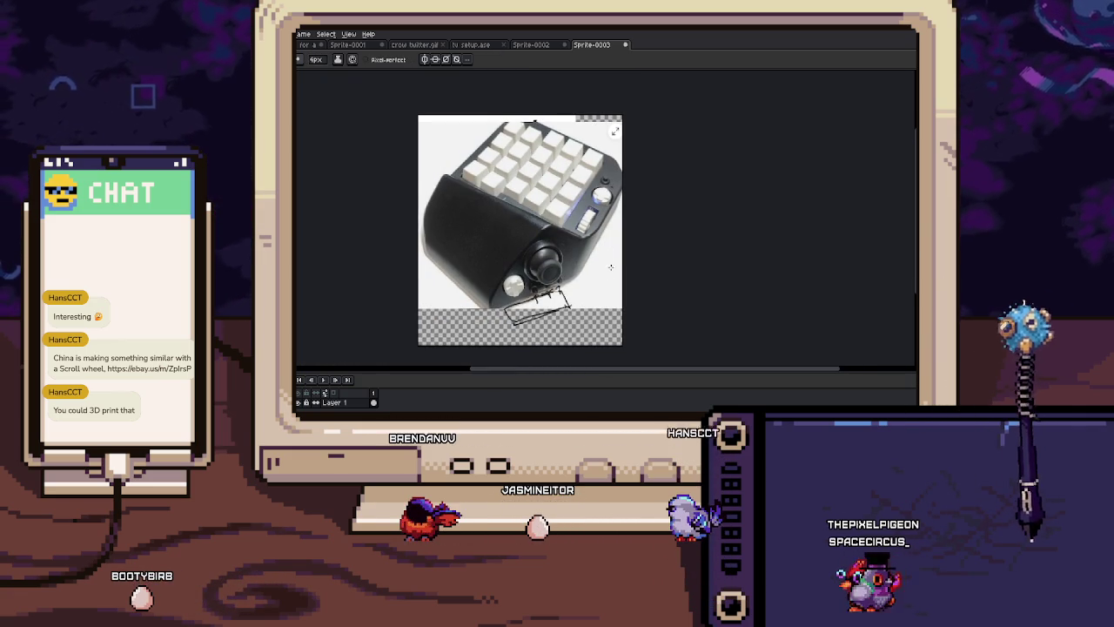
Draw an upward arrow to the right of the joystick with the pencil
left_click_drag(600, 296, 592, 274)
key("h")
key("b")
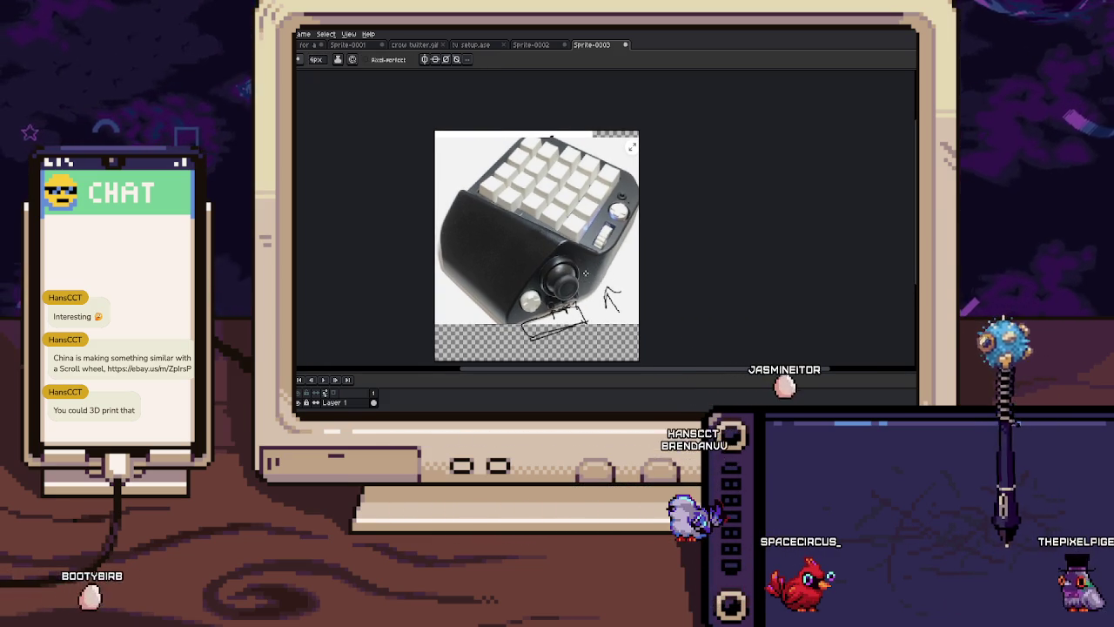
scroll(561, 283, "up", 5)
Pan and zoom to bring the joystick and the sketched marks below it into view
left_click_drag(661, 78, 495, 257)
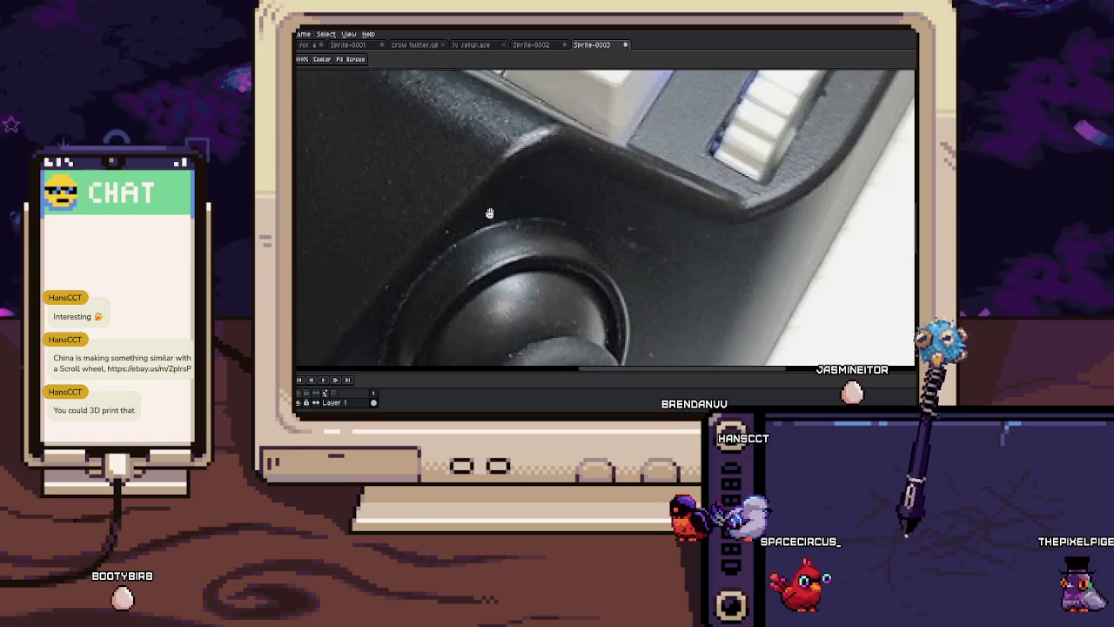
left_click_drag(609, 194, 510, 298)
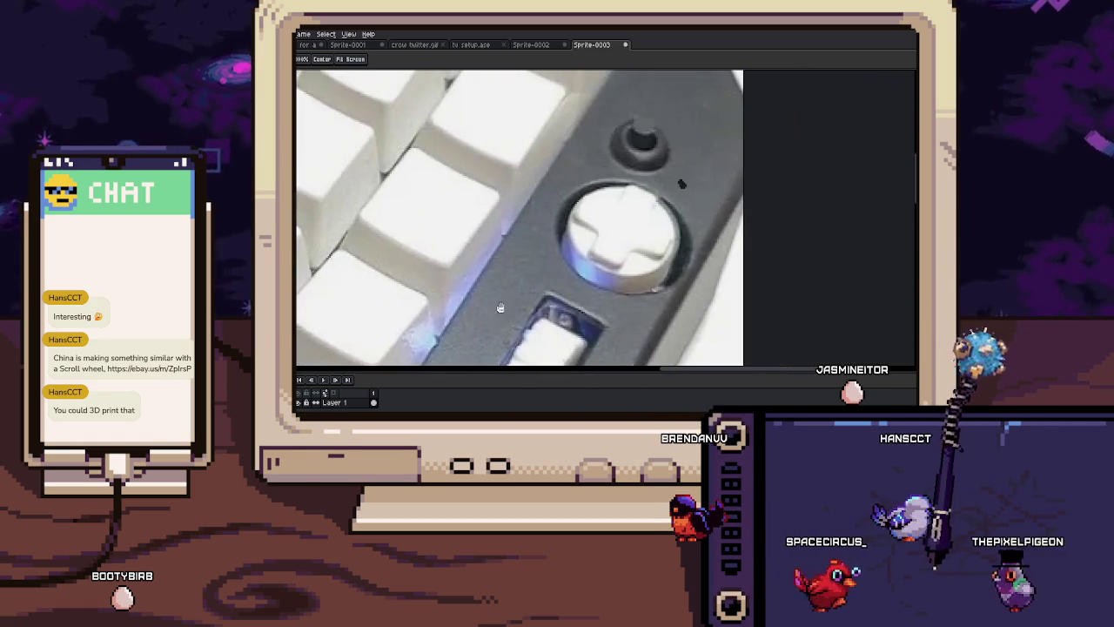
scroll(523, 300, "down", 1)
scroll(548, 287, "down", 1)
scroll(570, 278, "down", 1)
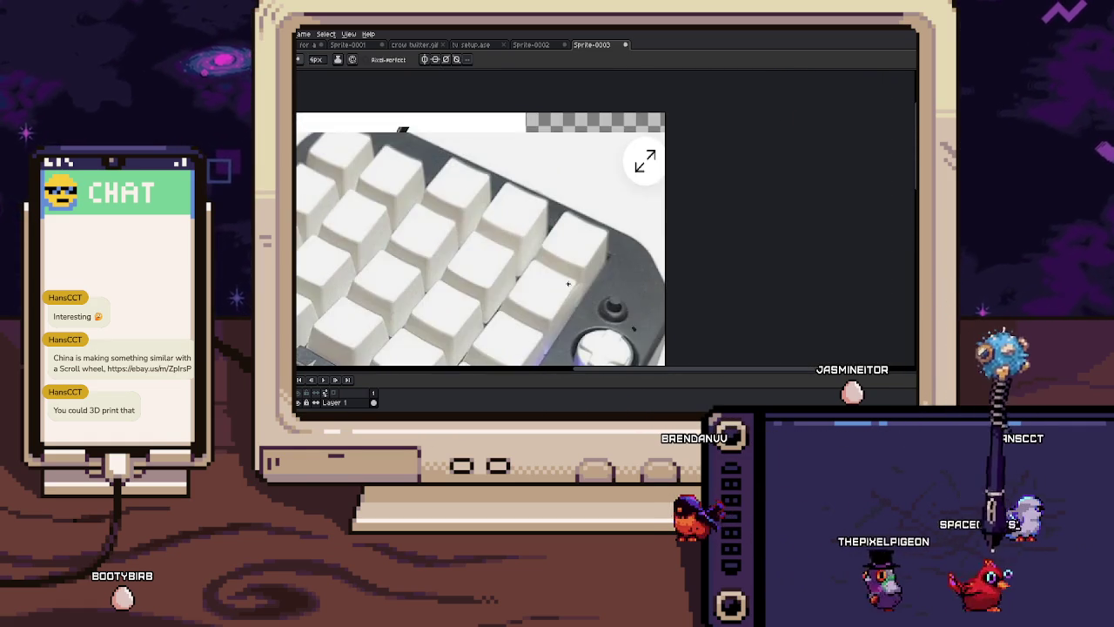
scroll(600, 245, "down", 1)
scroll(600, 245, "up", 1)
scroll(597, 218, "up", 1)
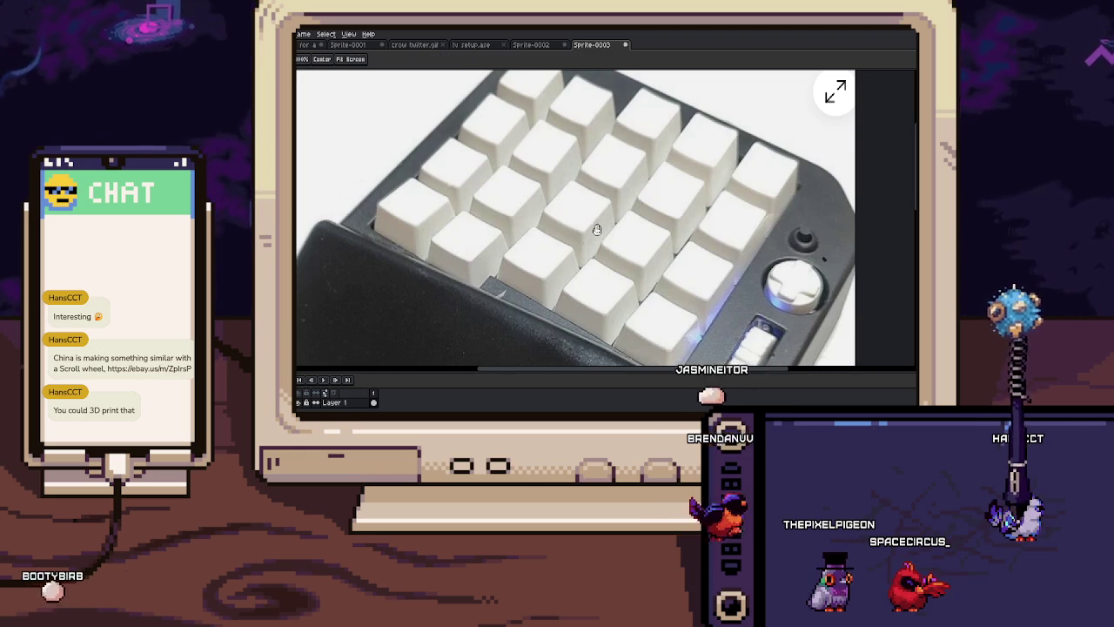
scroll(594, 218, "up", 1)
left_click_drag(600, 296, 593, 163)
scroll(594, 163, "down", 1)
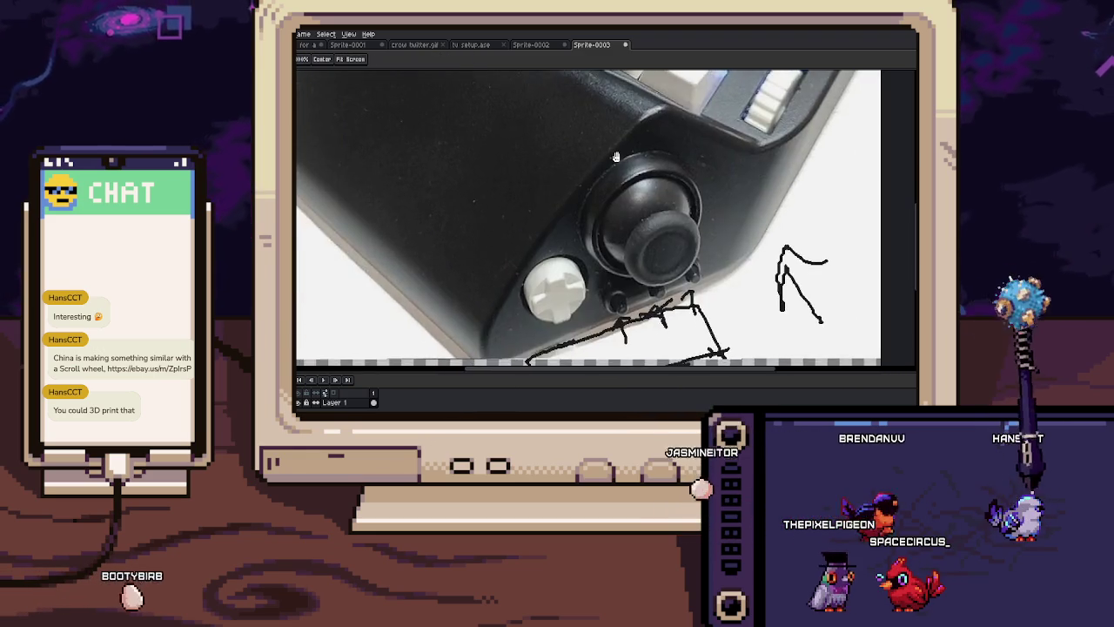
scroll(601, 218, "down", 1)
left_click_drag(662, 174, 662, 235)
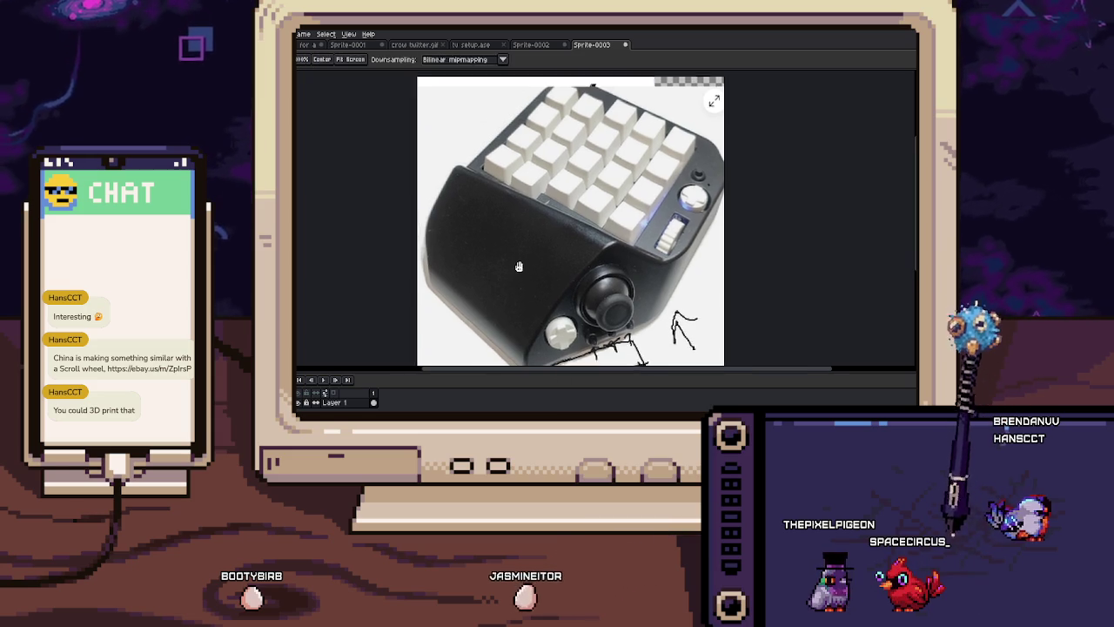
left_click(522, 44)
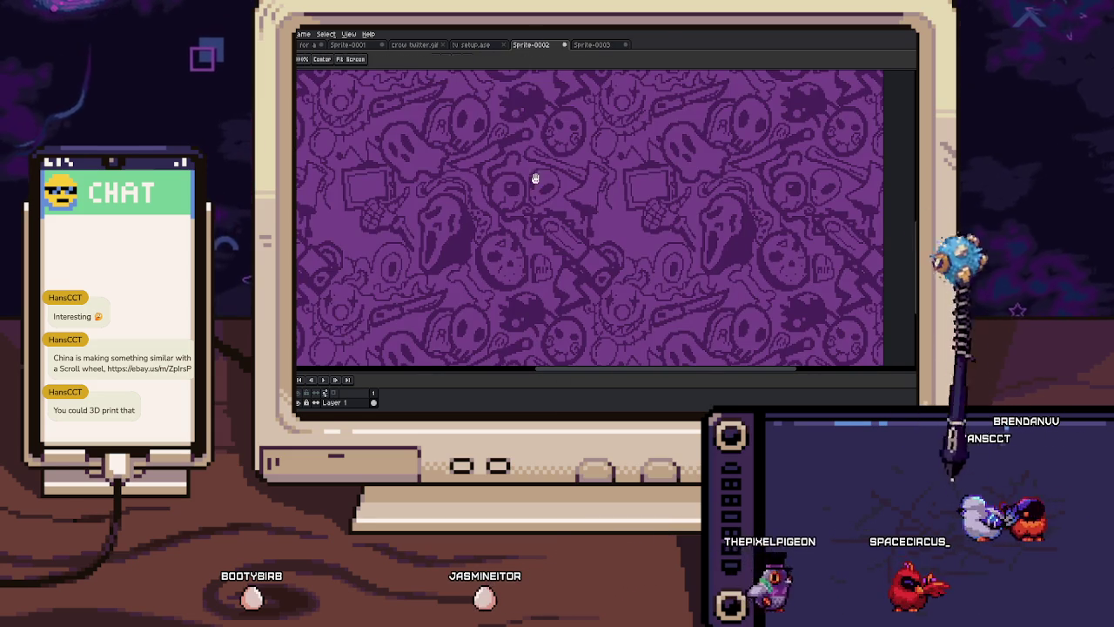
scroll(527, 252, "up", 1)
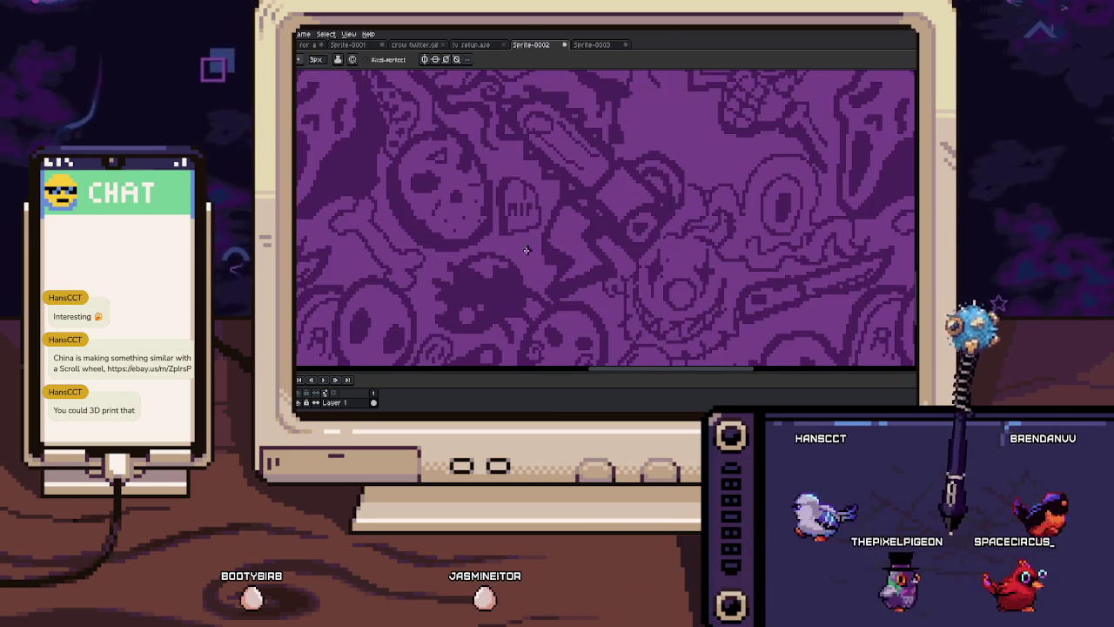
scroll(531, 247, "up", 1)
scroll(537, 242, "down", 1)
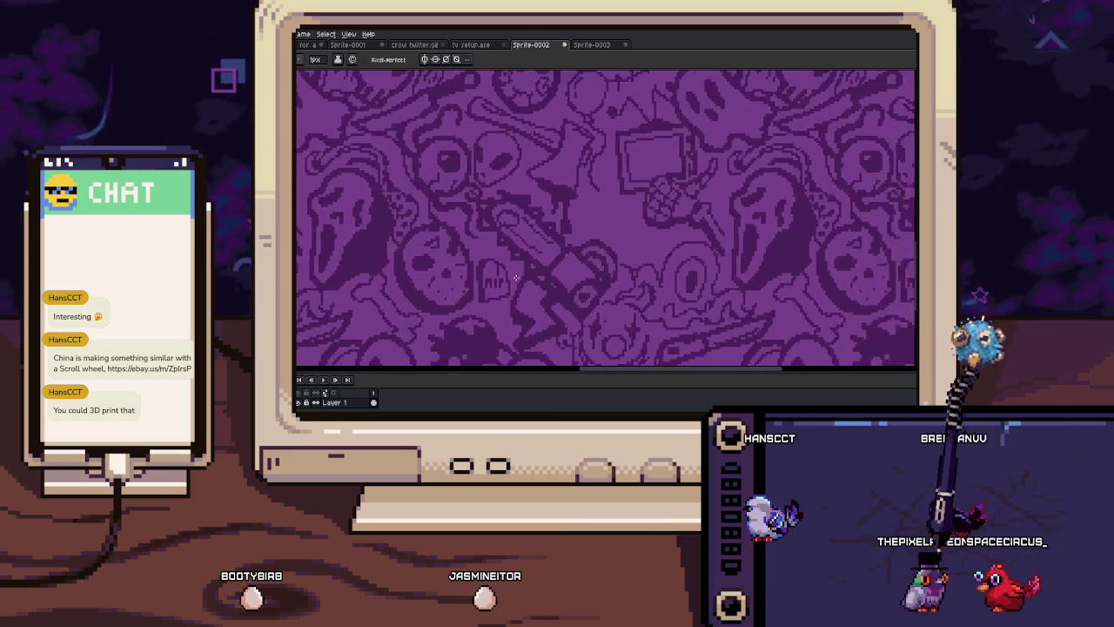
scroll(541, 243, "down", 1)
scroll(557, 222, "down", 1)
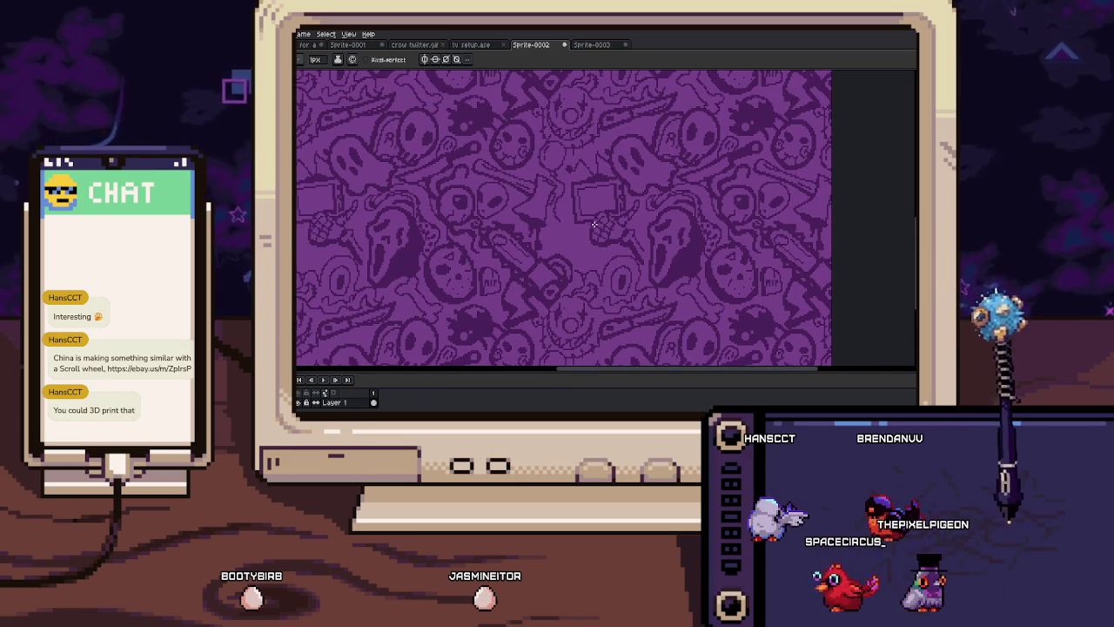
scroll(582, 229, "up", 1)
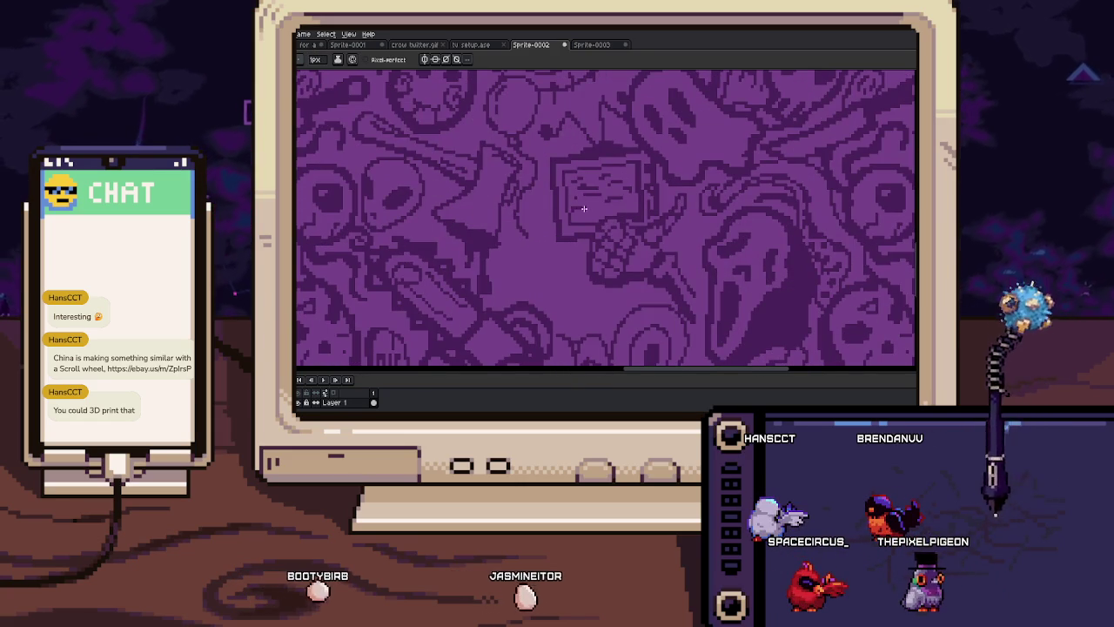
scroll(624, 208, "down", 1)
scroll(624, 227, "down", 2)
scroll(625, 246, "down", 1)
scroll(621, 253, "down", 1)
scroll(618, 243, "up", 1)
scroll(610, 222, "up", 1)
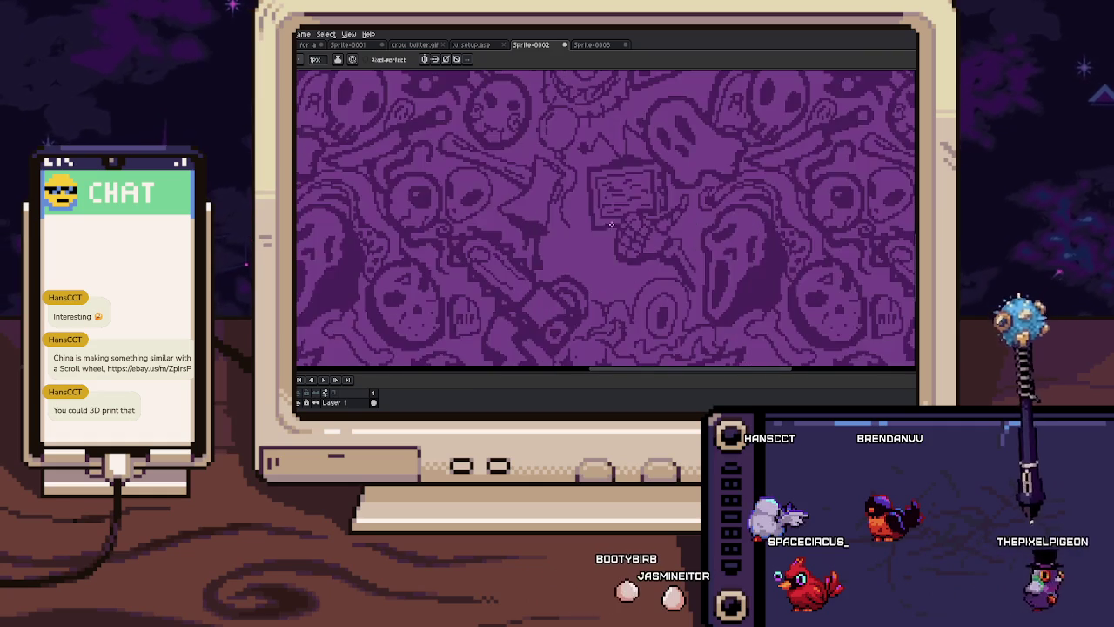
scroll(600, 200, "up", 1)
scroll(595, 182, "up", 1)
scroll(588, 177, "up", 1)
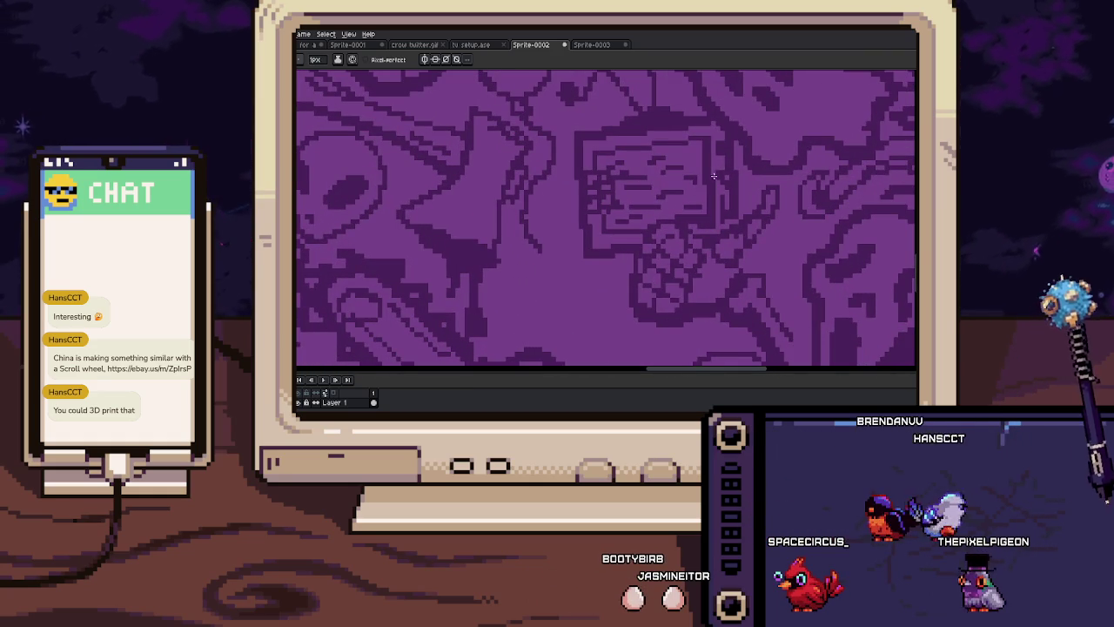
key("b")
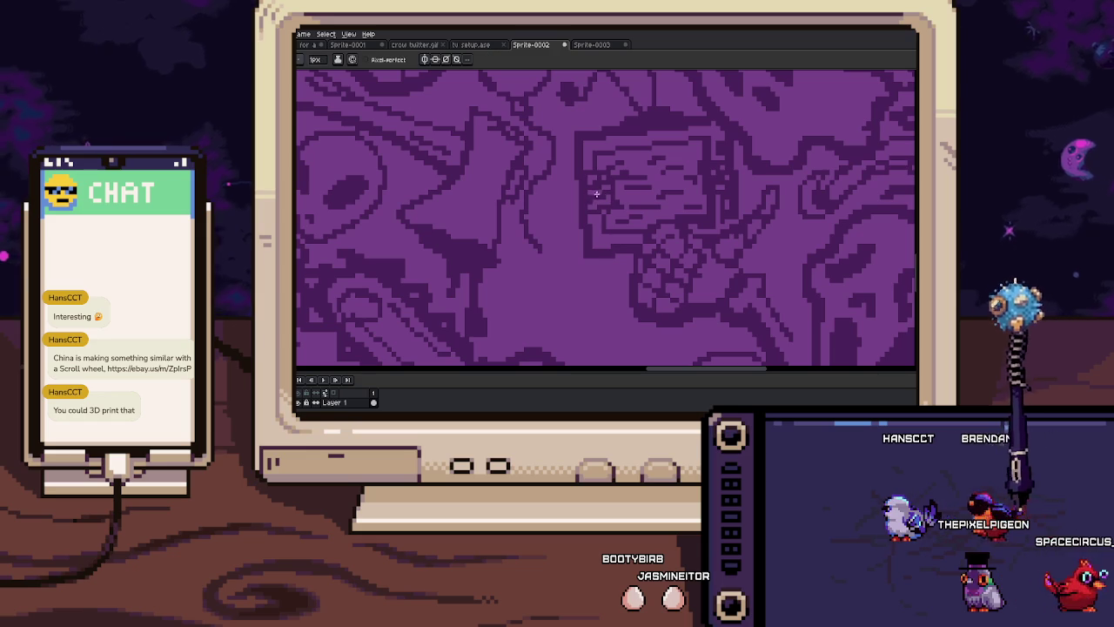
scroll(594, 181, "down", 2)
scroll(617, 194, "down", 1)
key("i")
scroll(648, 167, "up", 3)
scroll(648, 167, "down", 3)
scroll(640, 191, "down", 1)
scroll(634, 218, "down", 1)
scroll(631, 208, "down", 1)
key("b")
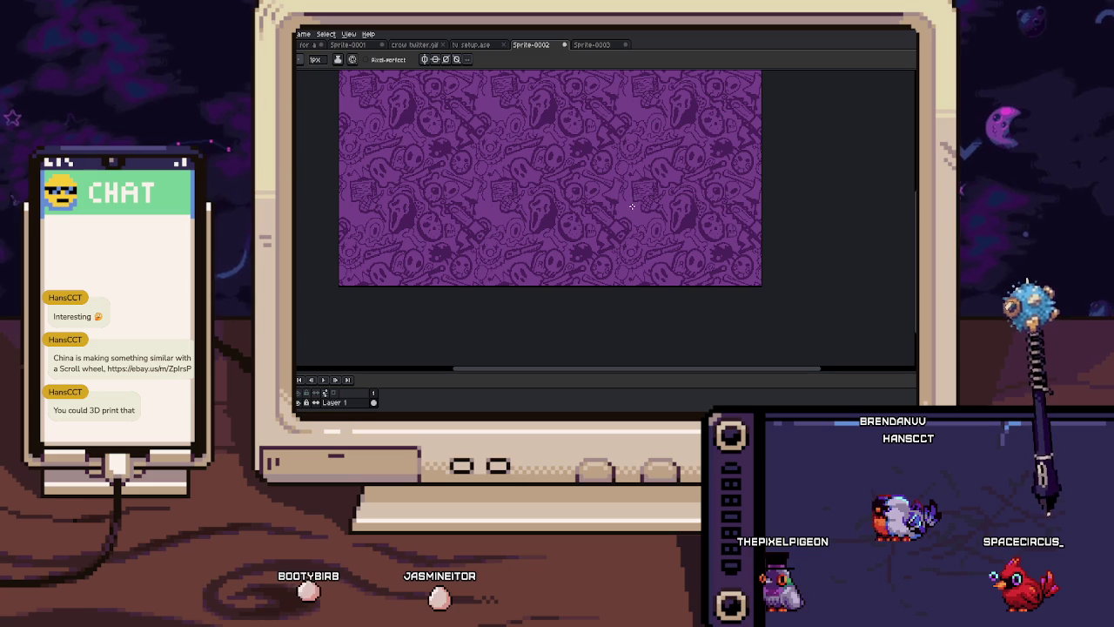
Zoom into the purple Halloween pattern and pan around it with the pencil active
scroll(633, 211, "up", 1)
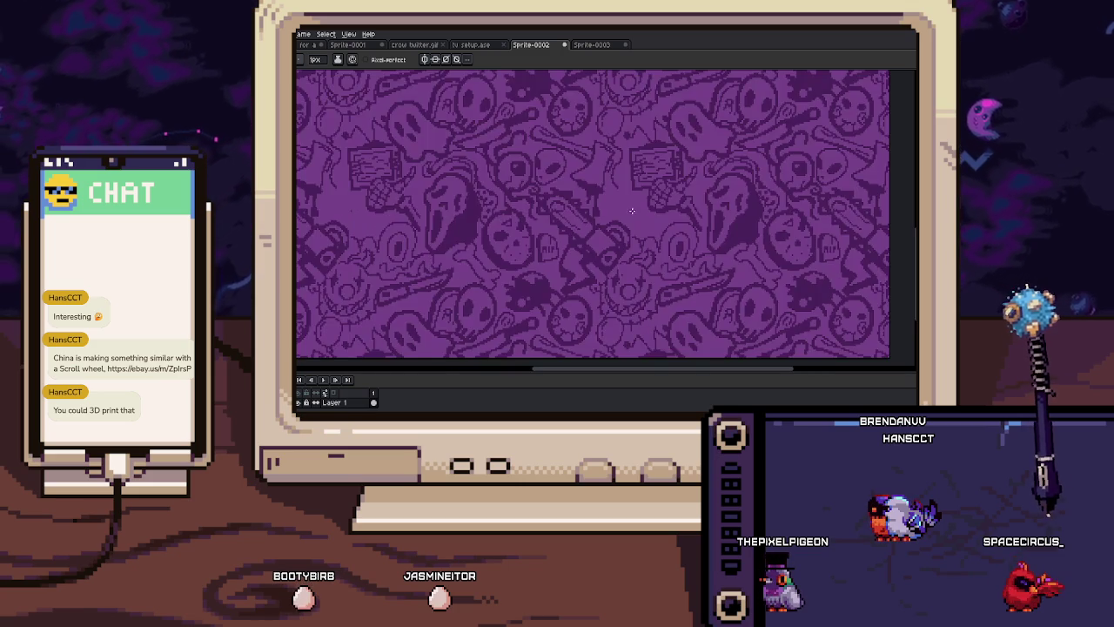
scroll(632, 204, "up", 1)
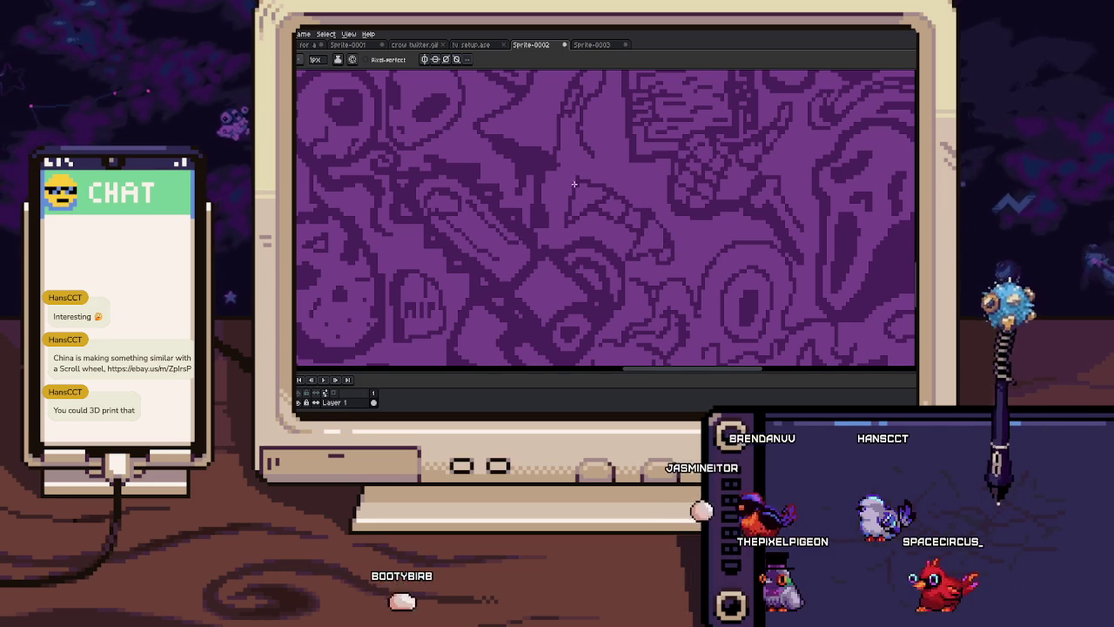
key("v")
key("b")
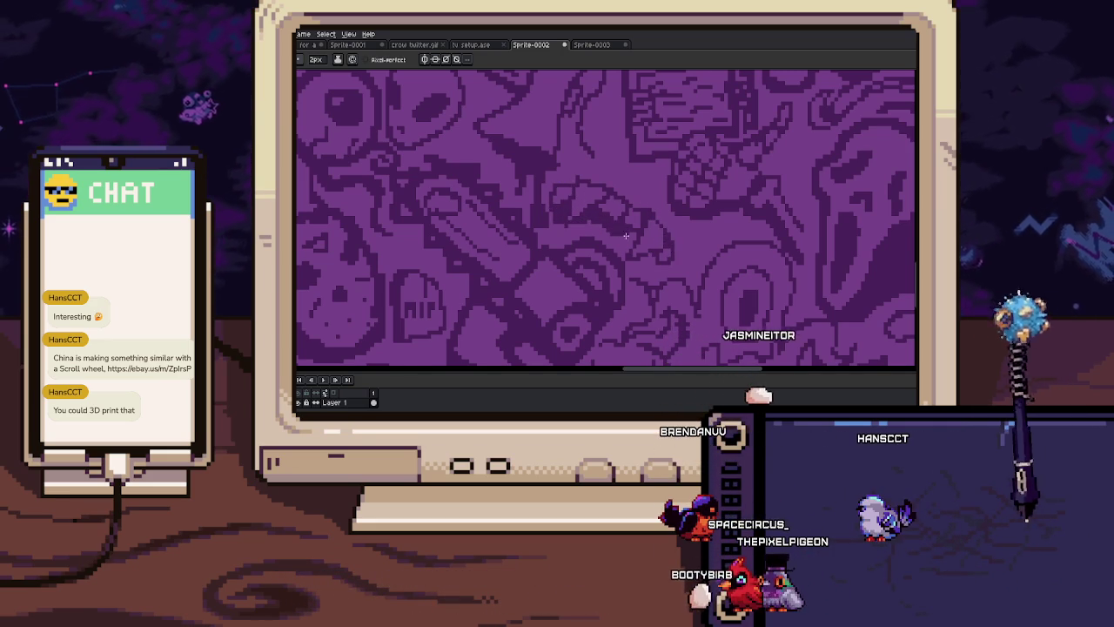
scroll(657, 258, "down", 2)
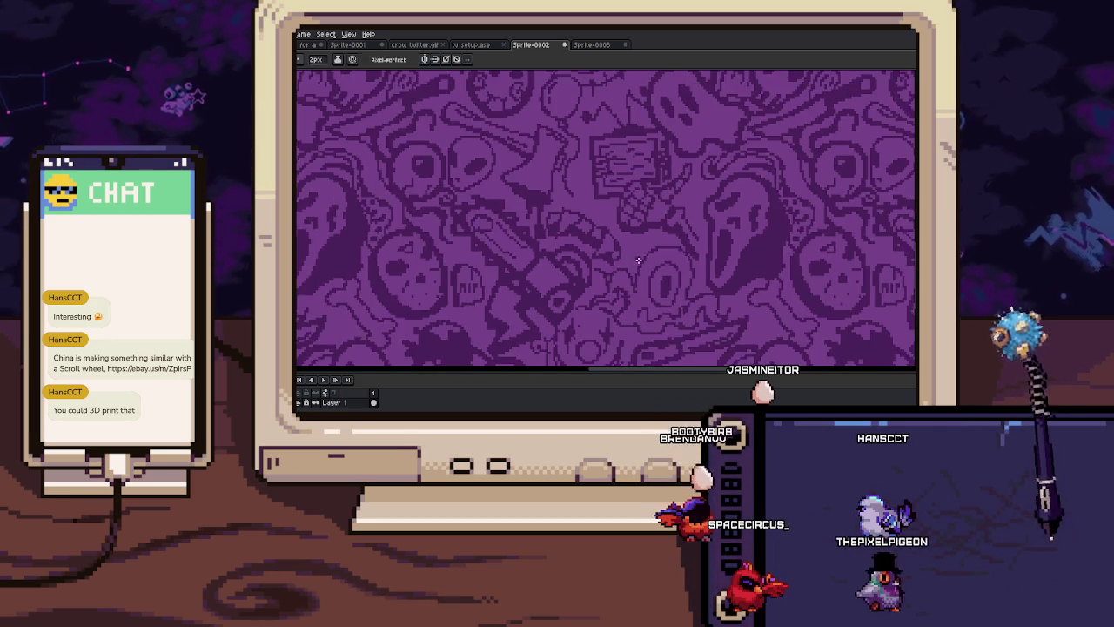
scroll(644, 253, "down", 2)
scroll(627, 245, "down", 2)
left_click_drag(622, 243, 618, 253)
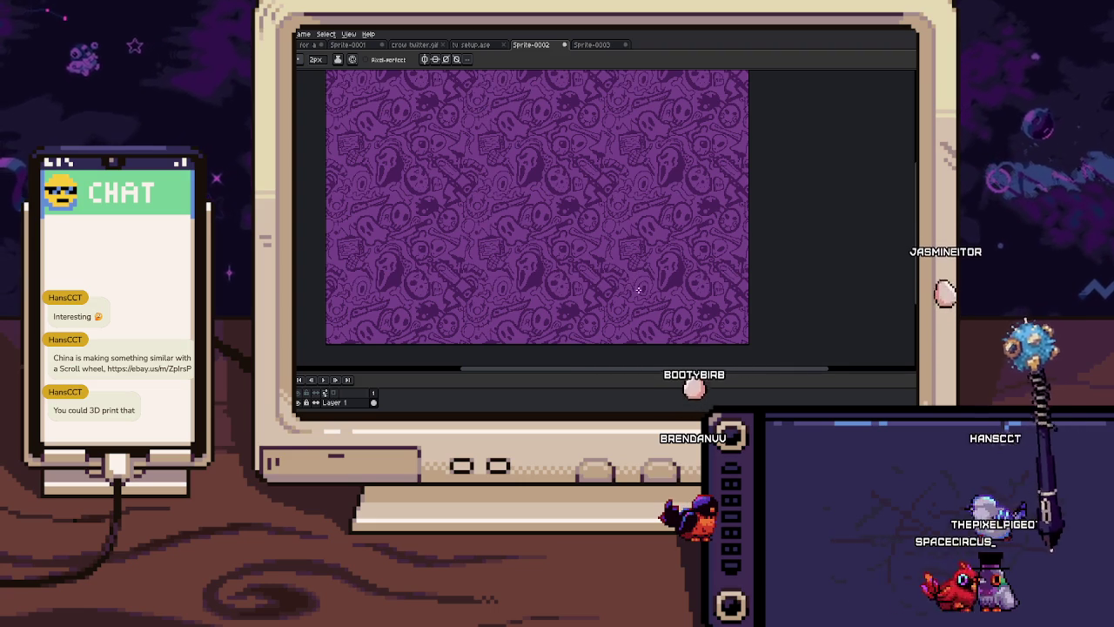
left_click_drag(636, 284, 665, 262)
key("b")
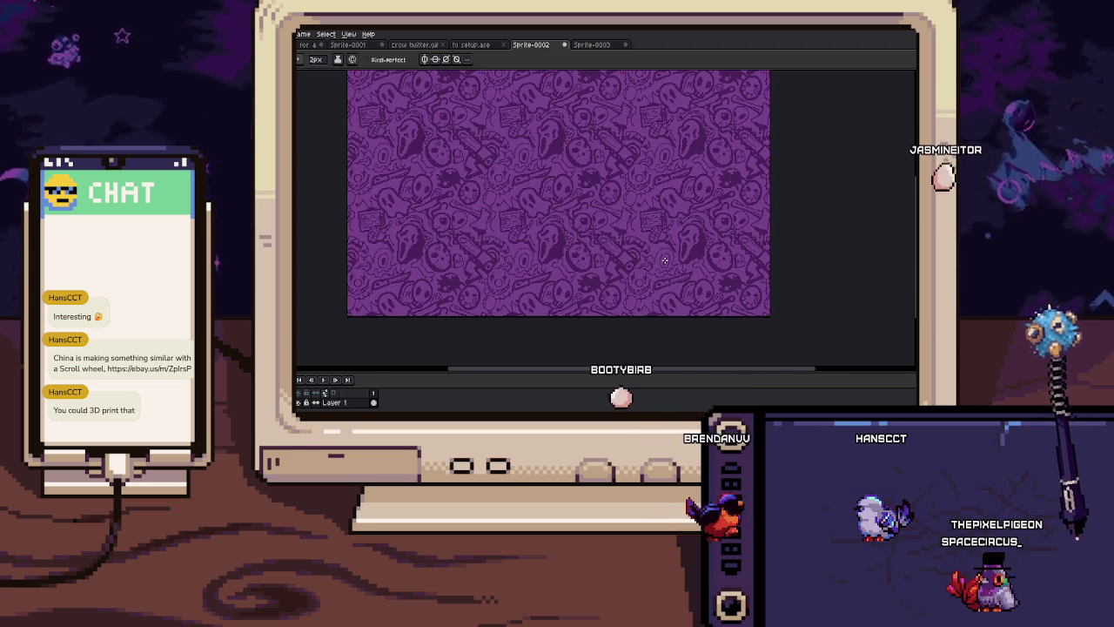
left_click_drag(625, 224, 647, 259)
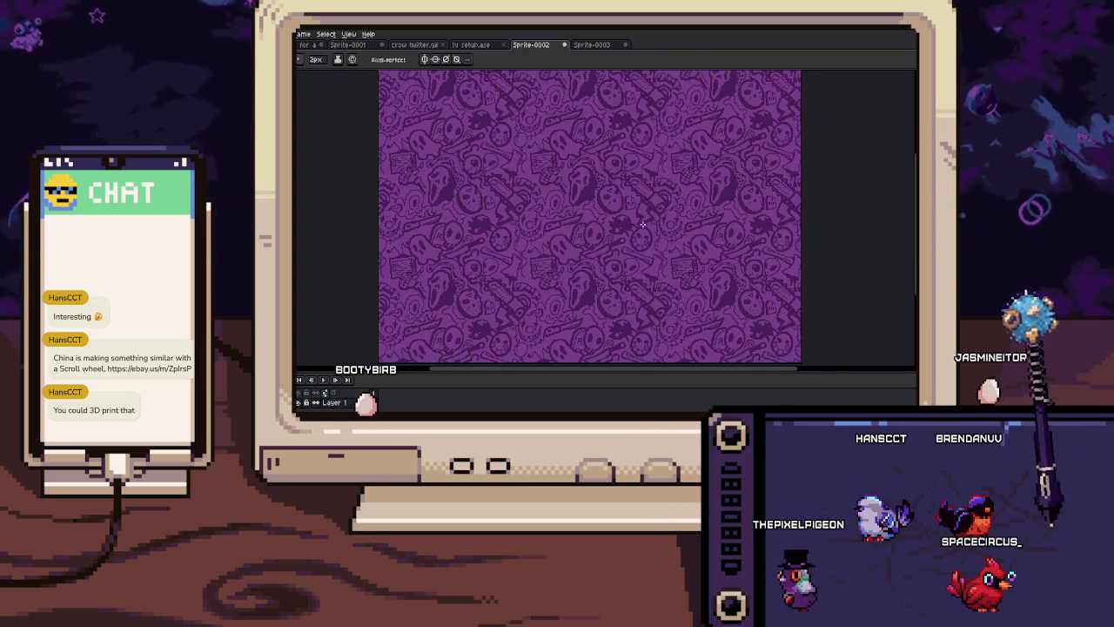
left_click_drag(636, 201, 649, 235)
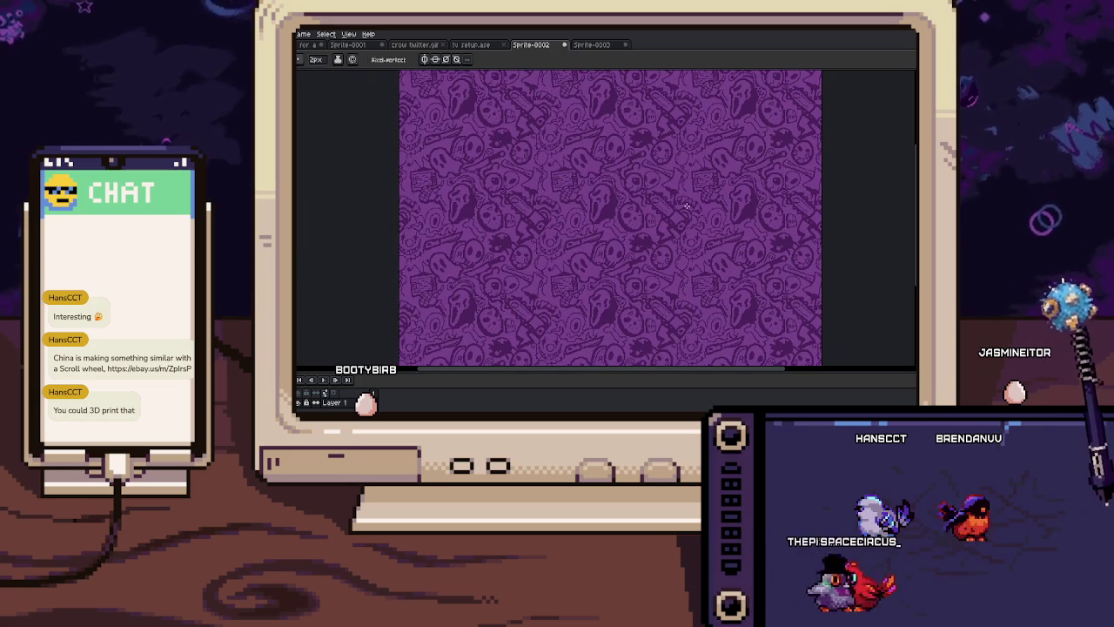
Zoom in and out repeatedly to inspect the pattern's skulls, masks and tombstones
scroll(639, 233, "up", 1)
scroll(631, 231, "up", 1)
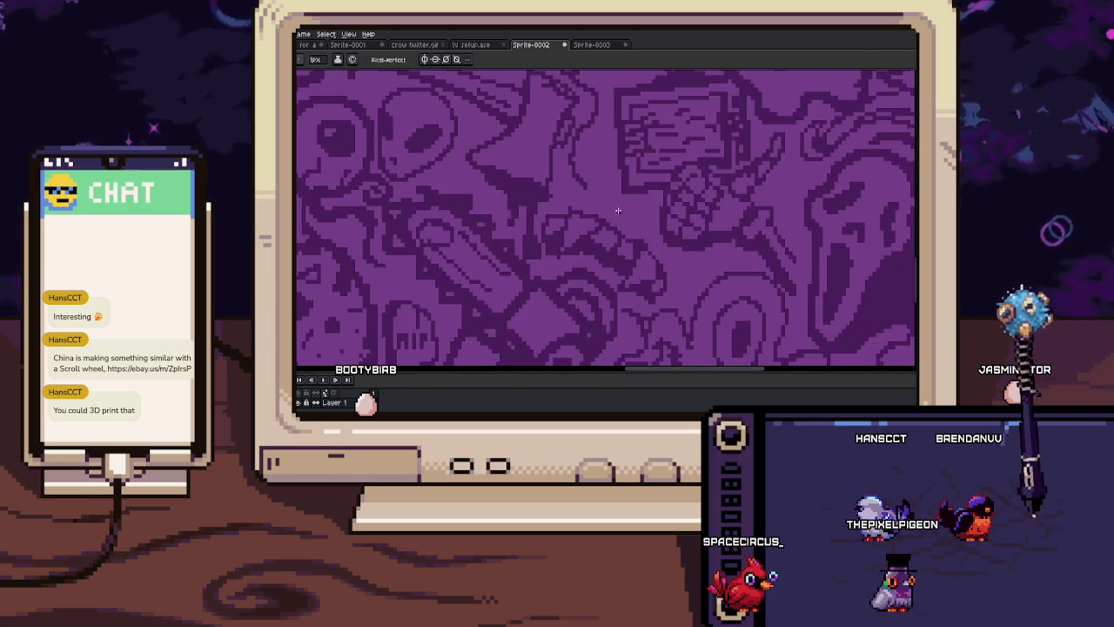
scroll(620, 228, "up", 1)
scroll(624, 236, "down", 2)
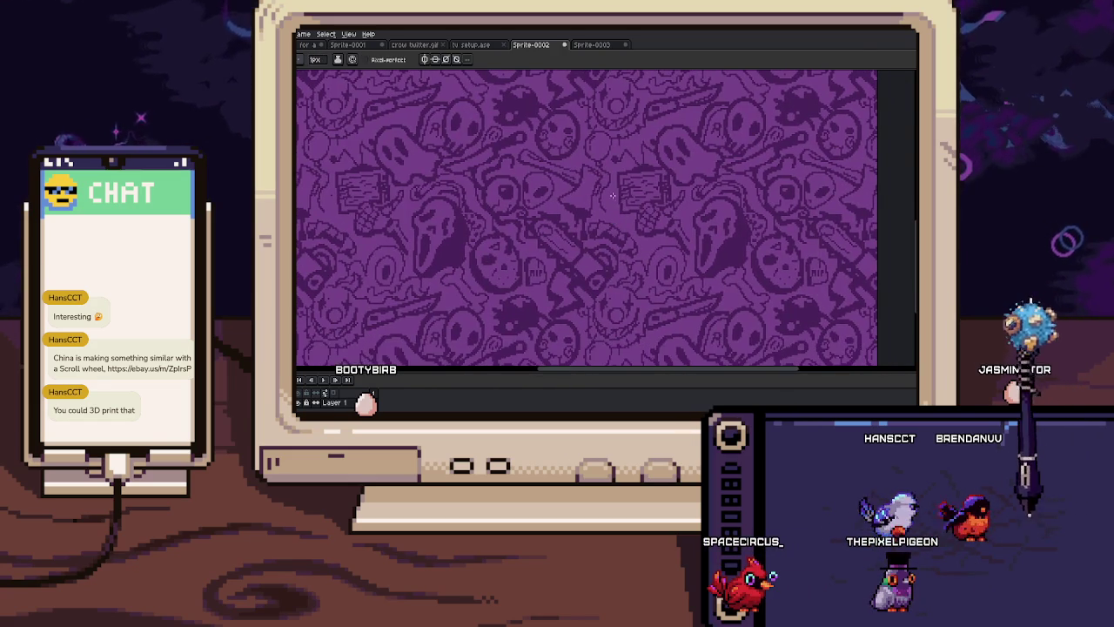
scroll(620, 211, "up", 1)
scroll(618, 216, "up", 2)
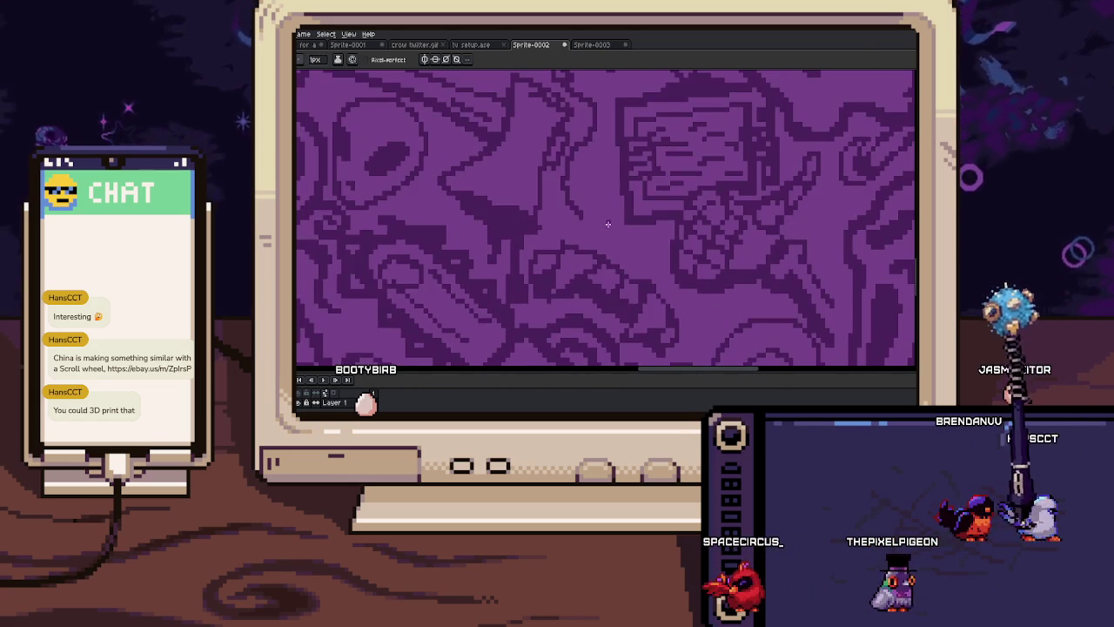
scroll(616, 221, "down", 1)
scroll(614, 224, "down", 1)
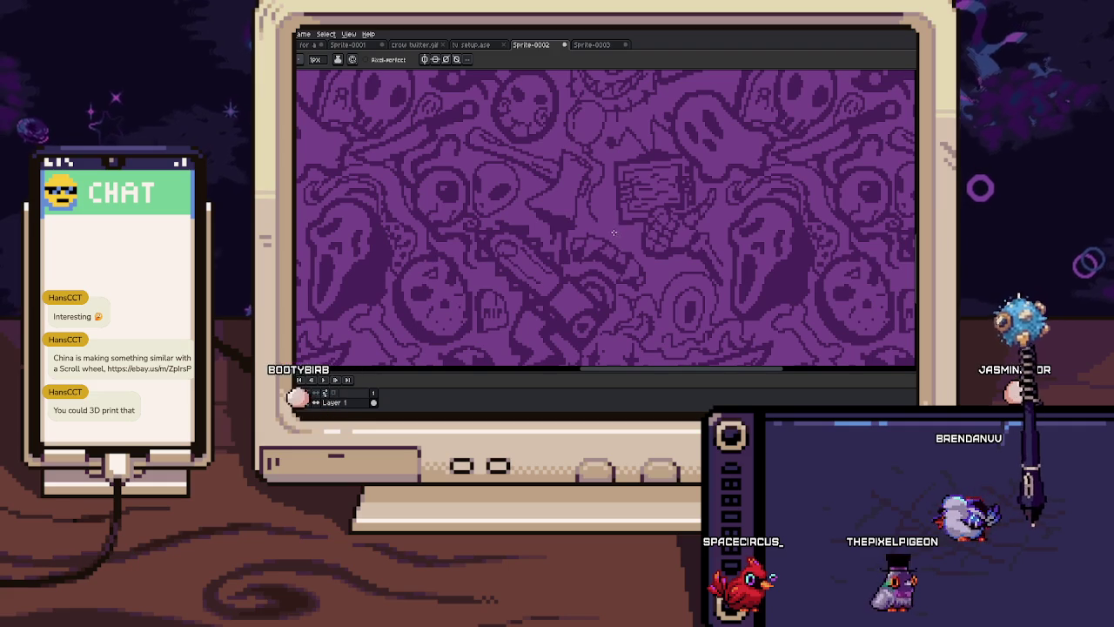
scroll(612, 227, "up", 2)
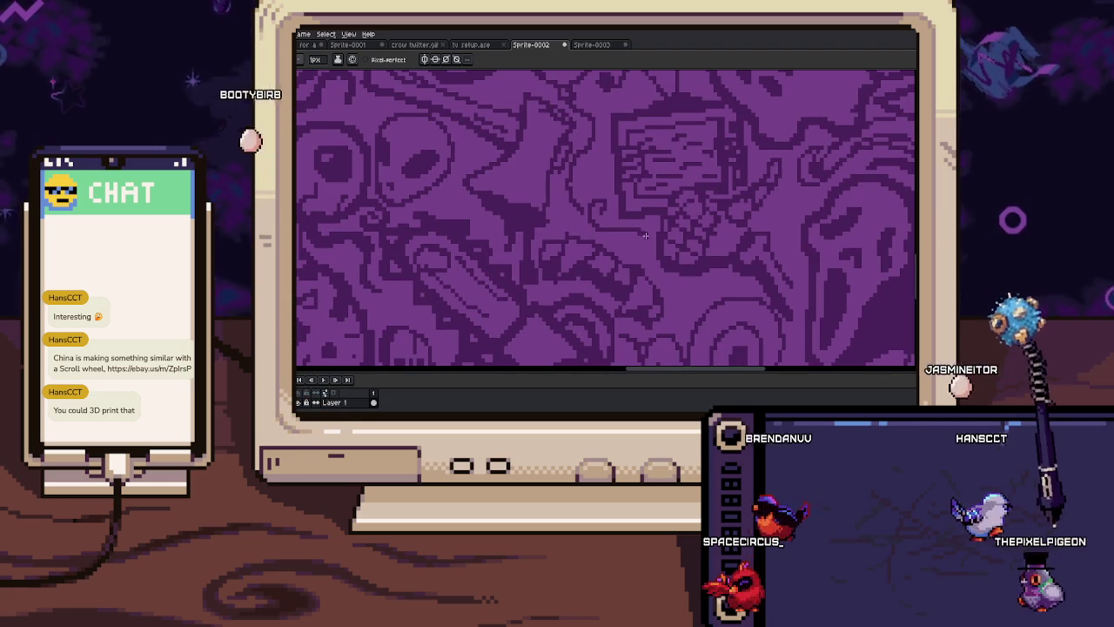
scroll(596, 213, "up", 1)
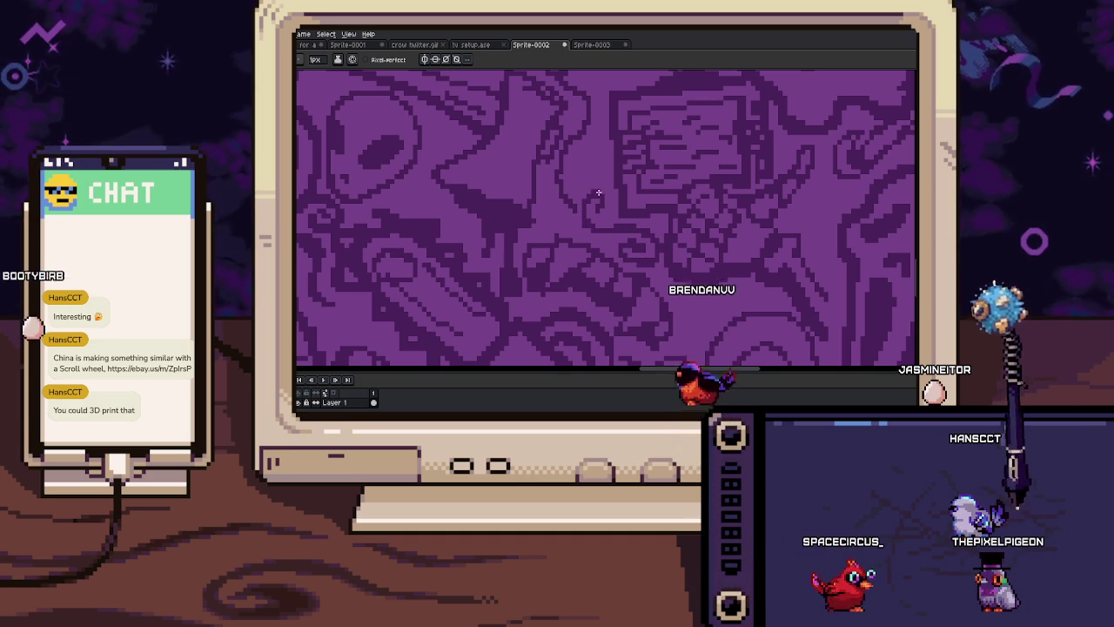
scroll(599, 193, "down", 1)
scroll(609, 208, "down", 2)
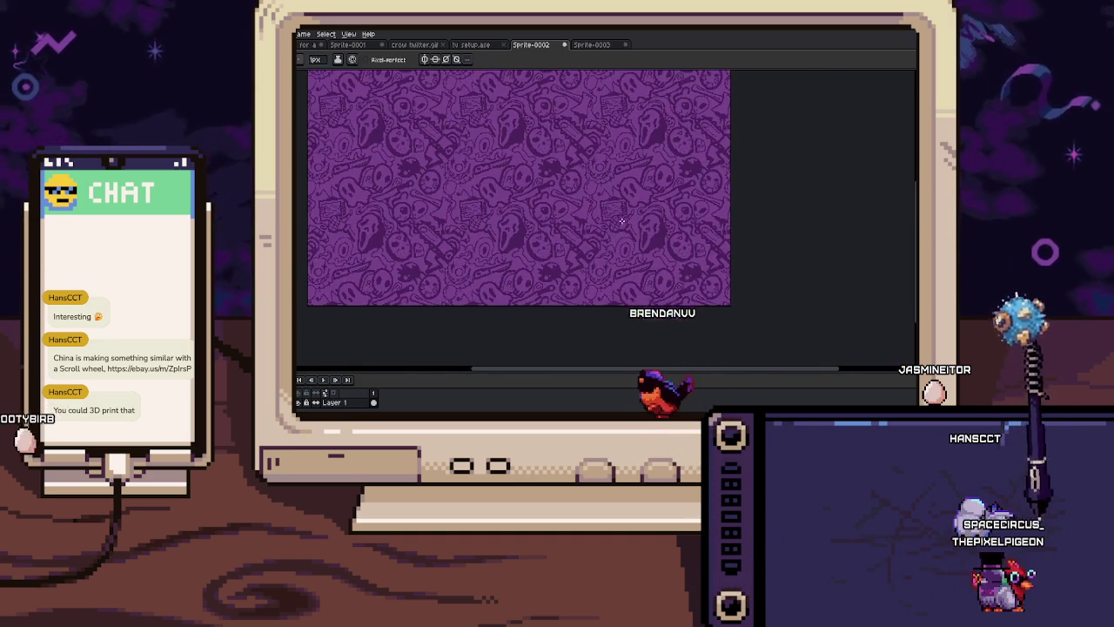
scroll(622, 219, "up", 1)
scroll(600, 222, "up", 1)
scroll(586, 231, "up", 1)
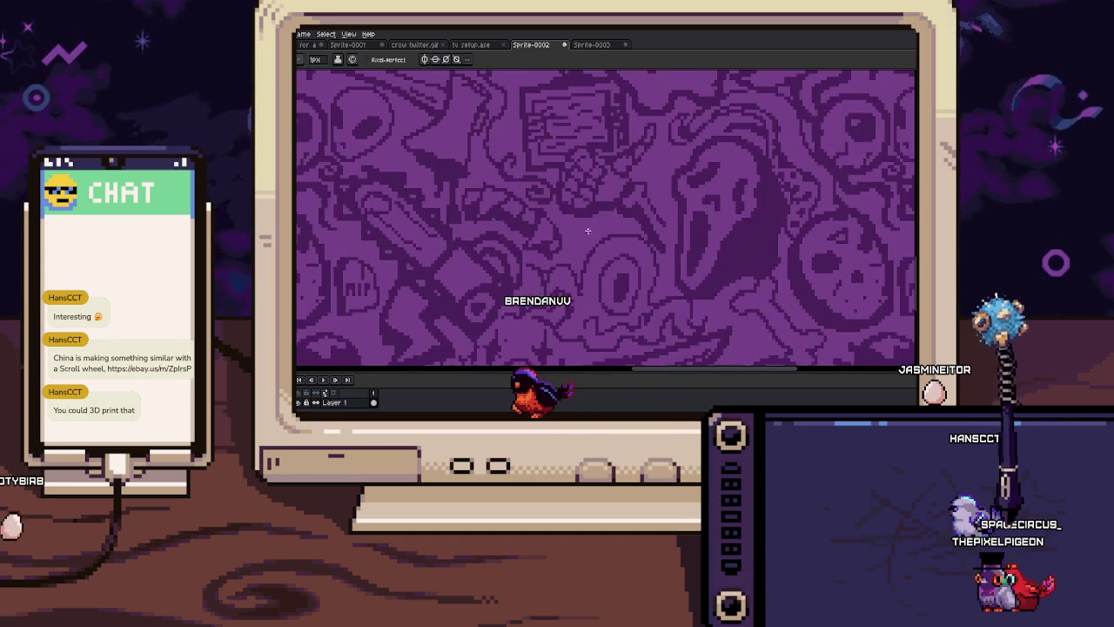
scroll(584, 235, "up", 1)
scroll(587, 222, "up", 1)
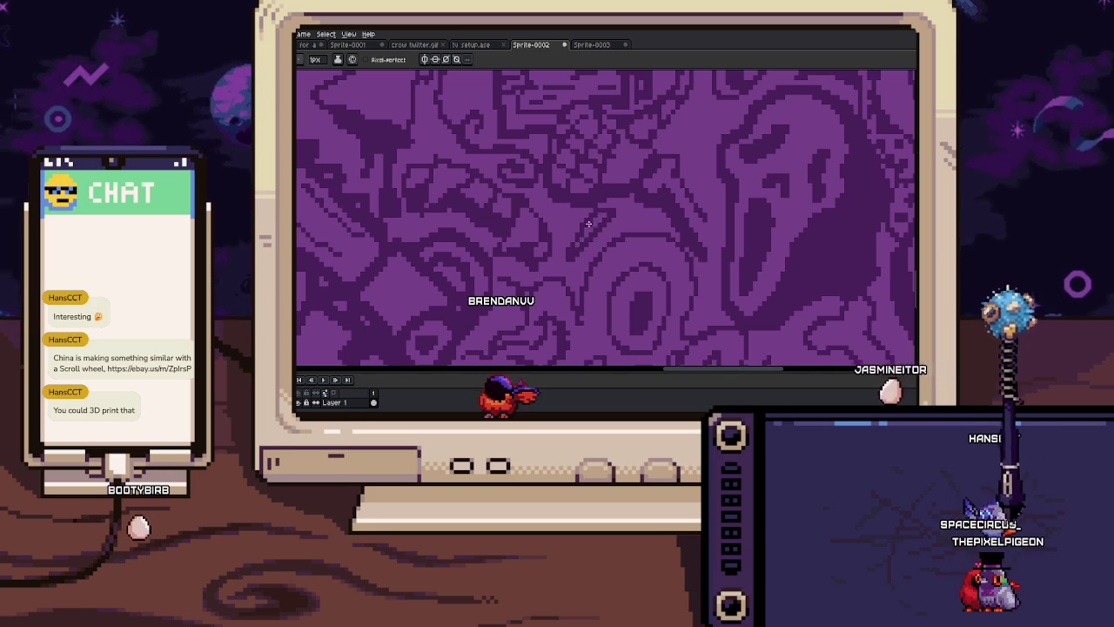
scroll(621, 225, "down", 1)
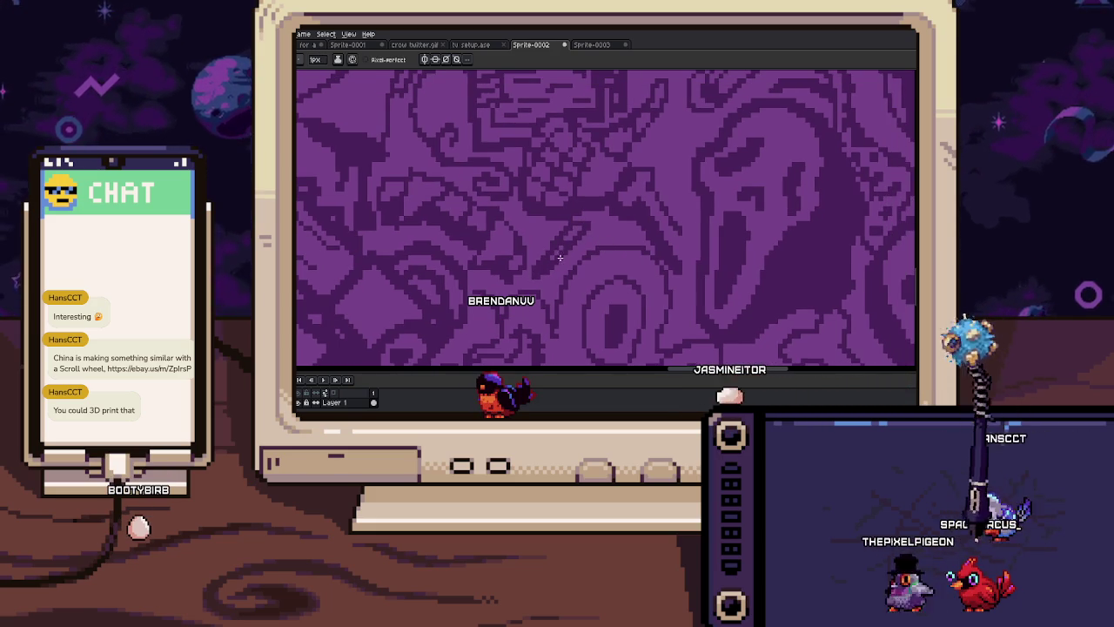
scroll(598, 237, "down", 1)
scroll(583, 243, "down", 1)
scroll(557, 252, "down", 1)
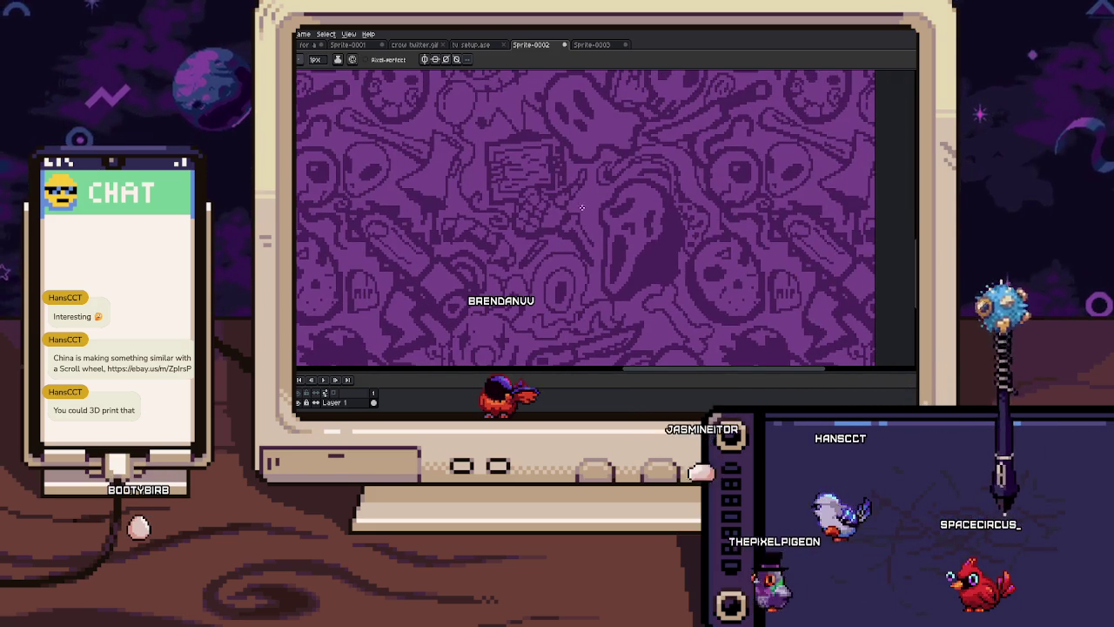
scroll(589, 235, "up", 1)
scroll(583, 241, "up", 1)
scroll(569, 236, "down", 1)
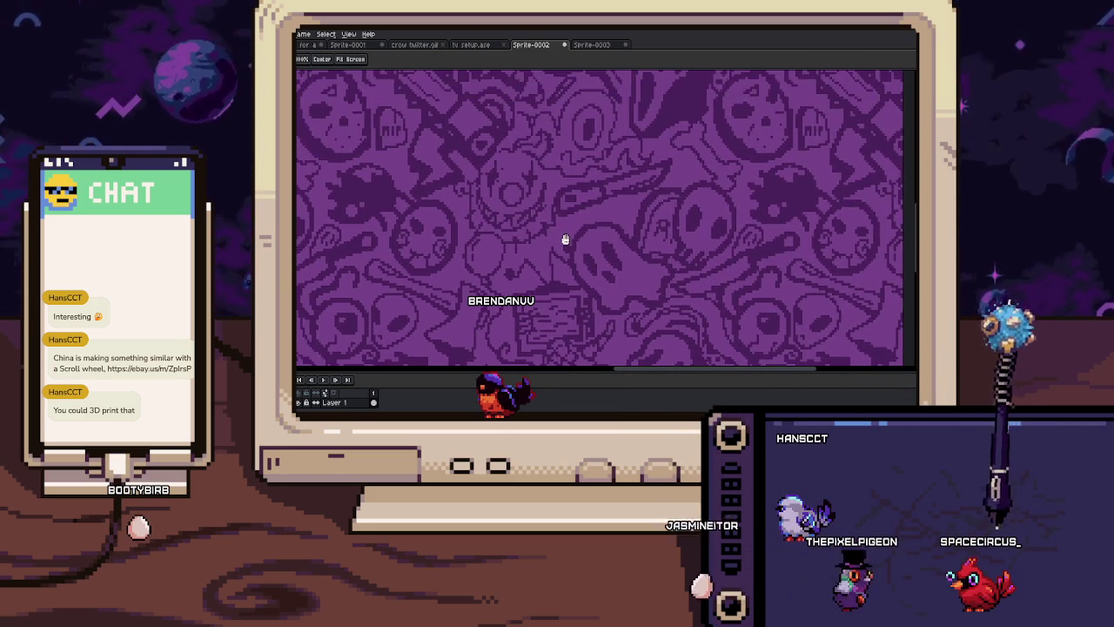
scroll(598, 179, "down", 1)
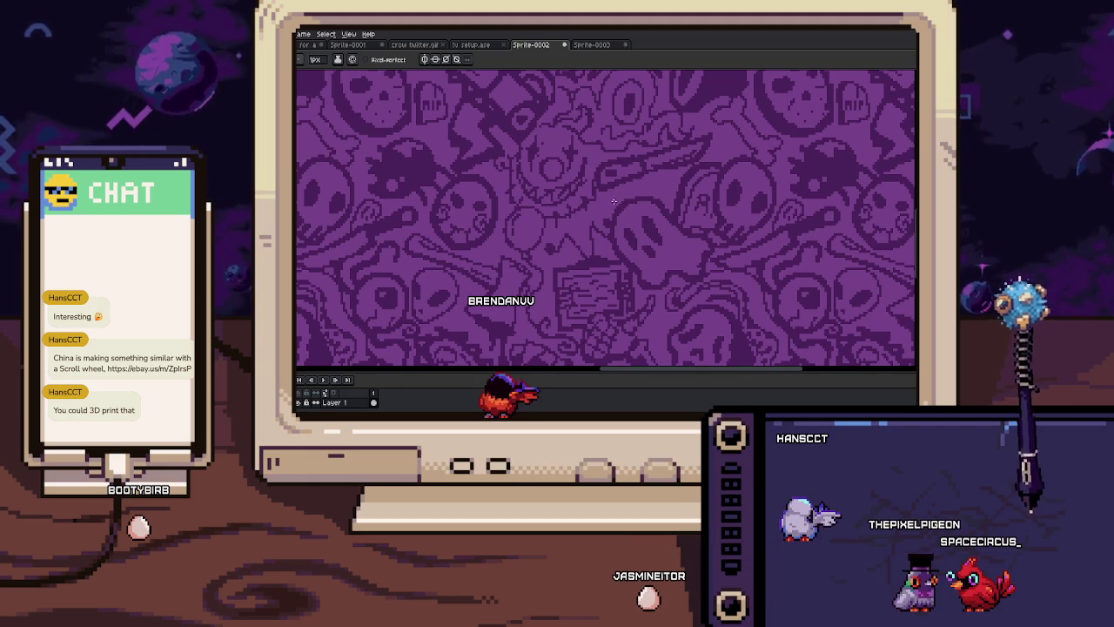
scroll(606, 203, "up", 1)
scroll(601, 199, "up", 2)
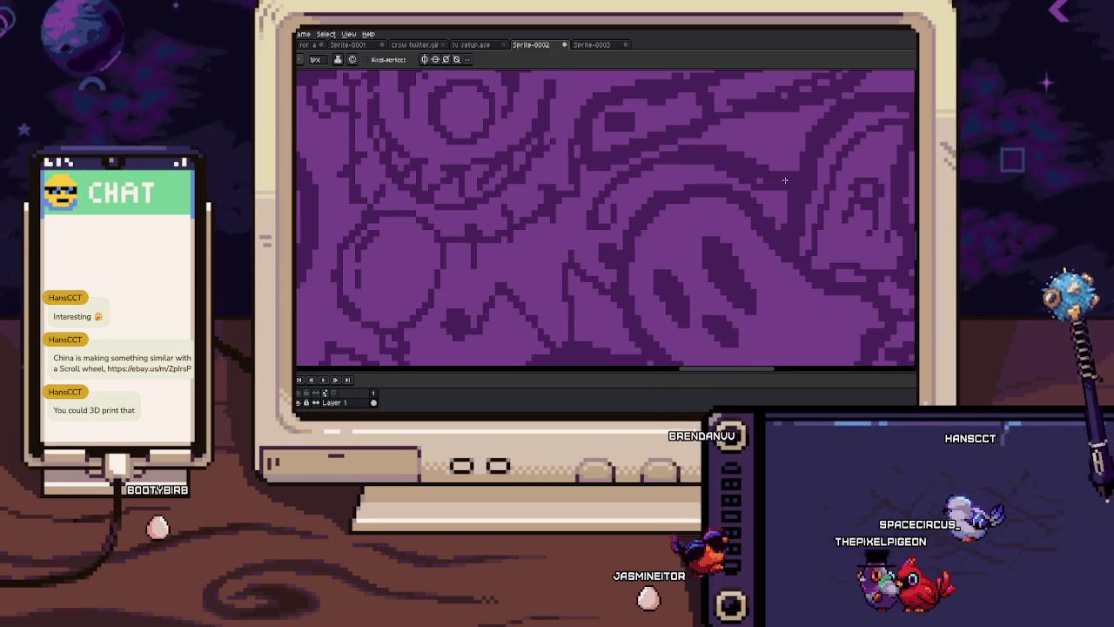
scroll(785, 180, "down", 2)
scroll(784, 180, "down", 2)
Pan toward the left of the sprite and return to the pencil tool
mouse_move(777, 191)
left_mouse_down()
mouse_move(664, 195)
mouse_move(679, 251)
left_mouse_up()
scroll(566, 229, "up", 3)
scroll(566, 229, "up", 2)
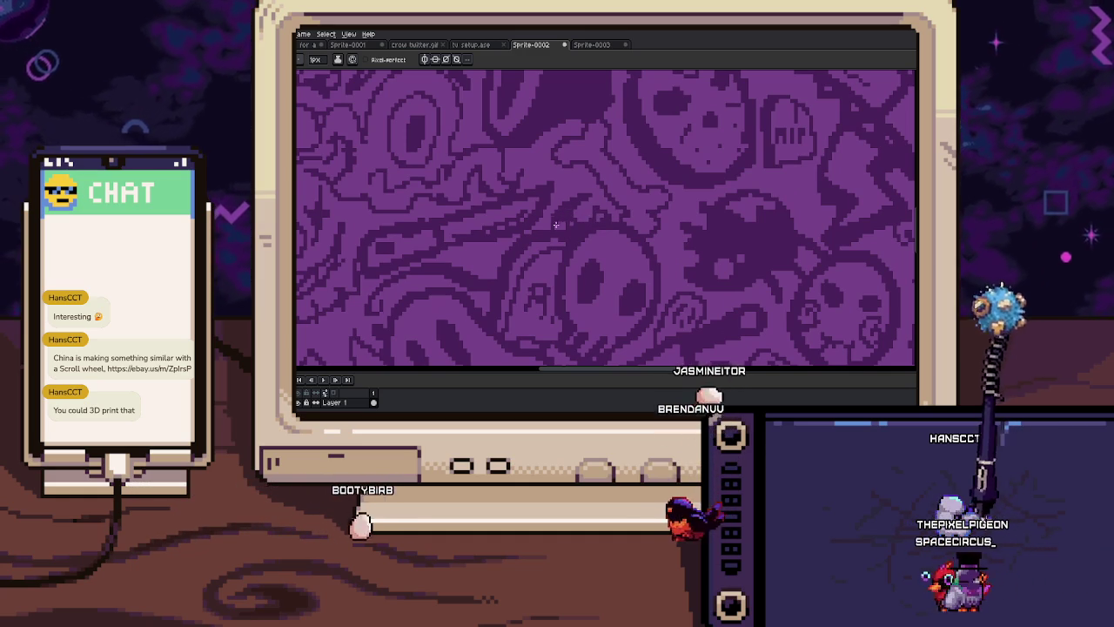
scroll(575, 217, "down", 1)
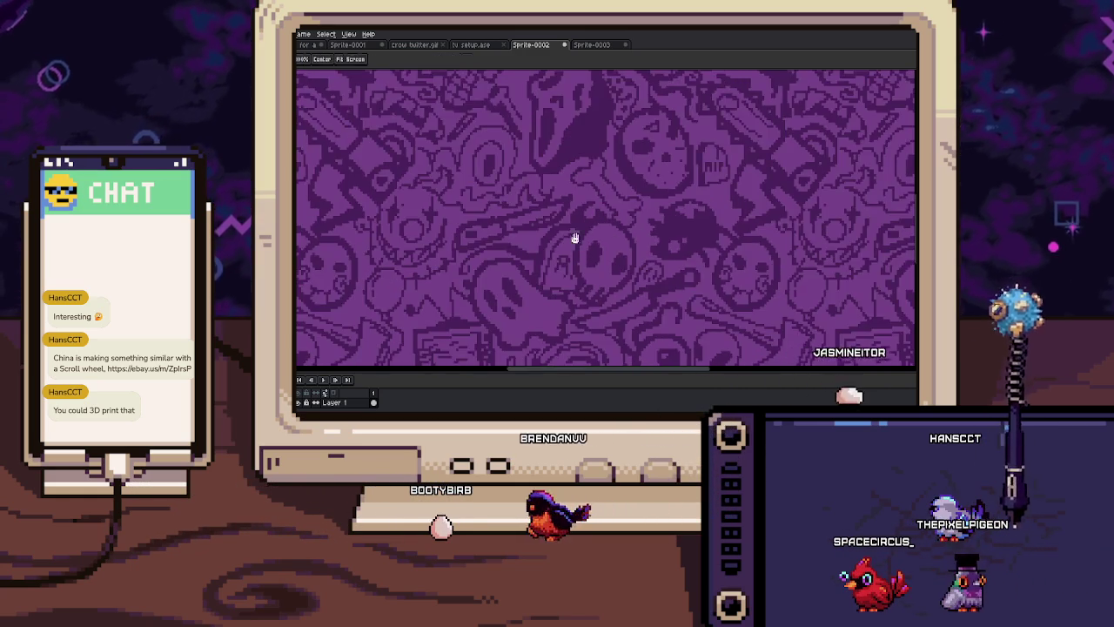
key("v")
scroll(612, 203, "down", 1)
key("b")
scroll(563, 252, "up", 3)
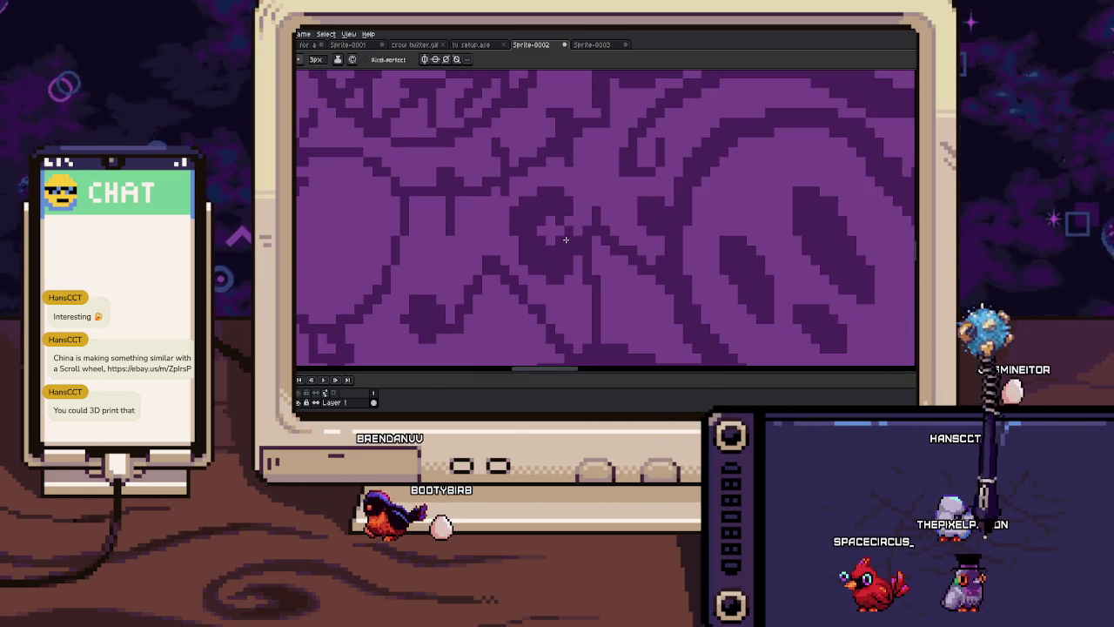
Shrink the pencil brush from 3px to 1px and zoom out to the whole sprite
key("minus")
key("minus")
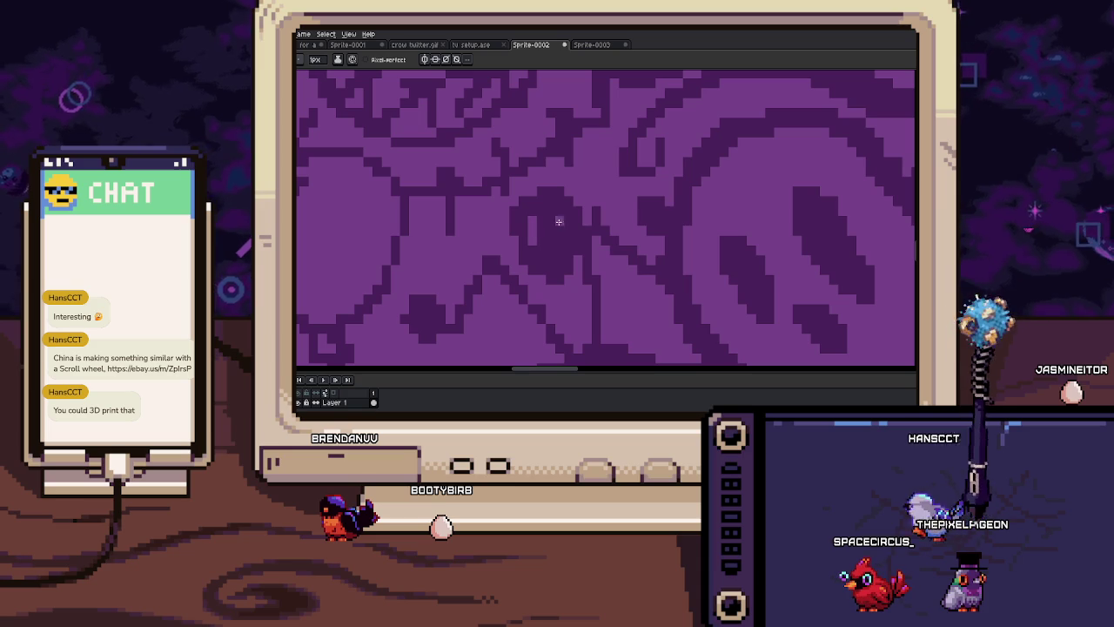
scroll(558, 239, "down", 3)
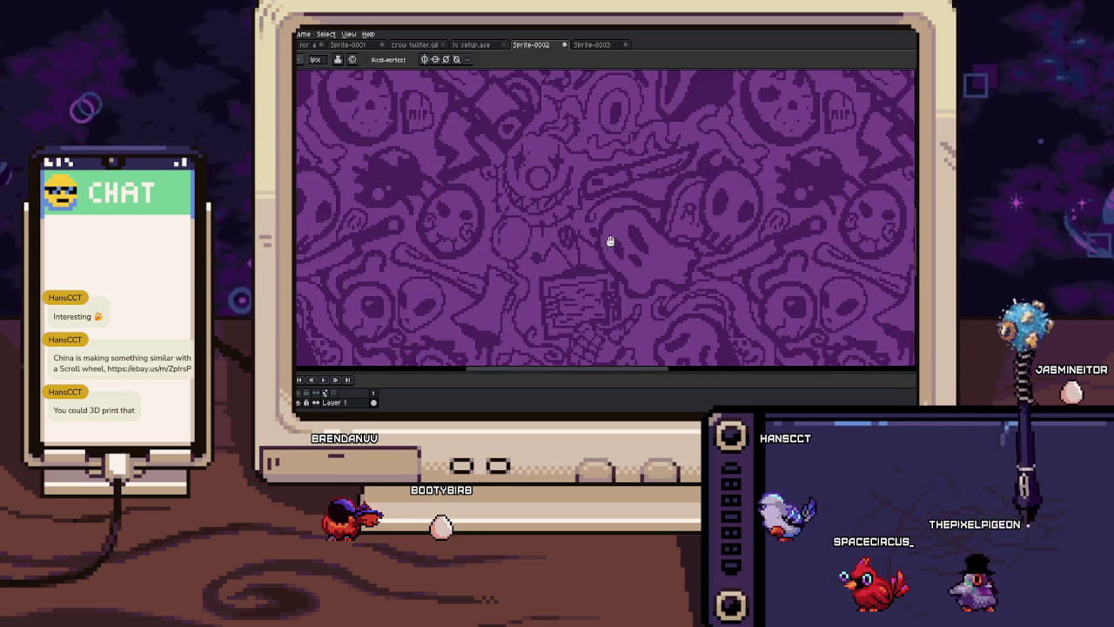
scroll(559, 217, "up", 3)
scroll(546, 218, "up", 1)
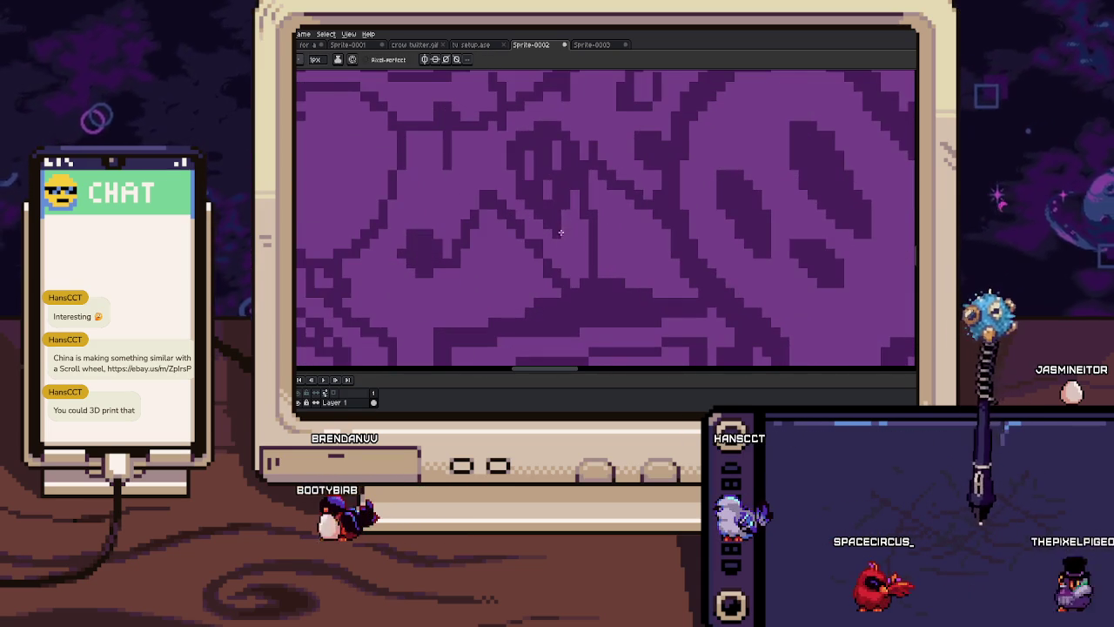
scroll(575, 192, "down", 2)
scroll(572, 221, "up", 2)
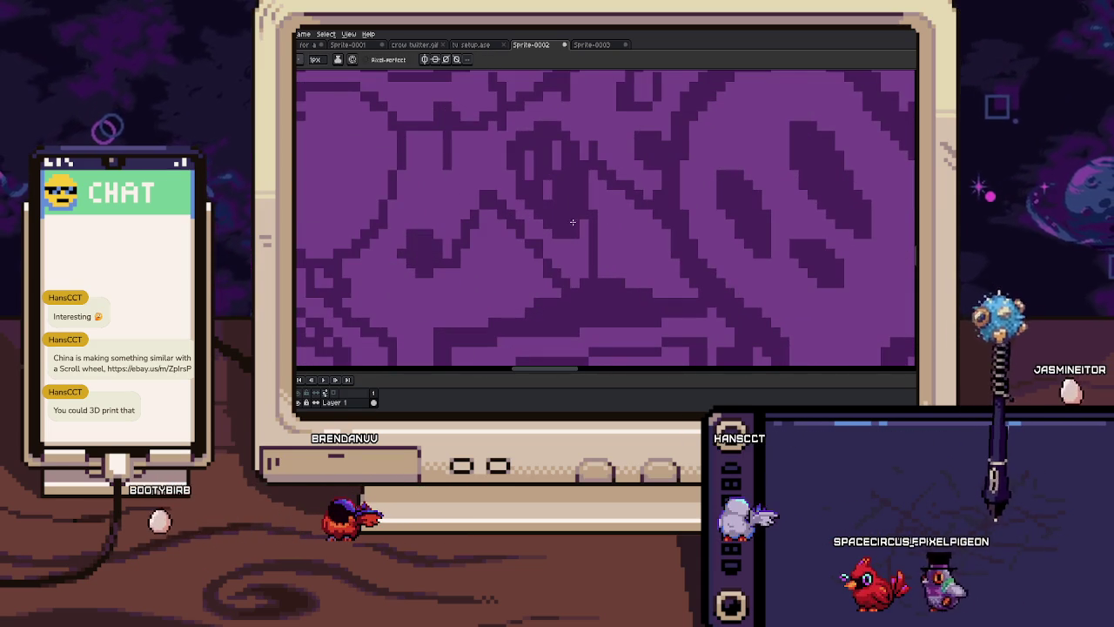
scroll(564, 241, "down", 3)
scroll(567, 236, "down", 1)
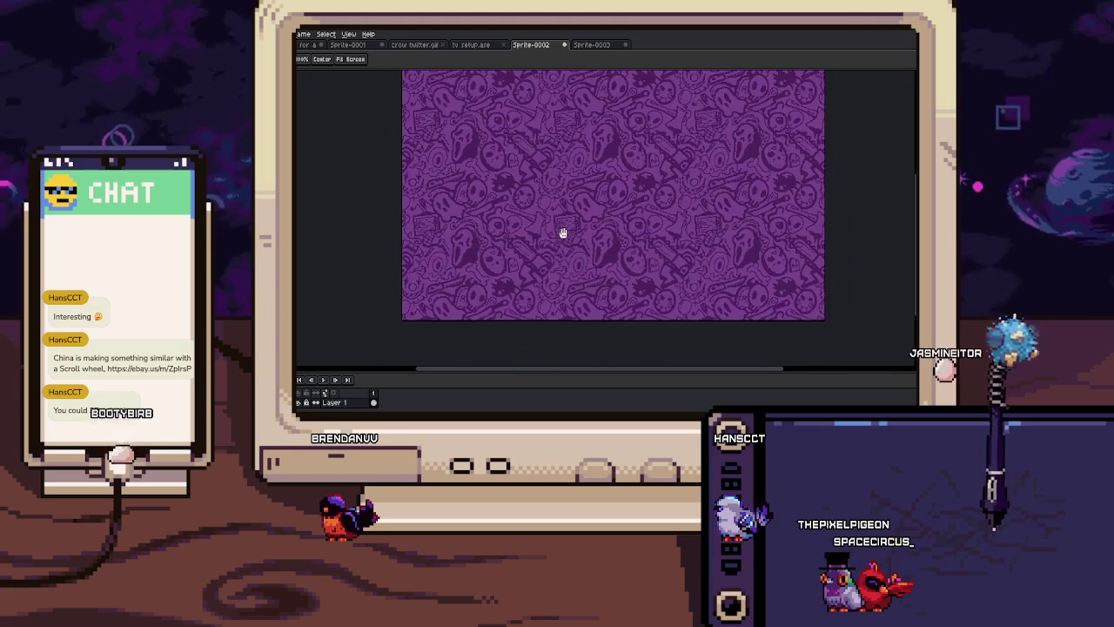
left_click_drag(583, 230, 595, 227)
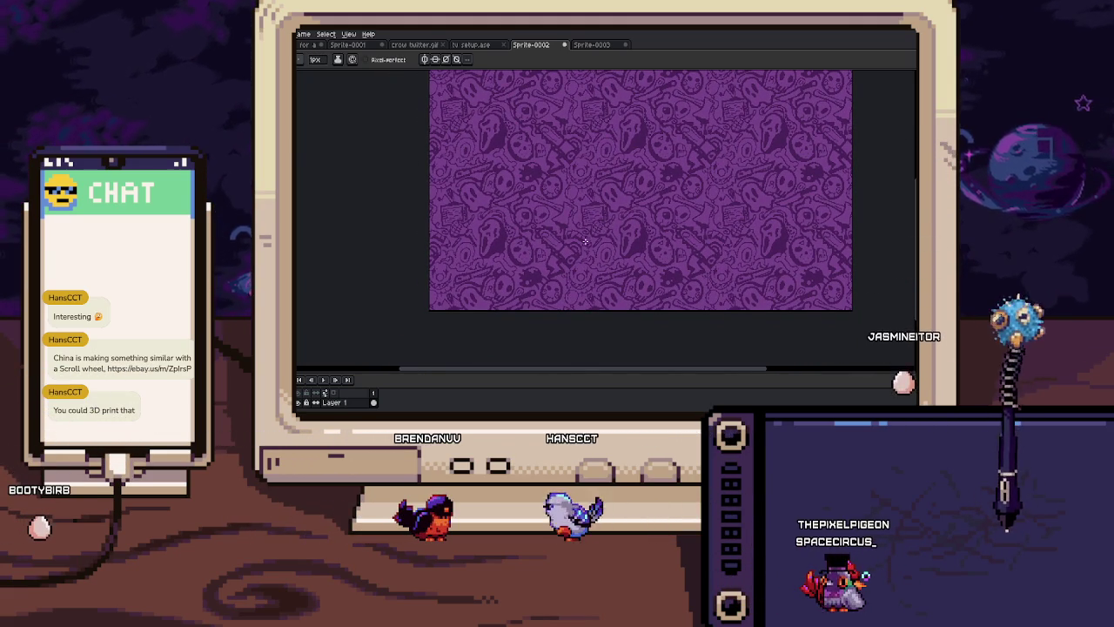
scroll(605, 228, "up", 2)
scroll(642, 216, "up", 2)
scroll(644, 215, "up", 1)
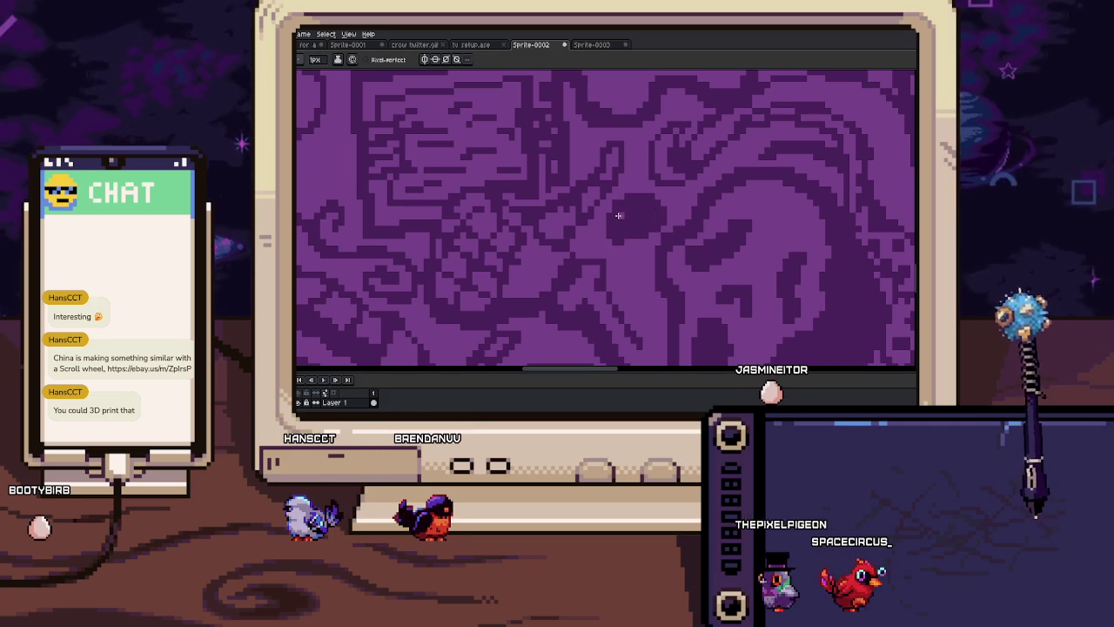
scroll(635, 221, "down", 1)
scroll(644, 226, "down", 2)
scroll(649, 231, "up", 2)
scroll(643, 217, "up", 2)
scroll(643, 216, "down", 2)
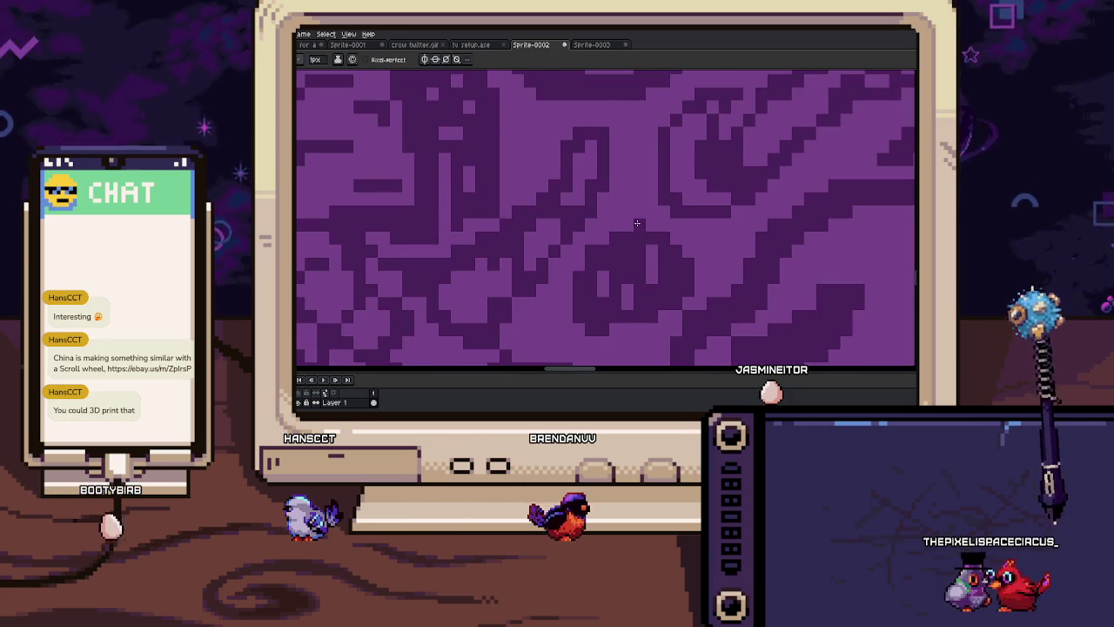
scroll(614, 218, "up", 2)
scroll(614, 218, "down", 1)
scroll(622, 226, "down", 1)
scroll(626, 235, "down", 2)
scroll(633, 244, "up", 3)
scroll(633, 244, "up", 2)
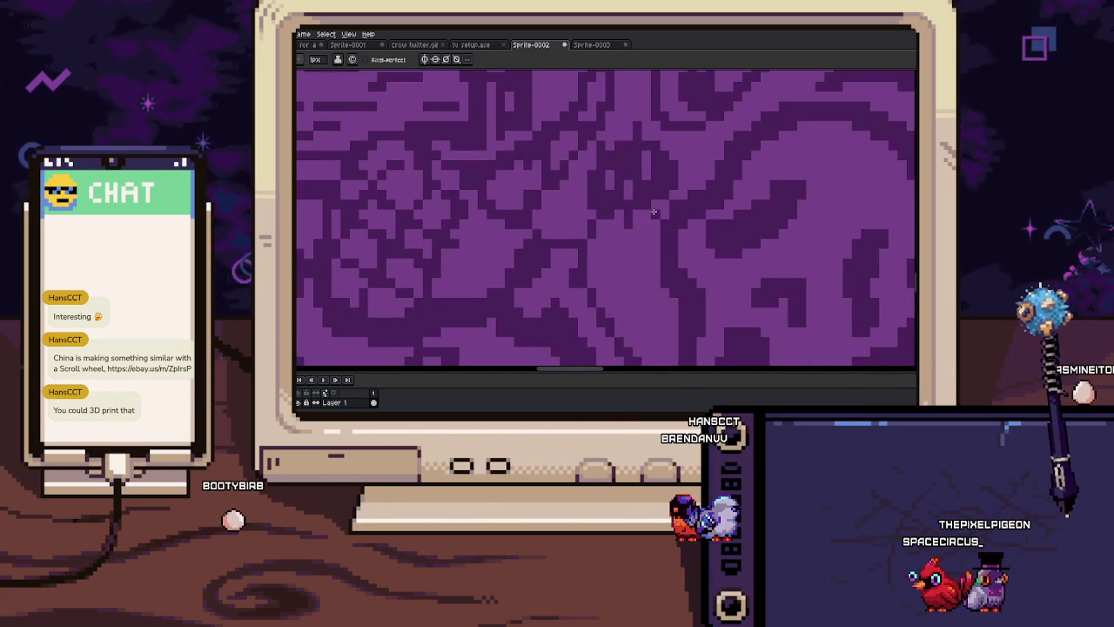
scroll(684, 178, "down", 2)
scroll(670, 200, "down", 1)
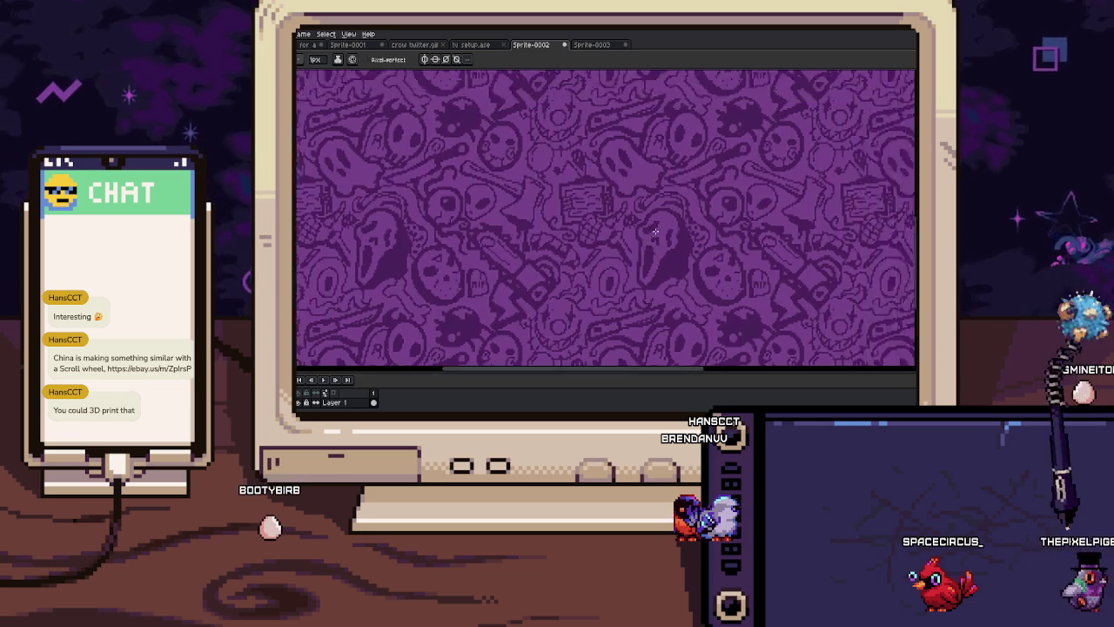
scroll(653, 224, "down", 2)
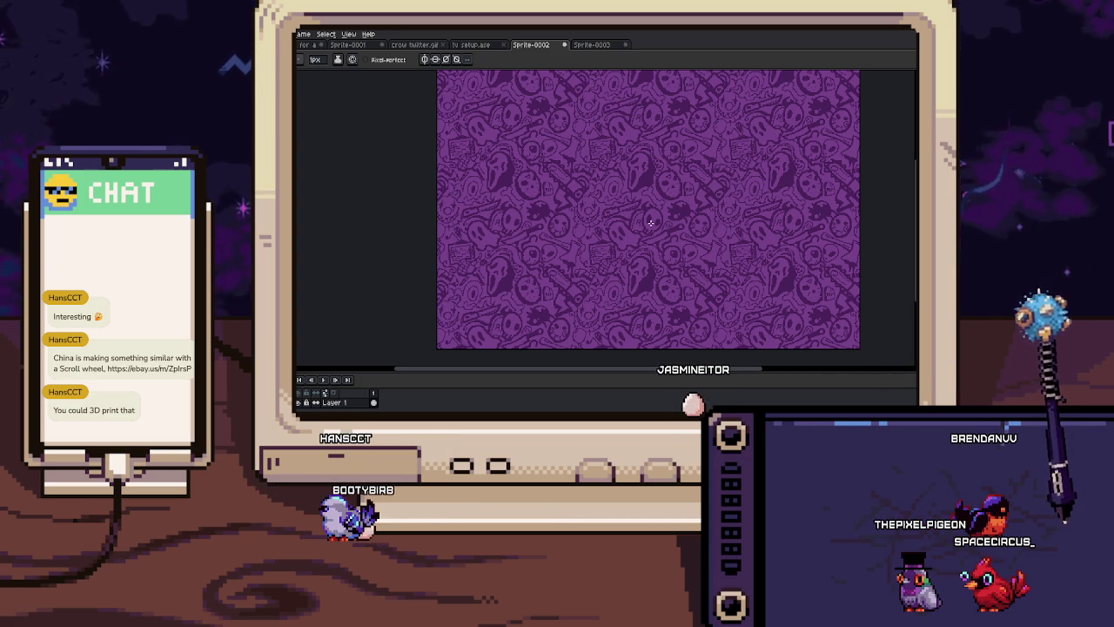
scroll(569, 193, "up", 2)
scroll(569, 192, "up", 2)
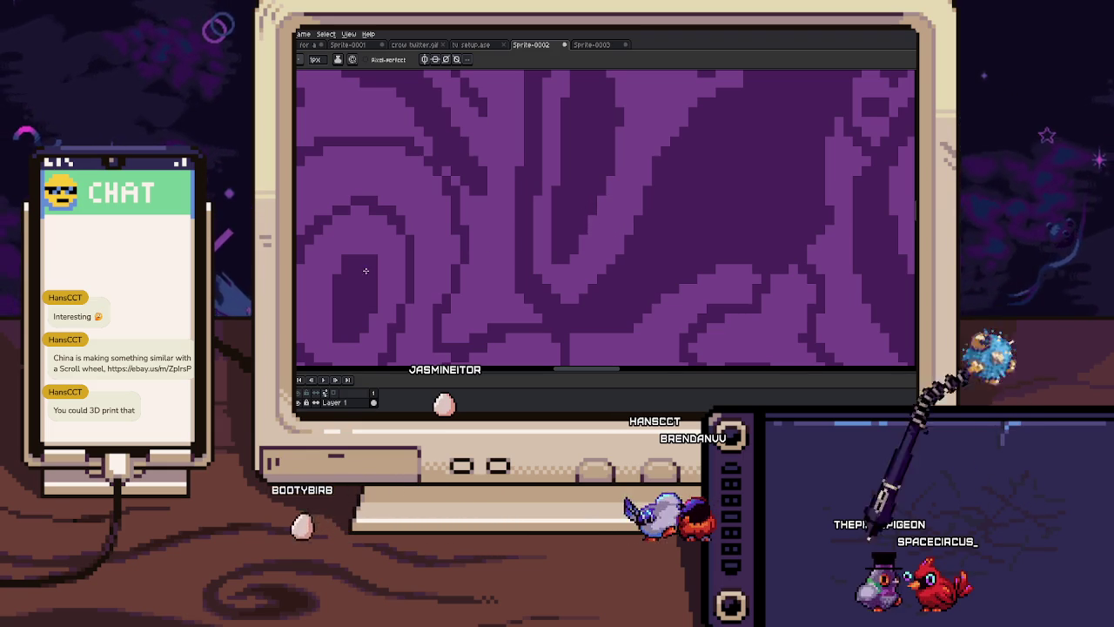
scroll(592, 220, "up", 2)
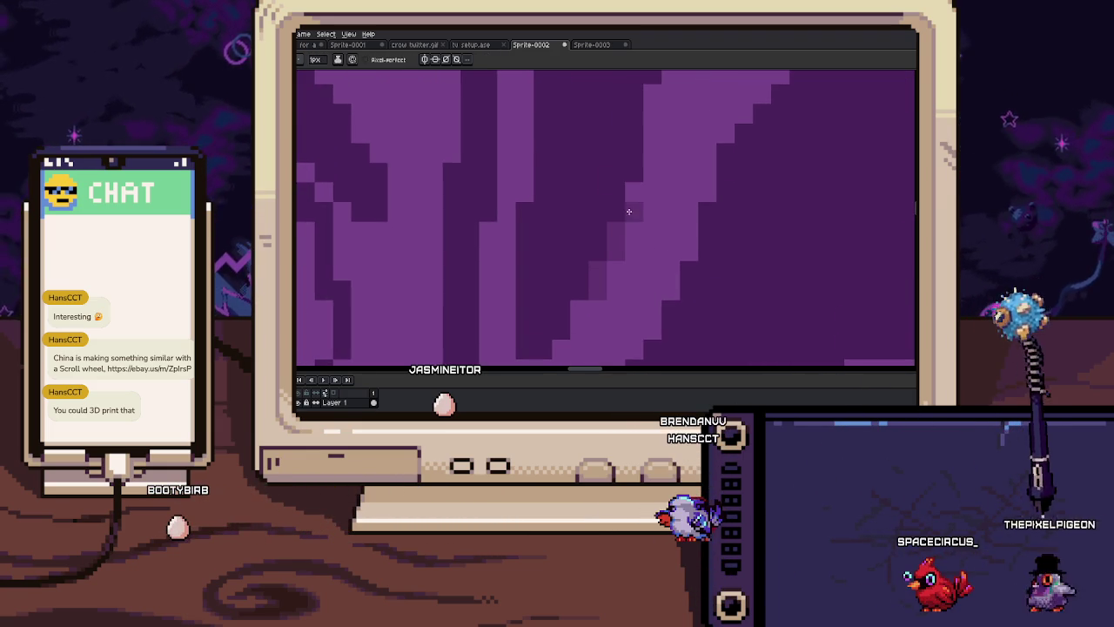
scroll(627, 212, "down", 4)
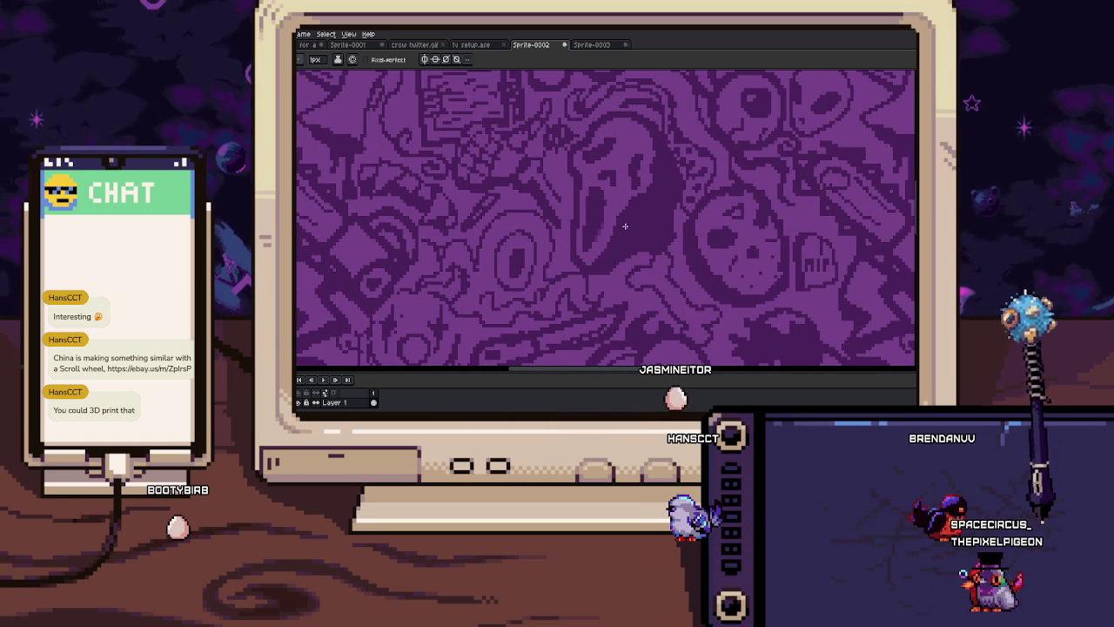
scroll(624, 229, "up", 2)
scroll(609, 235, "up", 1)
key("i")
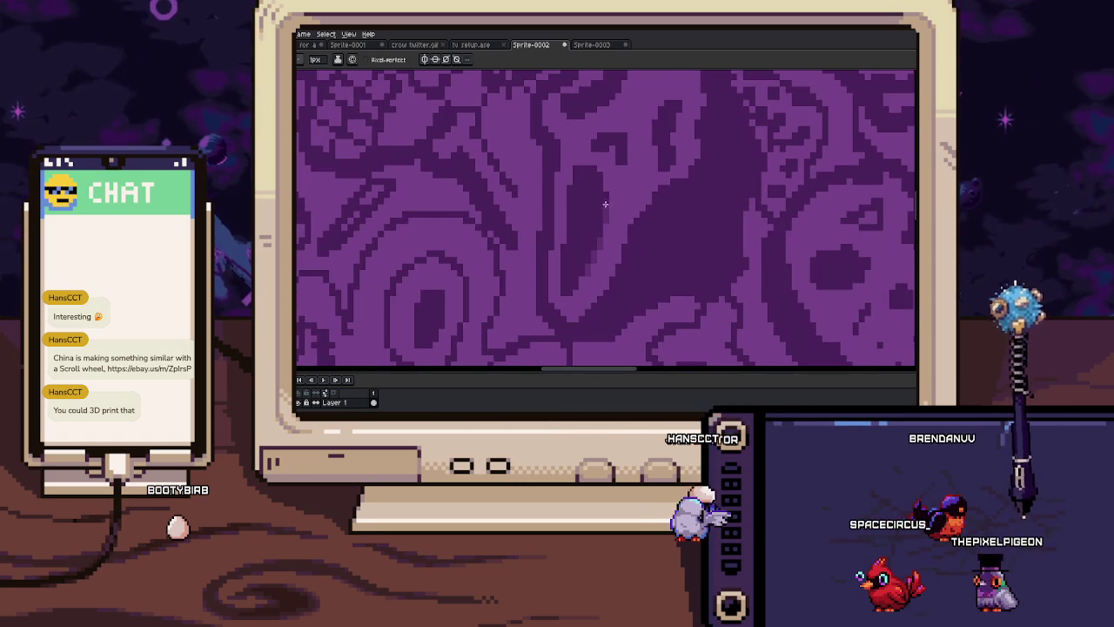
Select all dark purple regions by colour, inspect them, then clear the selection
scroll(604, 208, "up", 2)
key("alt")
scroll(608, 235, "down", 2)
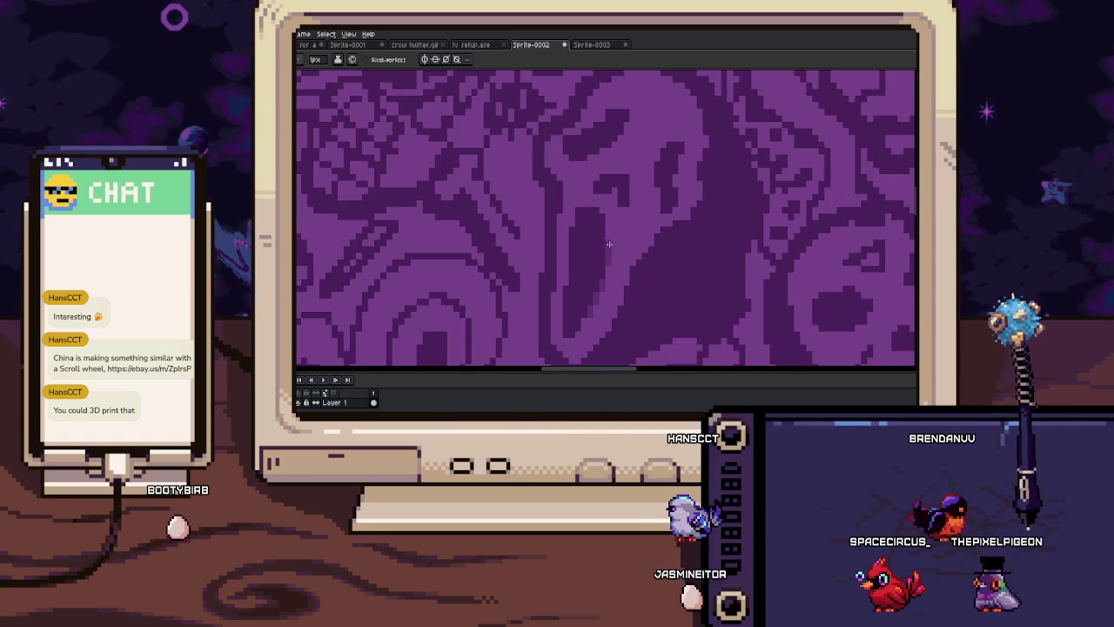
left_click(620, 255)
key("b")
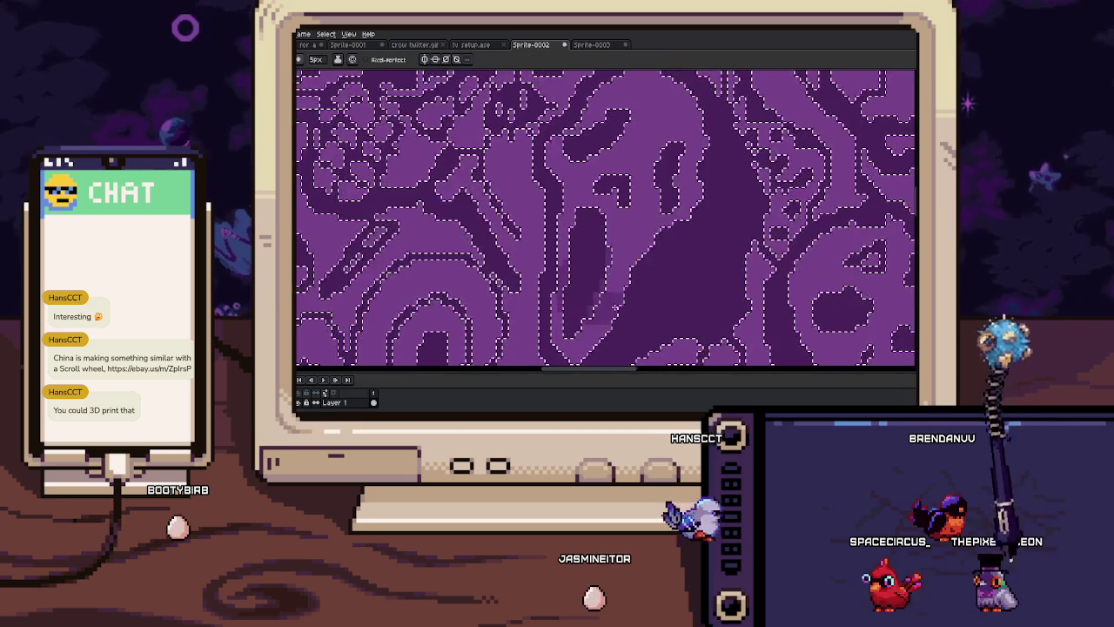
scroll(568, 234, "down", 1)
scroll(565, 222, "down", 1)
scroll(564, 209, "up", 1)
scroll(563, 198, "up", 1)
key("ctrl+d")
key("v")
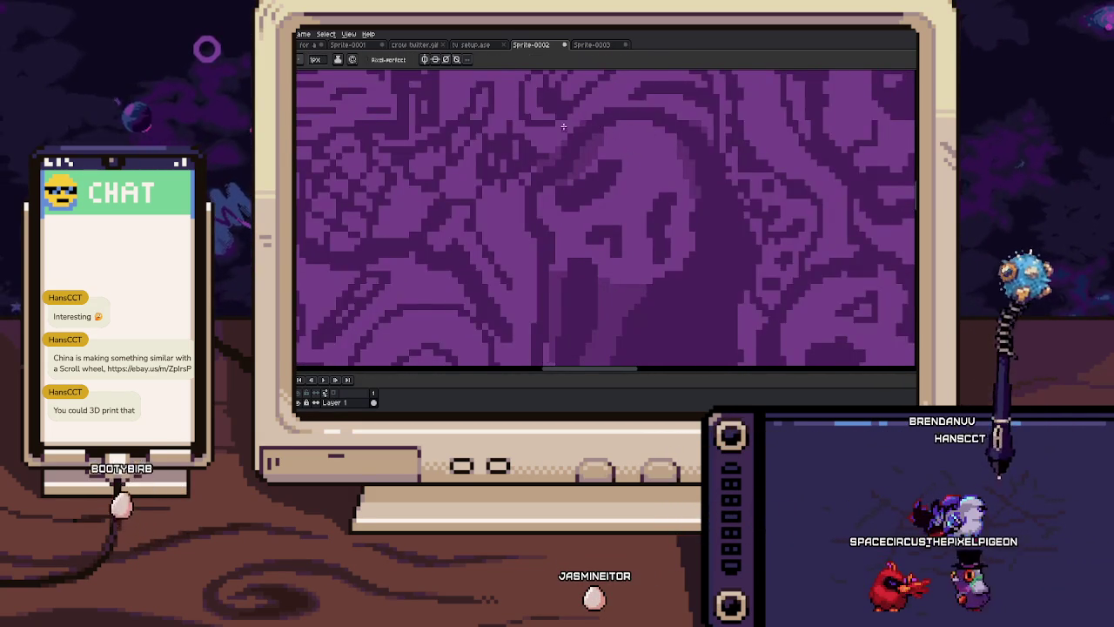
Zoom in and out around the scream mask and sample a purple shade from it
scroll(570, 127, "up", 2)
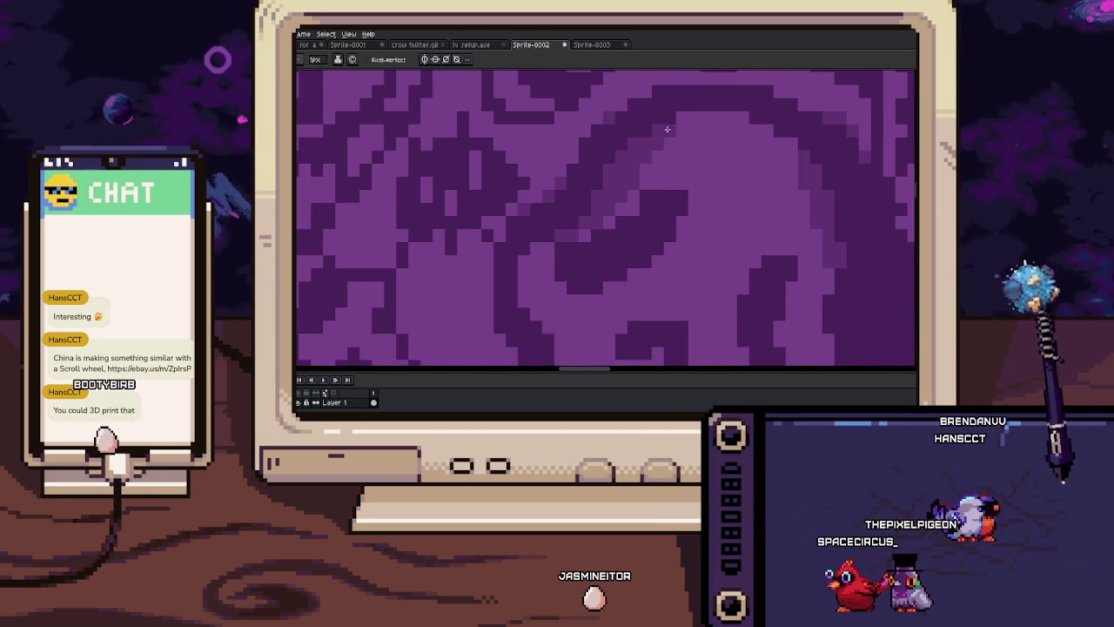
scroll(586, 233, "down", 2)
scroll(571, 196, "up", 2)
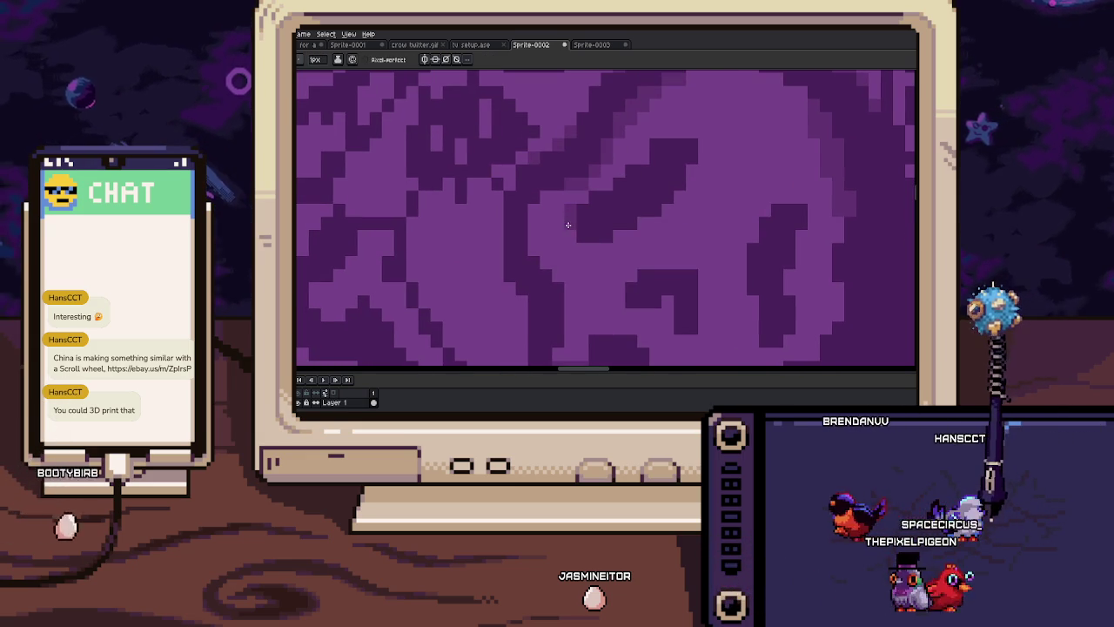
scroll(581, 236, "down", 2)
scroll(586, 273, "up", 2)
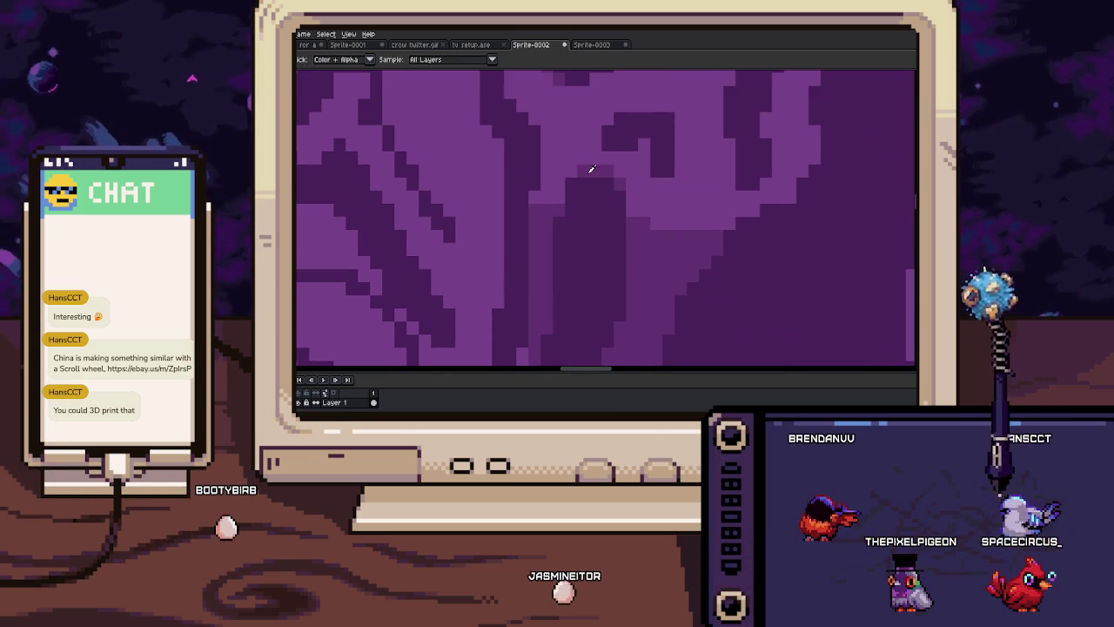
scroll(569, 198, "down", 2)
scroll(566, 243, "up", 2)
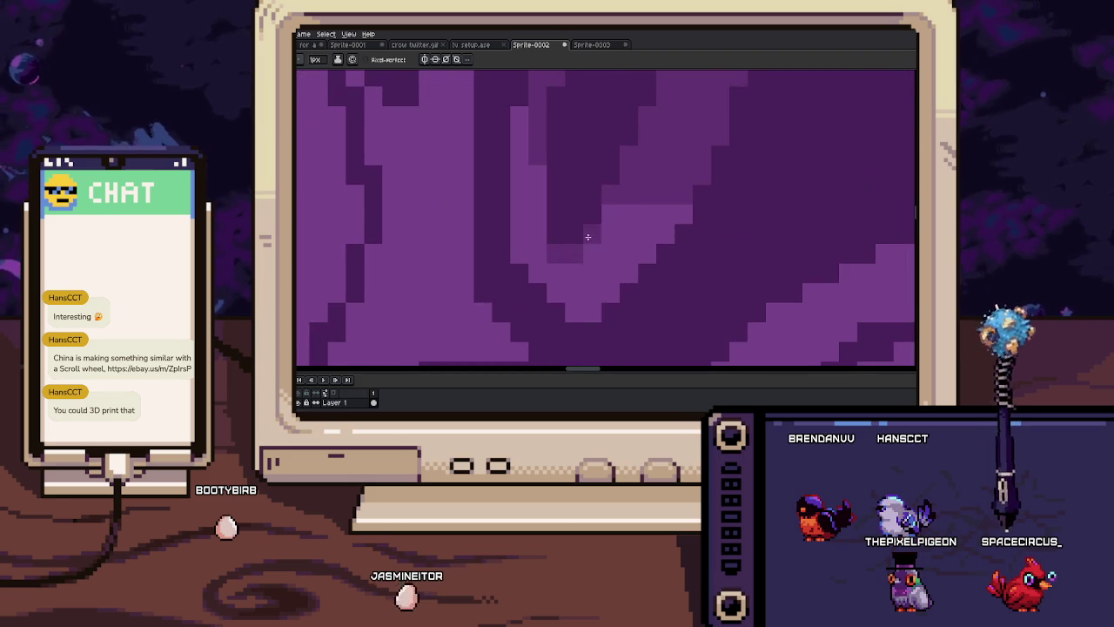
scroll(588, 238, "down", 2)
scroll(591, 257, "up", 2)
key("alt")
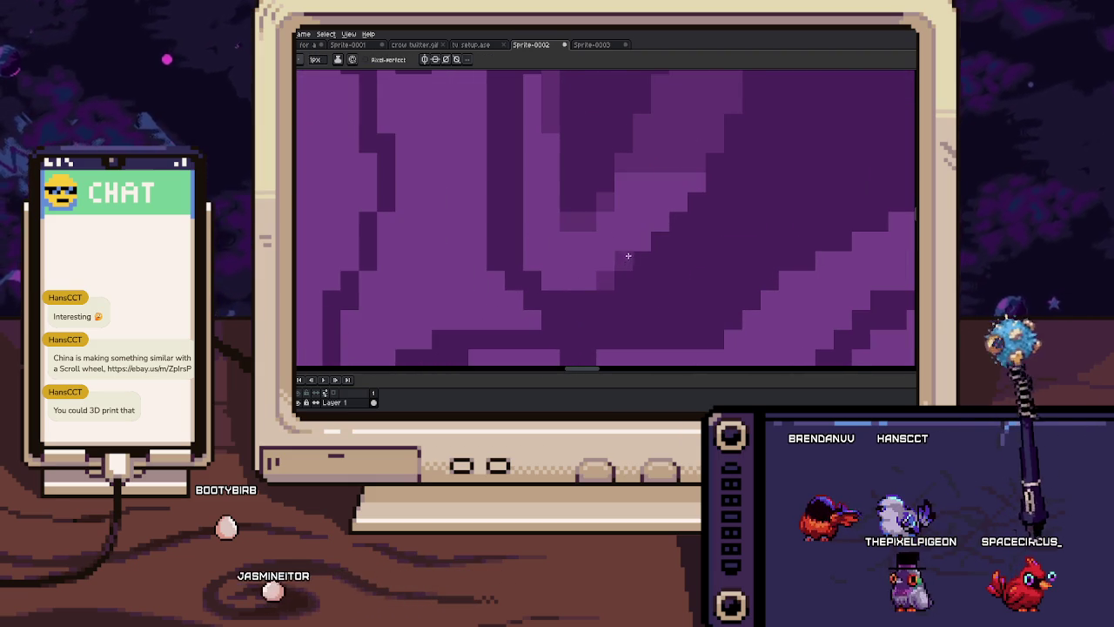
scroll(597, 246, "down", 3)
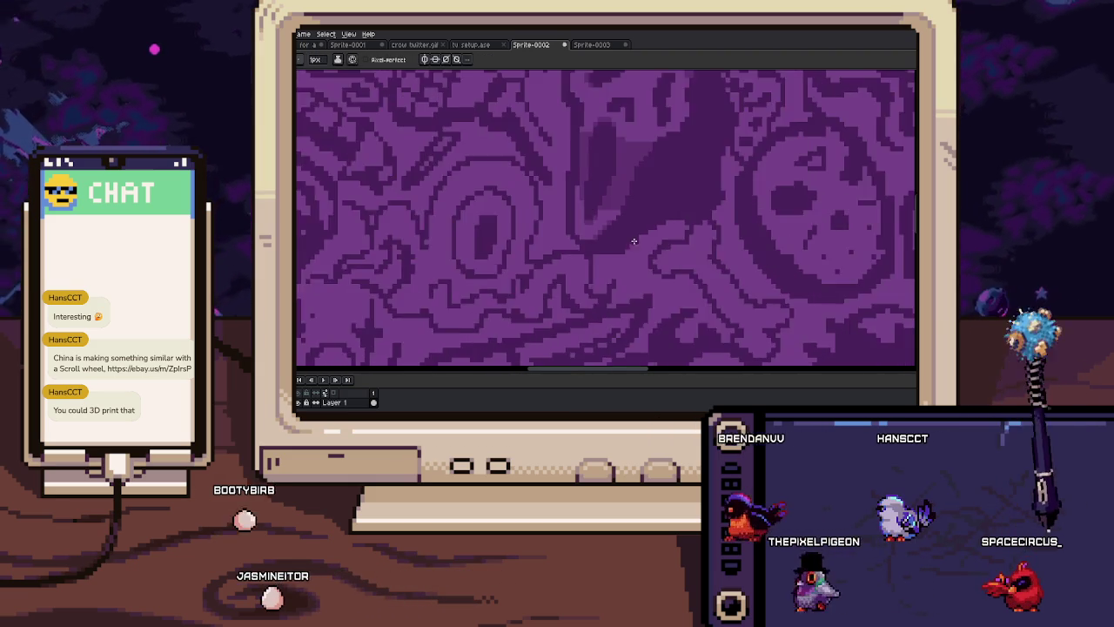
scroll(659, 200, "up", 2)
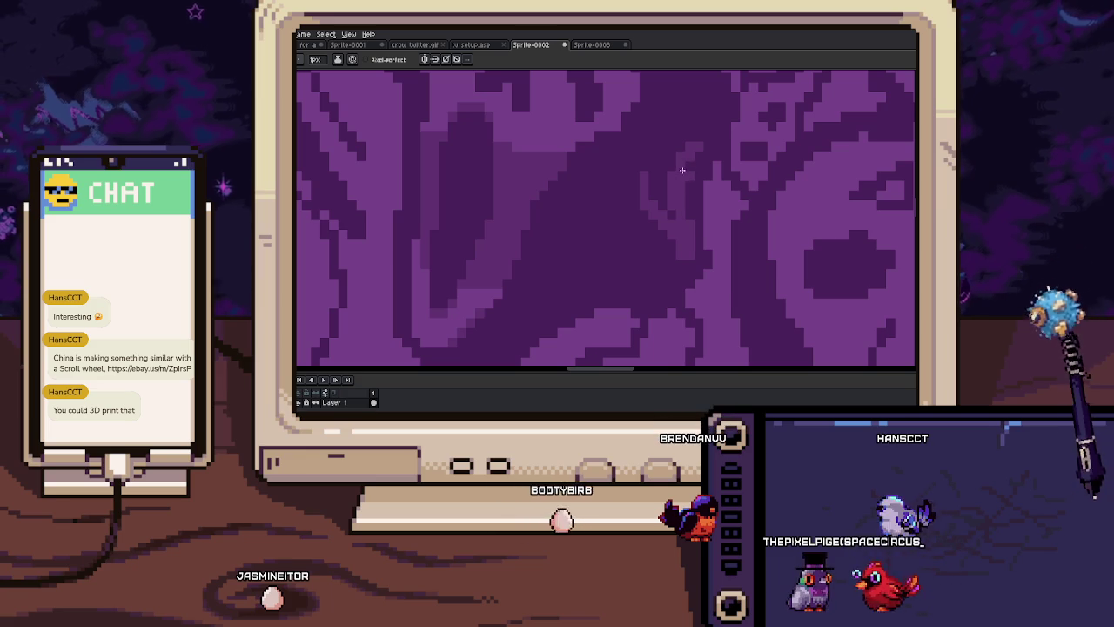
Pan down across the Halloween pattern and zoom to inspect the shading
left_click_drag(649, 168, 647, 240)
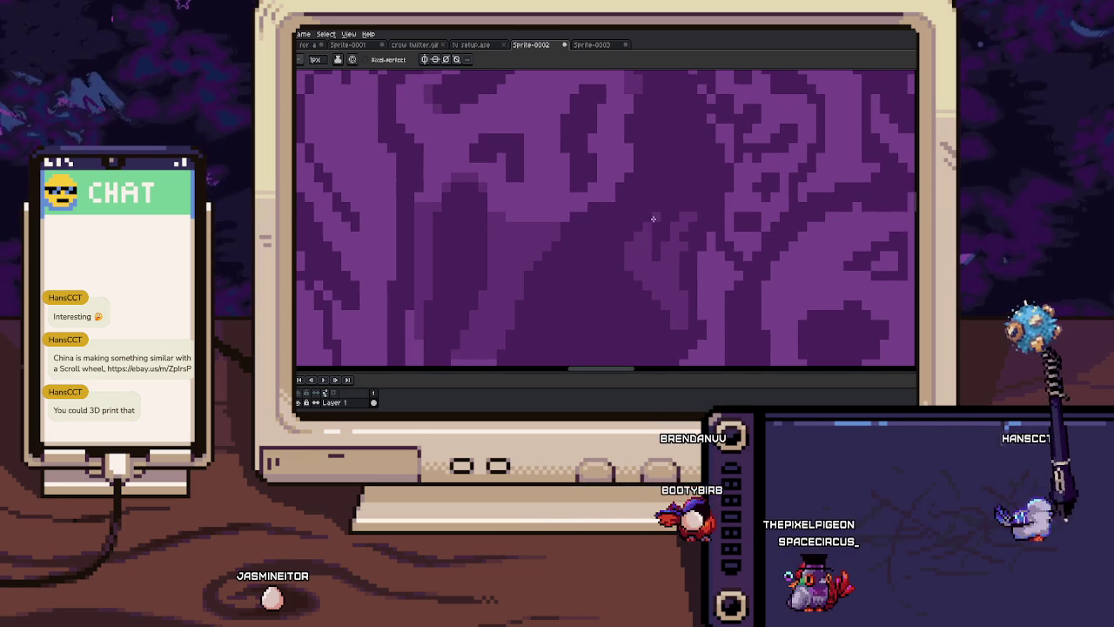
scroll(654, 222, "down", 1)
scroll(657, 235, "down", 1)
scroll(661, 226, "up", 3)
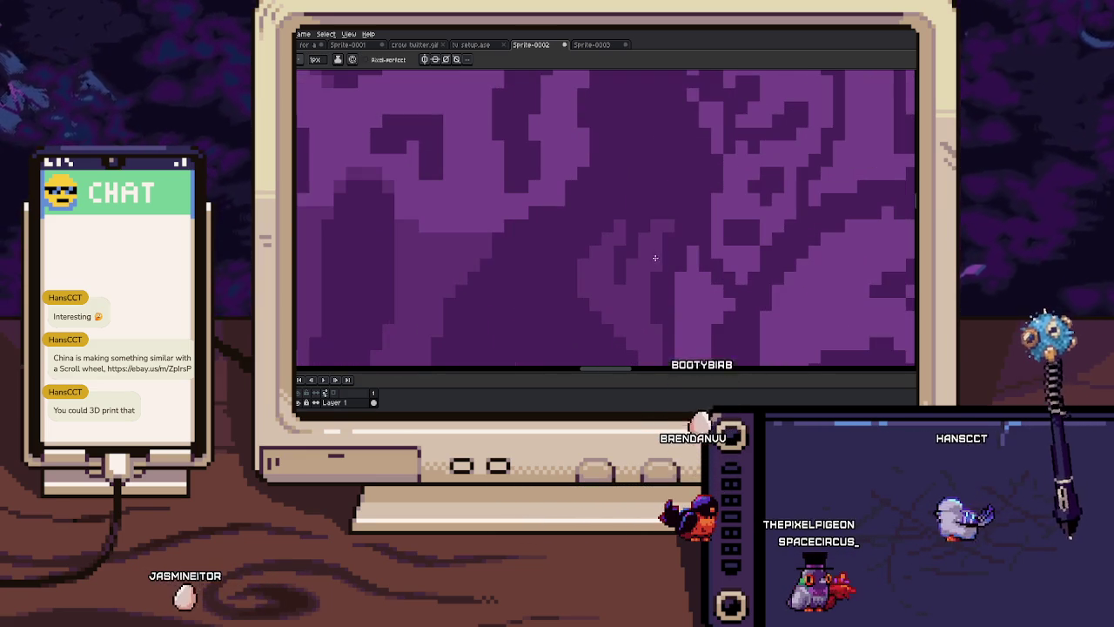
scroll(671, 222, "down", 1)
scroll(662, 218, "down", 2)
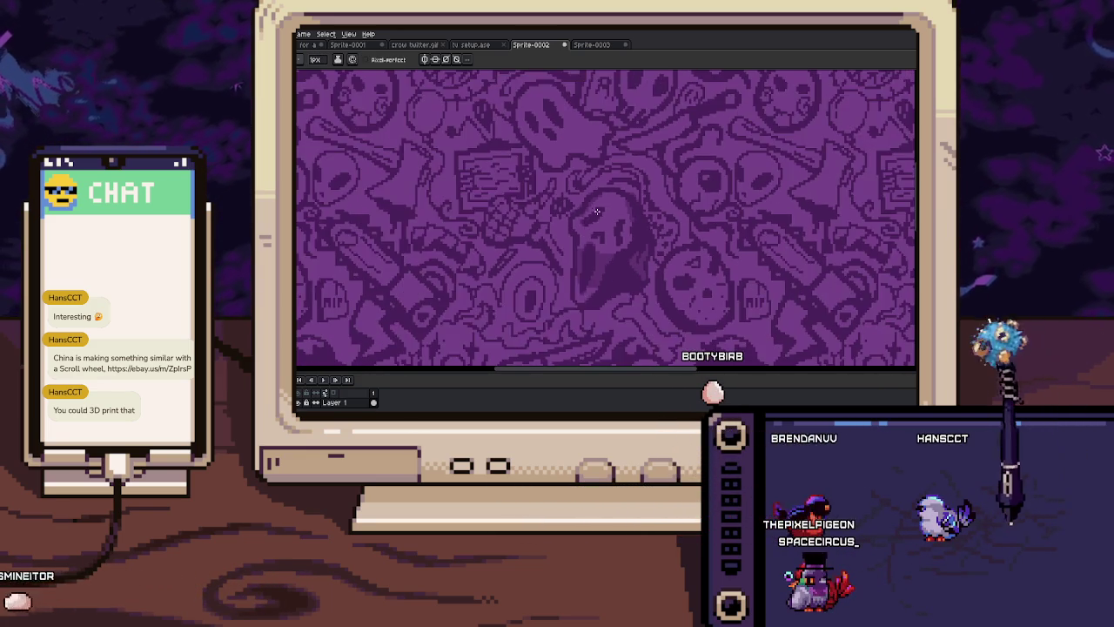
scroll(636, 207, "up", 3)
Pick a colour from the artwork and shift the view down-right for Pencil work
key("i")
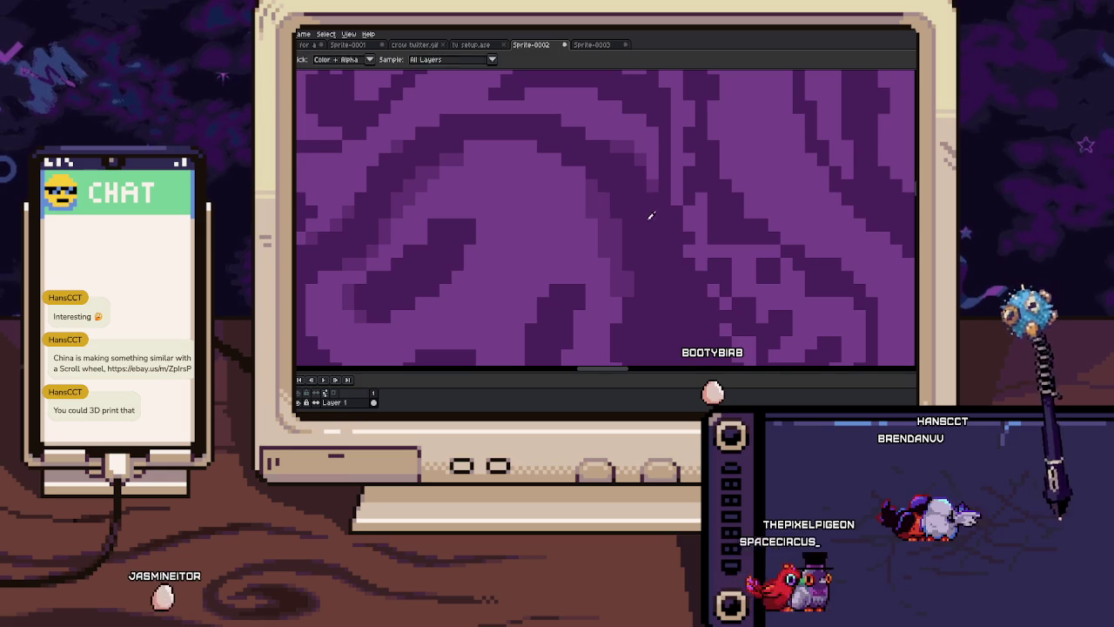
scroll(622, 183, "down", 1)
scroll(613, 199, "up", 1)
key("i")
key("h")
scroll(627, 217, "down", 1)
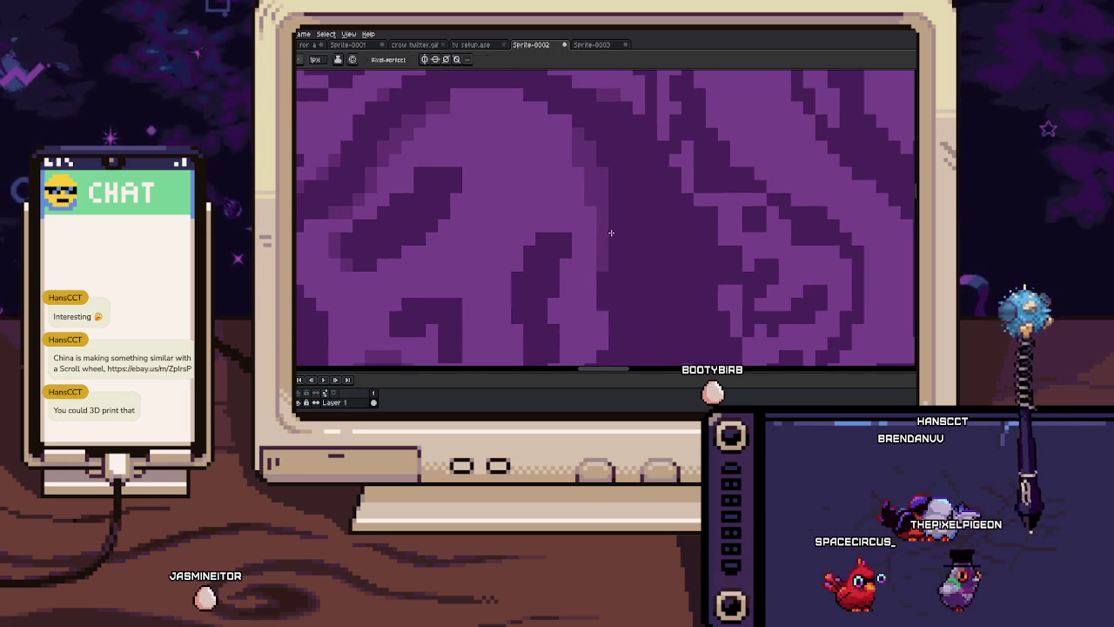
scroll(589, 179, "up", 1)
left_click_drag(588, 179, 602, 204)
key("b")
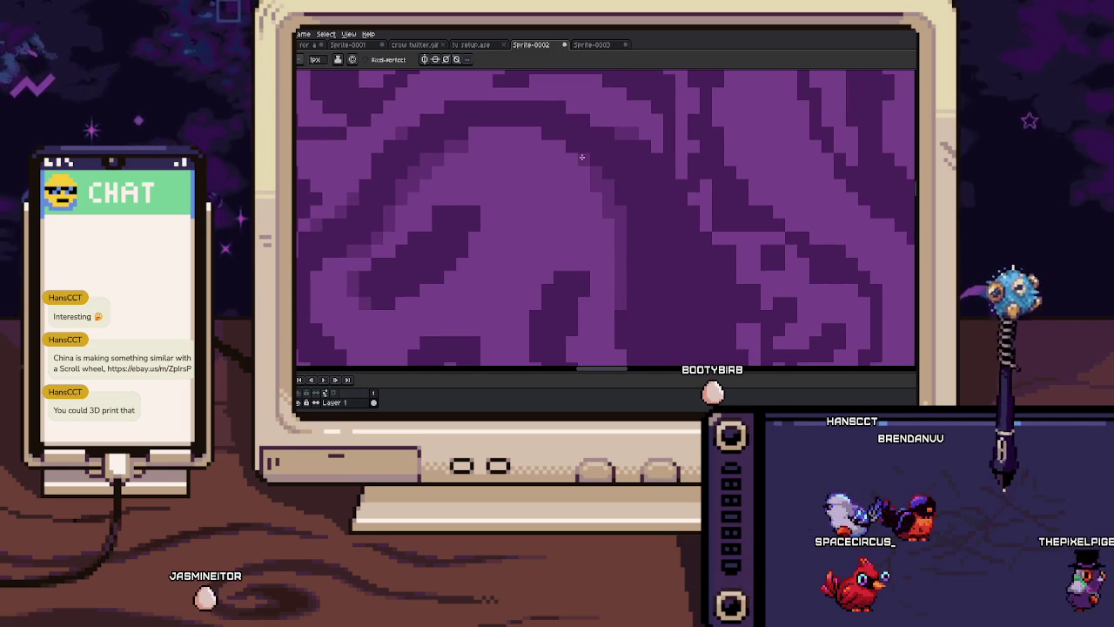
Shift the view slightly right and zoom closely over the mask's shading pixels
left_click_drag(472, 130, 510, 144)
scroll(504, 137, "down", 2)
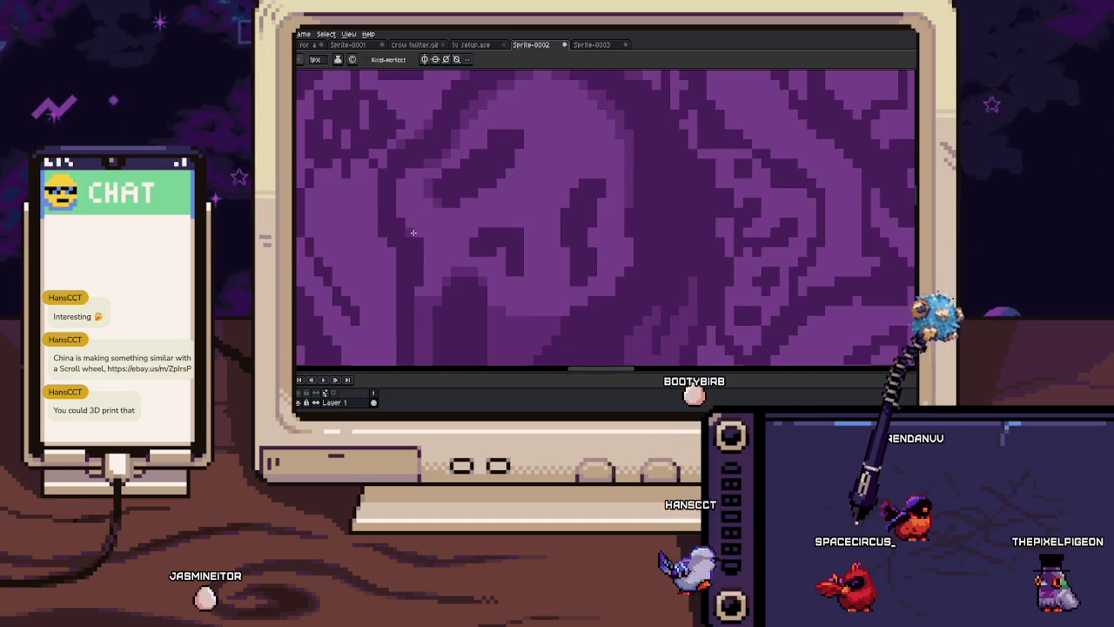
scroll(406, 231, "up", 2)
scroll(407, 231, "down", 2)
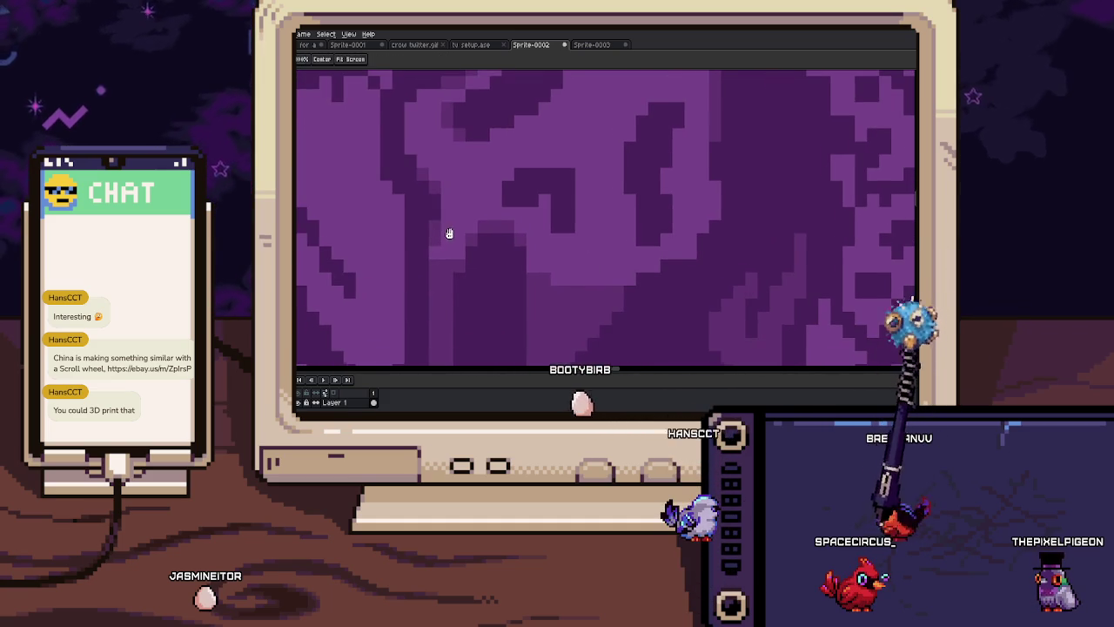
scroll(430, 212, "up", 2)
scroll(430, 211, "down", 2)
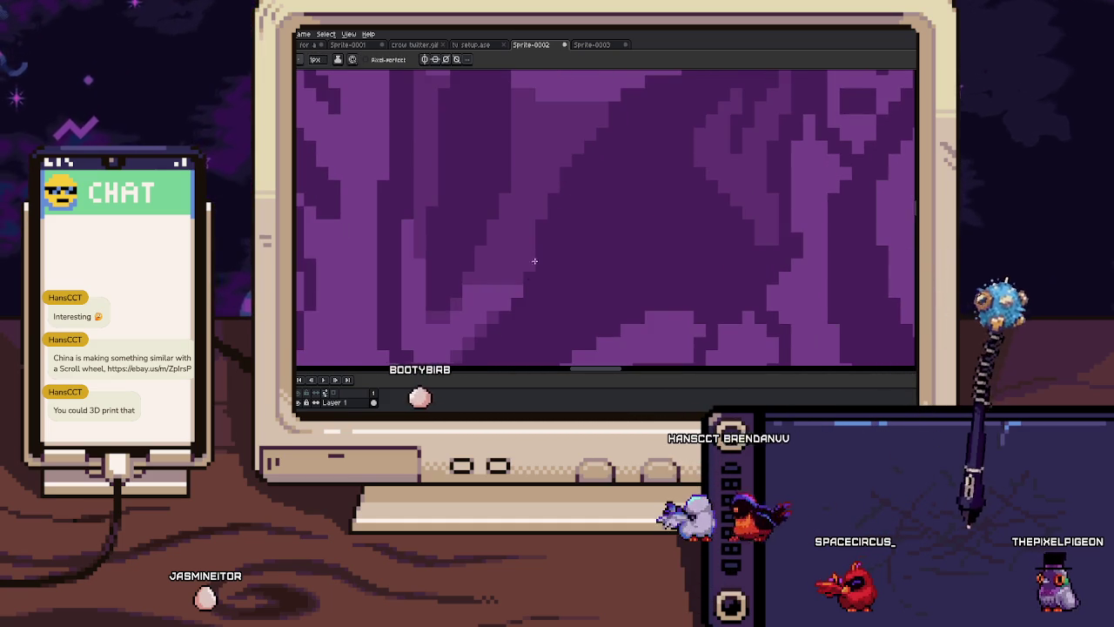
scroll(576, 214, "up", 2)
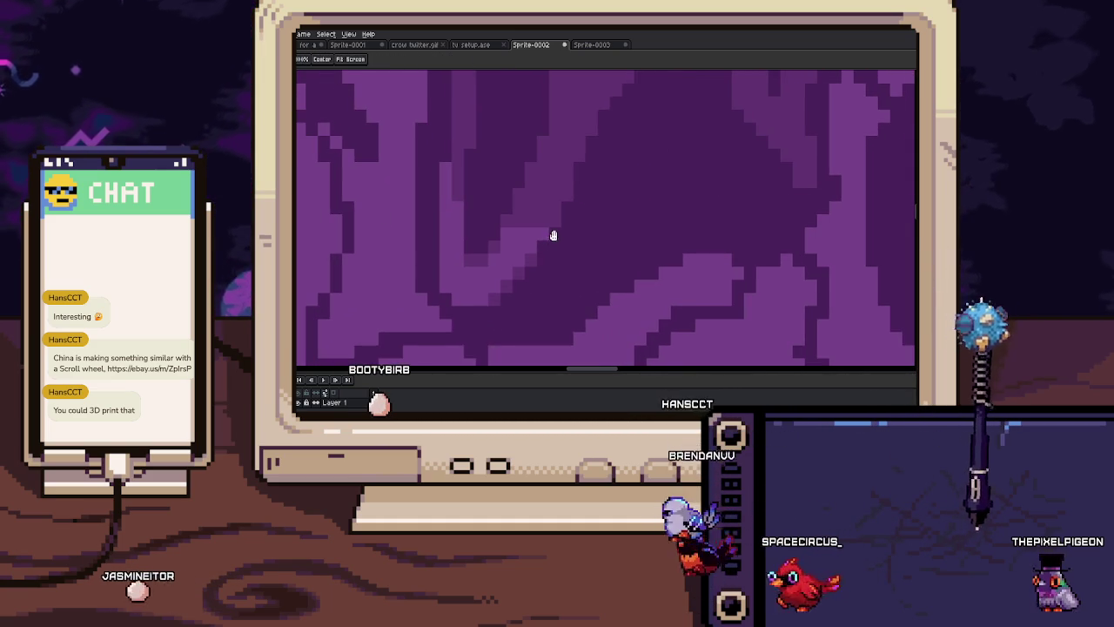
scroll(552, 235, "down", 2)
scroll(564, 234, "up", 2)
Sample a purple shade from the drawing and go back to single-pixel Pencil drawing
scroll(575, 192, "down", 2)
scroll(557, 251, "up", 2)
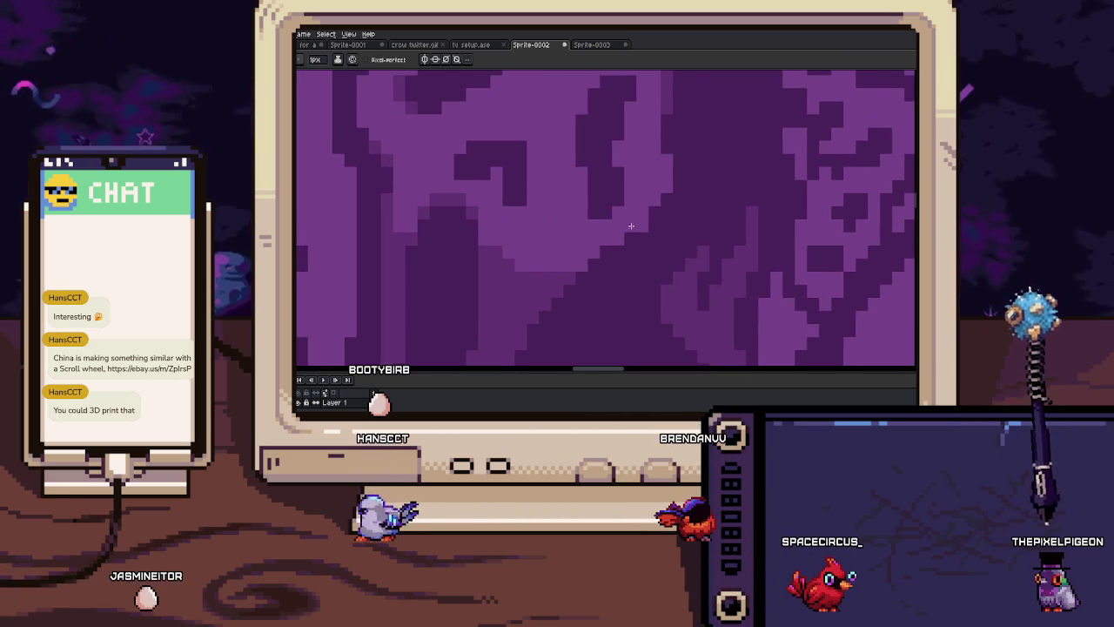
scroll(636, 261, "down", 2)
scroll(644, 265, "up", 2)
key("i")
key("b")
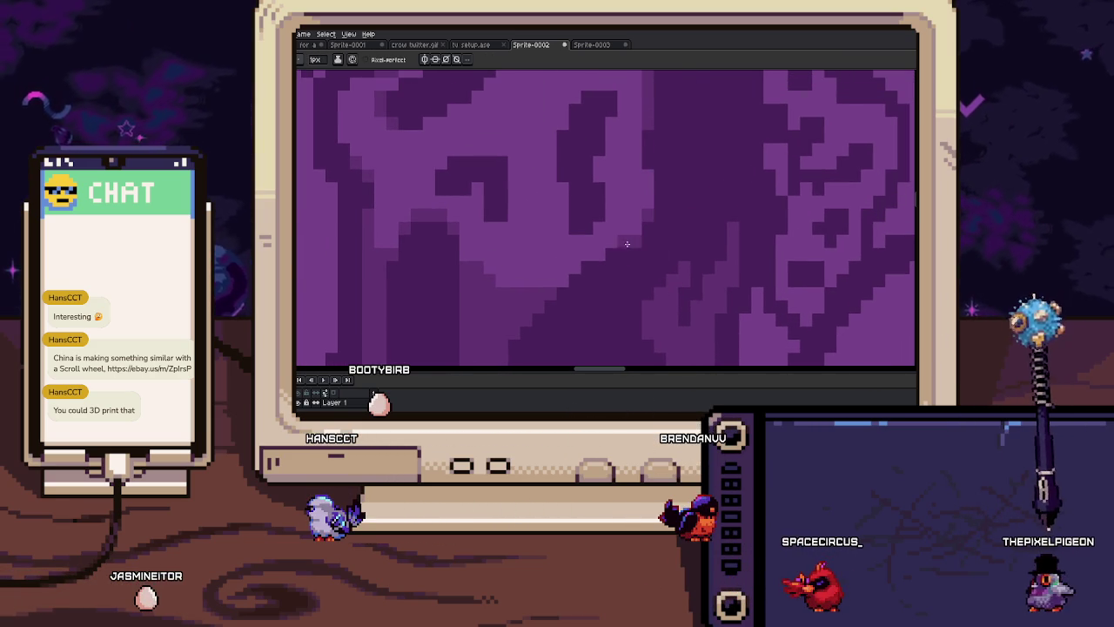
Zoom in around the mask and sample another purple shade from the drawing
scroll(649, 209, "down", 2)
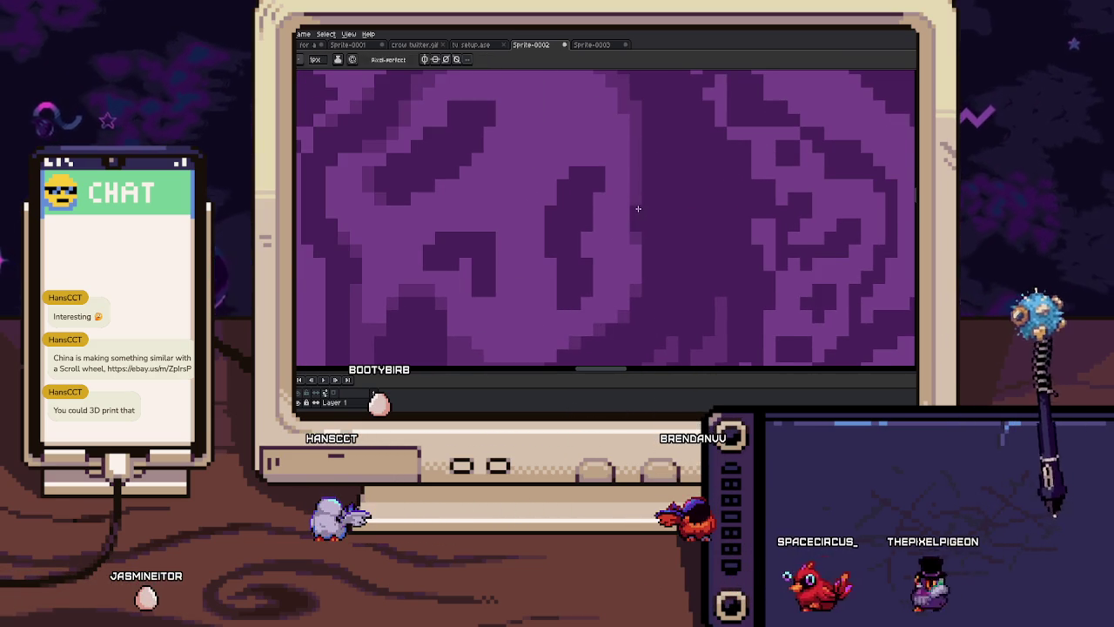
scroll(644, 186, "up", 1)
scroll(592, 221, "up", 1)
scroll(592, 221, "up", 1)
key("i")
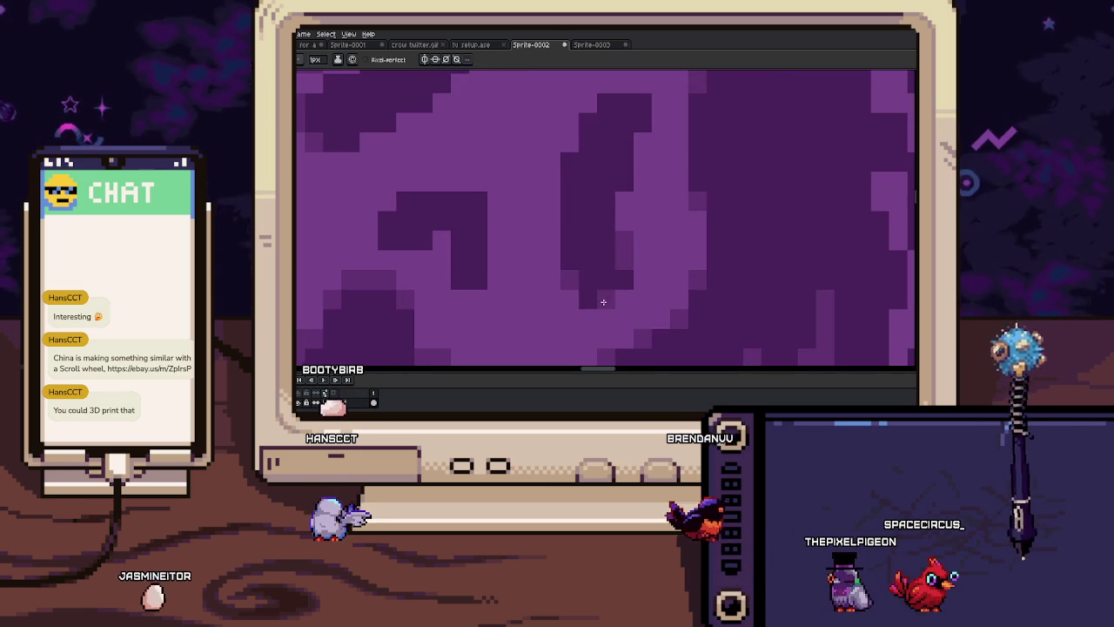
scroll(591, 261, "up", 1)
scroll(586, 223, "up", 1)
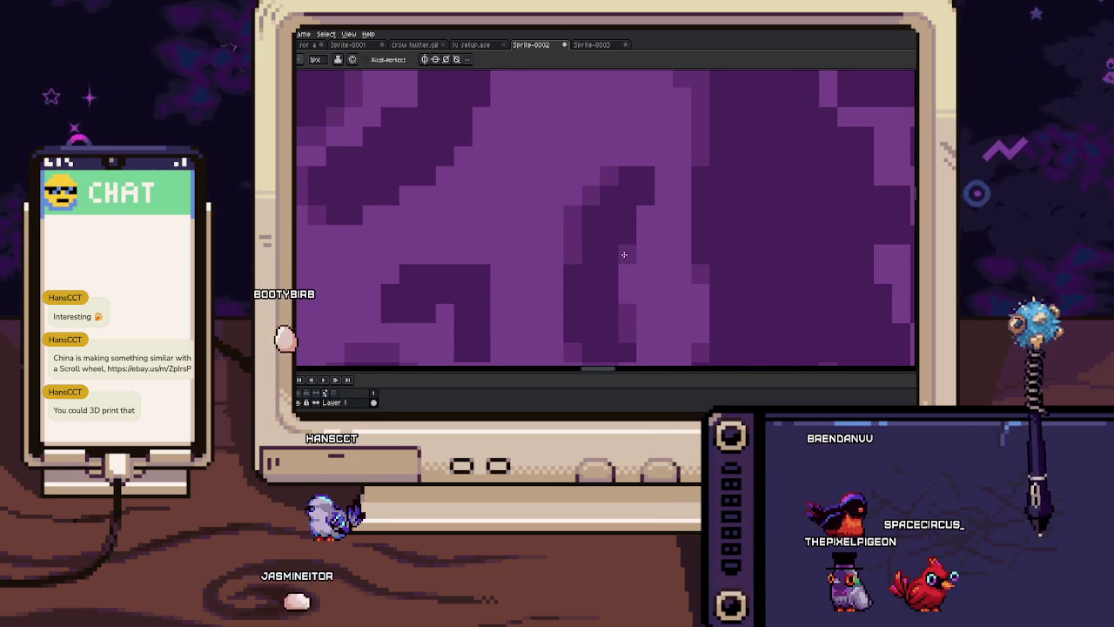
scroll(649, 200, "down", 2)
scroll(645, 196, "down", 2)
scroll(635, 192, "up", 2)
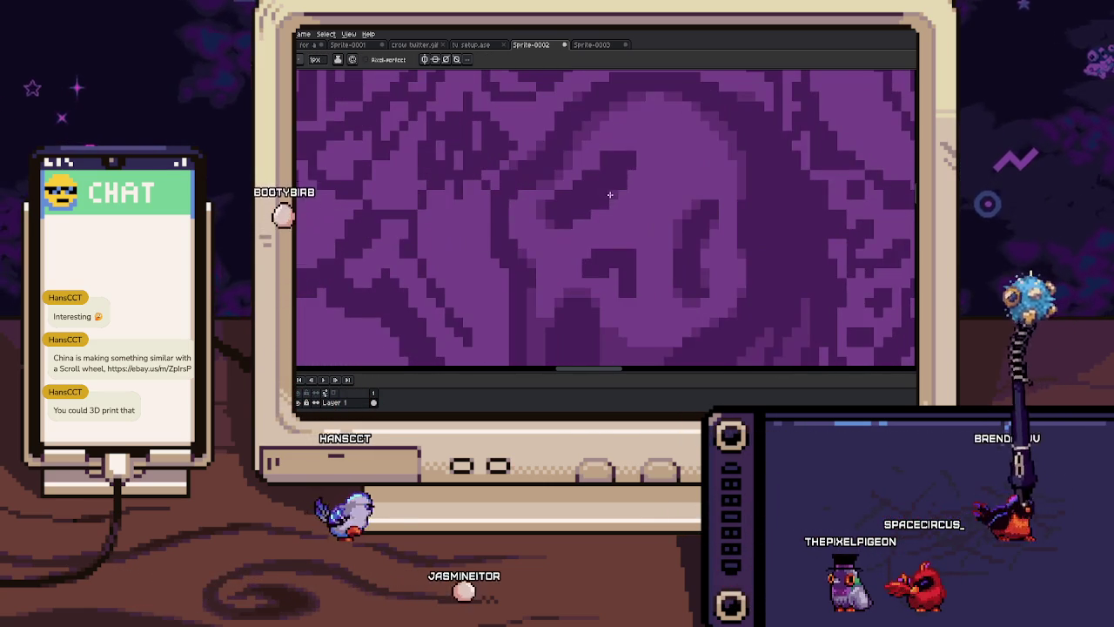
scroll(628, 189, "up", 1)
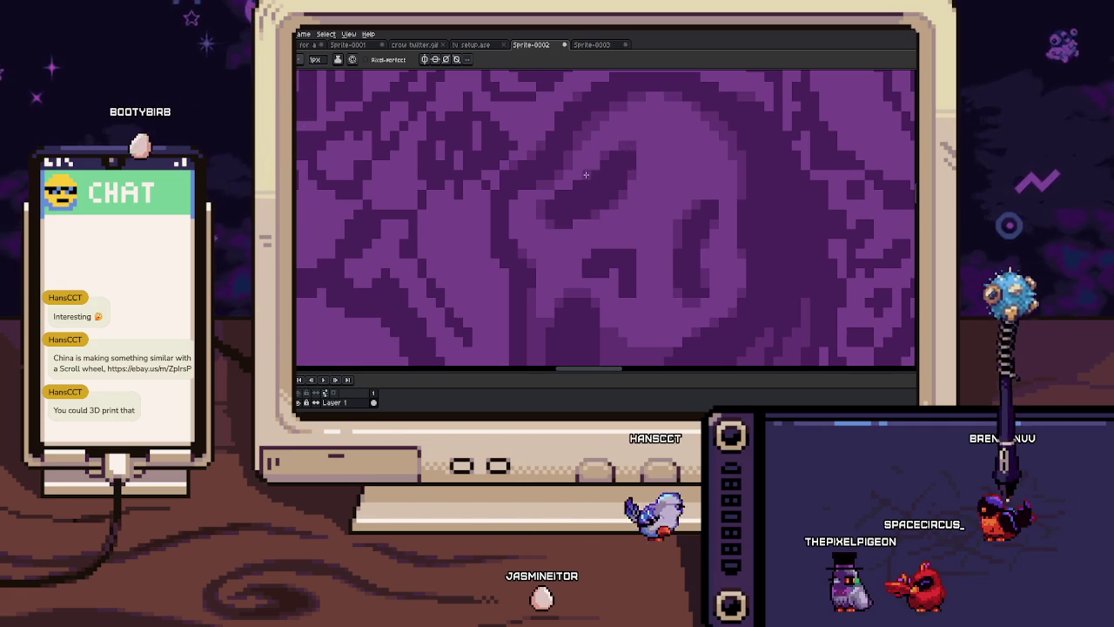
Repaint the mask's shading pixels with the picked purple shade using the Pencil
scroll(600, 196, "down", 3)
scroll(609, 187, "up", 1)
scroll(611, 183, "up", 1)
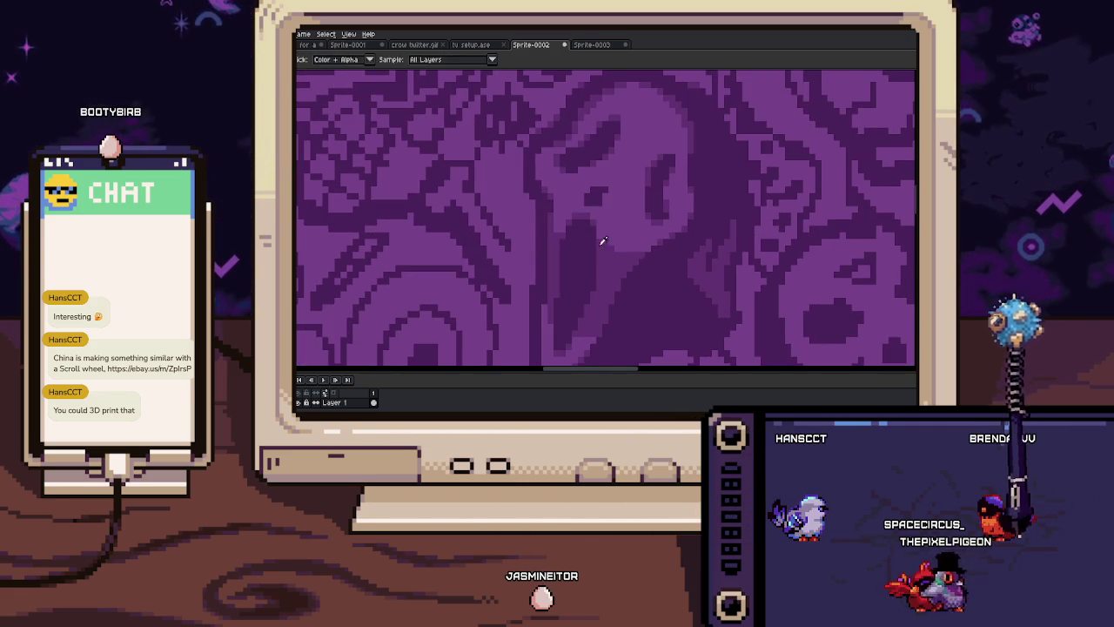
scroll(603, 250, "up", 2)
key("b")
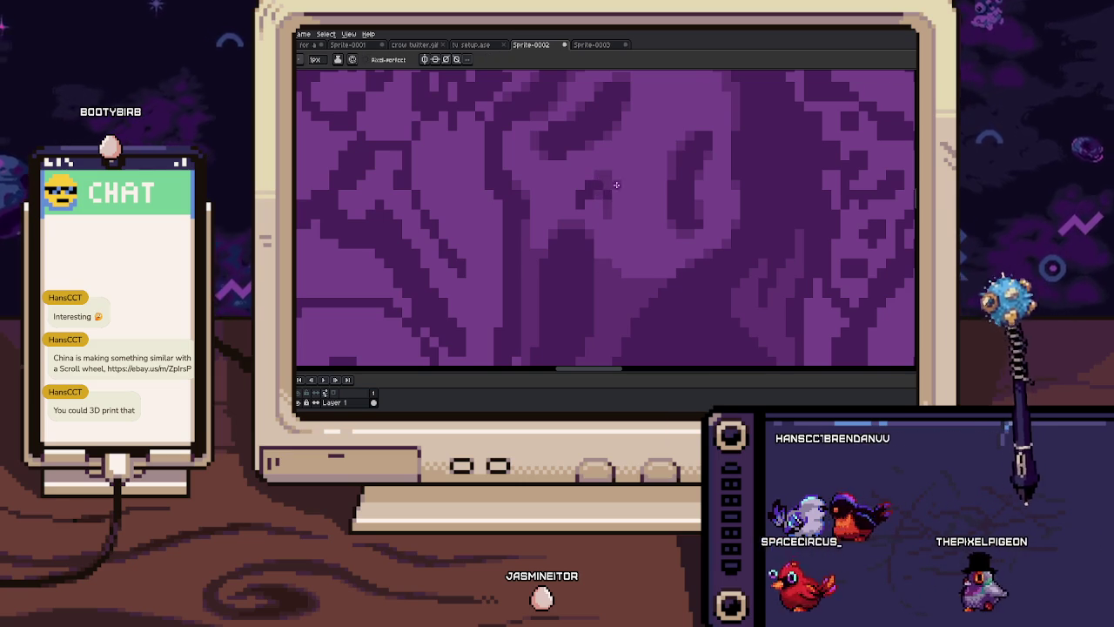
scroll(610, 185, "down", 5)
scroll(611, 200, "up", 2)
scroll(614, 215, "up", 1)
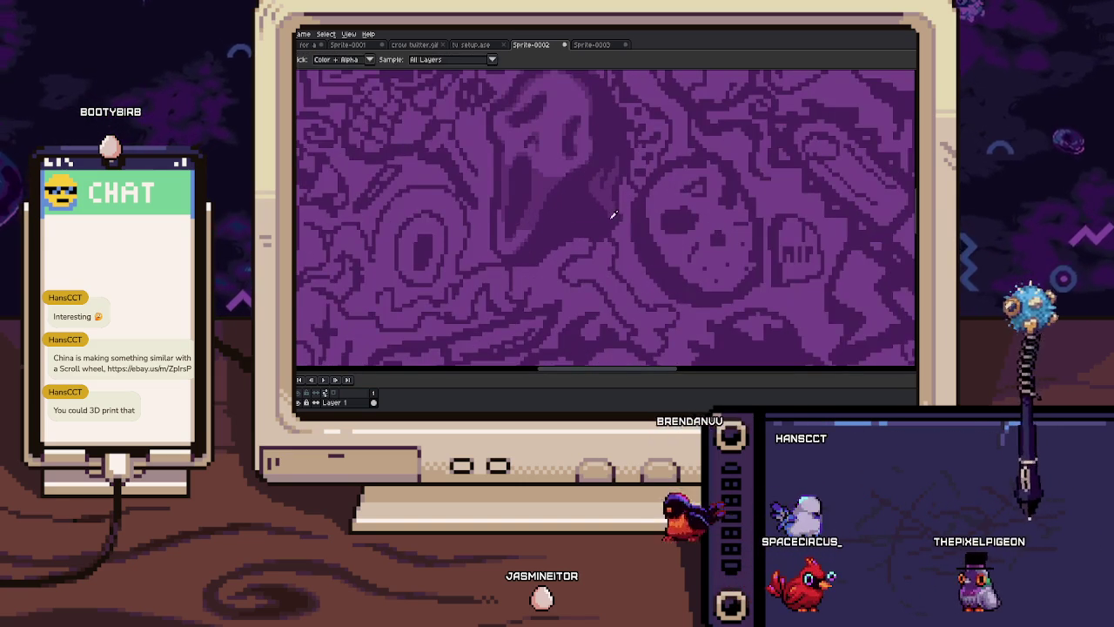
Zoom and pan onto the bone below the scream mask, ready to draw
scroll(609, 220, "up", 1)
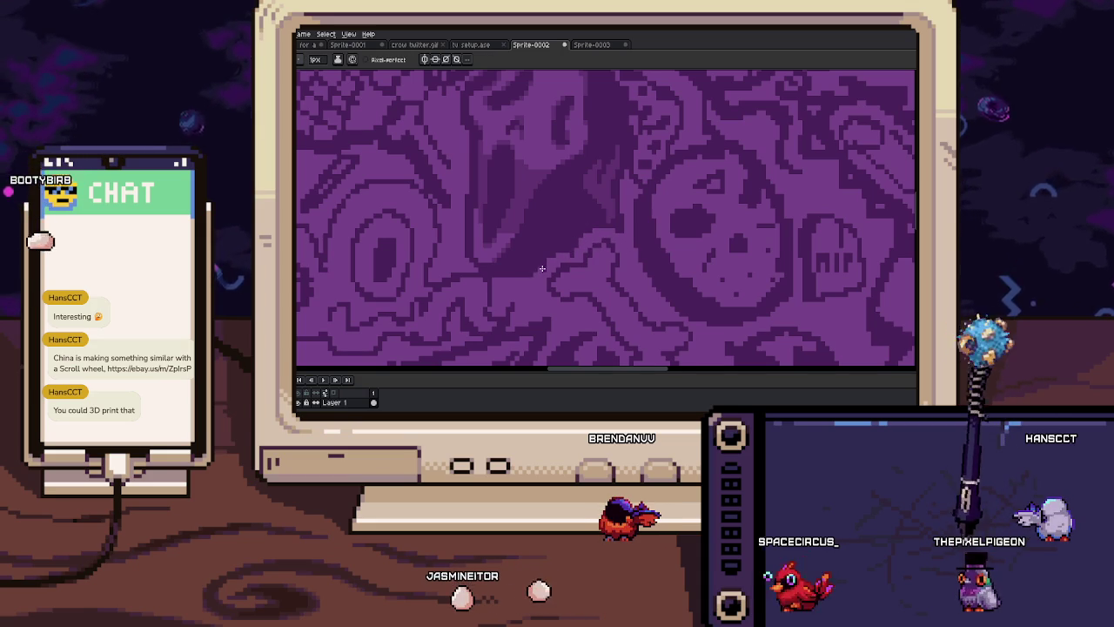
scroll(566, 222, "up", 1)
key("b")
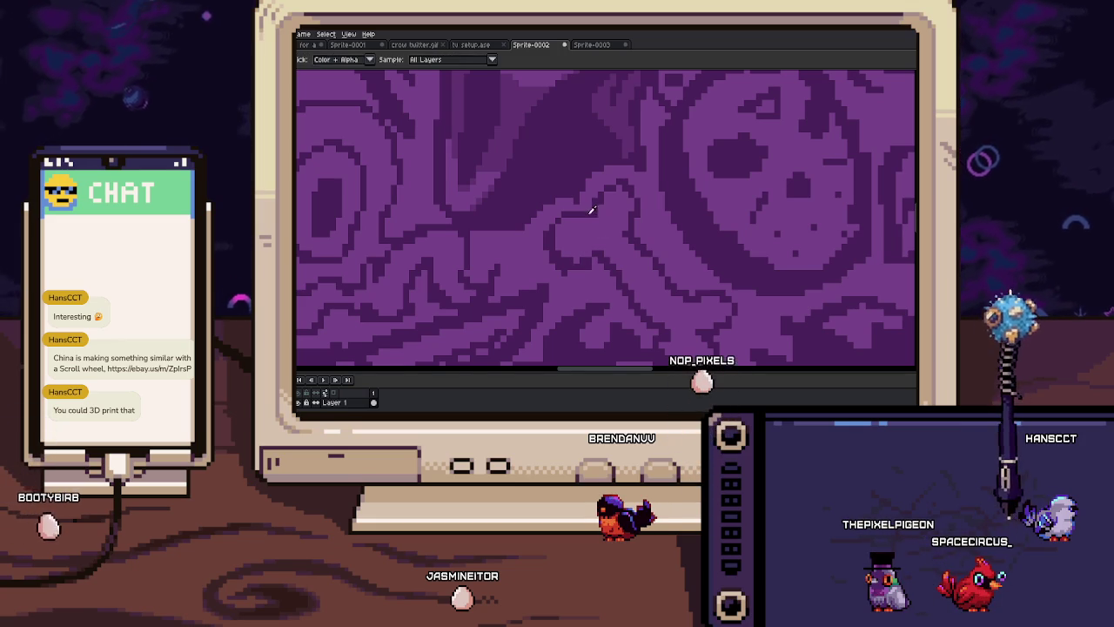
scroll(604, 215, "up", 1)
mouse_move(631, 169)
left_mouse_down()
mouse_move(572, 252)
mouse_move(573, 198)
left_mouse_up()
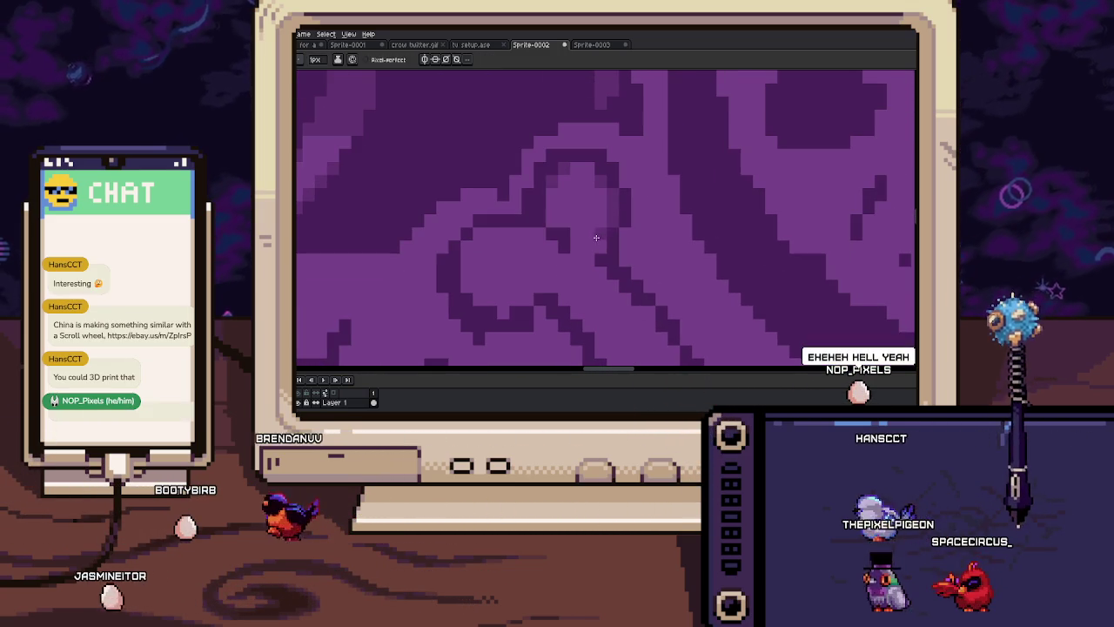
left_click_drag(616, 226, 604, 222)
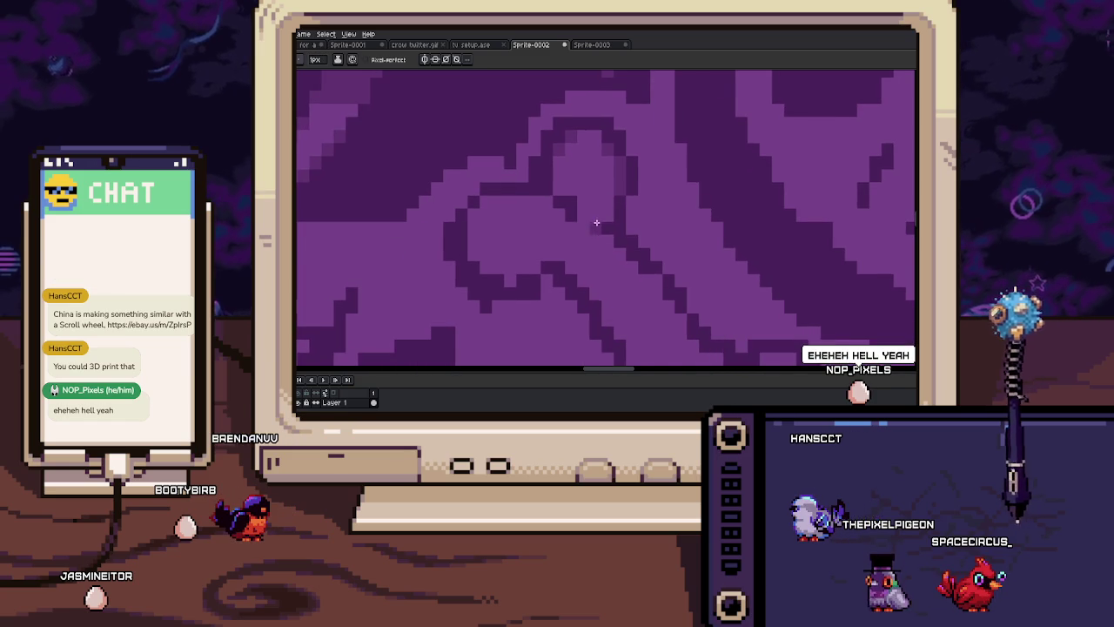
scroll(596, 222, "down", 3)
scroll(572, 244, "up", 3)
Sample a mid-purple shade and repaint pixels softening the bone's curved dark outline
key("i")
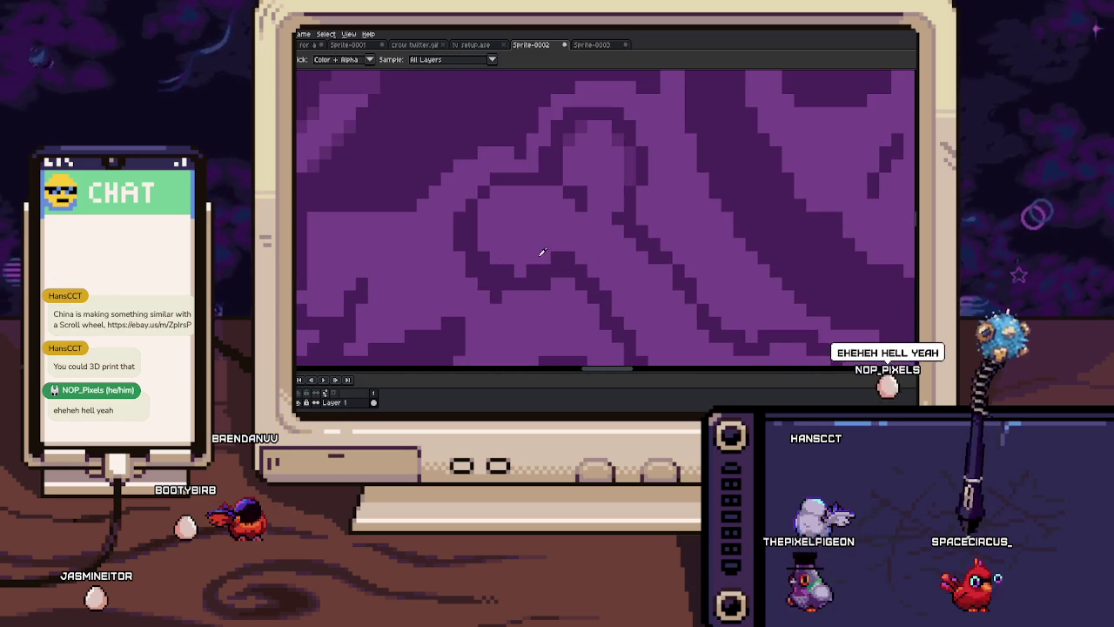
key("b")
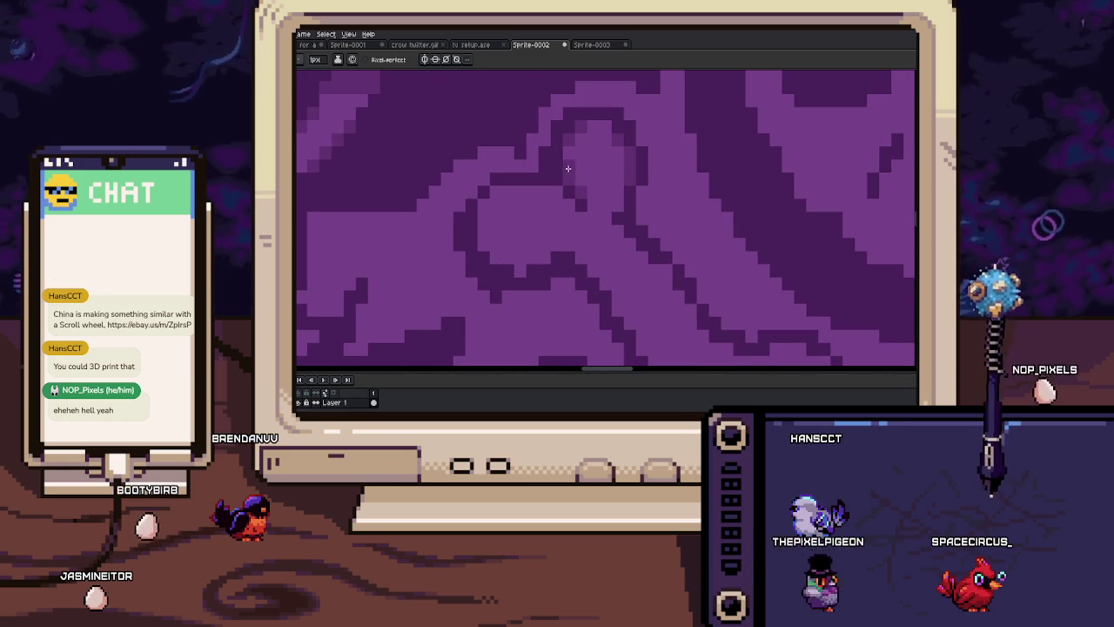
scroll(570, 179, "down", 3)
scroll(580, 199, "down", 2)
scroll(576, 213, "up", 2)
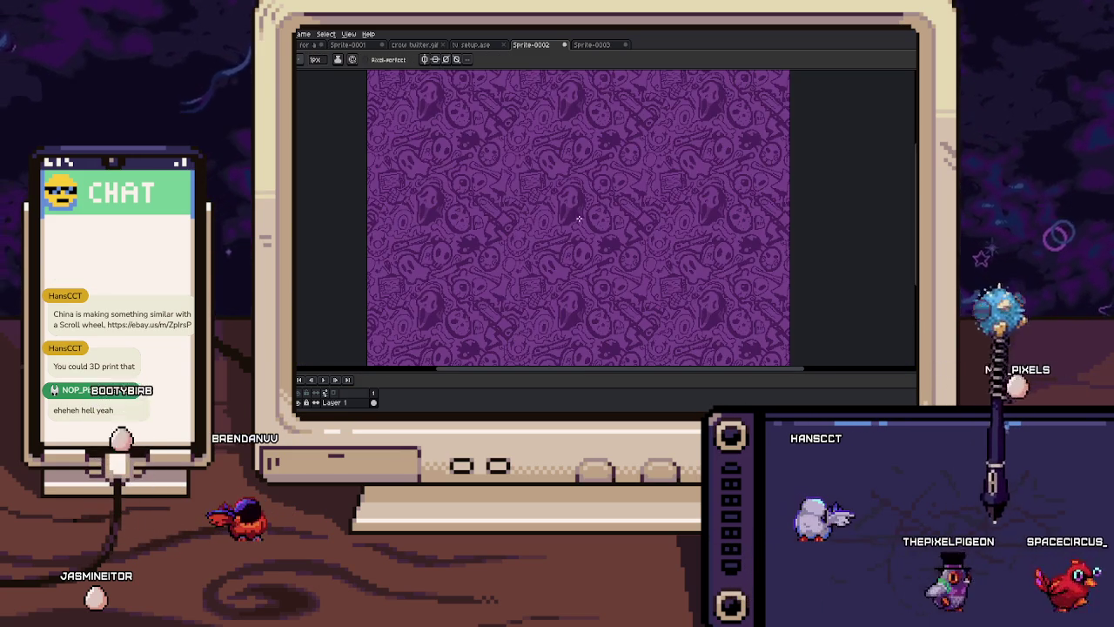
left_click(350, 44)
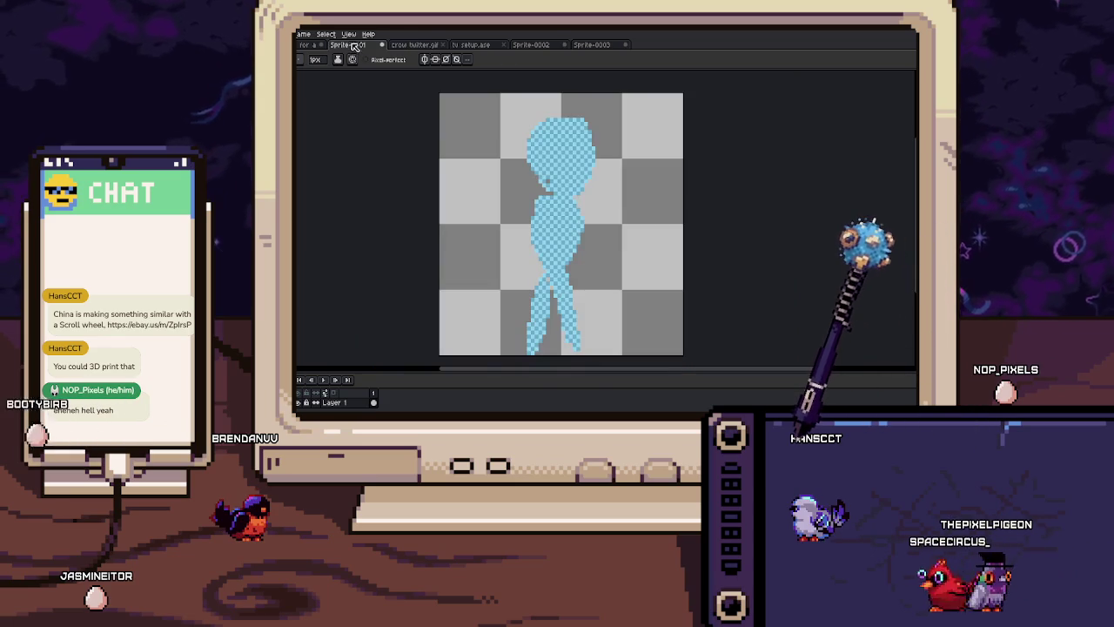
left_click(309, 44)
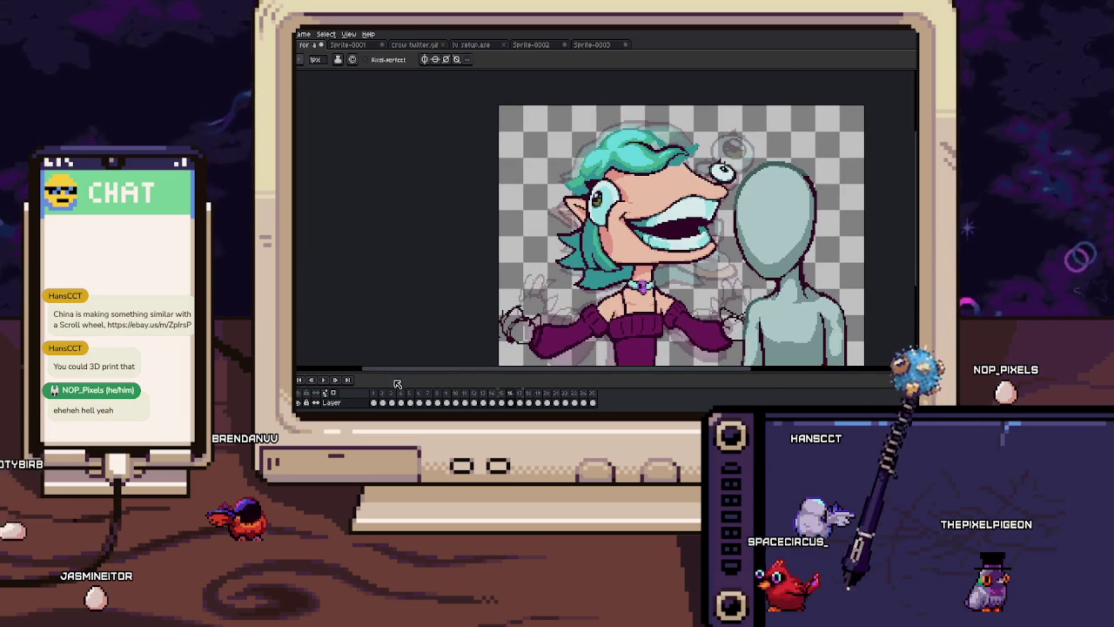
left_click(373, 393)
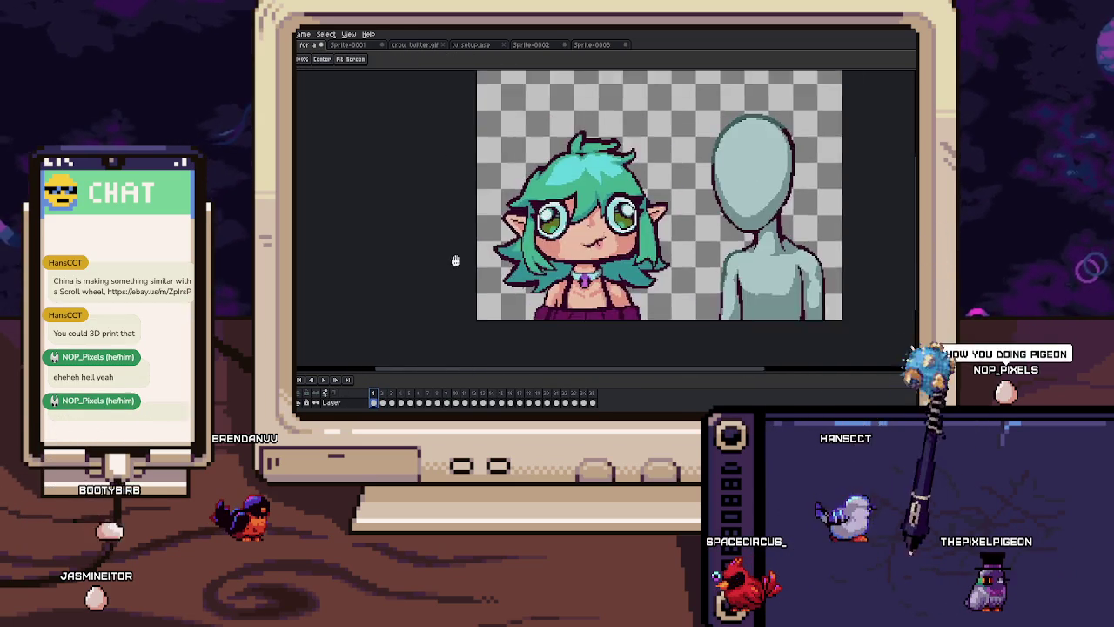
key("Return")
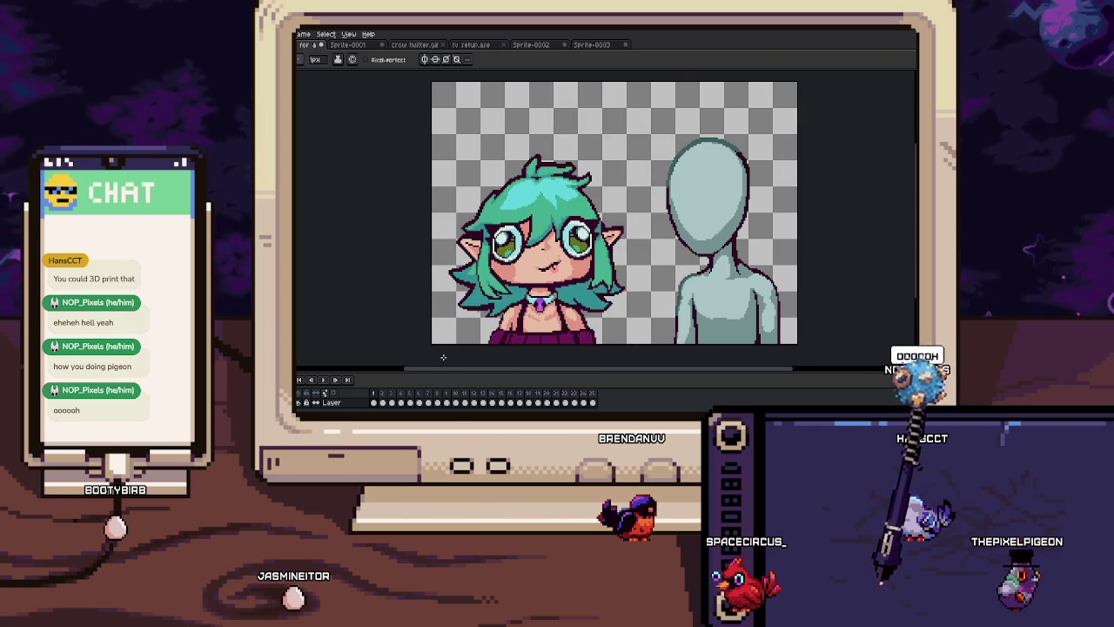
scroll(444, 309, "down", 1)
scroll(427, 312, "up", 1)
key("b")
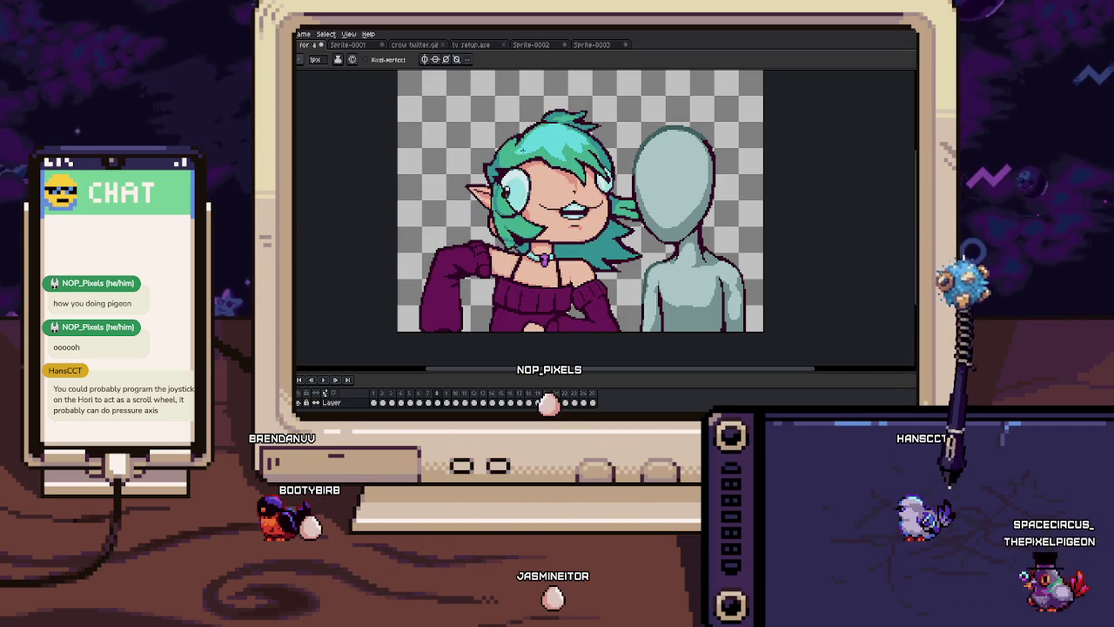
scroll(485, 344, "up", 1)
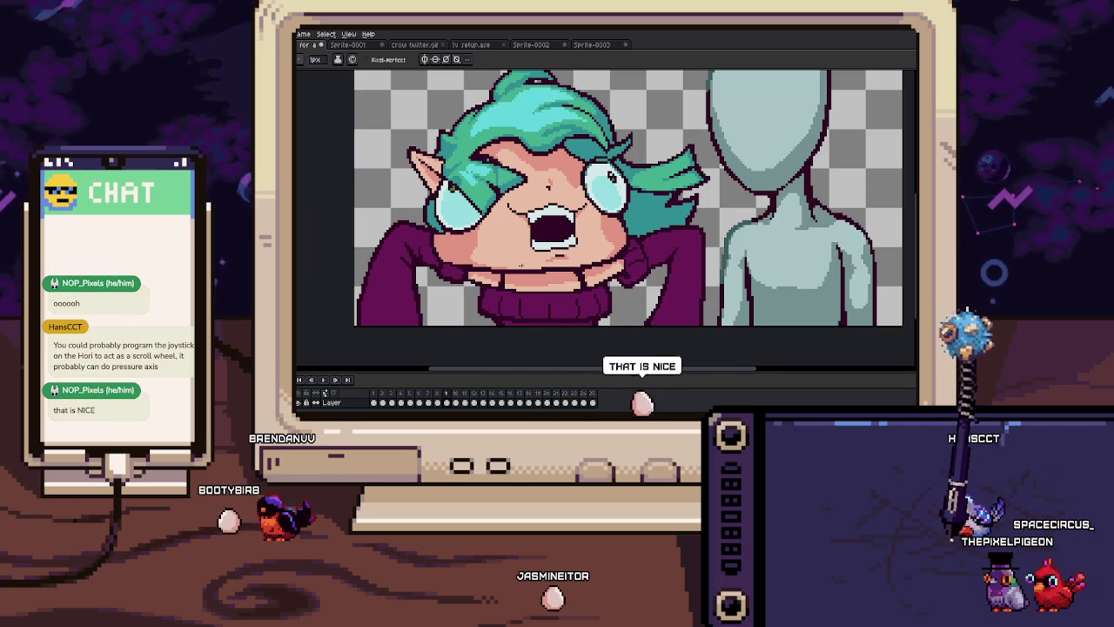
key("Right")
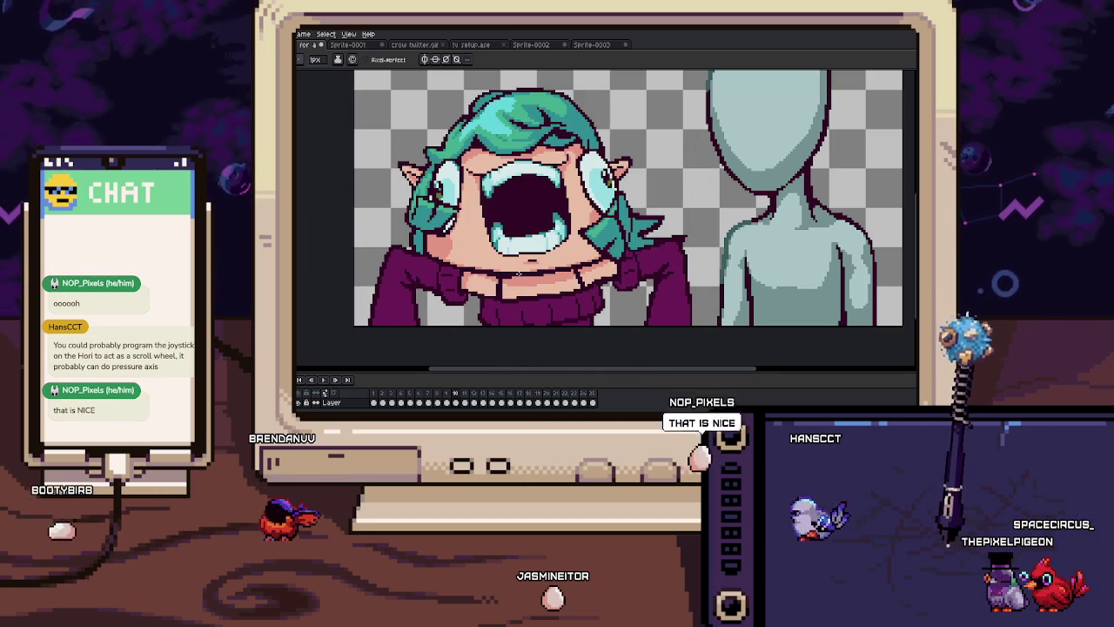
key("Right")
key("Right")
key("Right")
key("Right")
key("Right")
left_click_drag(520, 171, 484, 285)
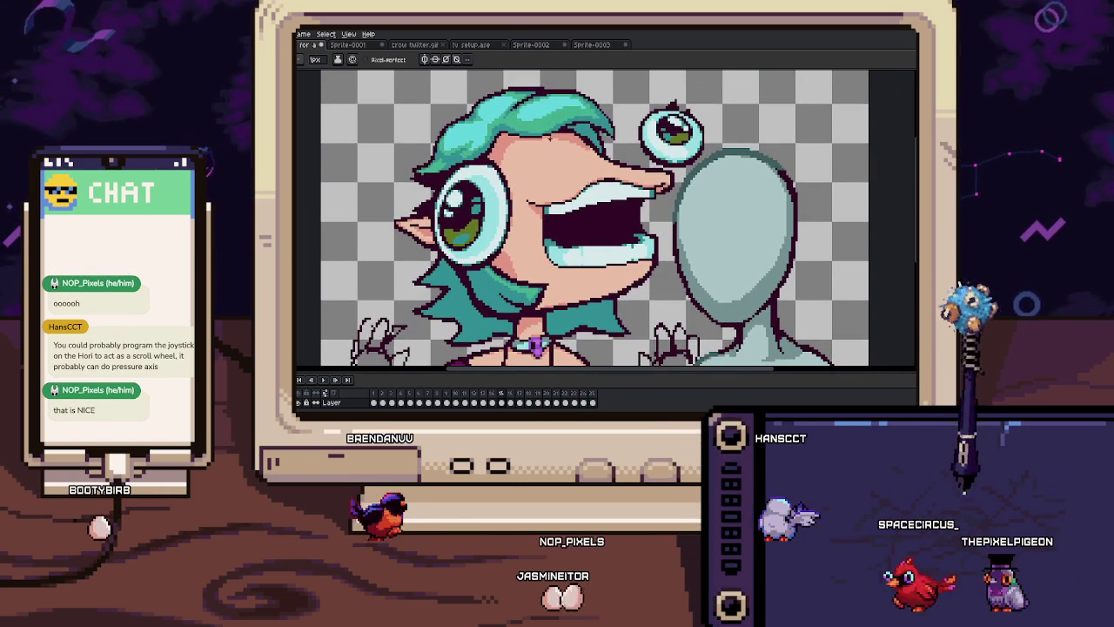
left_click(538, 45)
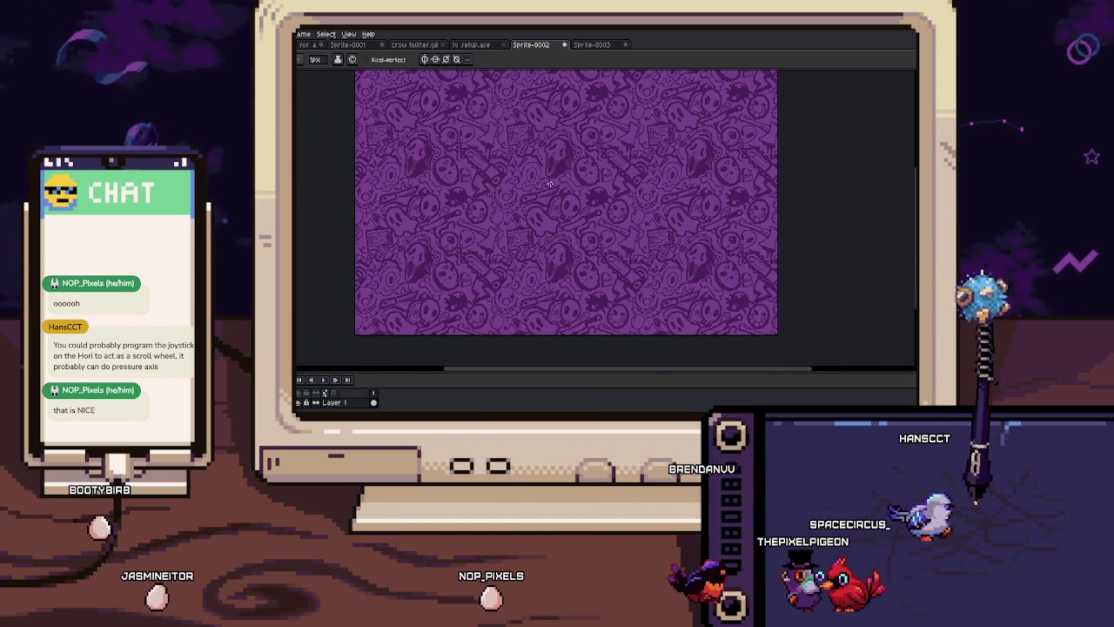
Zoom in on the purple pattern and sample a shade with the eyedropper
scroll(549, 163, "up", 1)
scroll(549, 165, "up", 2)
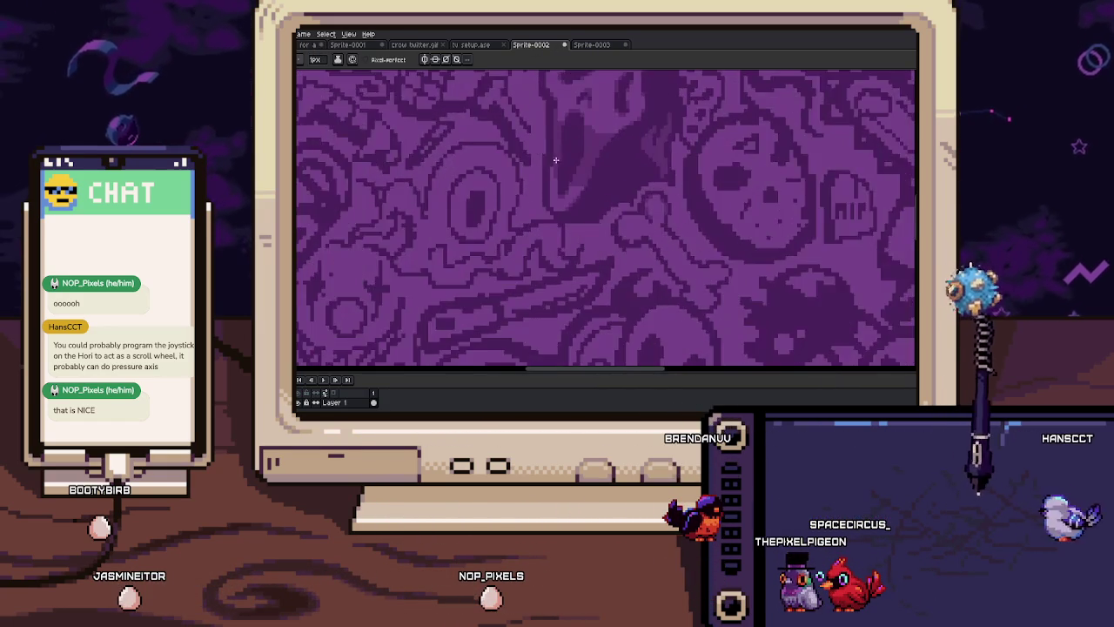
scroll(550, 168, "up", 1)
scroll(552, 164, "up", 1)
scroll(562, 152, "up", 1)
key("i")
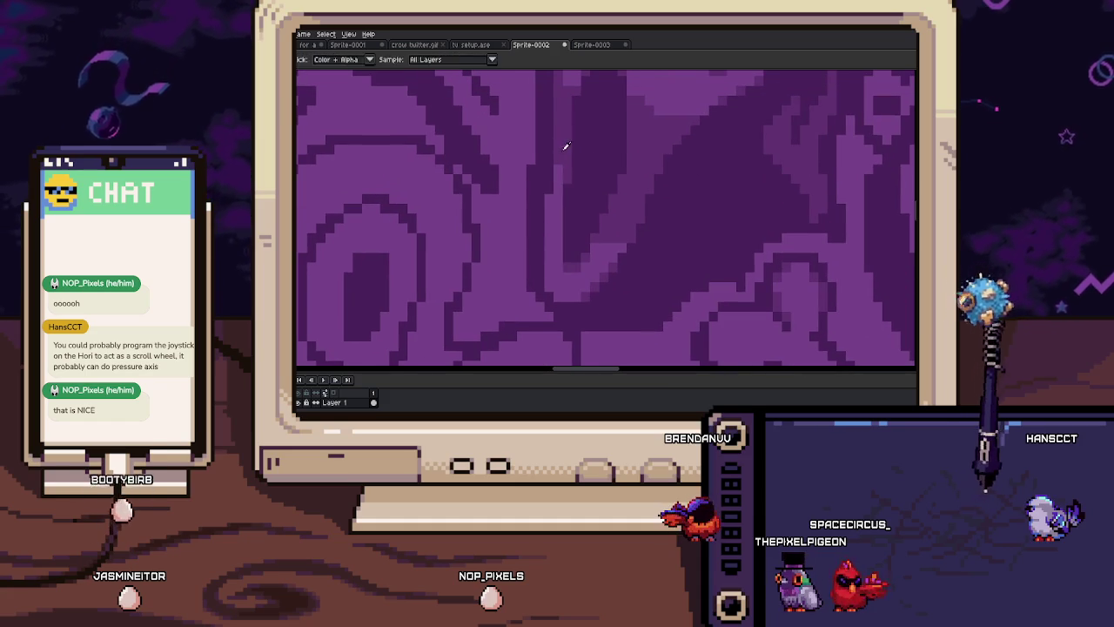
scroll(549, 202, "down", 1)
scroll(539, 206, "up", 1)
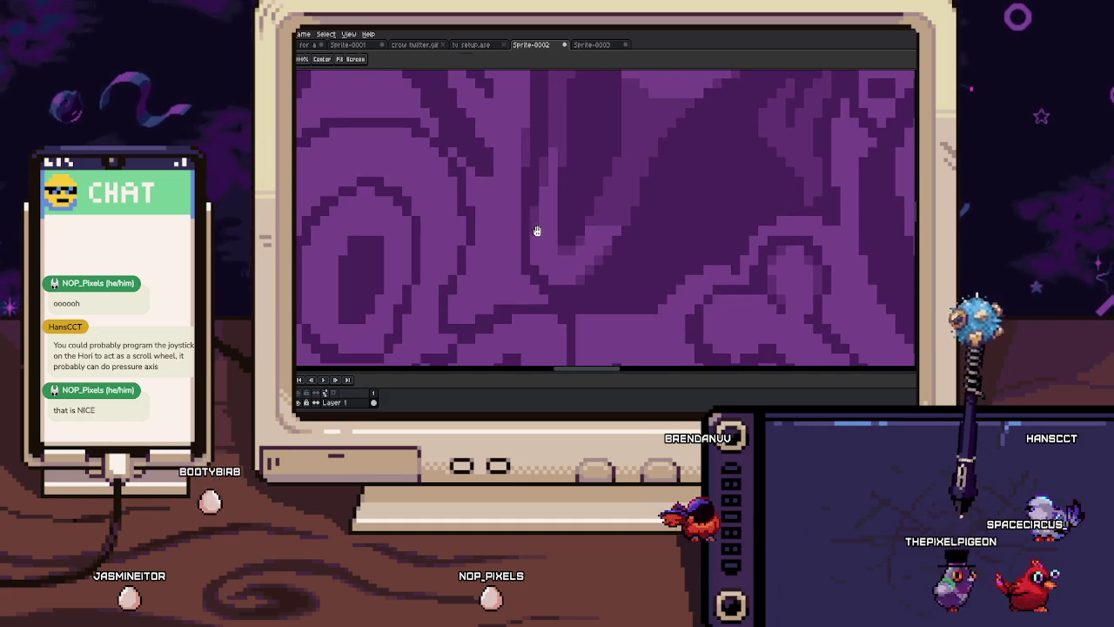
scroll(536, 220, "down", 1)
scroll(536, 253, "down", 1)
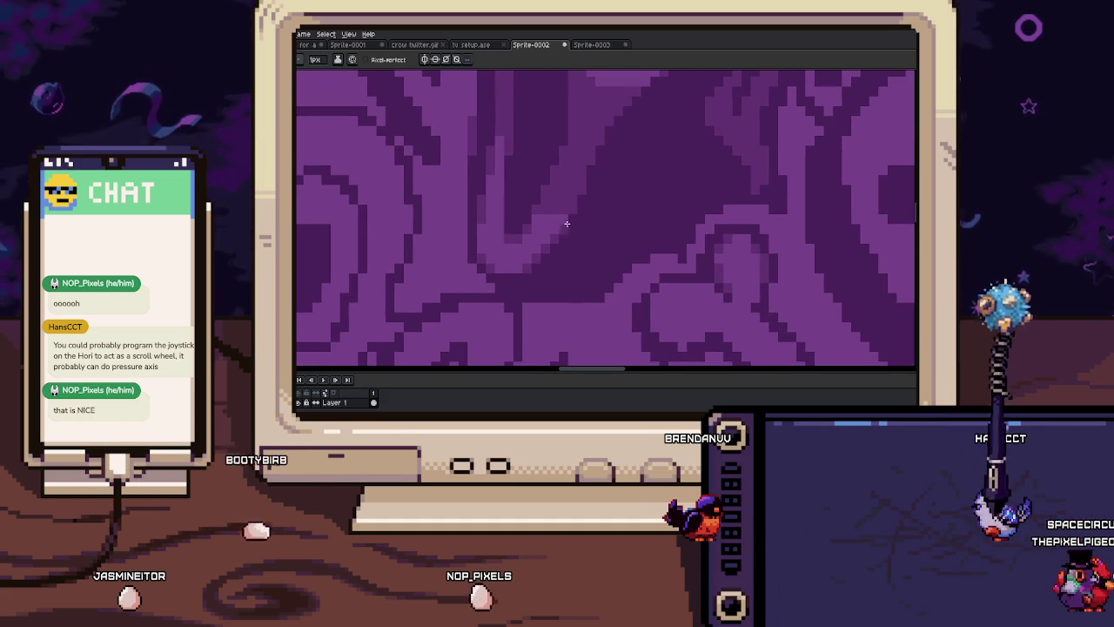
scroll(564, 192, "right", 1)
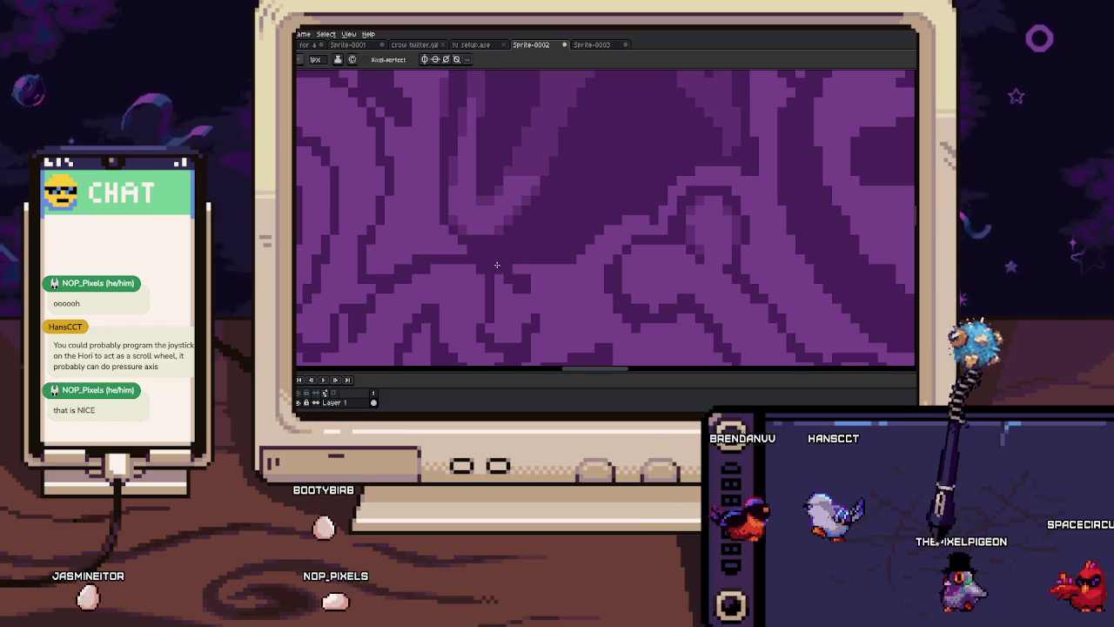
key("i")
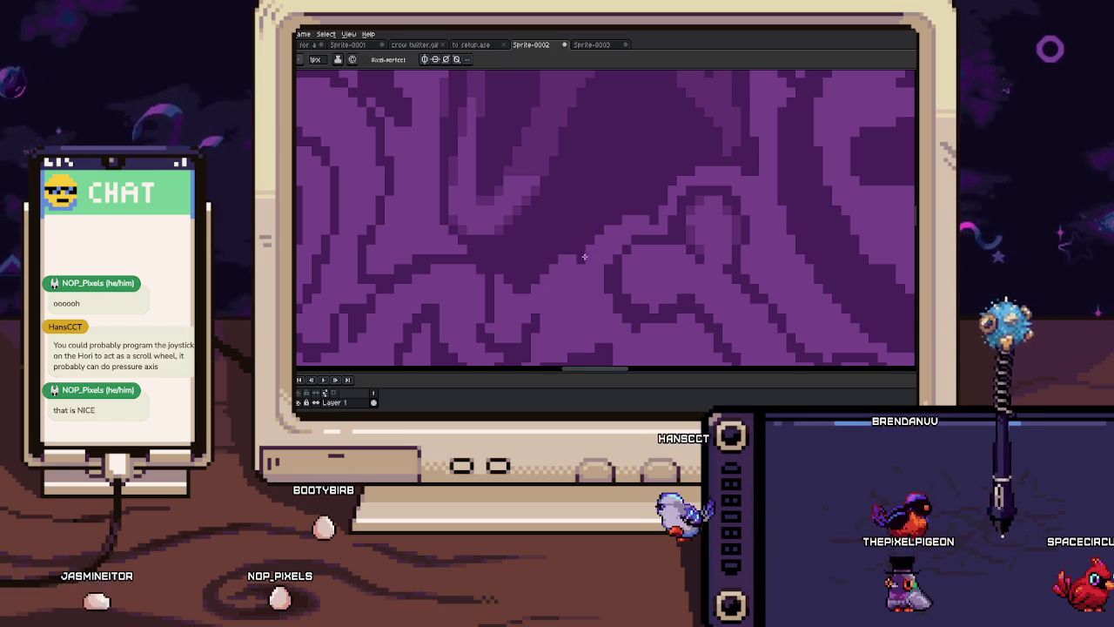
Pan up across the artwork and zoom to inspect the shading up close
scroll(554, 261, "down", 2)
scroll(554, 253, "down", 1)
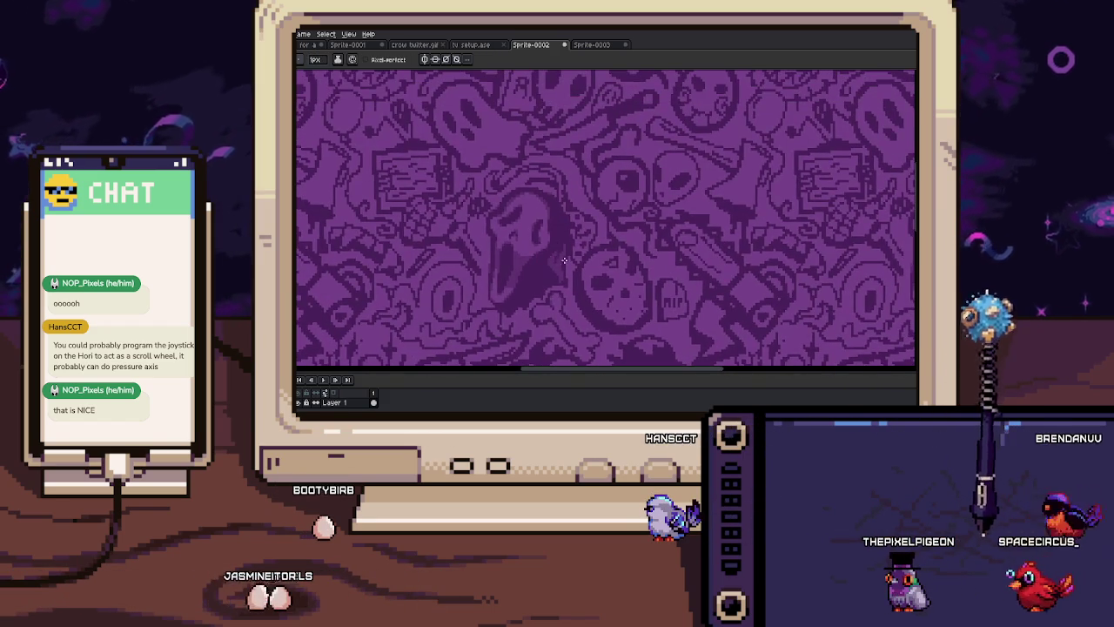
scroll(564, 231, "up", 2)
scroll(566, 229, "up", 1)
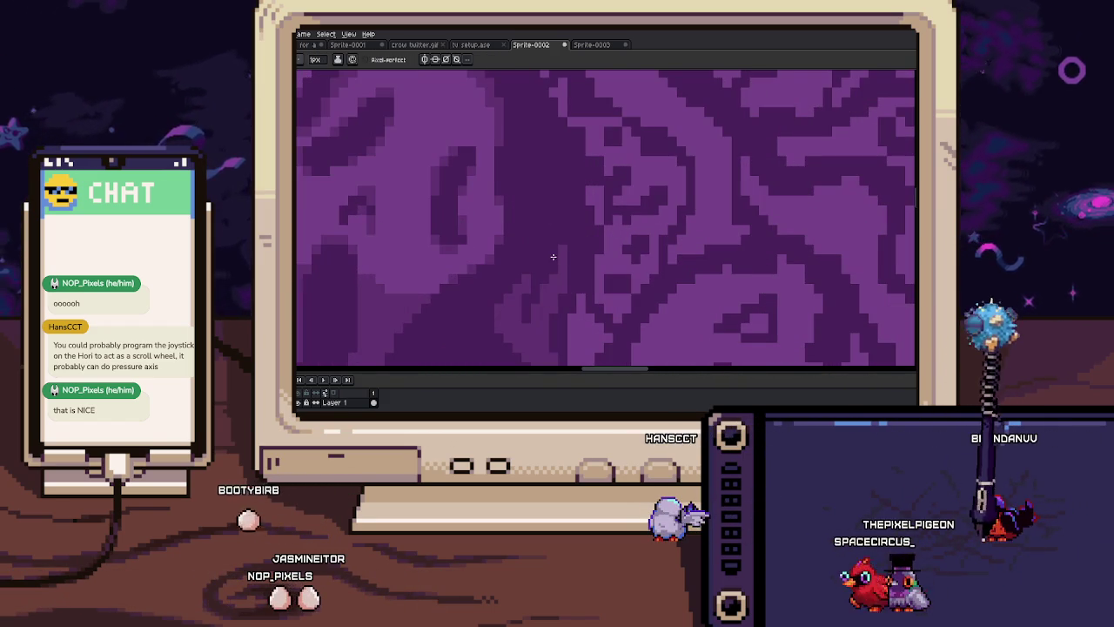
mouse_move(551, 262)
left_mouse_down()
mouse_move(550, 222)
mouse_move(559, 293)
left_mouse_up()
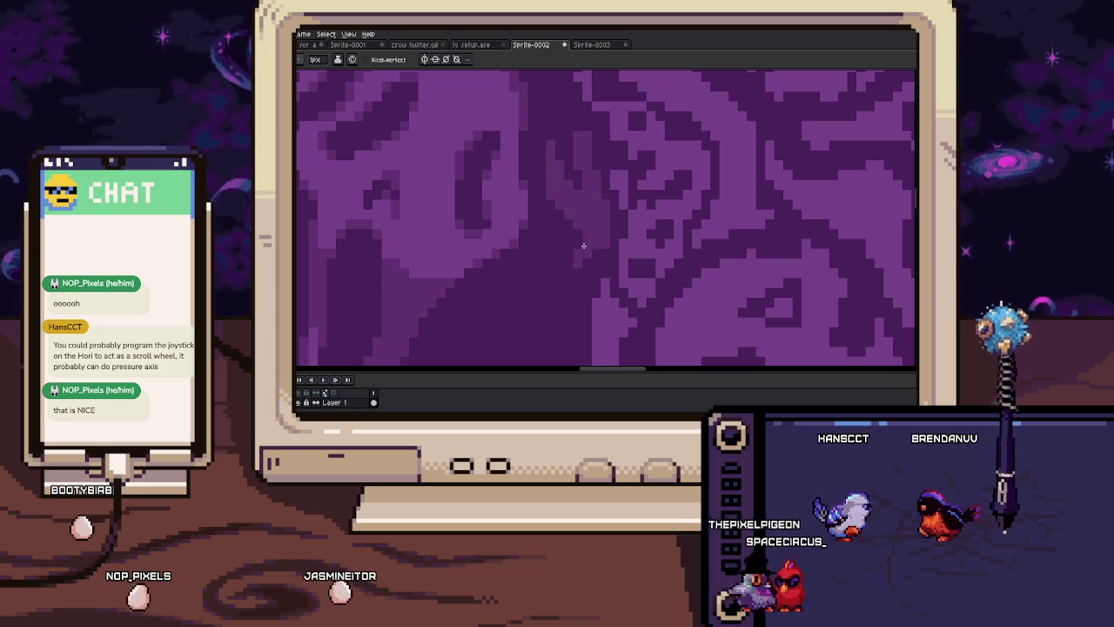
scroll(596, 255, "down", 2)
scroll(576, 181, "up", 2)
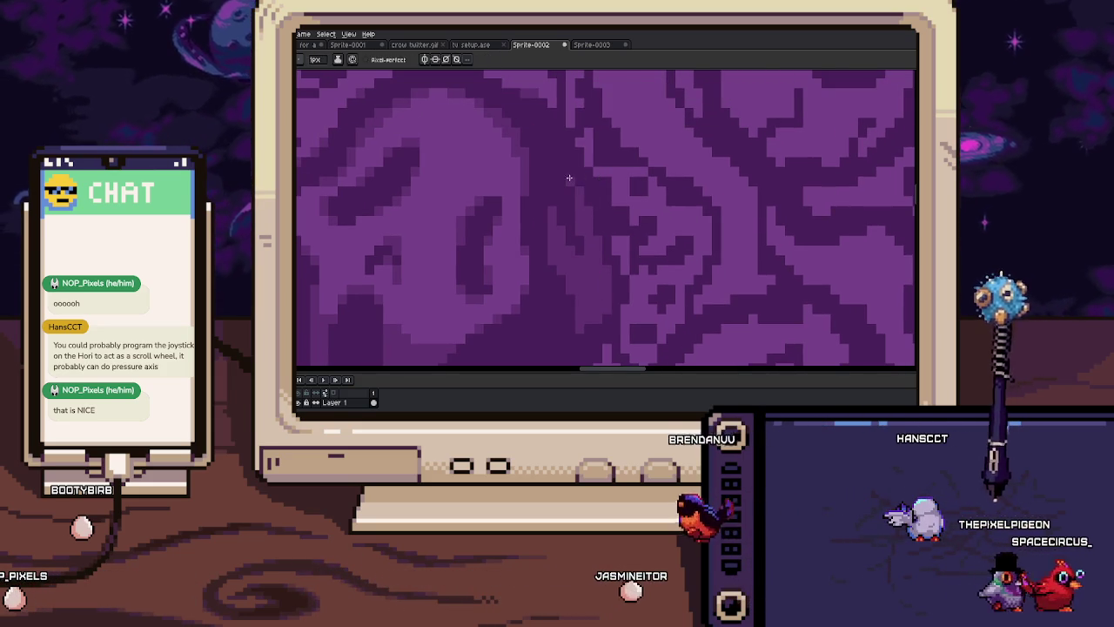
scroll(580, 199, "down", 1)
scroll(592, 201, "up", 1)
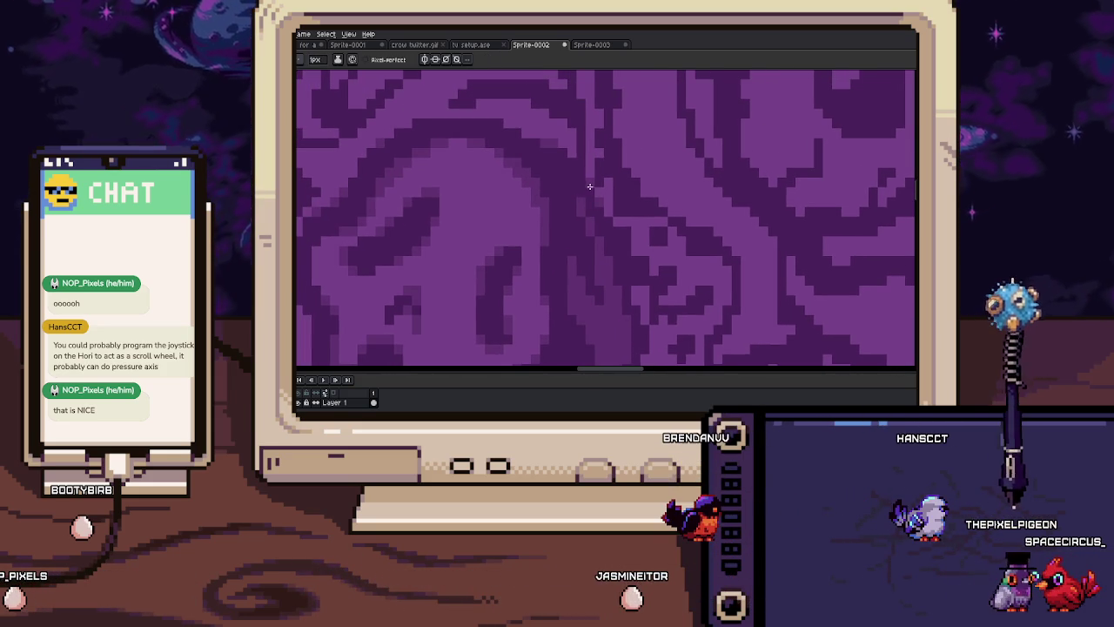
left_click_drag(563, 157, 590, 185)
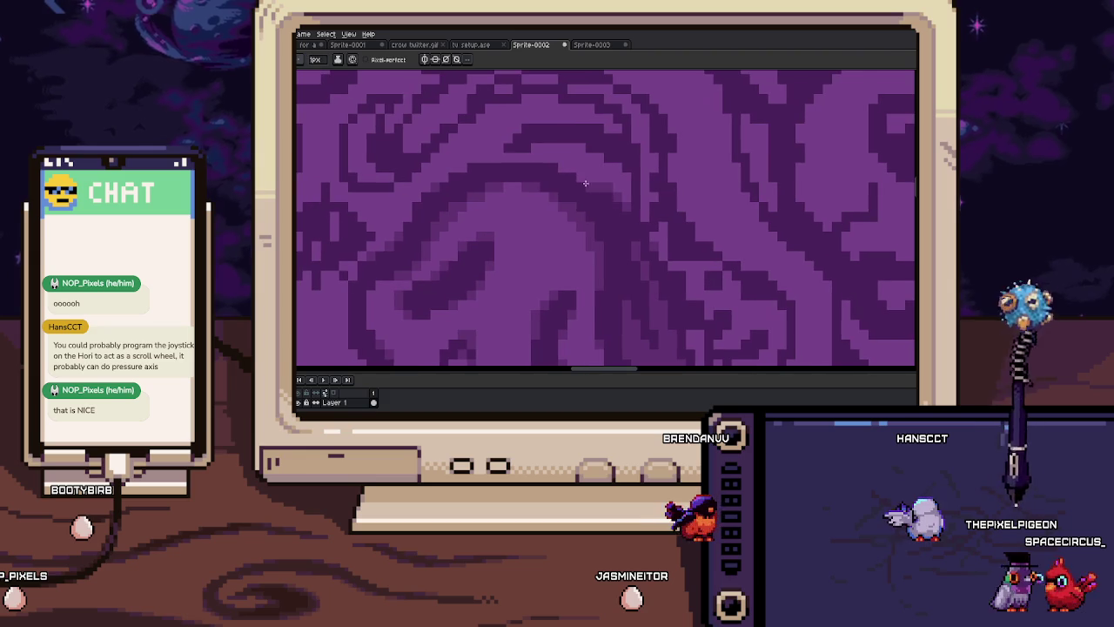
Zoom in and out and scroll left to check the skulls and mask shading
scroll(562, 162, "down", 2)
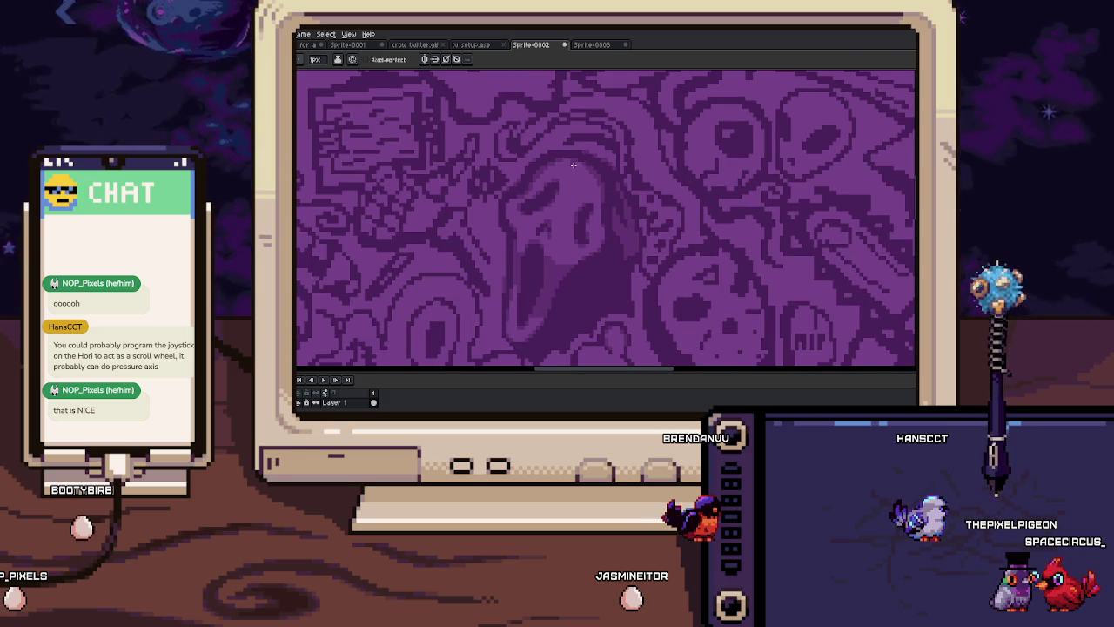
scroll(465, 244, "up", 1)
scroll(496, 235, "up", 2)
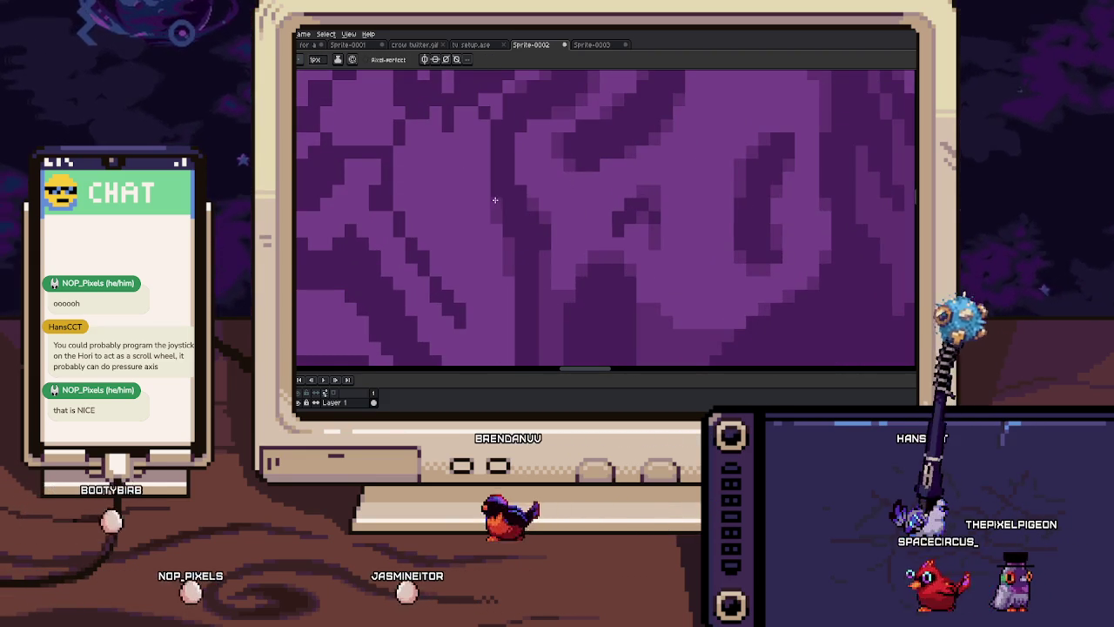
scroll(509, 226, "down", 1)
scroll(503, 204, "down", 1)
scroll(519, 181, "down", 1)
scroll(519, 181, "down", 1)
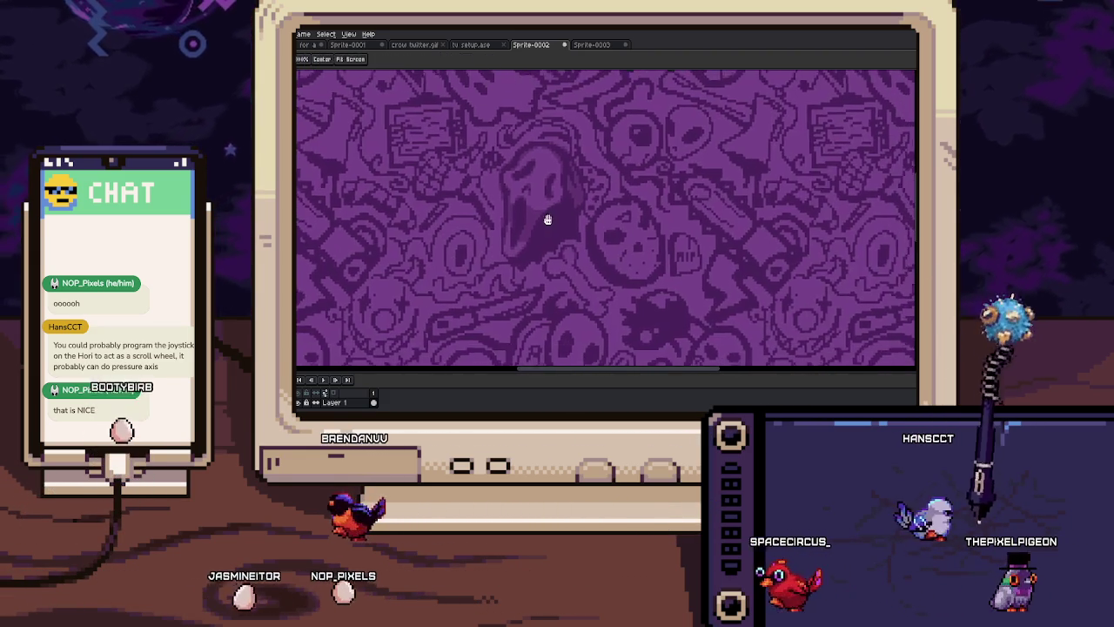
scroll(552, 223, "up", 2)
scroll(591, 216, "down", 1)
scroll(602, 213, "up", 2)
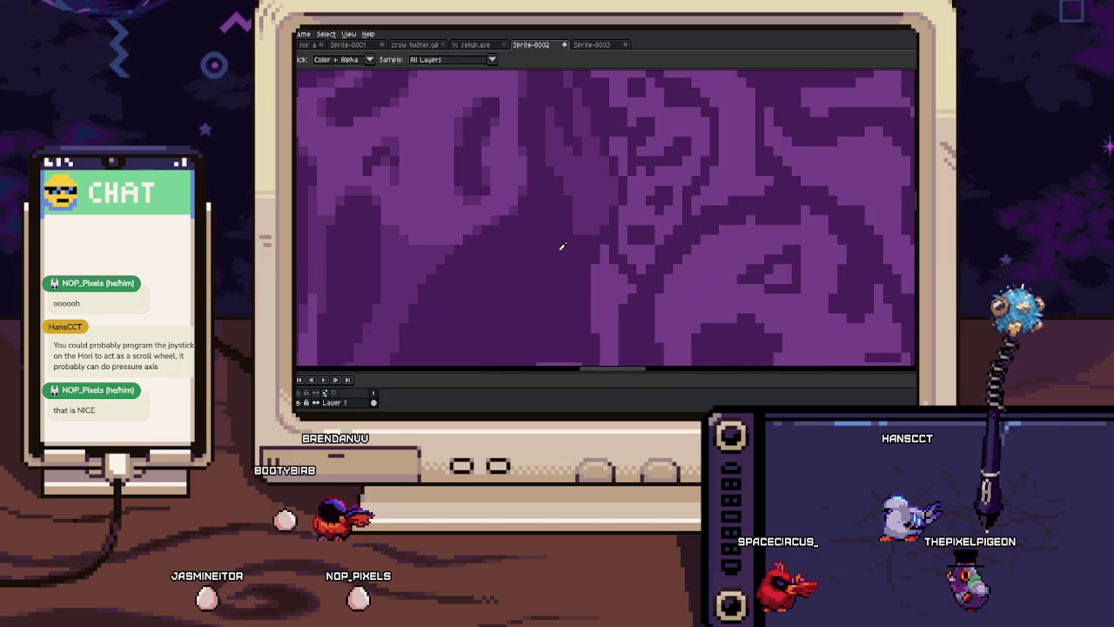
scroll(577, 238, "up", 1)
scroll(586, 228, "up", 1)
scroll(587, 228, "down", 2)
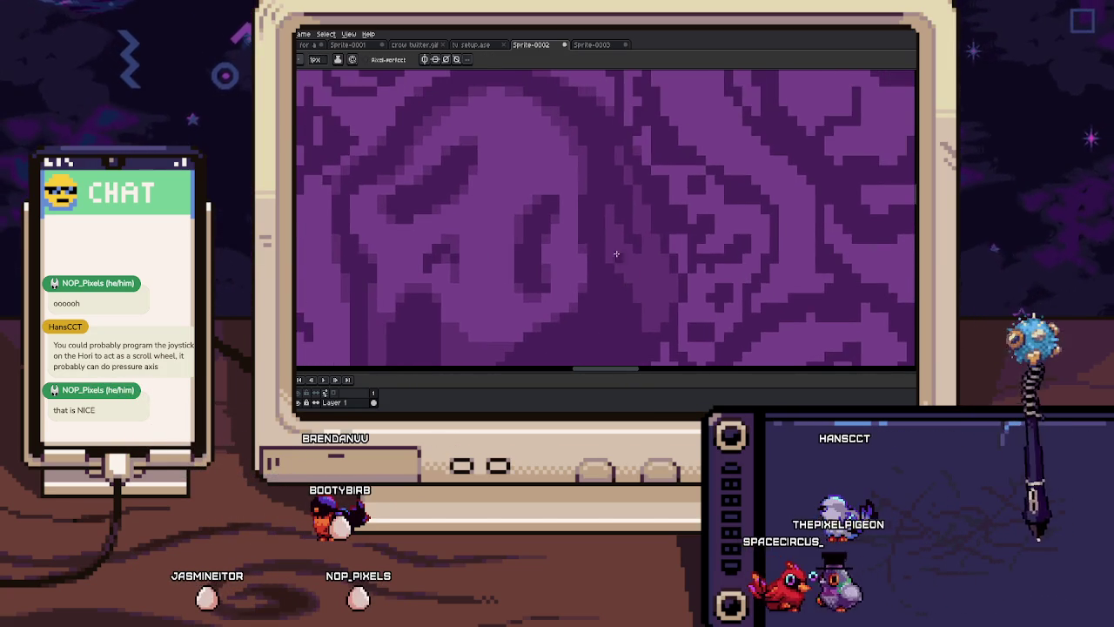
scroll(601, 213, "down", 1)
scroll(618, 200, "down", 1)
scroll(617, 209, "down", 1)
scroll(592, 231, "down", 1)
scroll(567, 249, "up", 1)
scroll(571, 224, "up", 2)
scroll(571, 224, "up", 1)
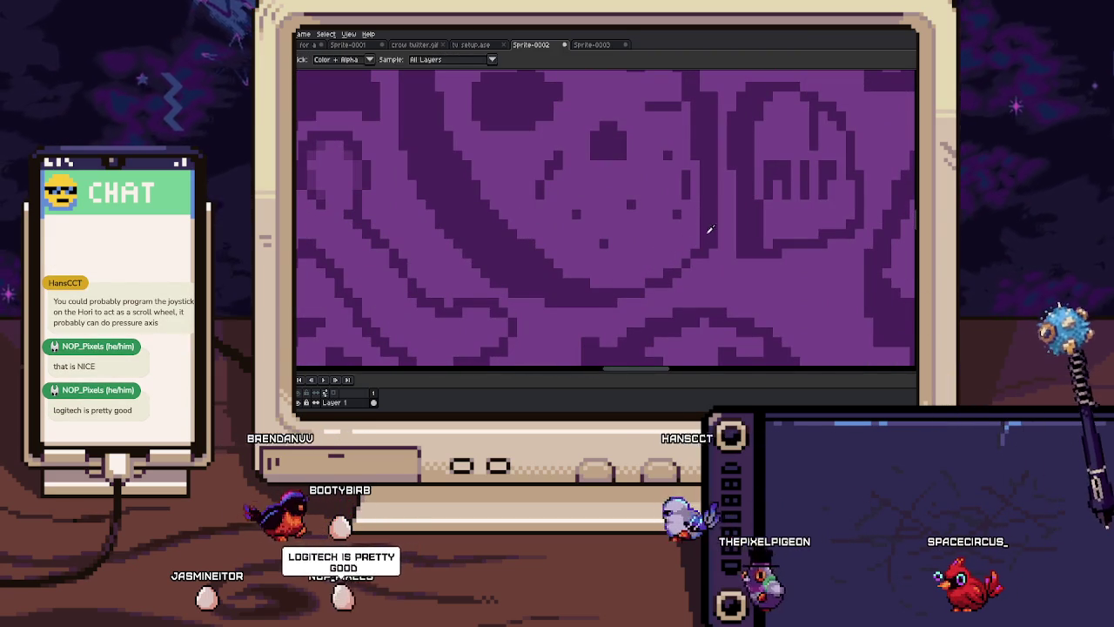
scroll(566, 269, "left", 2)
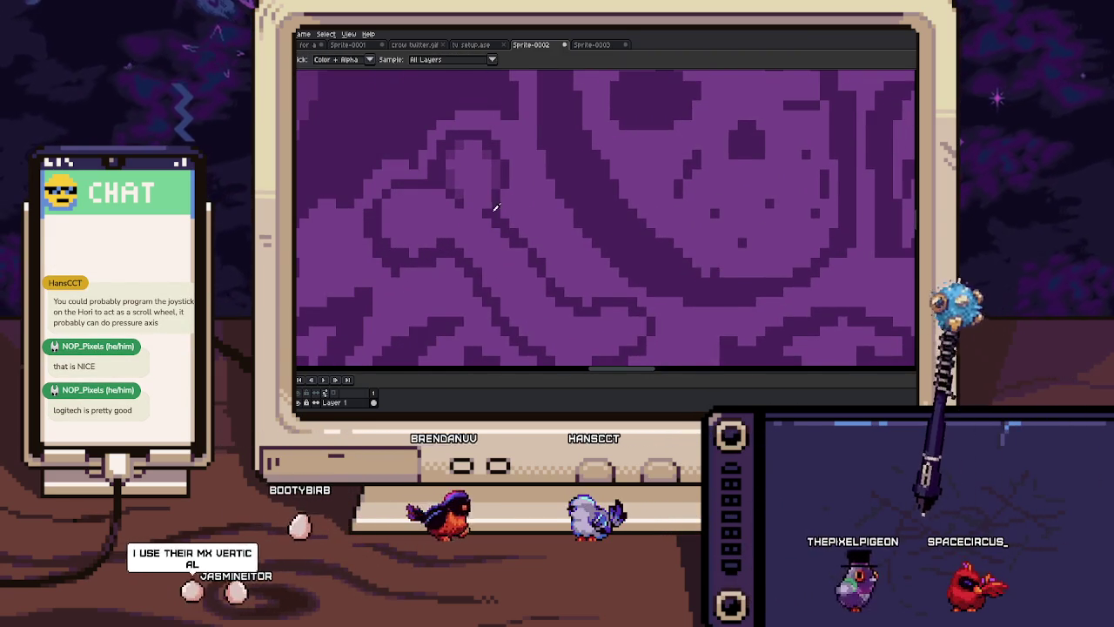
scroll(540, 222, "left", 1)
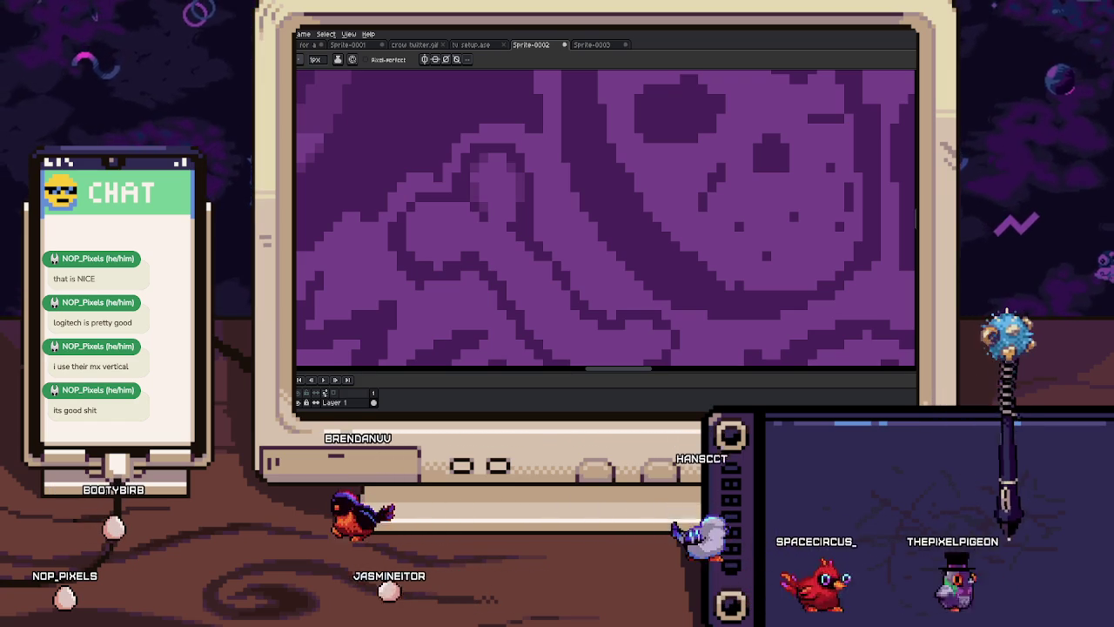
Sample a shade from the artwork and move through several areas of the pattern
scroll(537, 228, "down", 2)
scroll(538, 228, "up", 2)
scroll(538, 228, "up", 1)
left_click_drag(538, 228, 536, 209)
key("i")
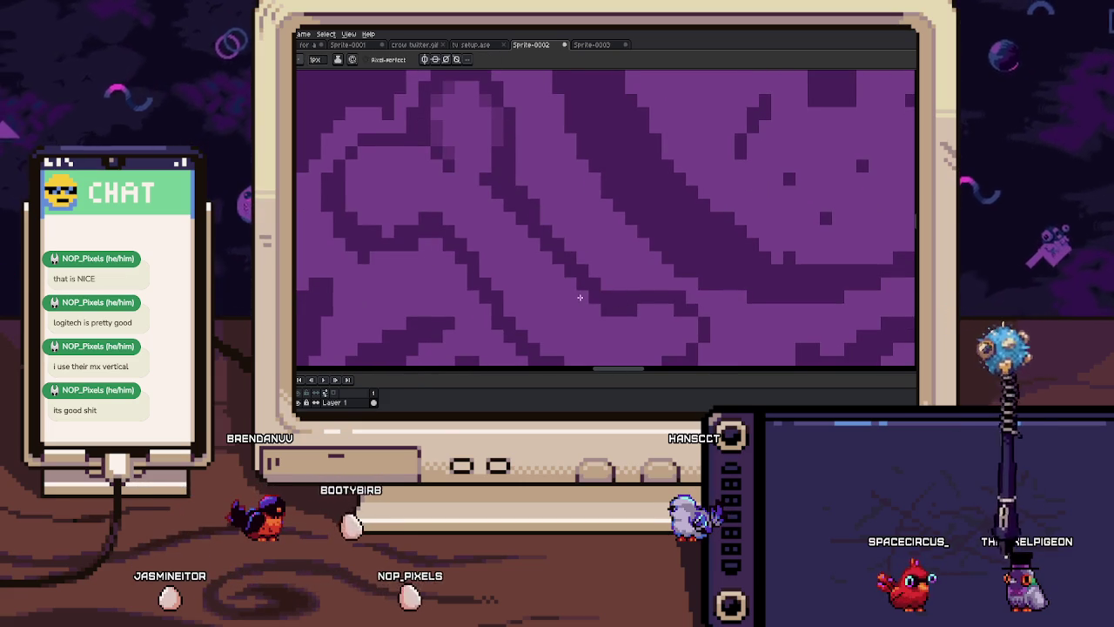
left_click_drag(583, 298, 613, 216)
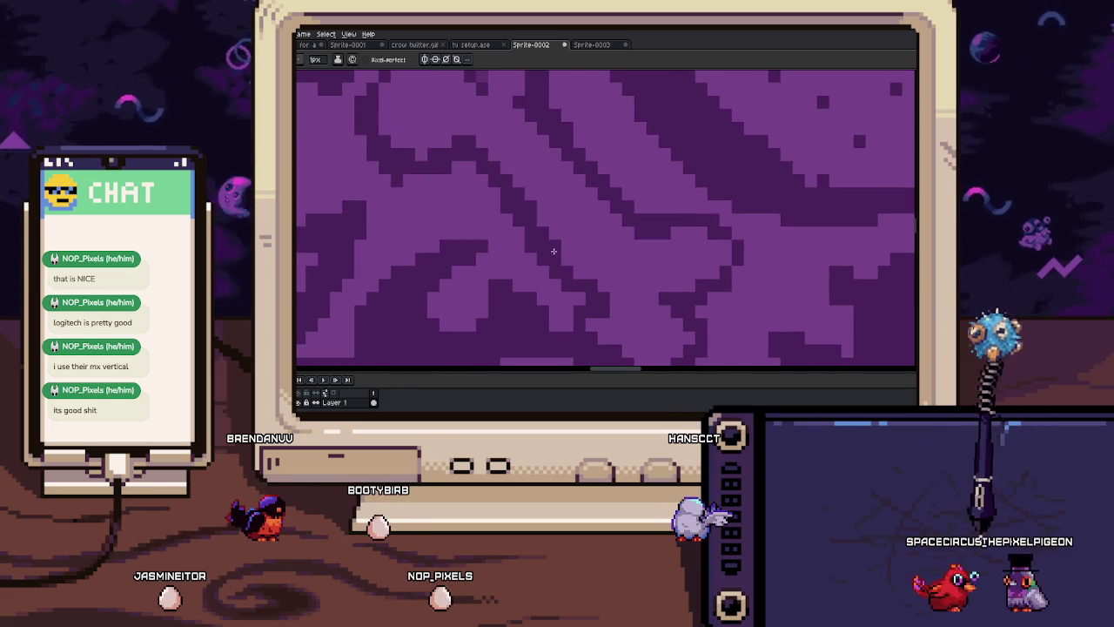
mouse_move(583, 285)
left_mouse_down()
mouse_move(560, 269)
mouse_move(568, 222)
left_mouse_up()
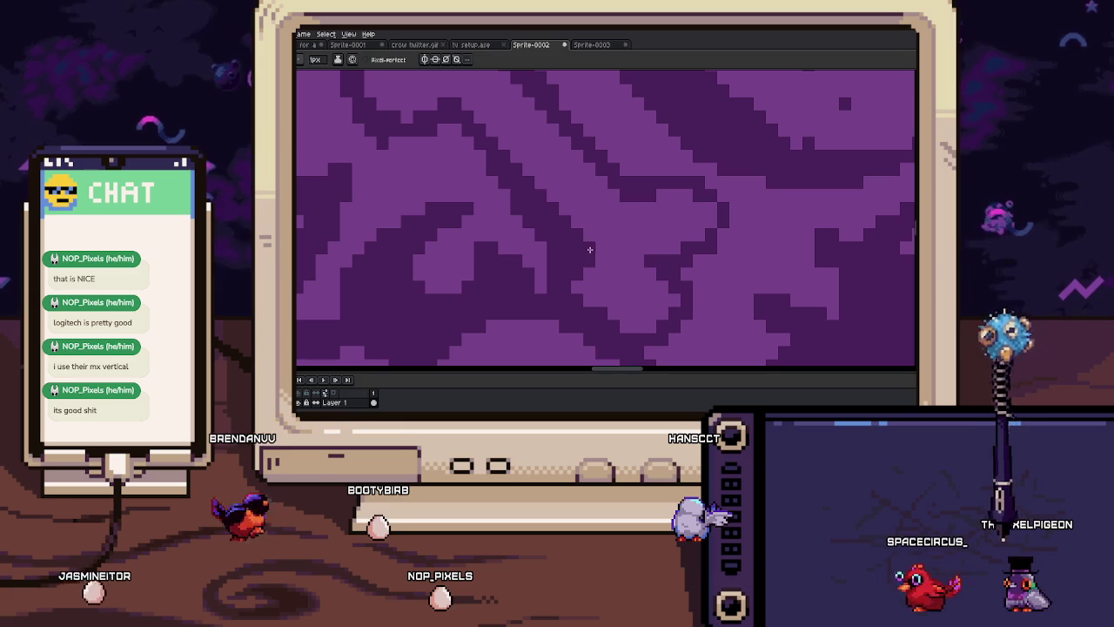
left_click_drag(586, 234, 596, 237)
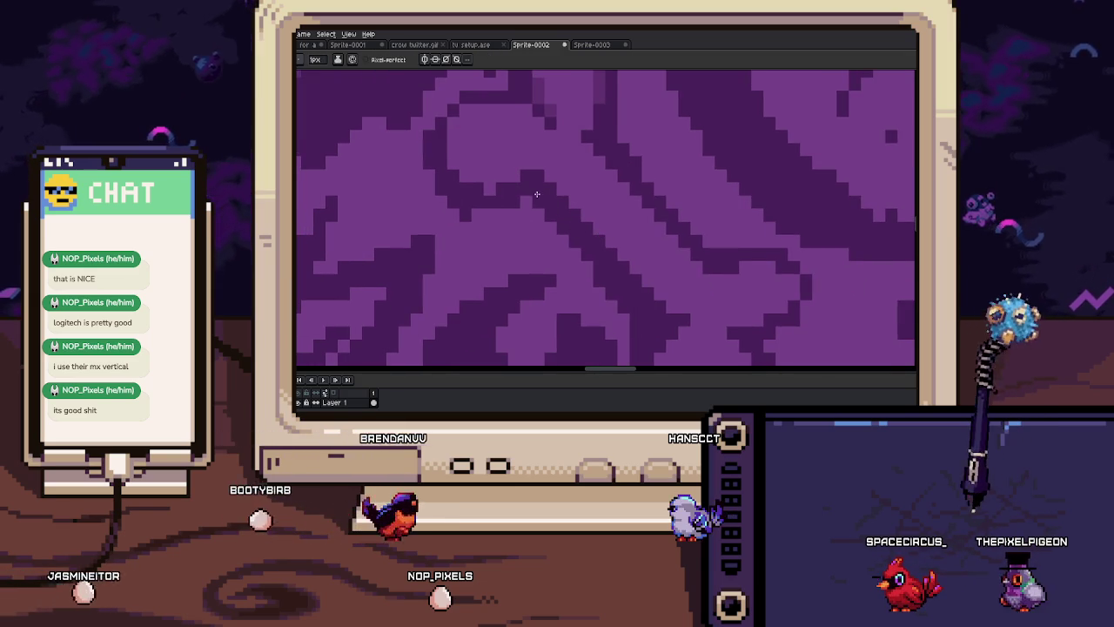
left_click_drag(542, 198, 544, 251)
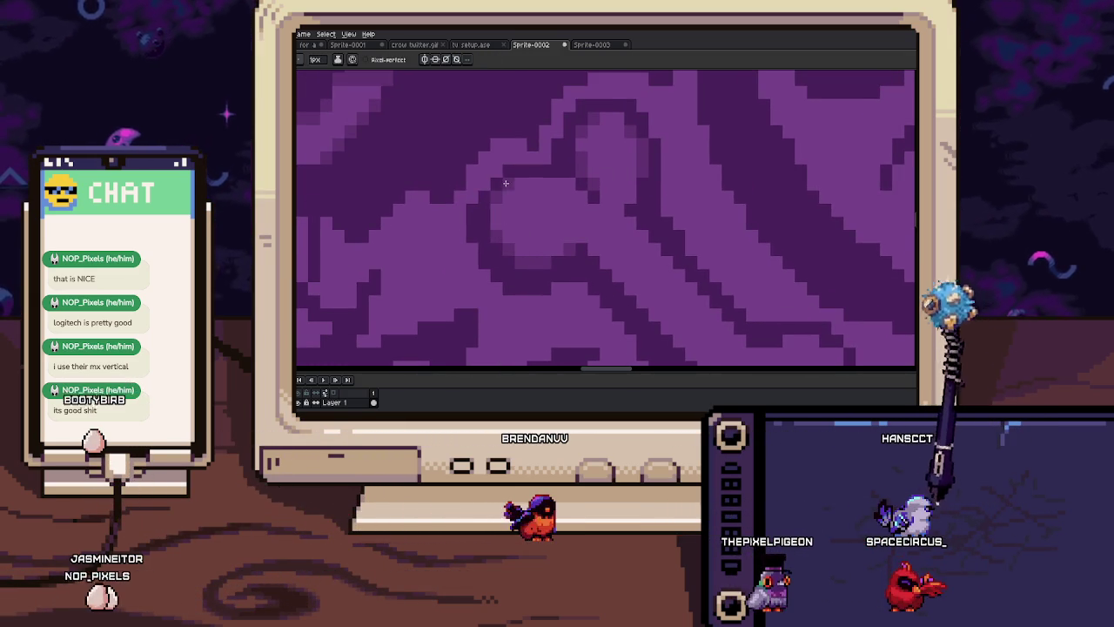
left_click_drag(597, 249, 588, 201)
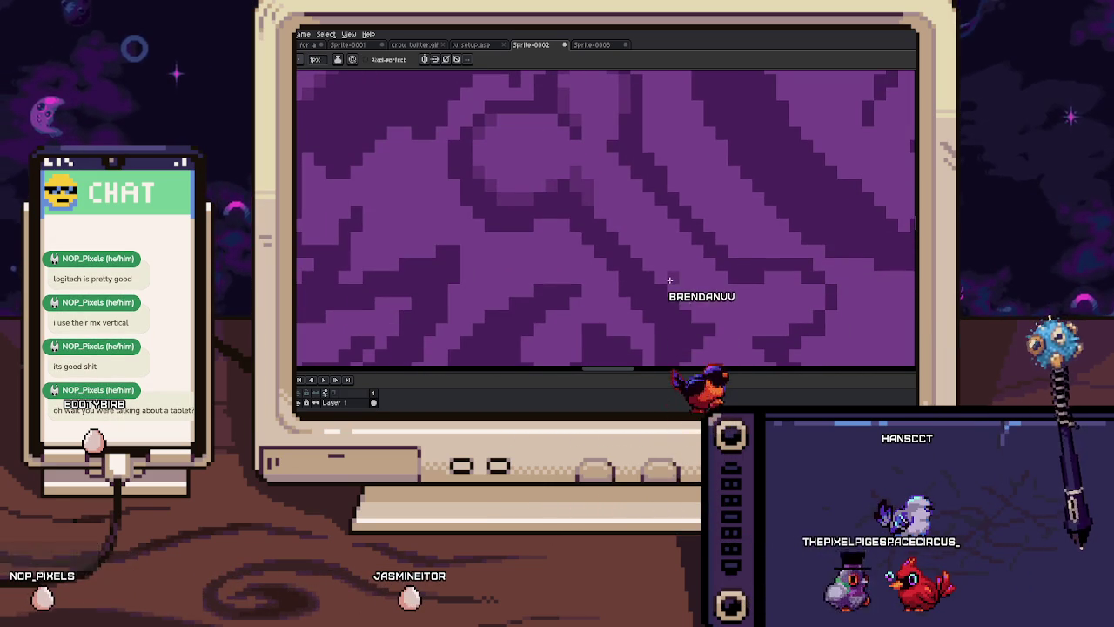
Pan up and left, then return to the 1px pencil and zoom in for repainting
key("space")
left_click_drag(611, 231, 567, 196)
scroll(649, 256, "down", 1)
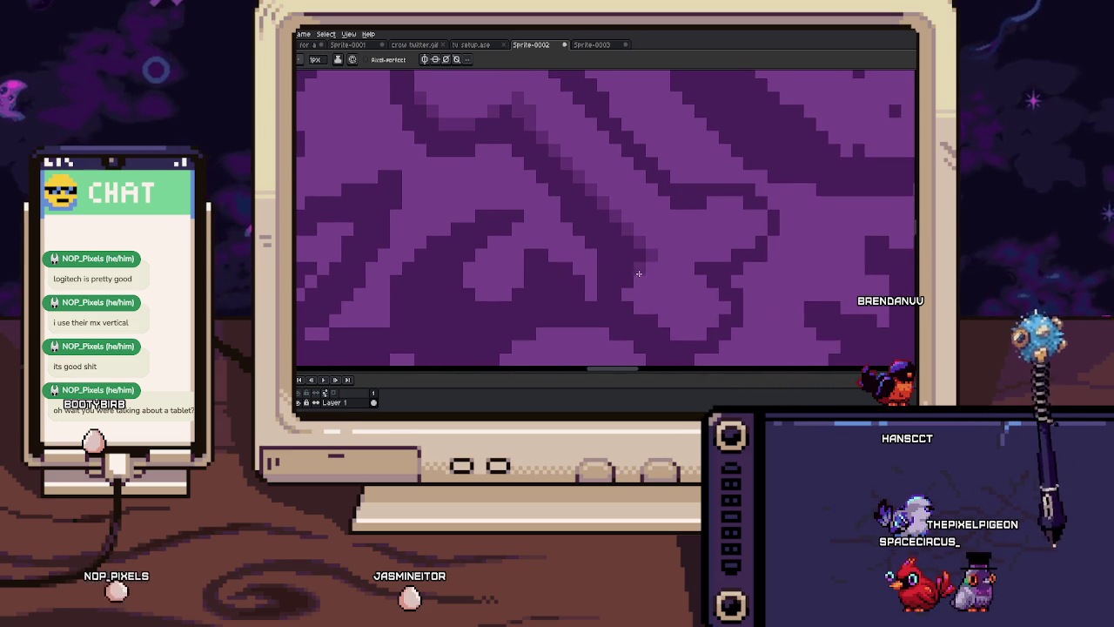
scroll(644, 292, "down", 1)
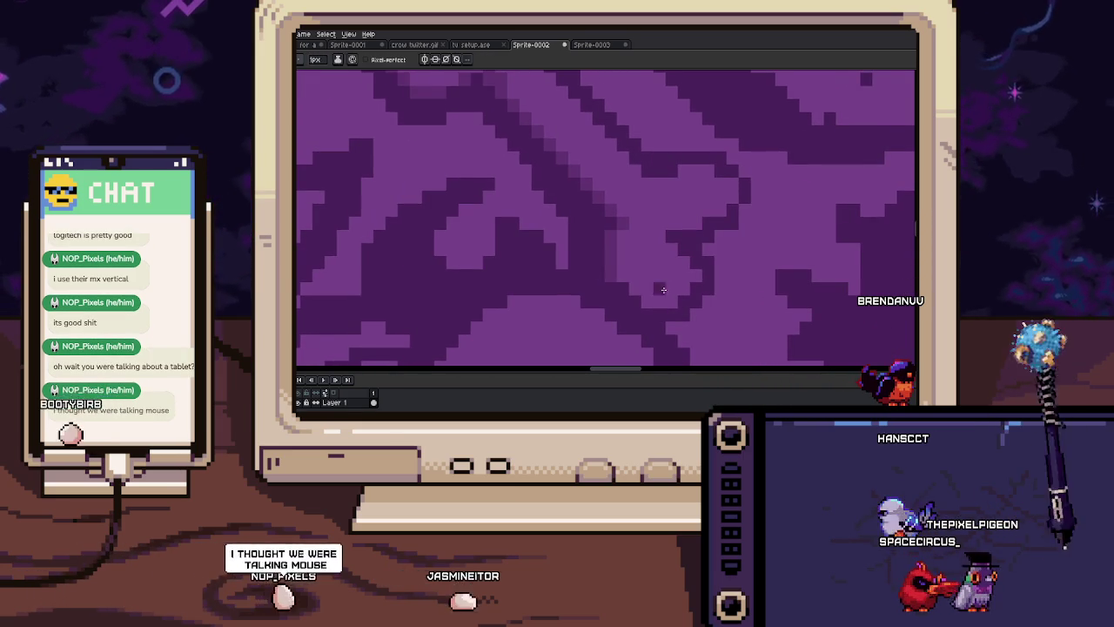
key("b")
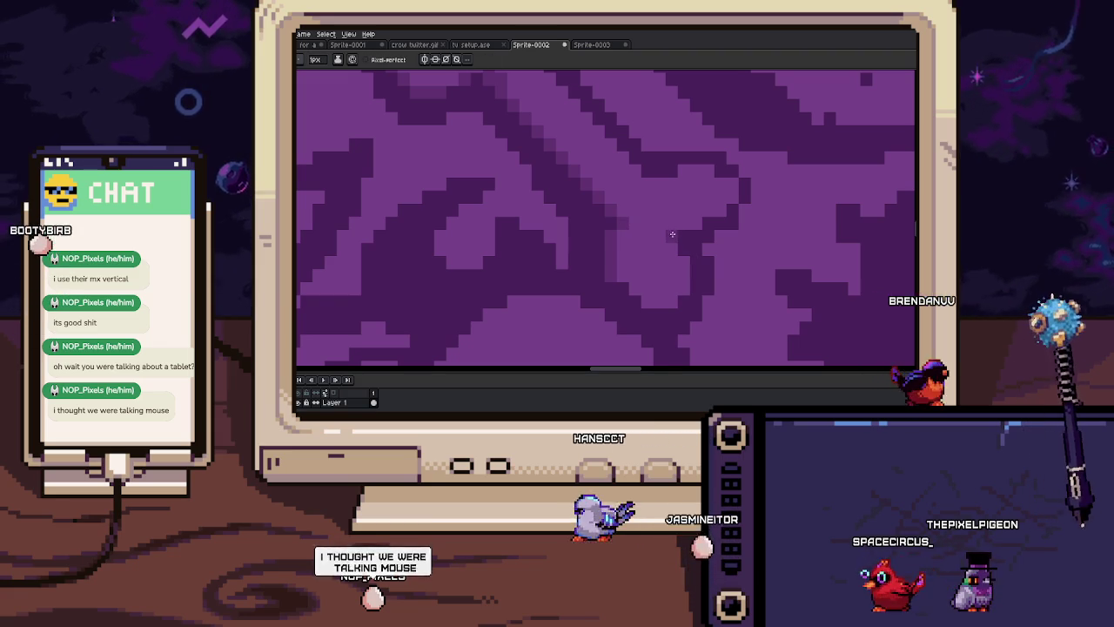
scroll(723, 229, "up", 1)
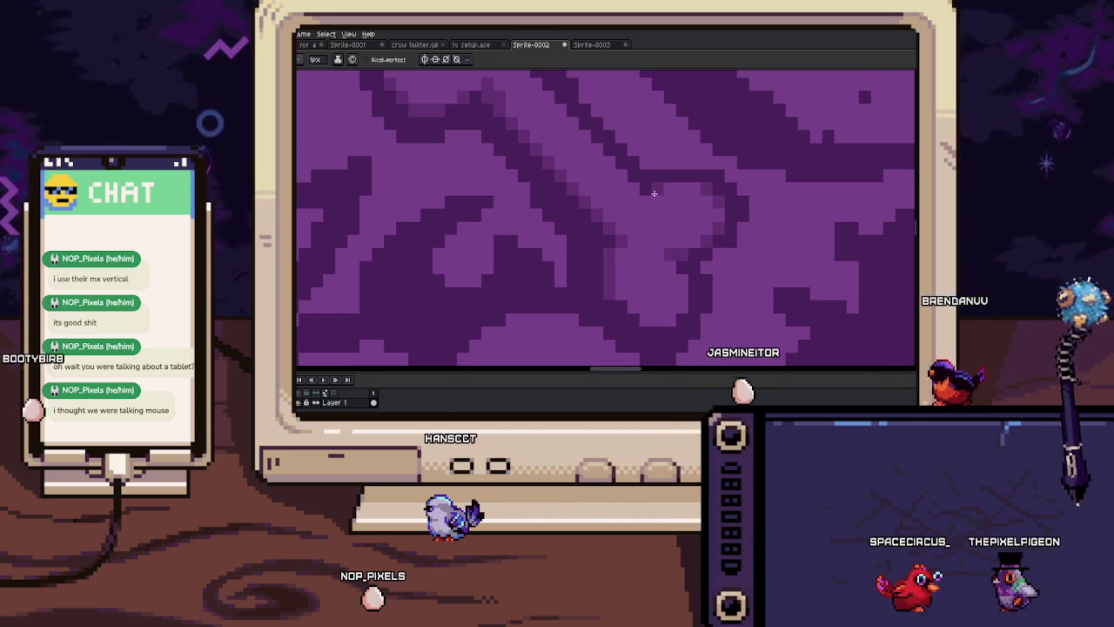
scroll(665, 219, "down", 1)
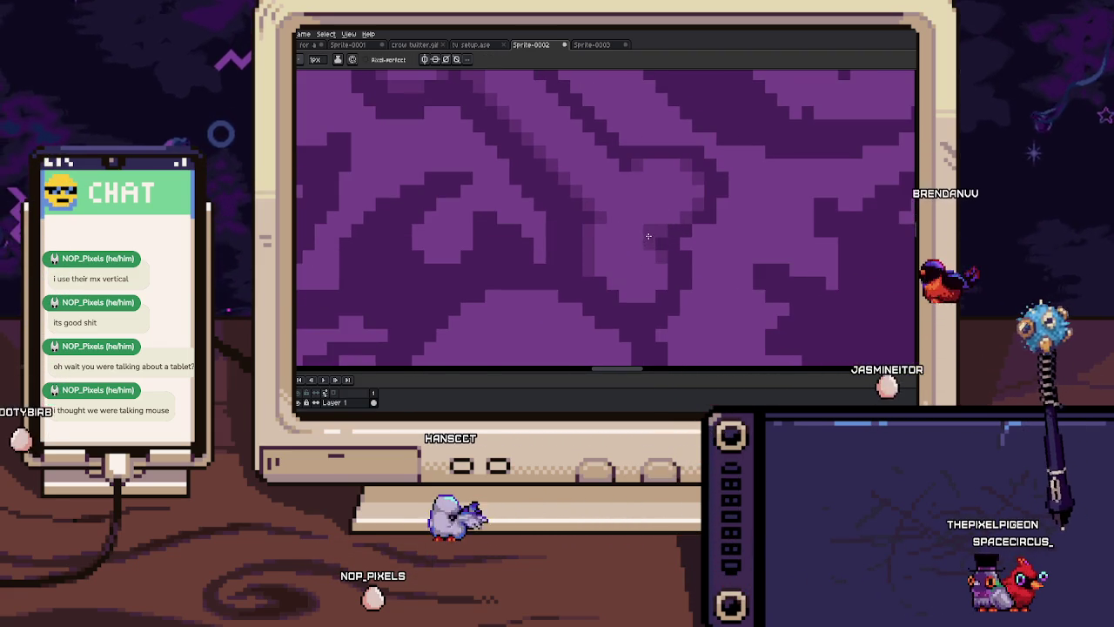
scroll(653, 235, "down", 1)
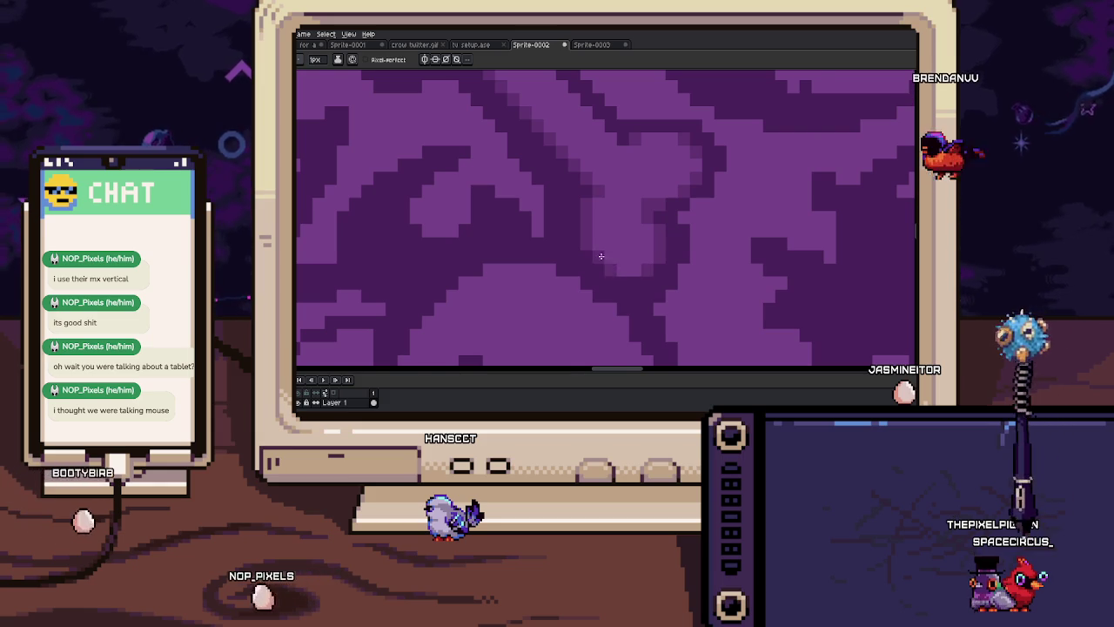
scroll(602, 255, "down", 3)
scroll(617, 242, "up", 3)
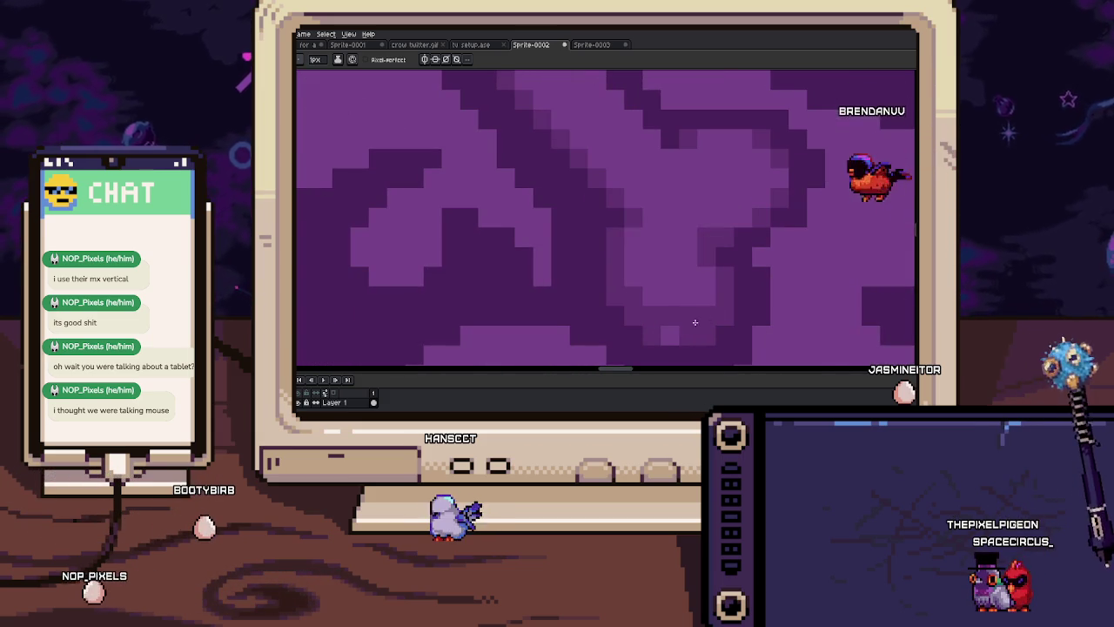
scroll(609, 296, "down", 1)
scroll(592, 296, "down", 2)
scroll(614, 304, "down", 1)
scroll(627, 259, "down", 1)
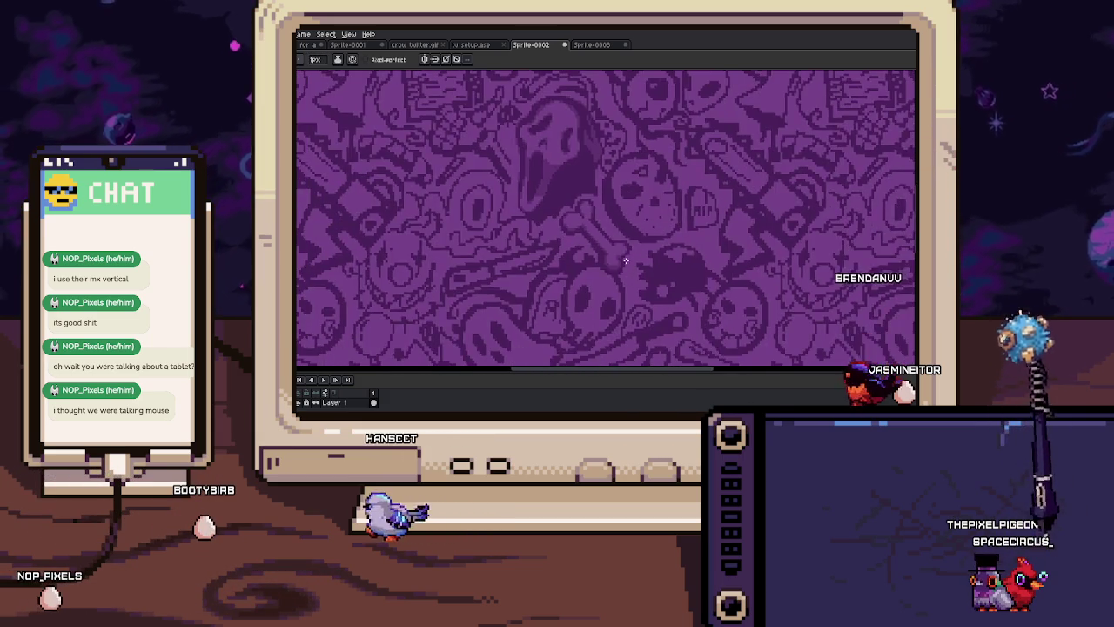
scroll(623, 257, "up", 3)
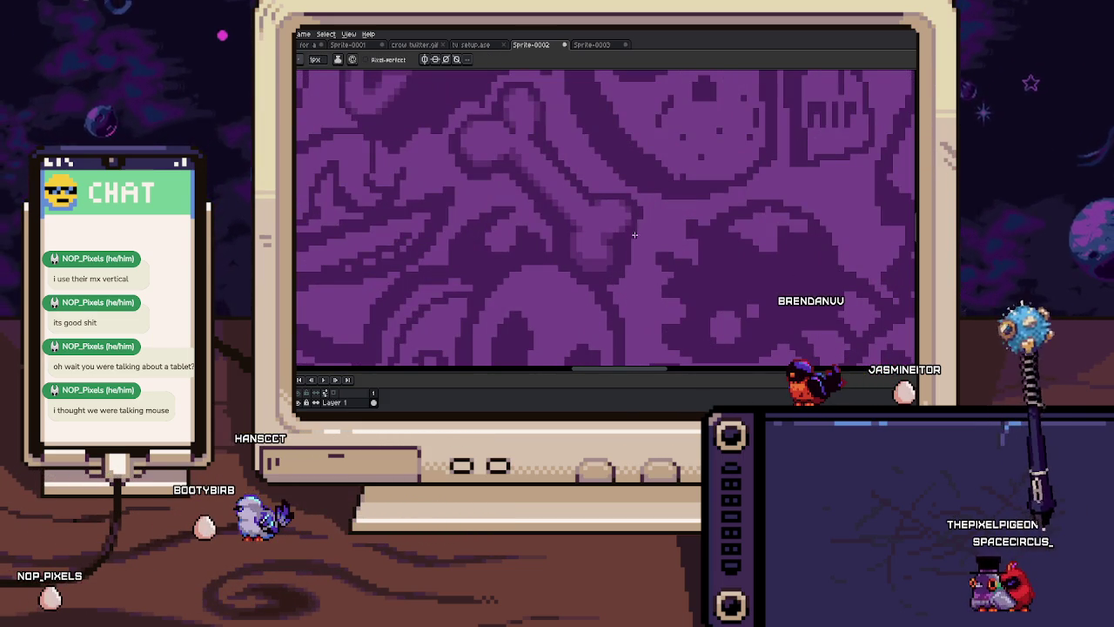
scroll(638, 213, "up", 1)
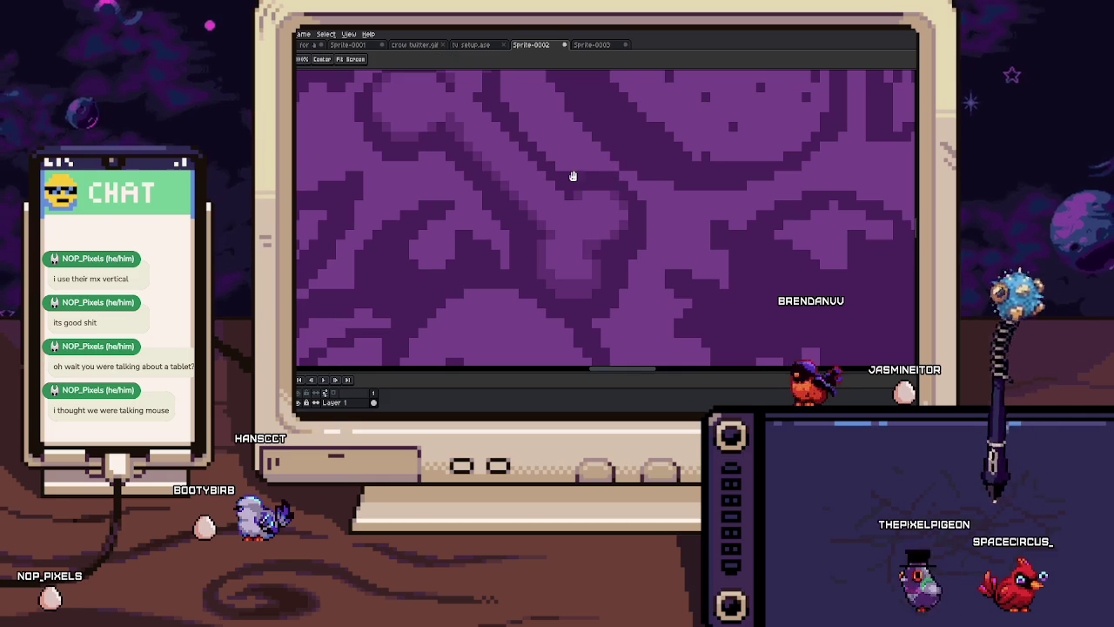
left_click_drag(571, 178, 594, 218)
scroll(532, 149, "down", 3)
scroll(570, 224, "down", 3)
scroll(604, 287, "up", 2)
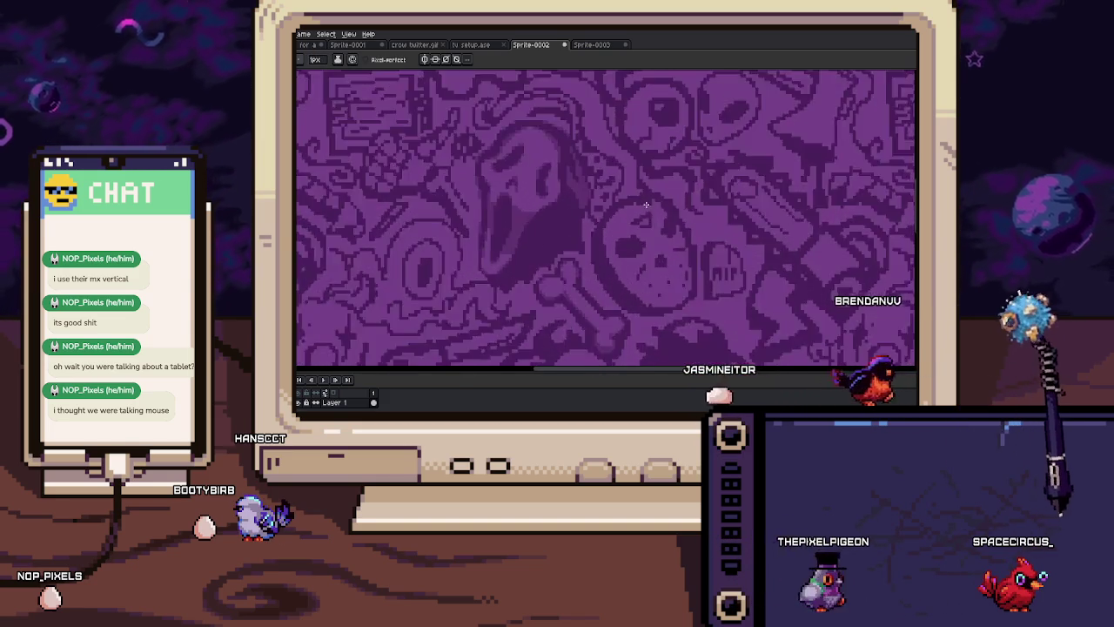
scroll(610, 278, "up", 2)
scroll(618, 273, "up", 2)
key("b")
scroll(659, 284, "up", 1)
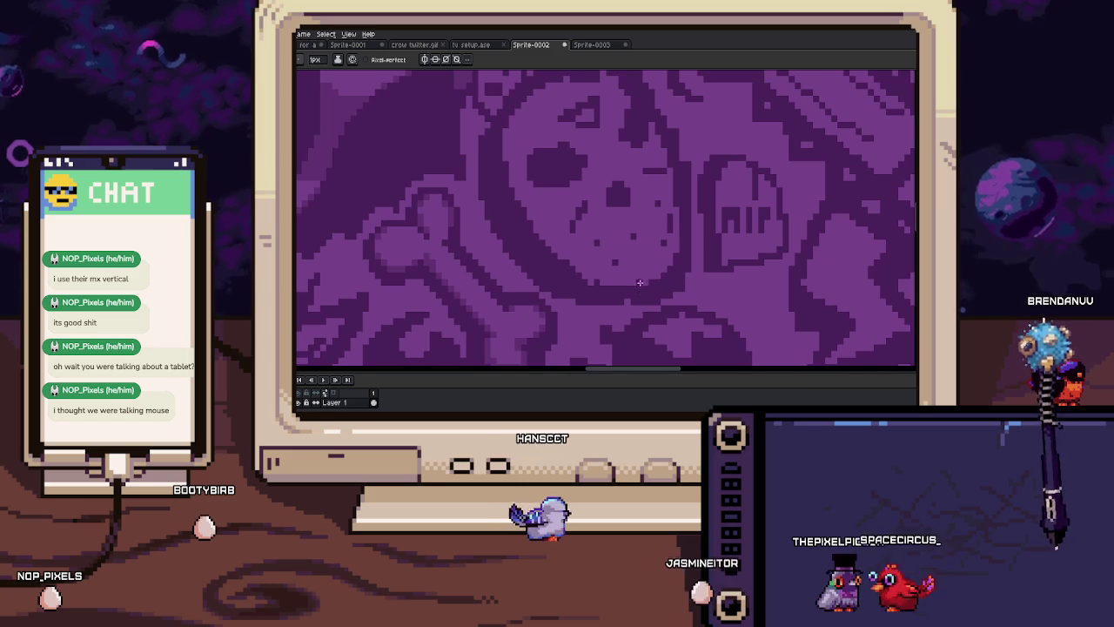
key("i")
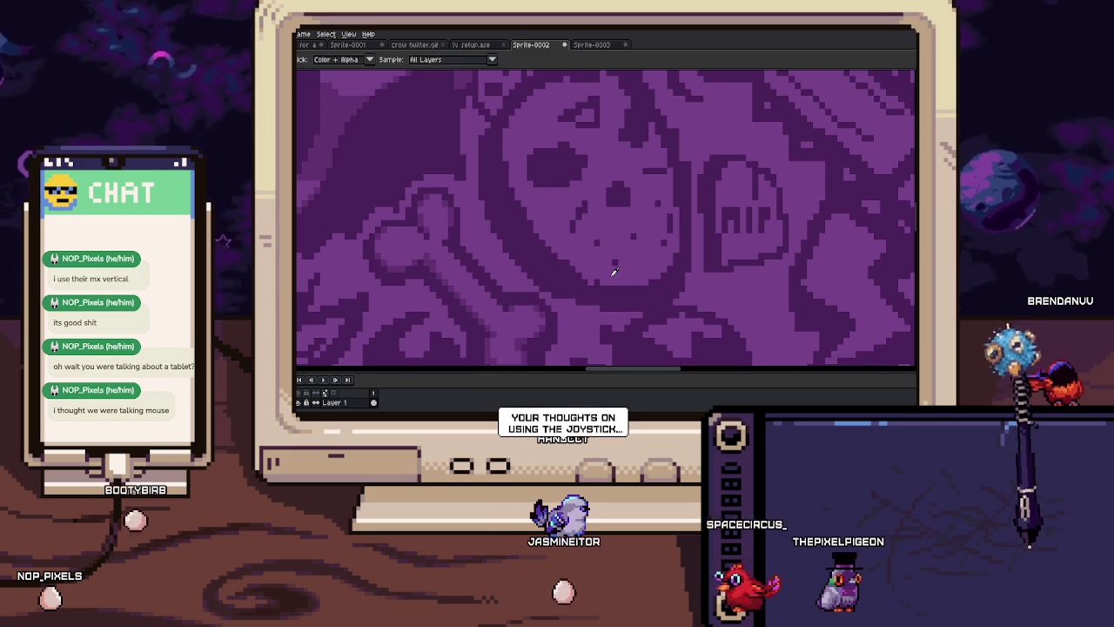
key("i")
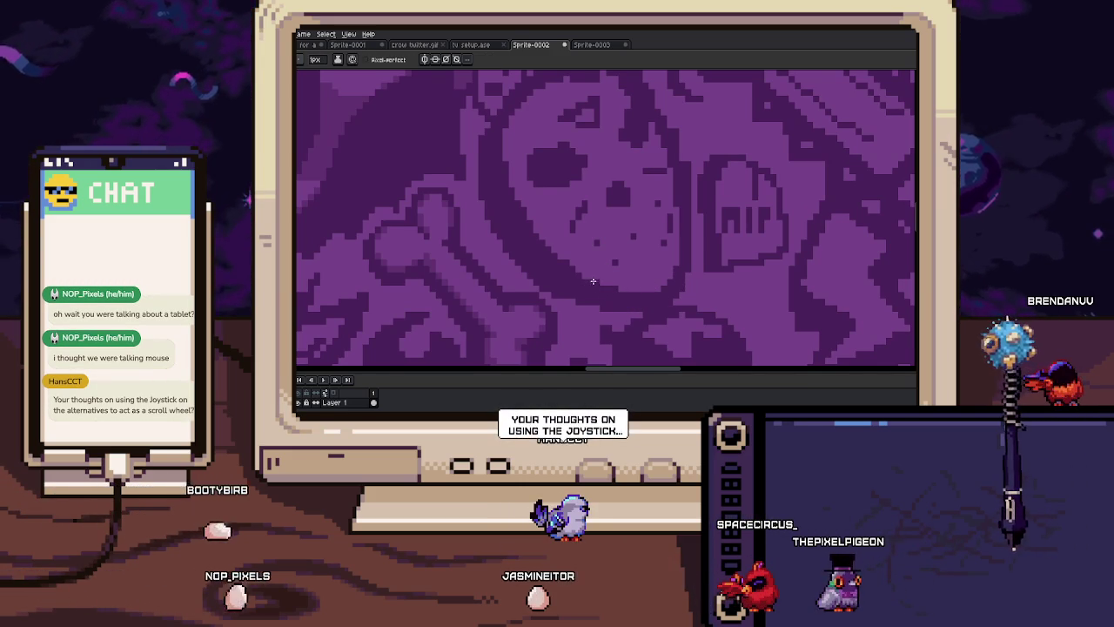
left_click_drag(594, 281, 626, 277)
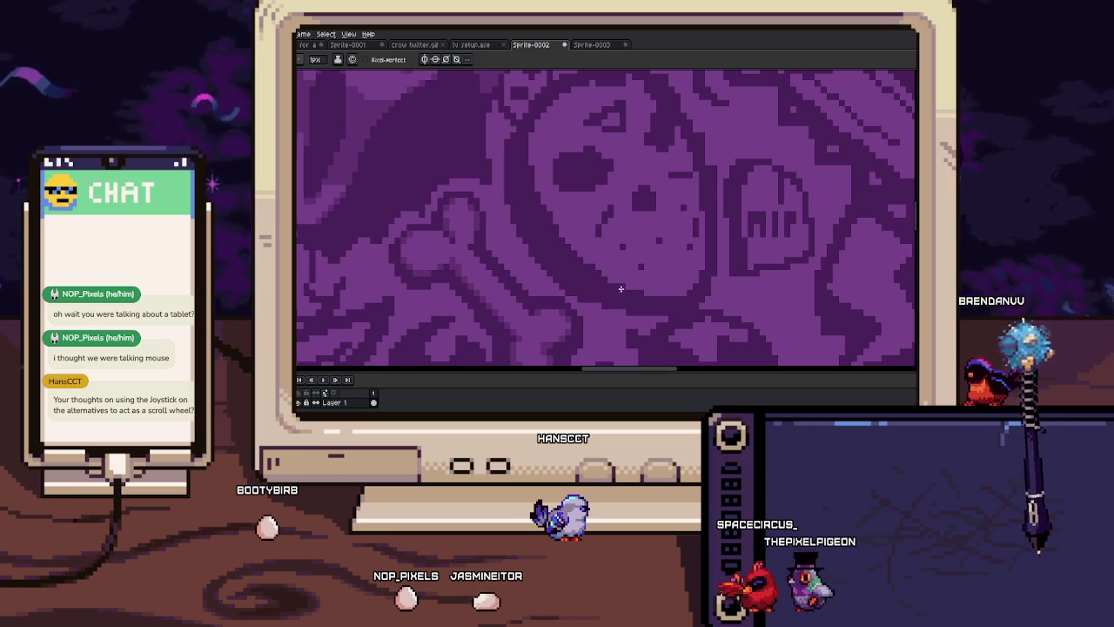
scroll(609, 261, "up", 1)
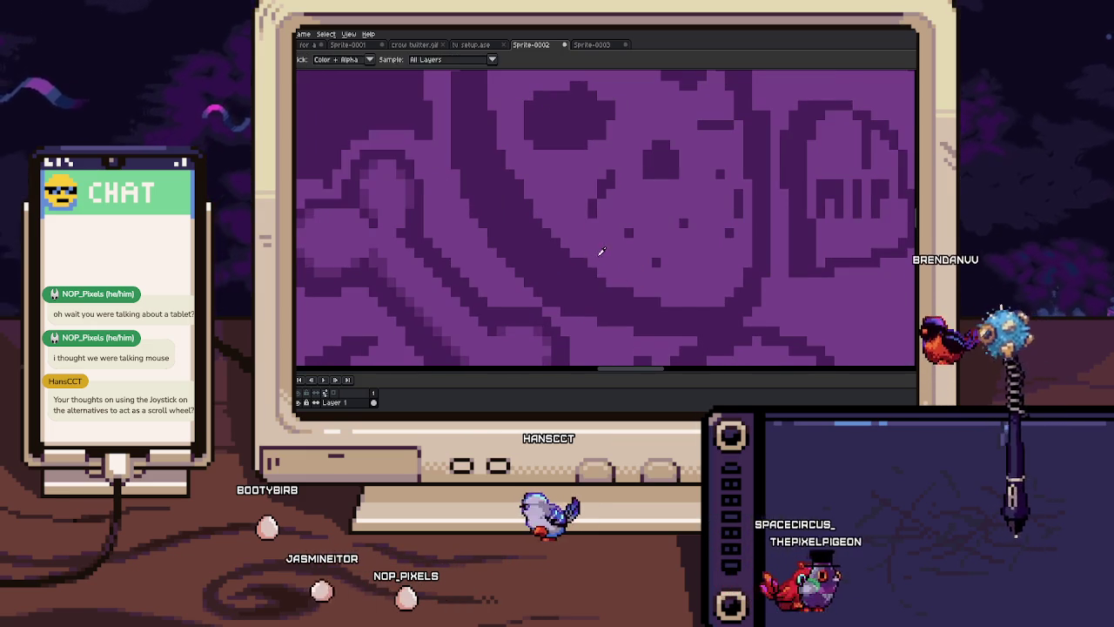
scroll(563, 246, "up", 1)
scroll(563, 246, "down", 2)
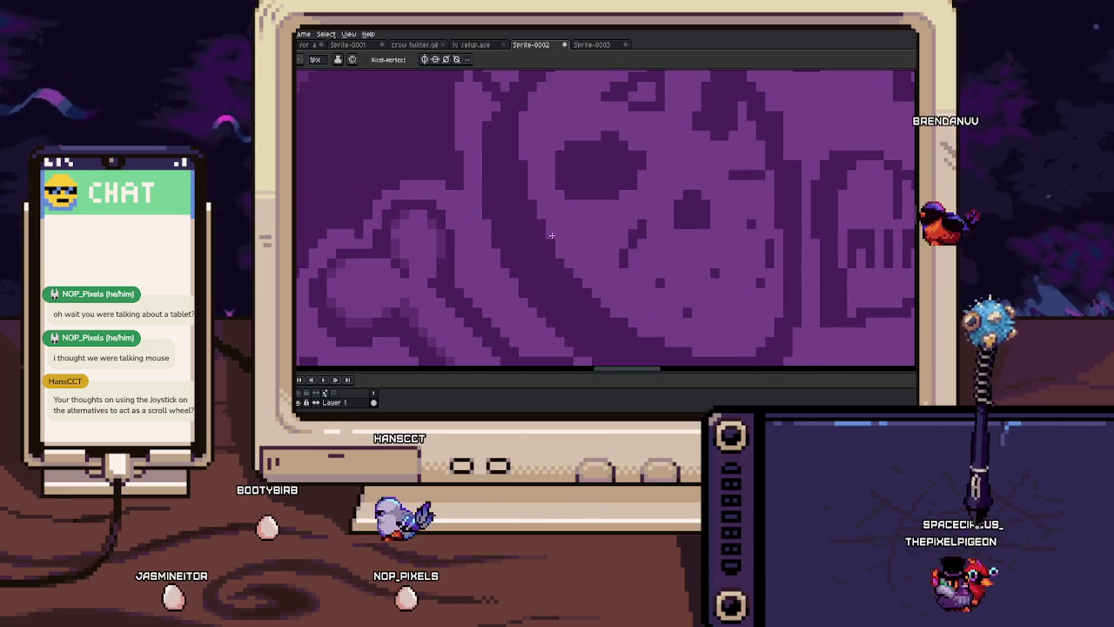
scroll(562, 256, "up", 1)
scroll(550, 242, "up", 1)
scroll(551, 241, "up", 1)
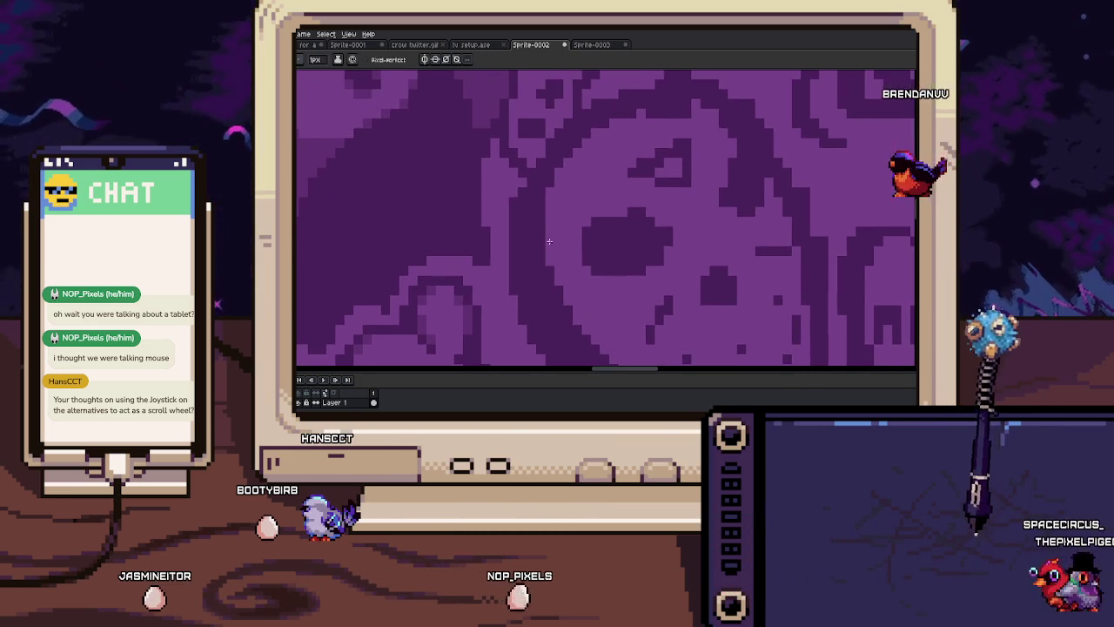
scroll(551, 258, "down", 1)
scroll(561, 230, "up", 1)
scroll(549, 236, "down", 1)
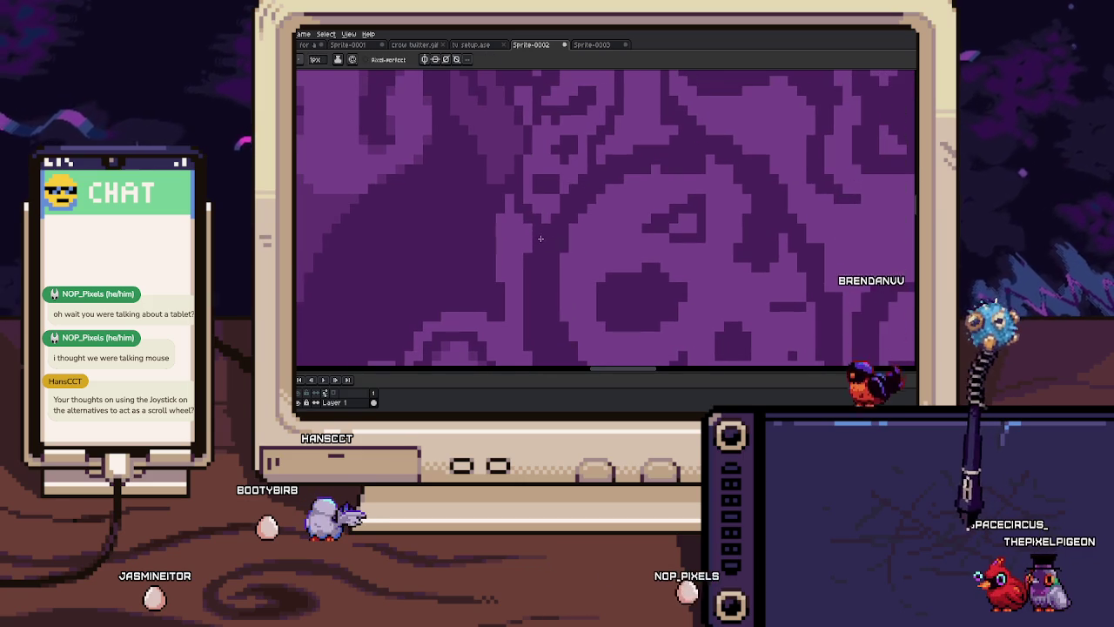
scroll(549, 253, "down", 1)
scroll(548, 231, "down", 1)
scroll(553, 229, "up", 2)
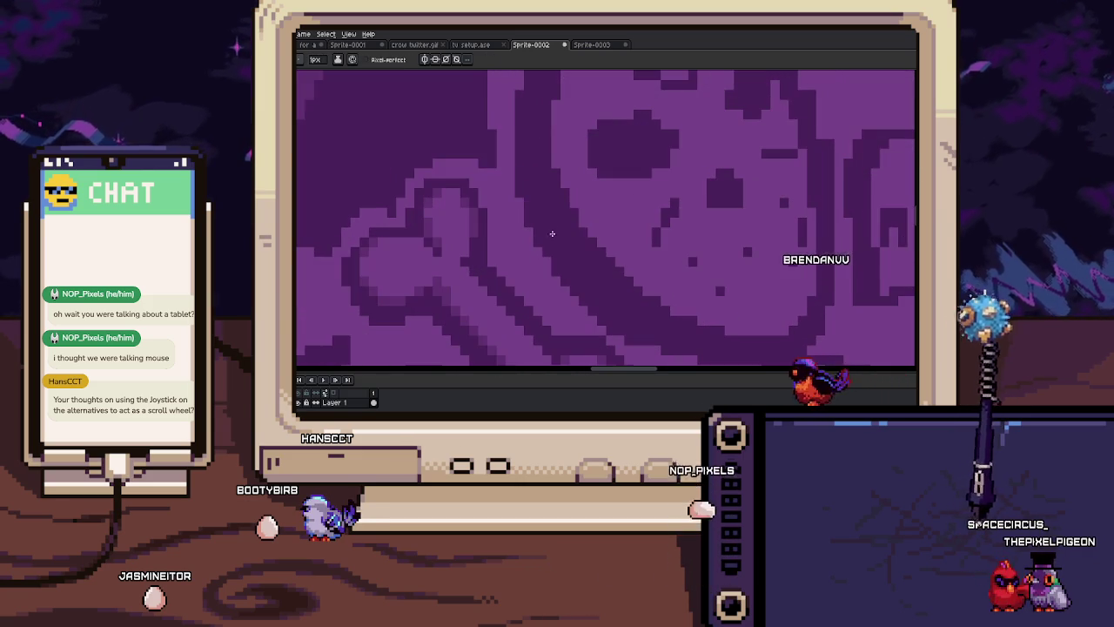
left_click_drag(554, 250, 543, 238)
left_click_drag(579, 292, 549, 261)
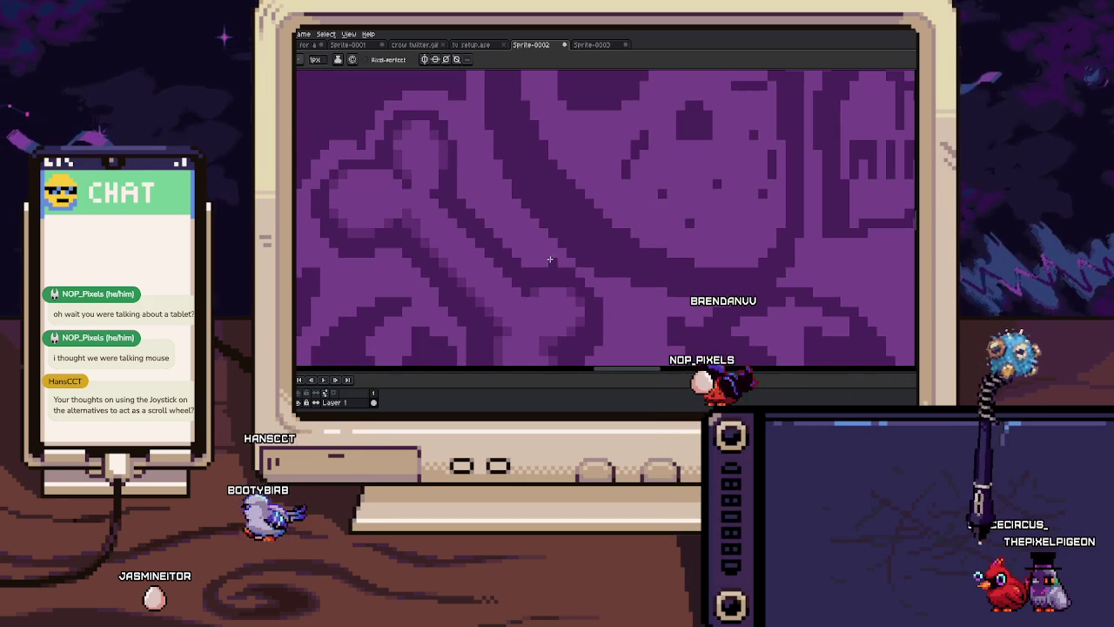
scroll(597, 248, "up", 1)
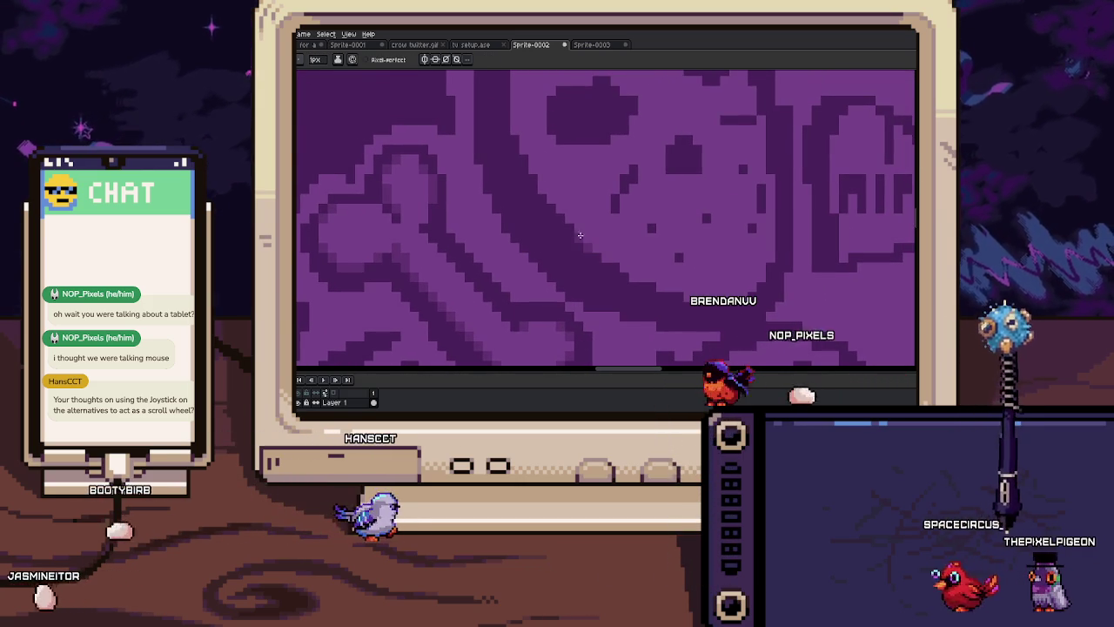
scroll(548, 209, "down", 1)
scroll(547, 227, "up", 1)
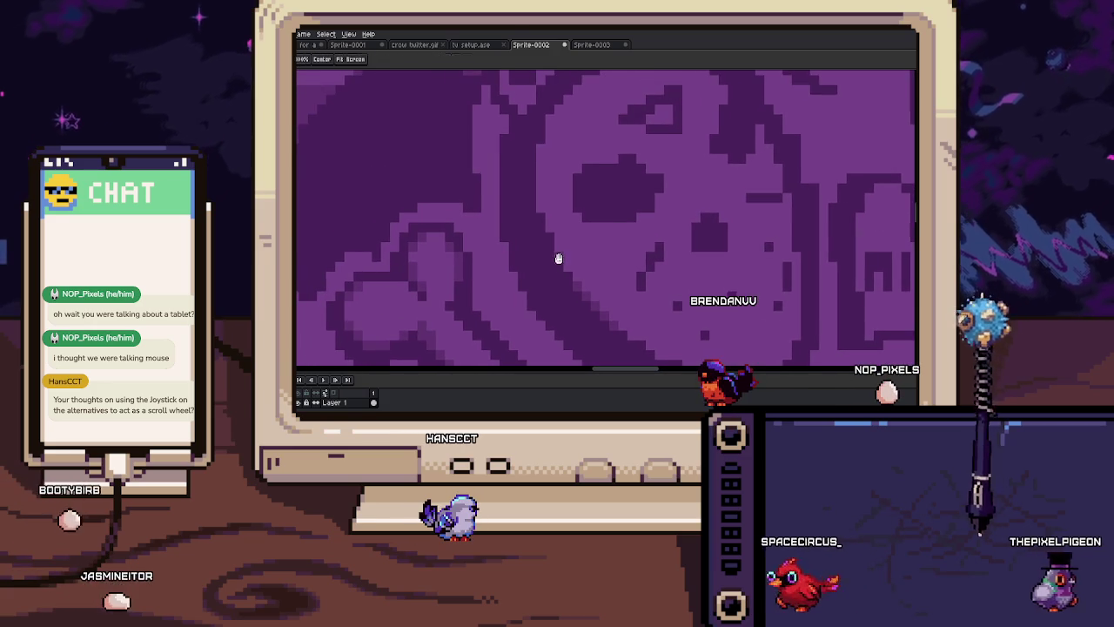
left_click_drag(546, 233, 557, 246)
scroll(549, 228, "down", 1)
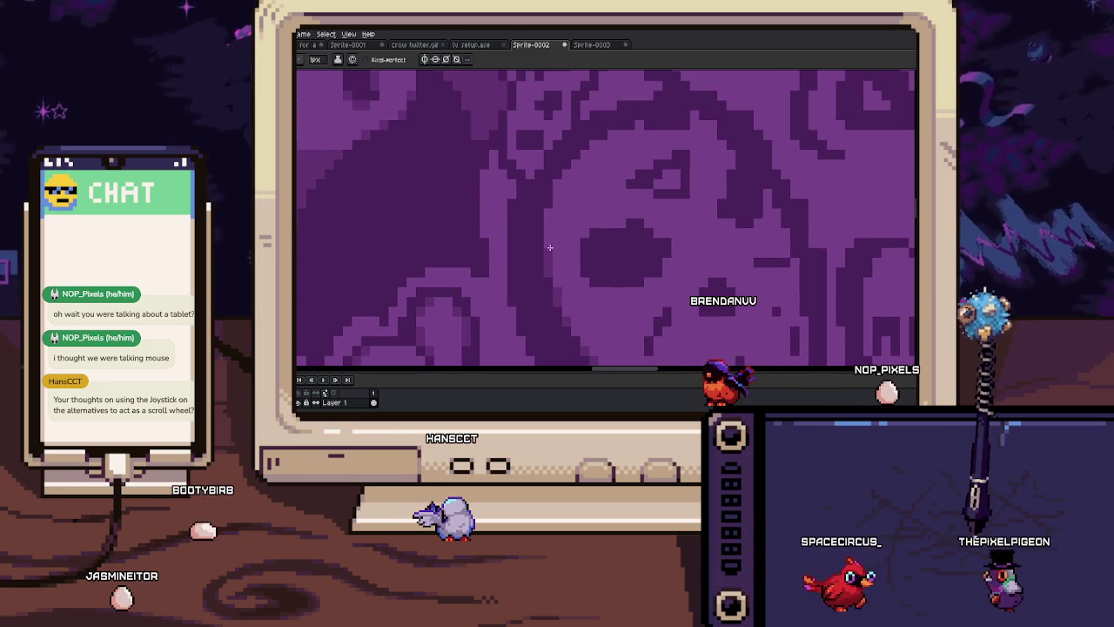
scroll(545, 238, "up", 1)
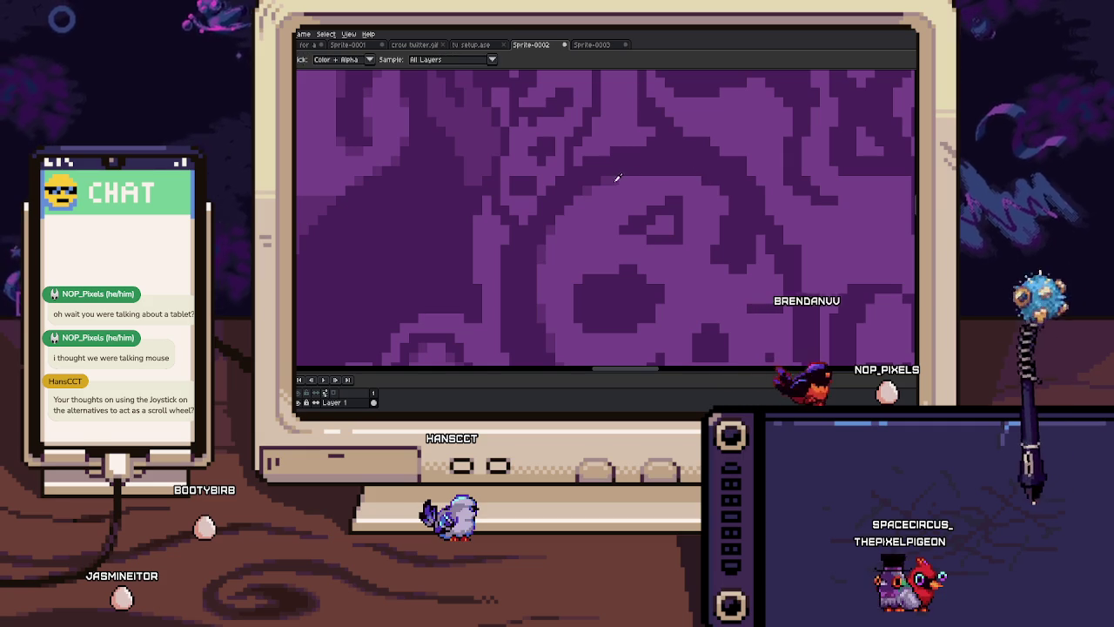
left_click_drag(698, 178, 646, 182)
scroll(665, 187, "down", 3)
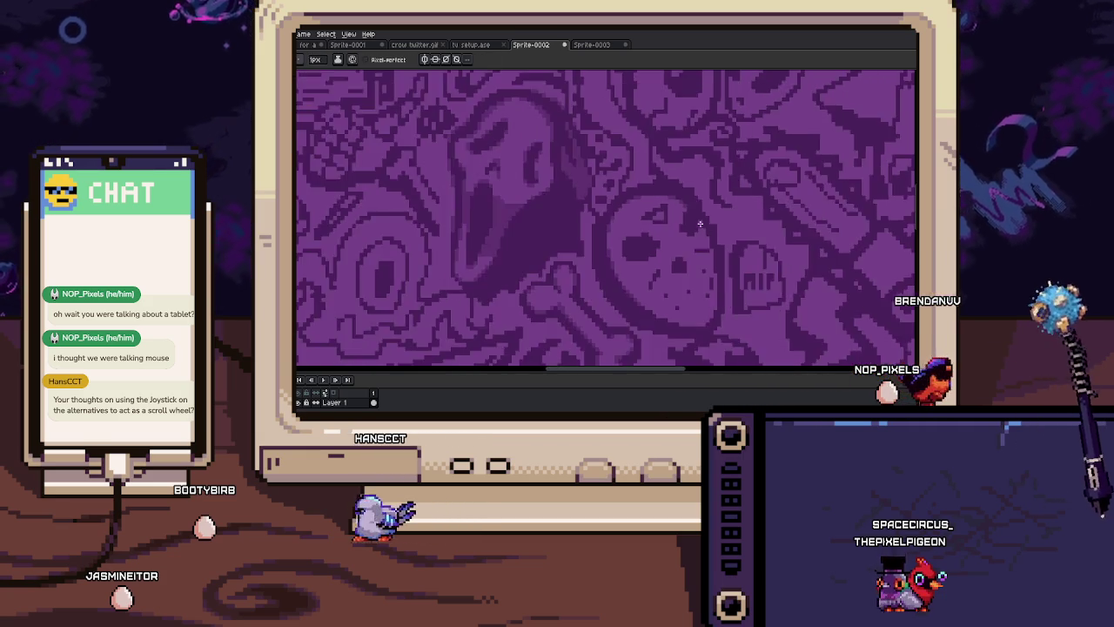
scroll(669, 227, "up", 3)
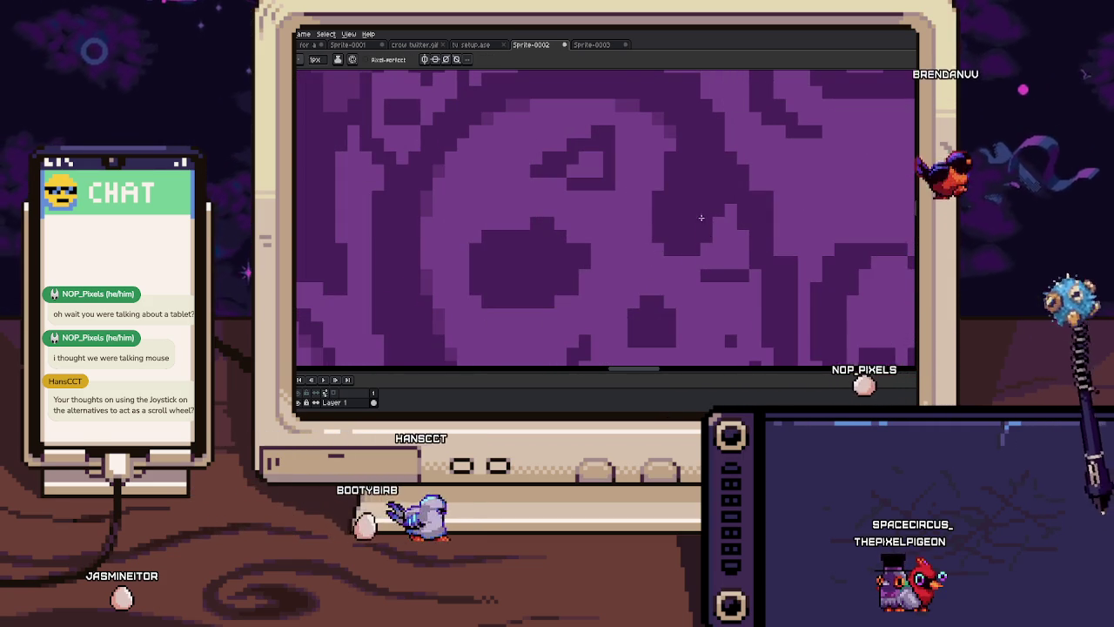
key("i")
left_click_drag(726, 269, 694, 218)
key("b")
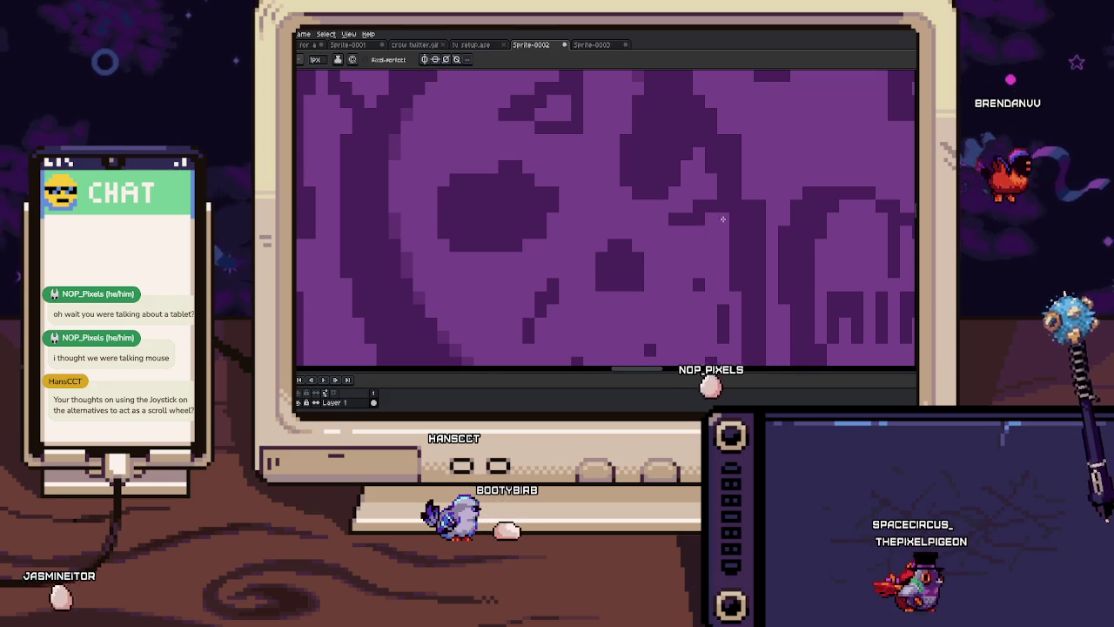
scroll(728, 218, "up", 2)
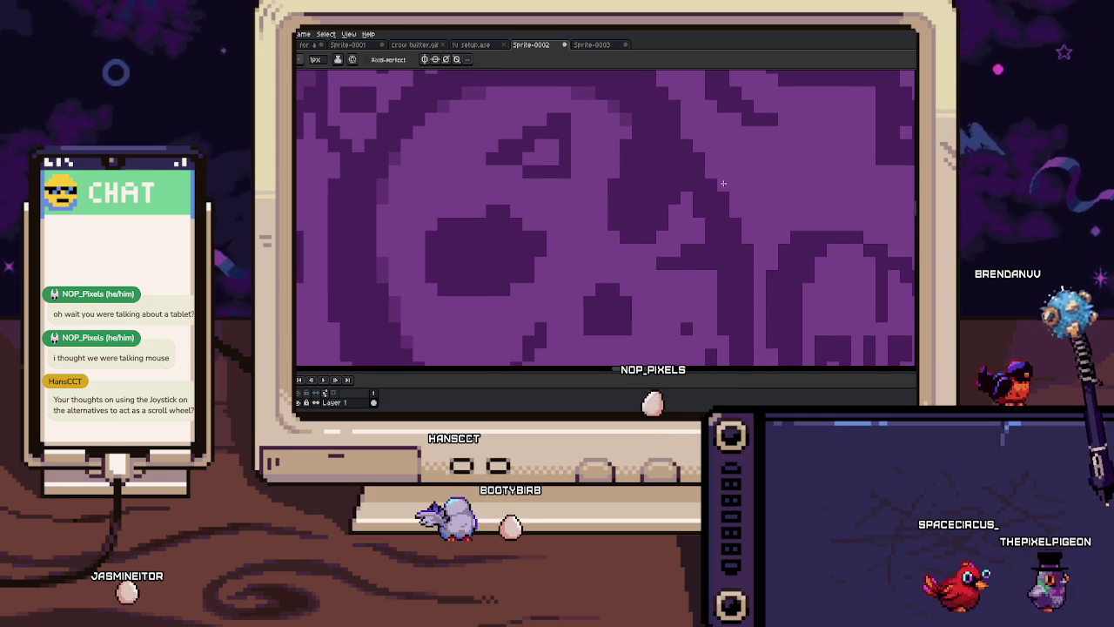
scroll(721, 248, "up", 2)
scroll(721, 247, "down", 2)
scroll(609, 235, "up", 1)
scroll(575, 227, "up", 1)
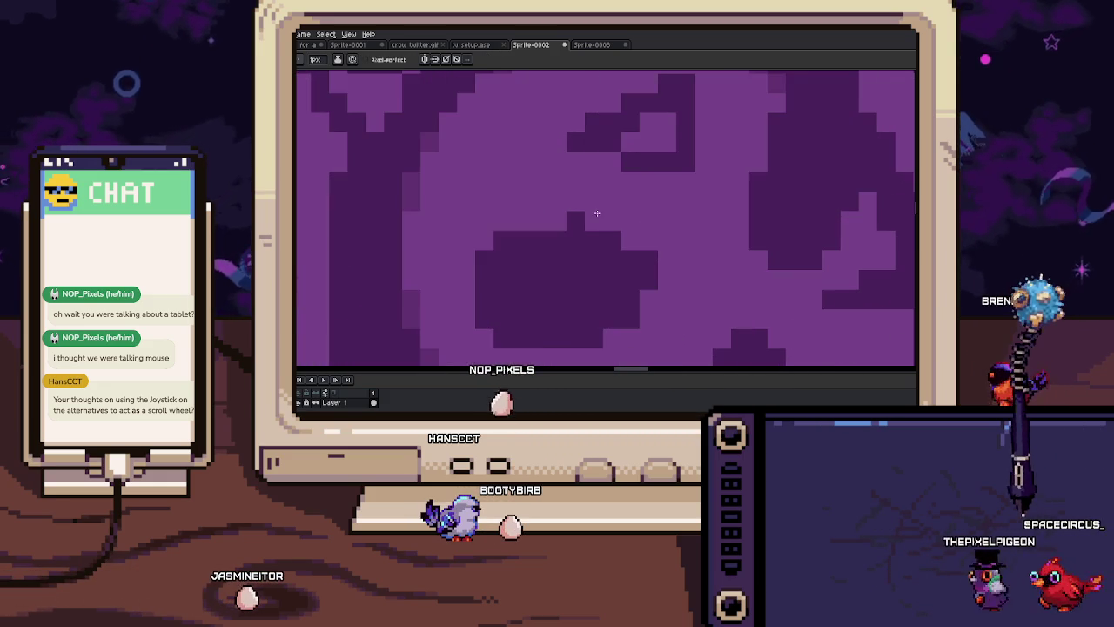
scroll(564, 215, "down", 1)
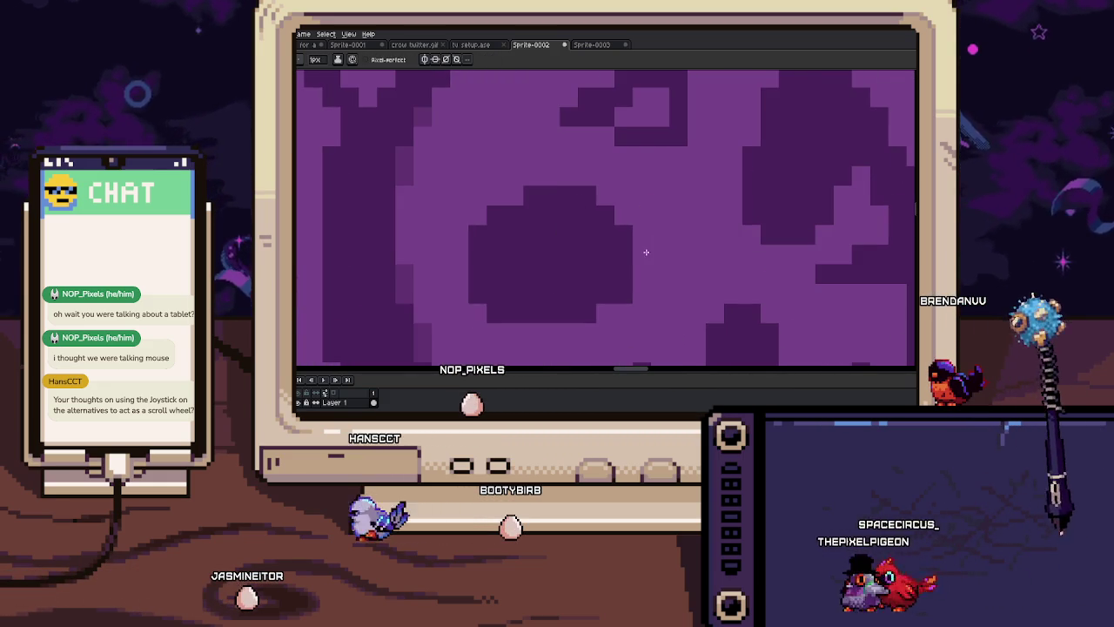
scroll(610, 233, "down", 1)
scroll(597, 249, "down", 1)
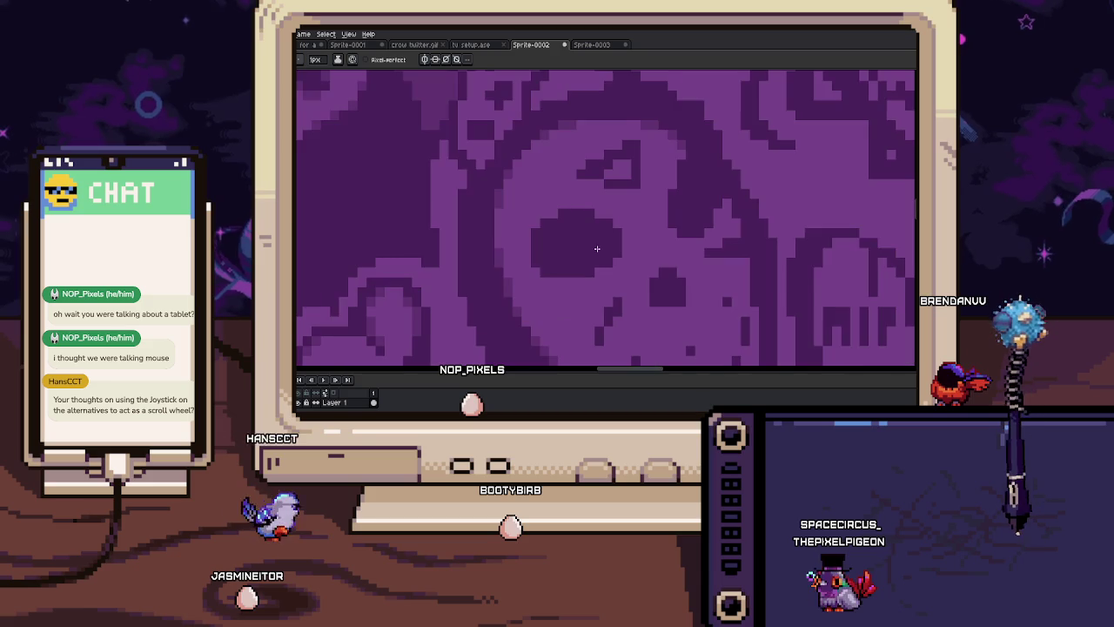
scroll(542, 234, "up", 1)
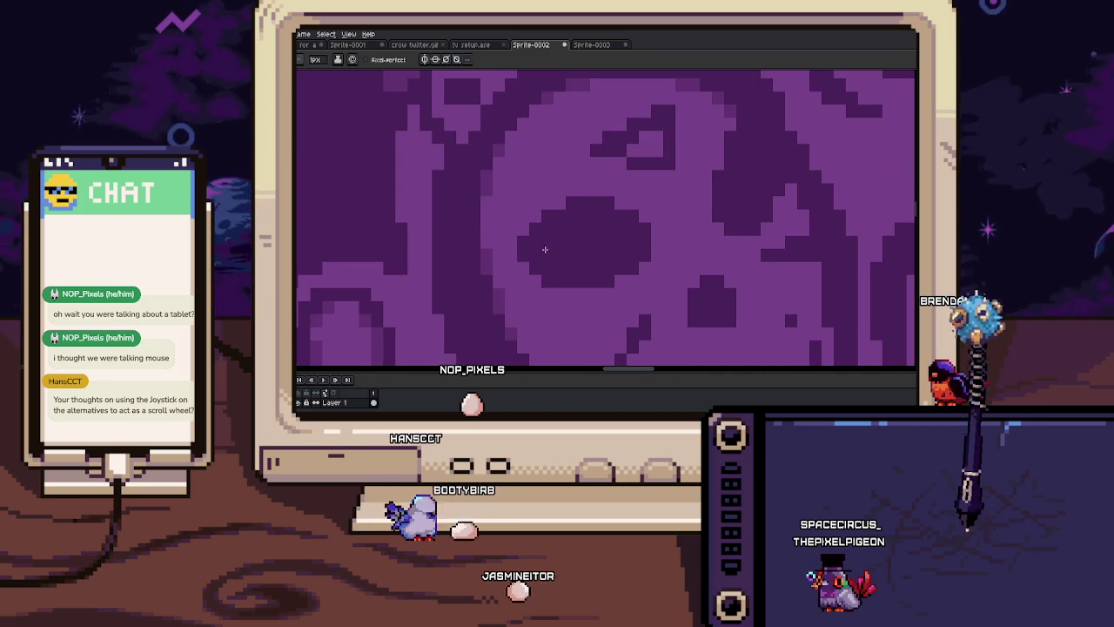
scroll(547, 239, "down", 2)
scroll(585, 301, "up", 2)
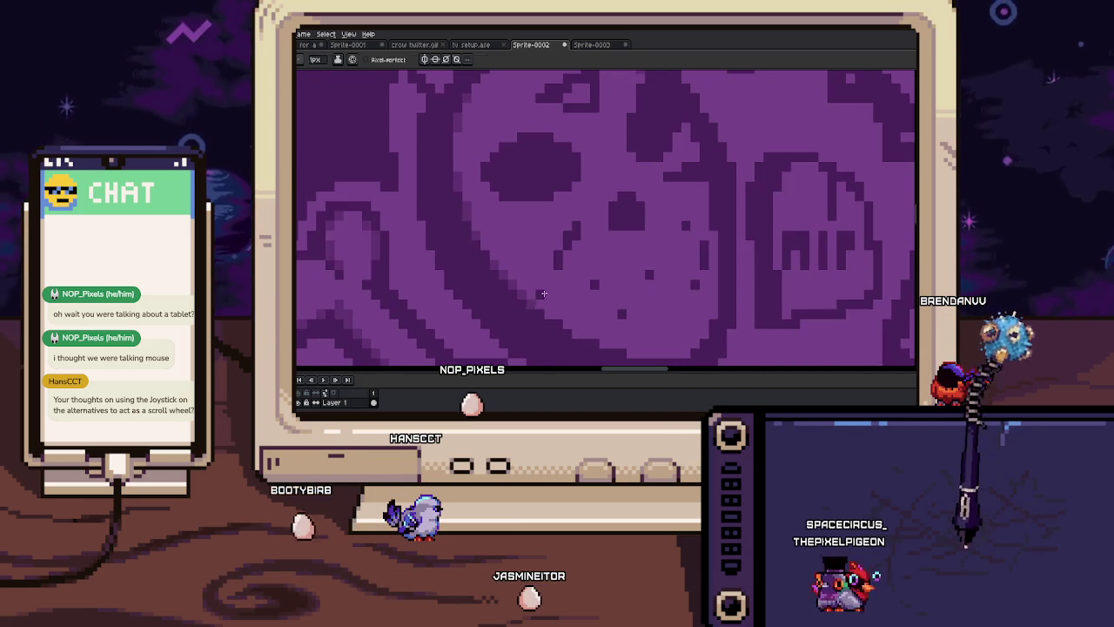
scroll(540, 292, "up", 1)
scroll(557, 266, "up", 1)
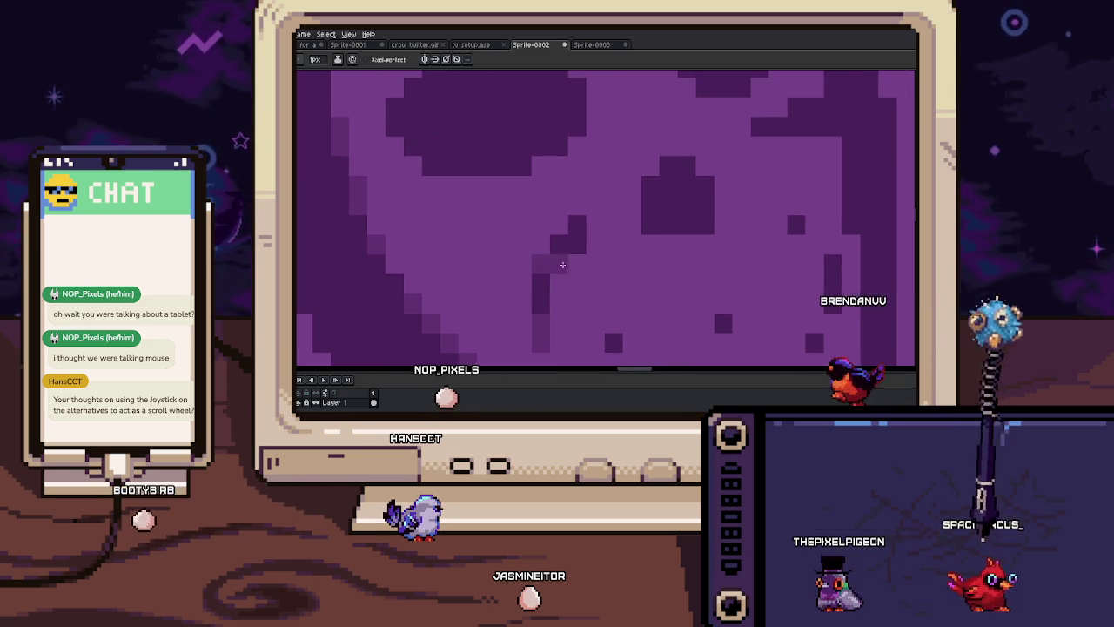
mouse_move(594, 221)
left_mouse_down()
mouse_move(537, 262)
mouse_move(635, 196)
left_mouse_up()
left_click(586, 285)
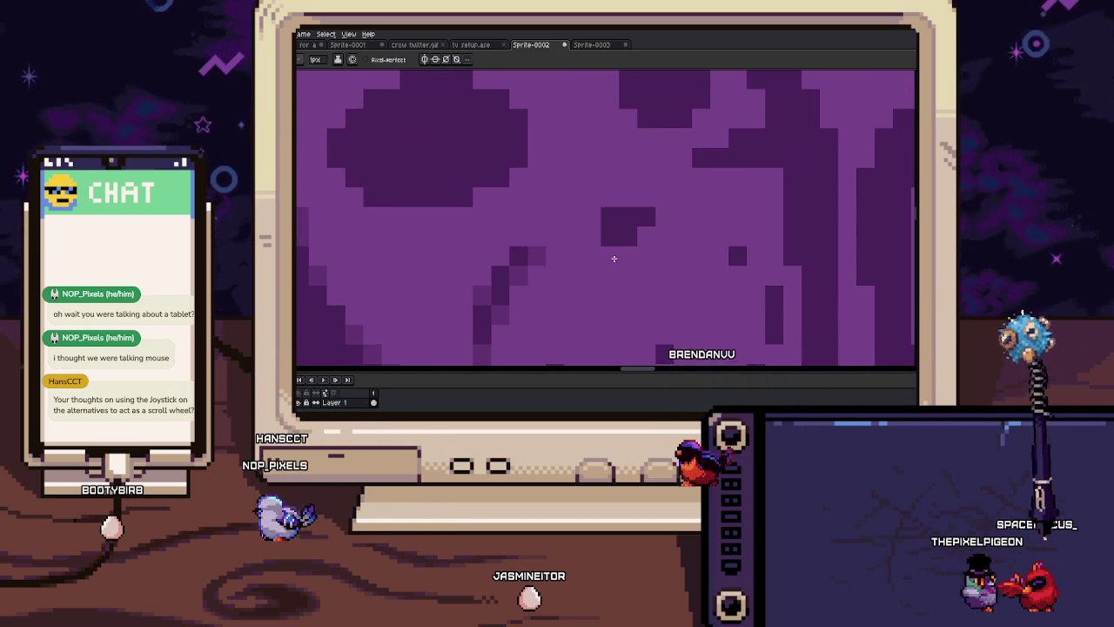
left_click_drag(626, 252, 575, 241)
mouse_move(683, 219)
left_mouse_down()
mouse_move(666, 241)
mouse_move(592, 254)
mouse_move(639, 261)
left_mouse_up()
scroll(649, 234, "down", 3)
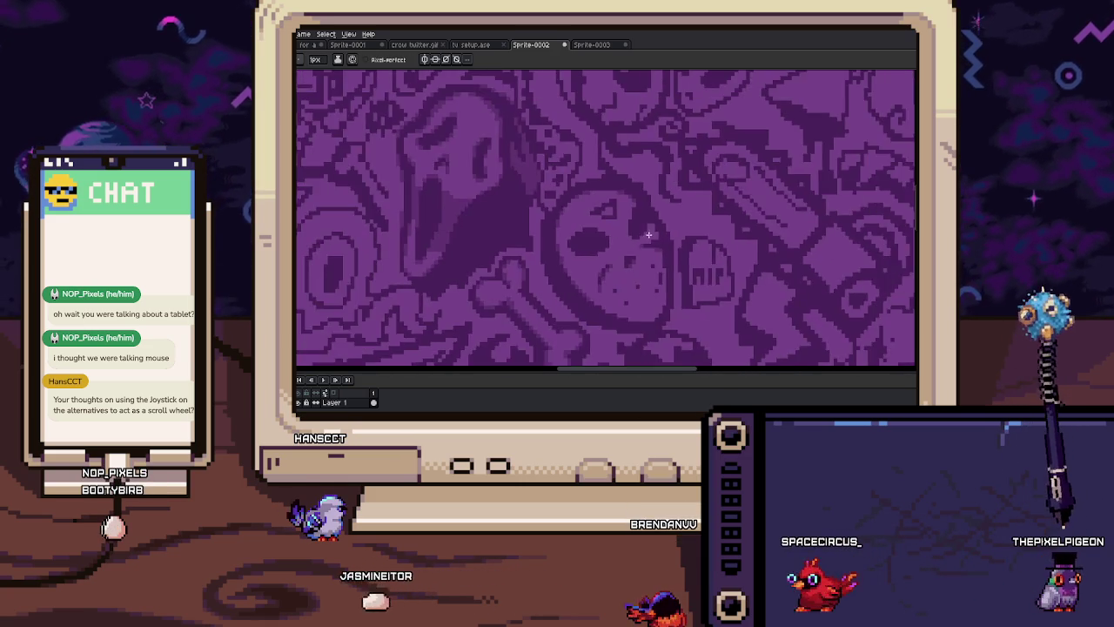
scroll(593, 241, "up", 3)
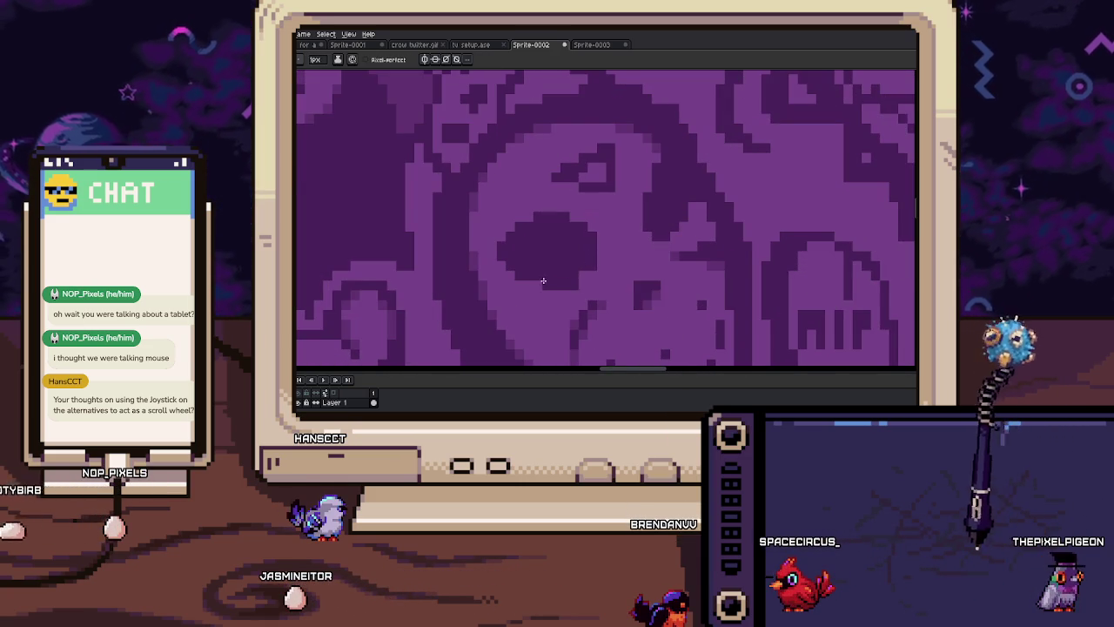
scroll(585, 274, "up", 2)
scroll(615, 264, "up", 1)
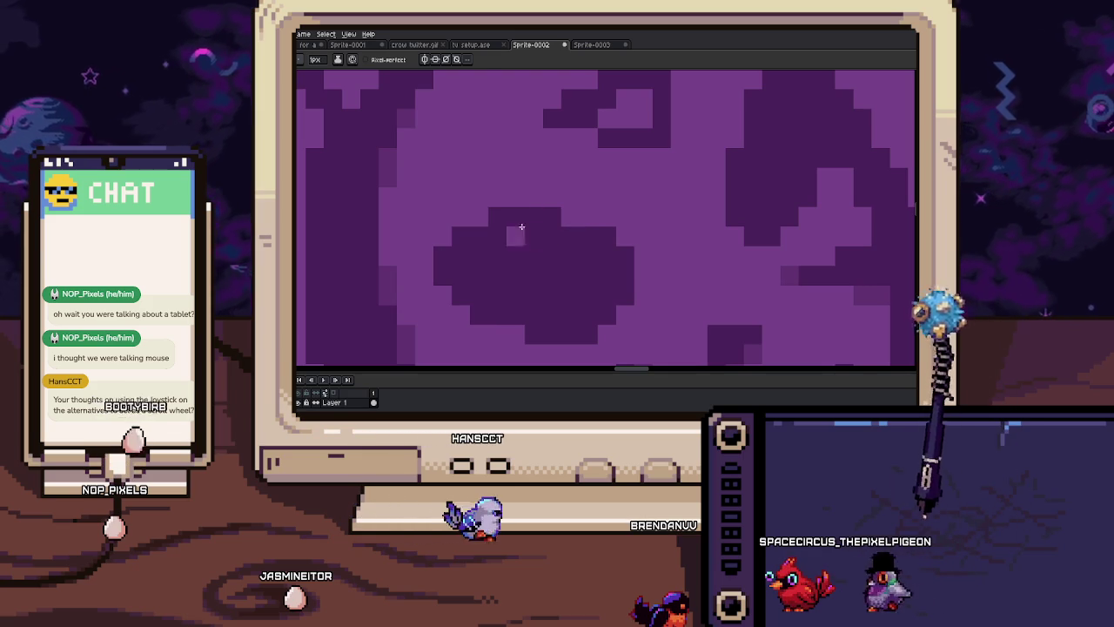
key("i")
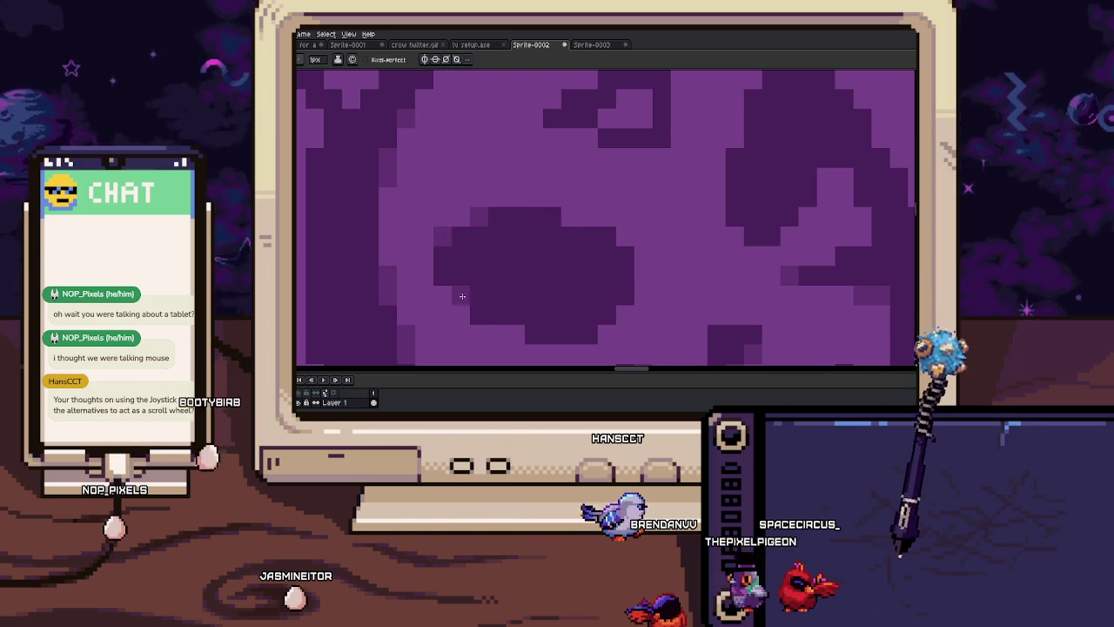
key("h")
left_click_drag(481, 298, 452, 273)
key("b")
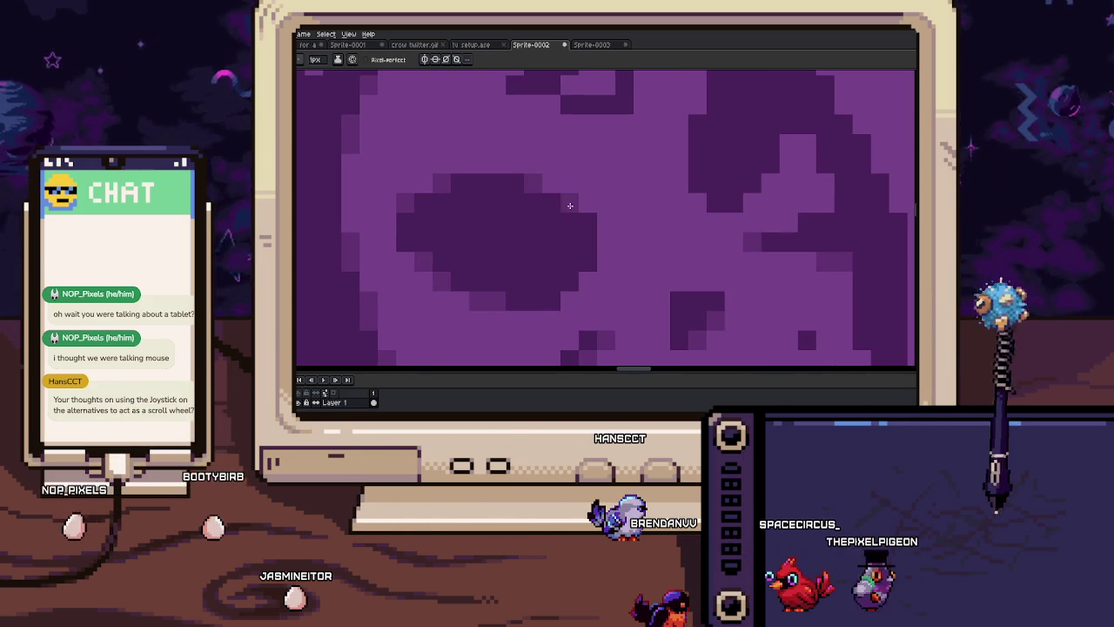
key("b")
mouse_move(584, 246)
left_mouse_down()
mouse_move(562, 224)
mouse_move(599, 278)
mouse_move(626, 281)
left_mouse_up()
key("b")
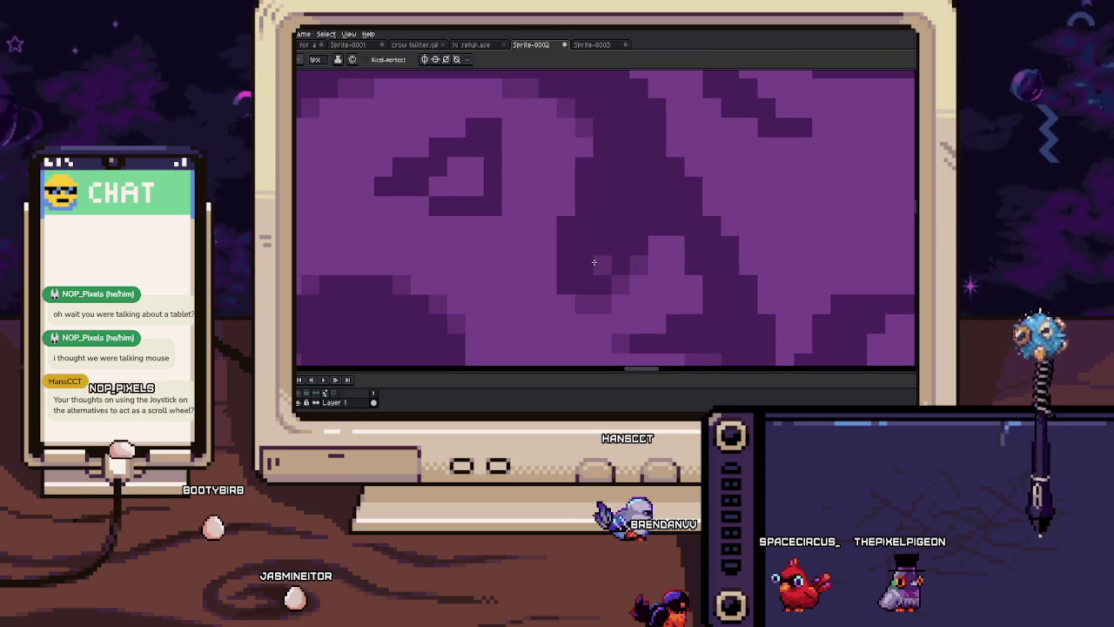
left_click_drag(584, 150, 582, 181)
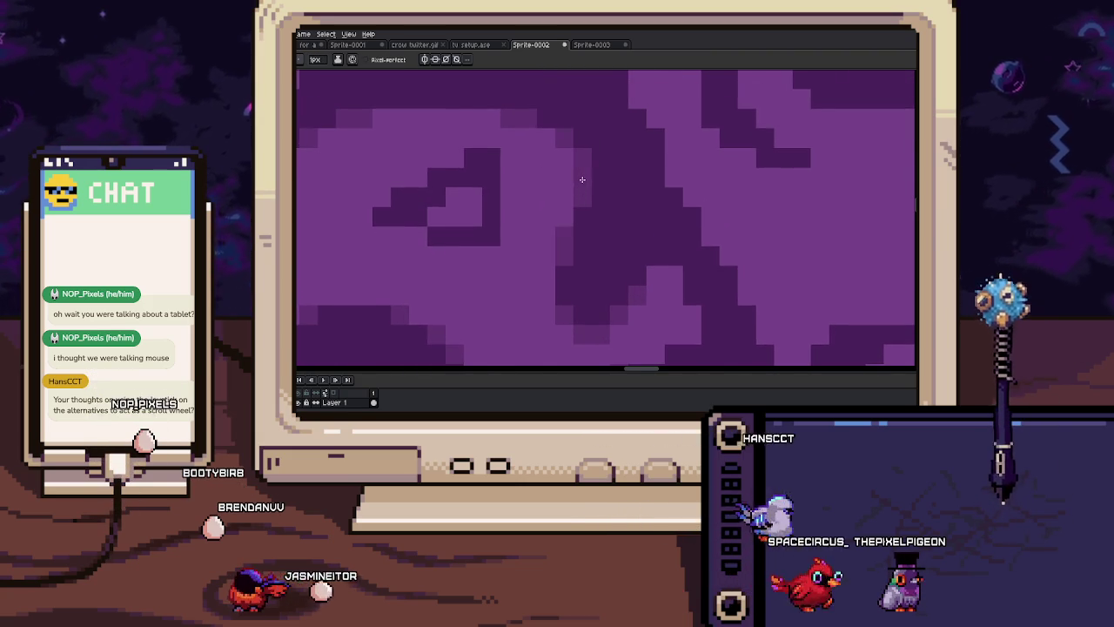
scroll(583, 181, "down", 3)
scroll(600, 177, "up", 3)
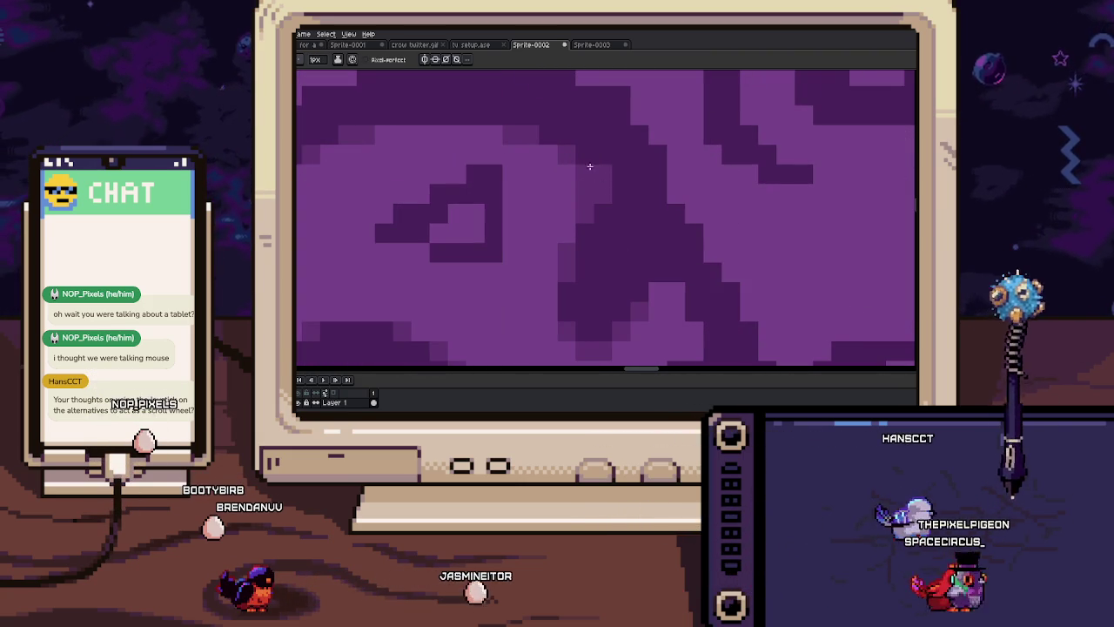
left_click_drag(572, 164, 586, 206)
scroll(617, 192, "down", 3)
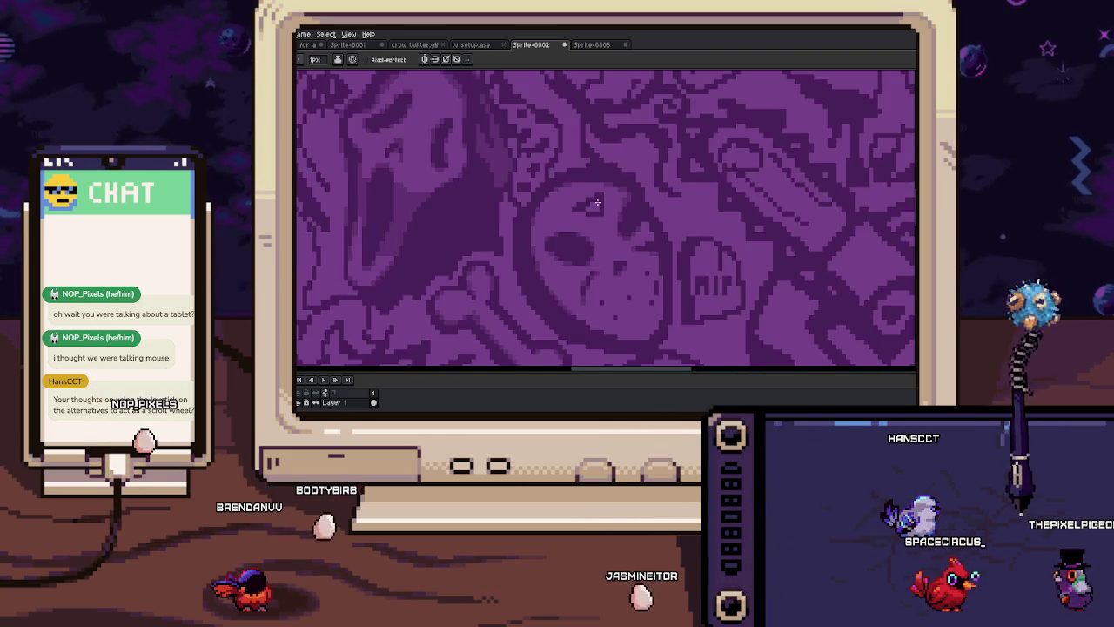
scroll(615, 242, "up", 3)
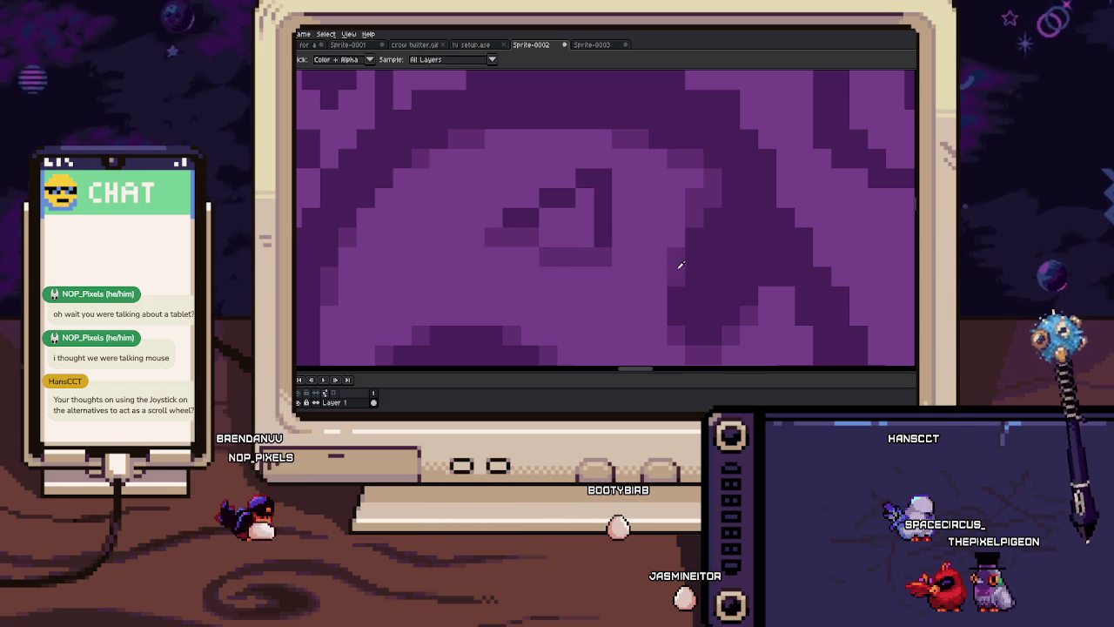
scroll(585, 255, "down", 2)
scroll(585, 255, "up", 3)
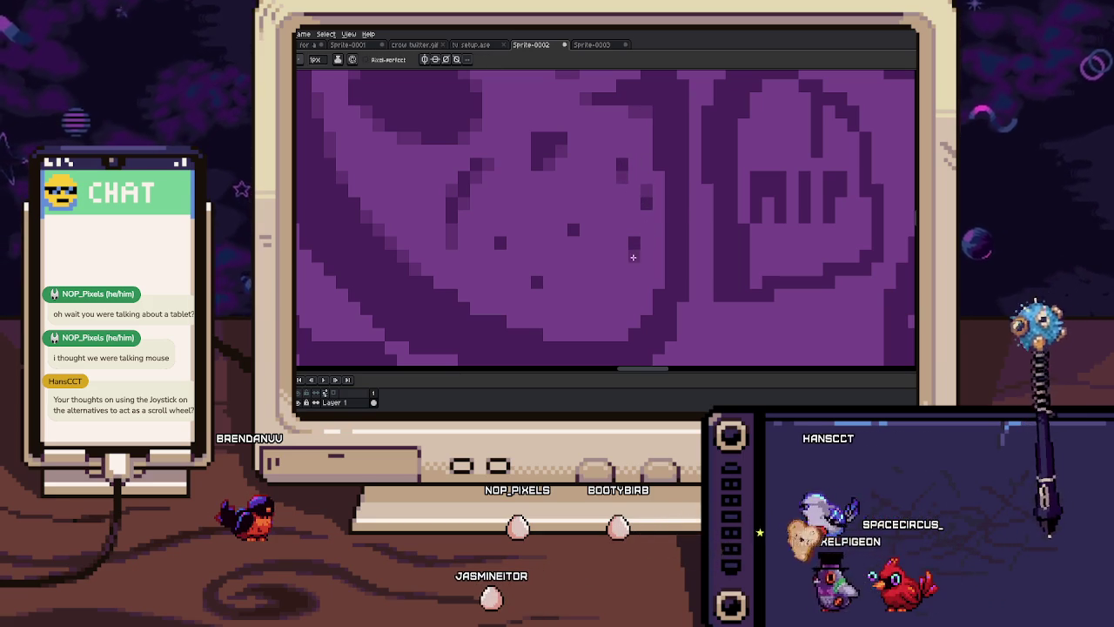
scroll(521, 266, "up", 1)
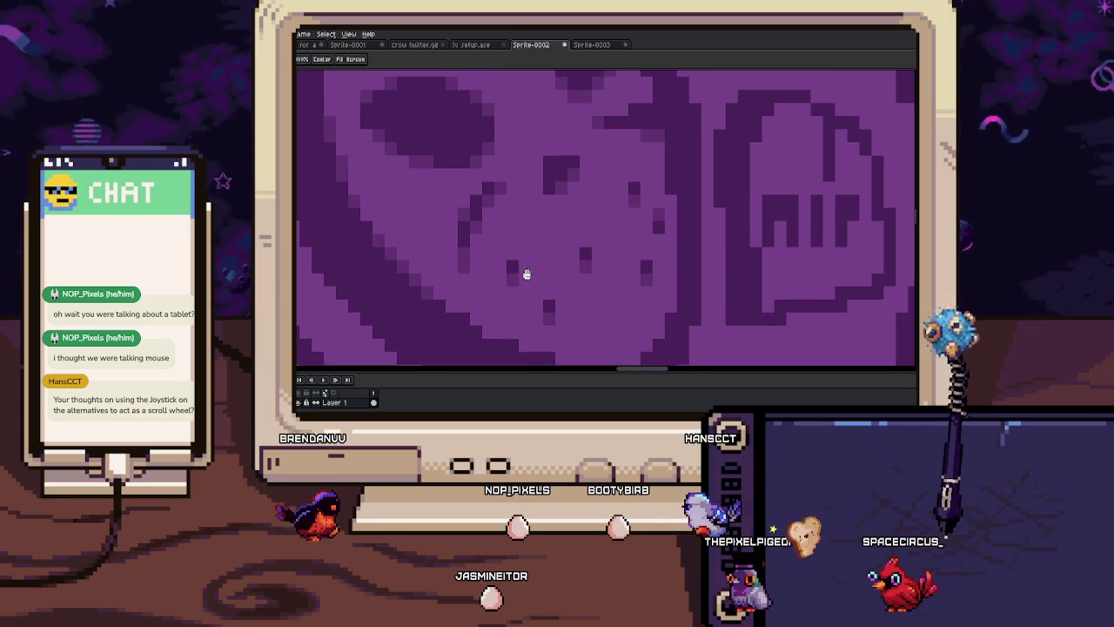
scroll(521, 265, "down", 2)
scroll(576, 280, "up", 2)
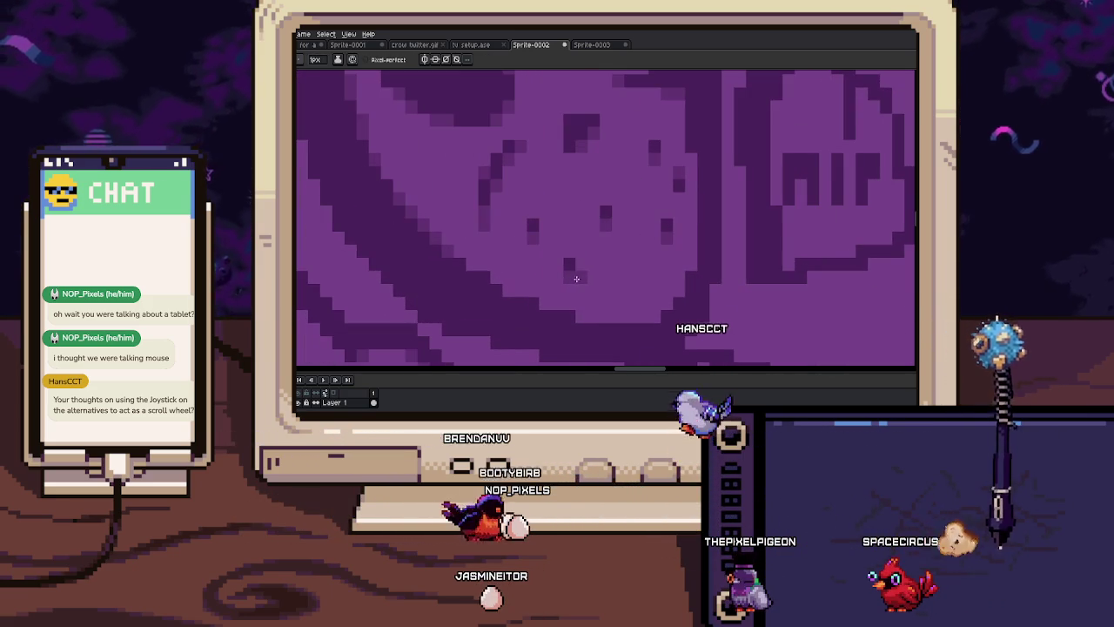
left_click_drag(615, 228, 611, 249)
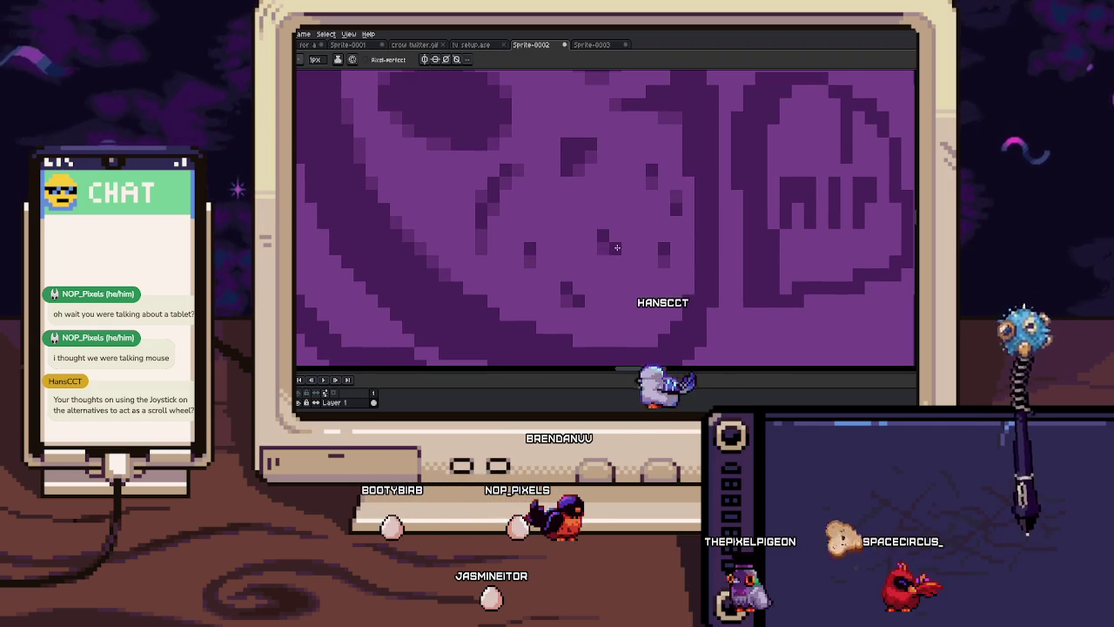
scroll(667, 259, "down", 3)
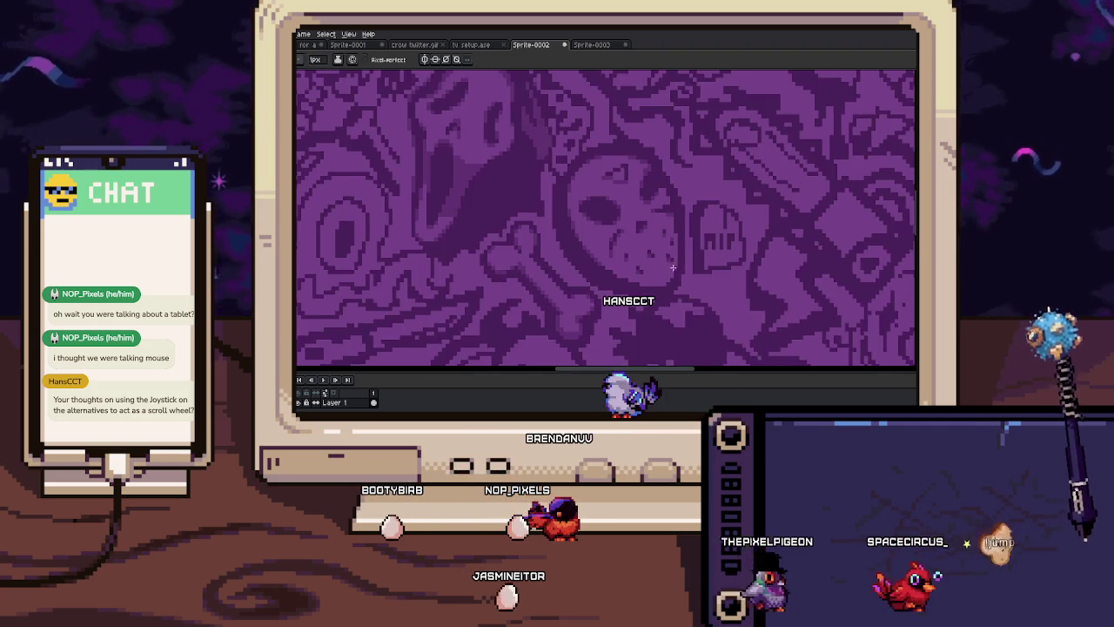
scroll(642, 241, "up", 3)
scroll(641, 241, "up", 1)
left_click_drag(577, 169, 620, 165)
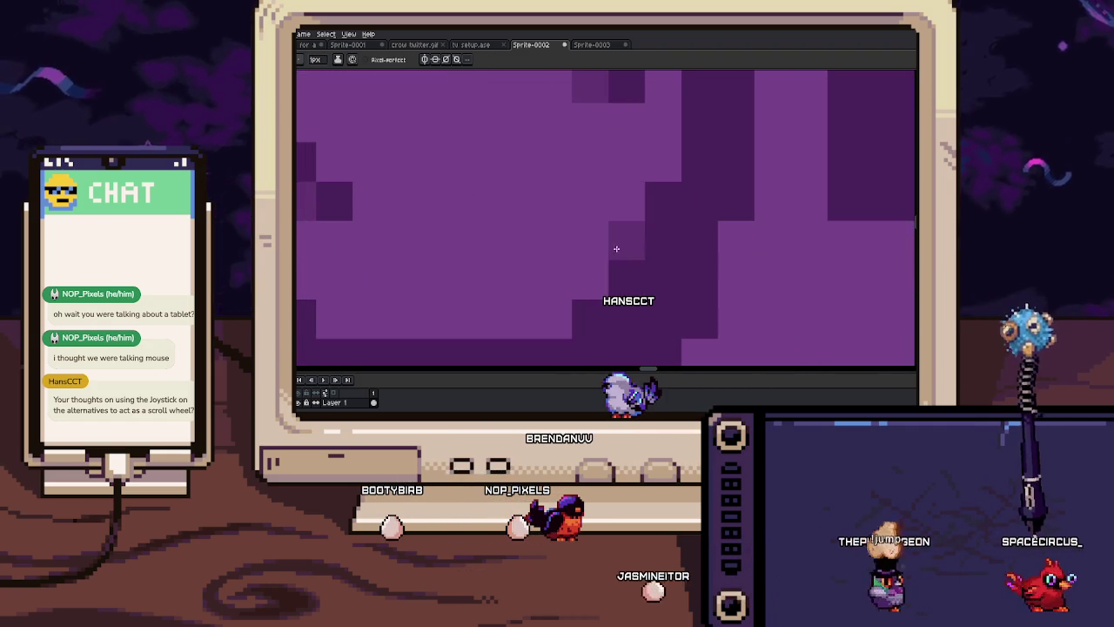
mouse_move(577, 290)
left_mouse_down()
mouse_move(557, 293)
mouse_move(658, 279)
left_mouse_up()
mouse_move(513, 276)
left_mouse_down()
mouse_move(477, 256)
mouse_move(528, 277)
left_mouse_up()
scroll(528, 277, "down", 2)
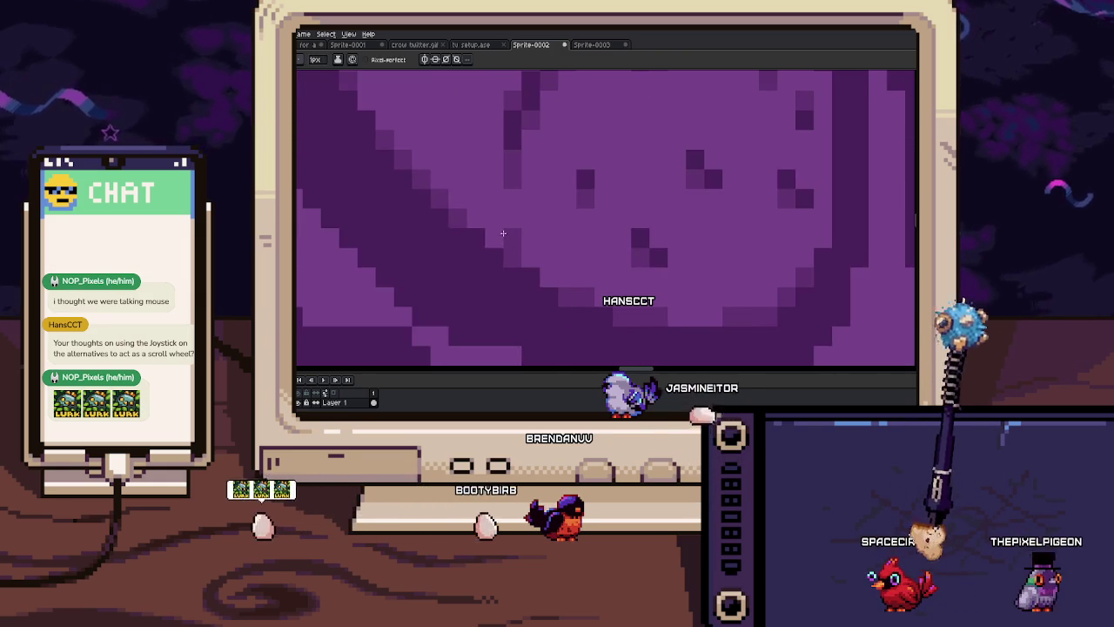
scroll(555, 251, "up", 1)
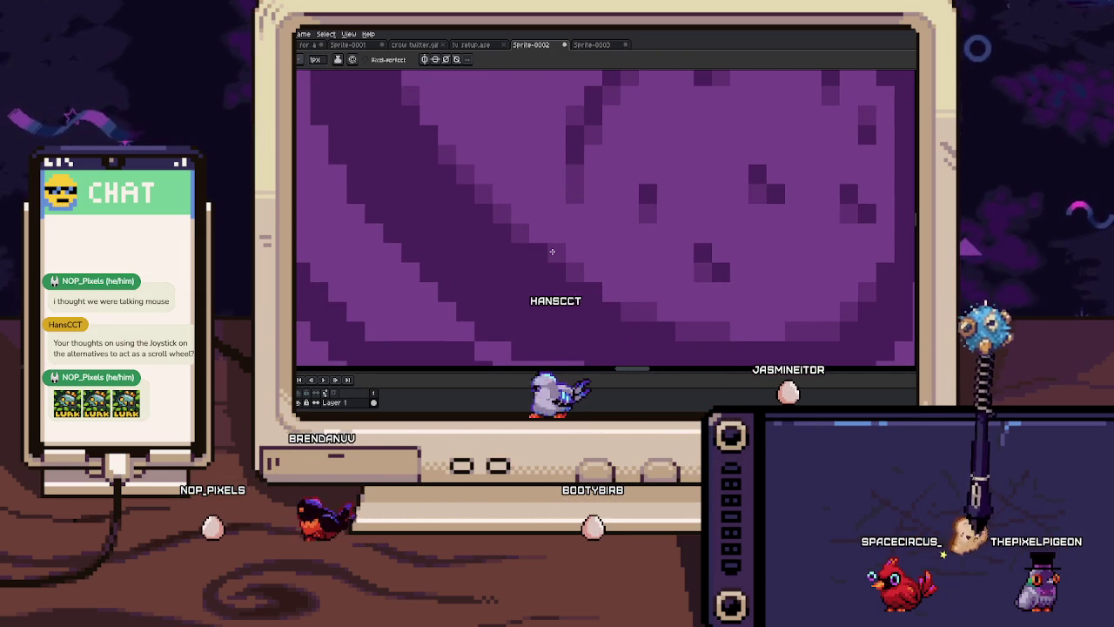
scroll(552, 251, "down", 2)
scroll(557, 246, "down", 1)
scroll(566, 240, "down", 1)
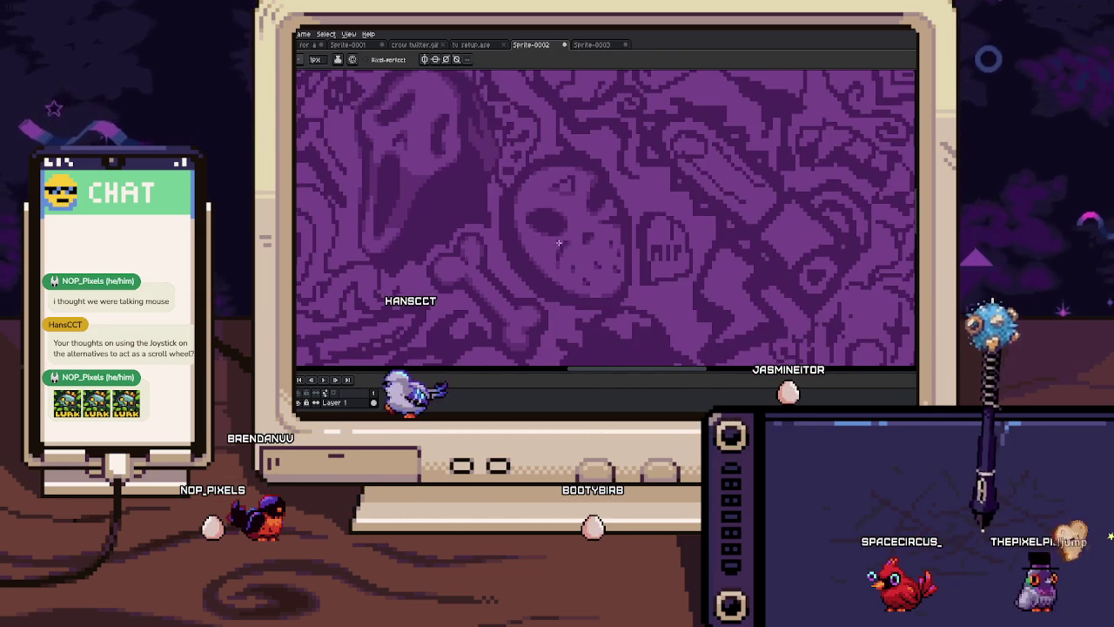
scroll(572, 235, "up", 1)
scroll(557, 242, "up", 2)
scroll(530, 254, "up", 1)
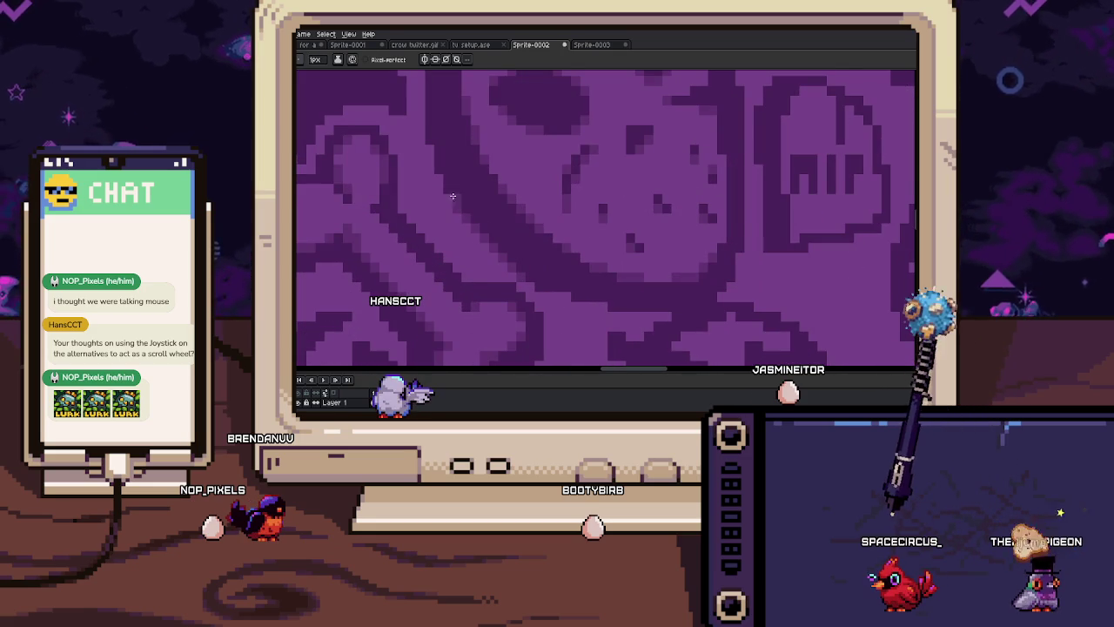
left_click_drag(450, 185, 460, 228)
scroll(451, 190, "down", 1)
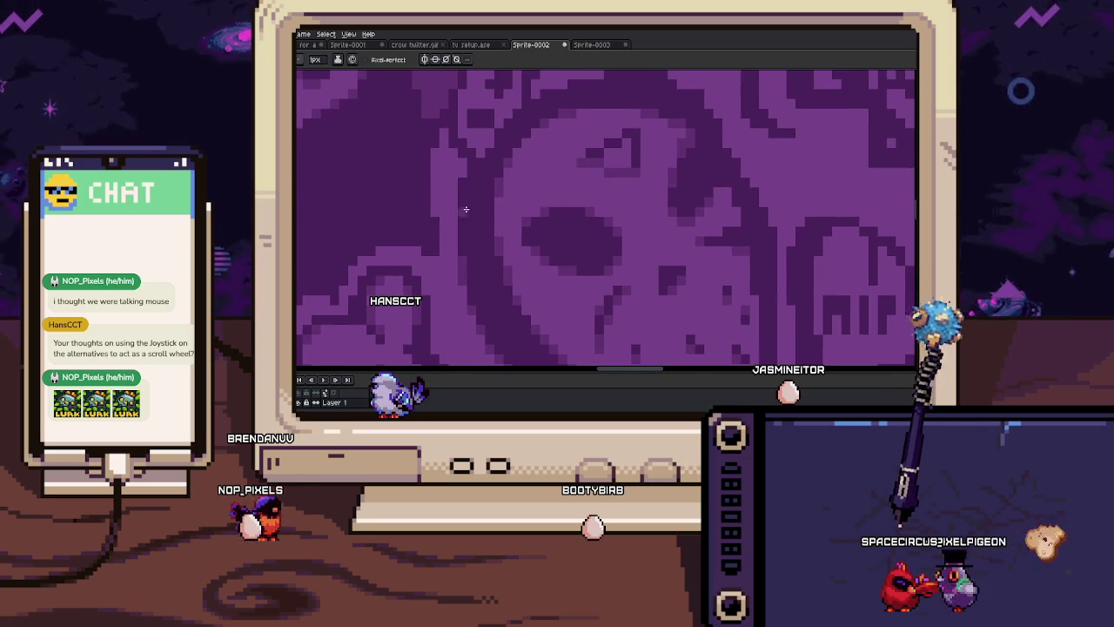
scroll(465, 202, "down", 2)
scroll(470, 207, "up", 1)
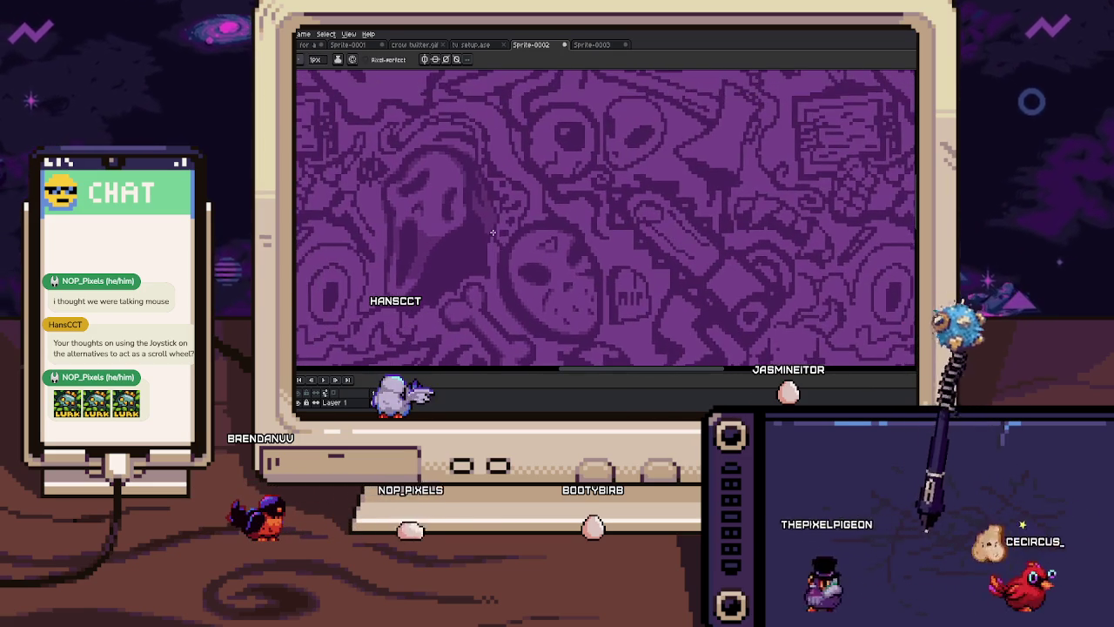
Bucket-fill the small area beside the scream mask with darker purple, then return to the pencil
scroll(520, 228, "up", 1)
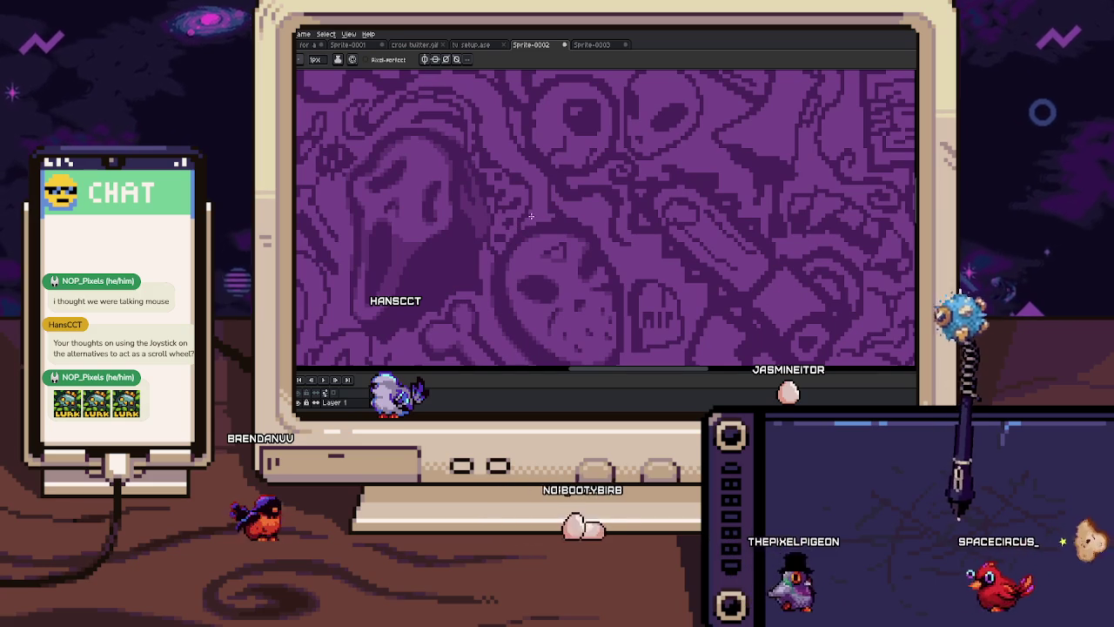
key("g")
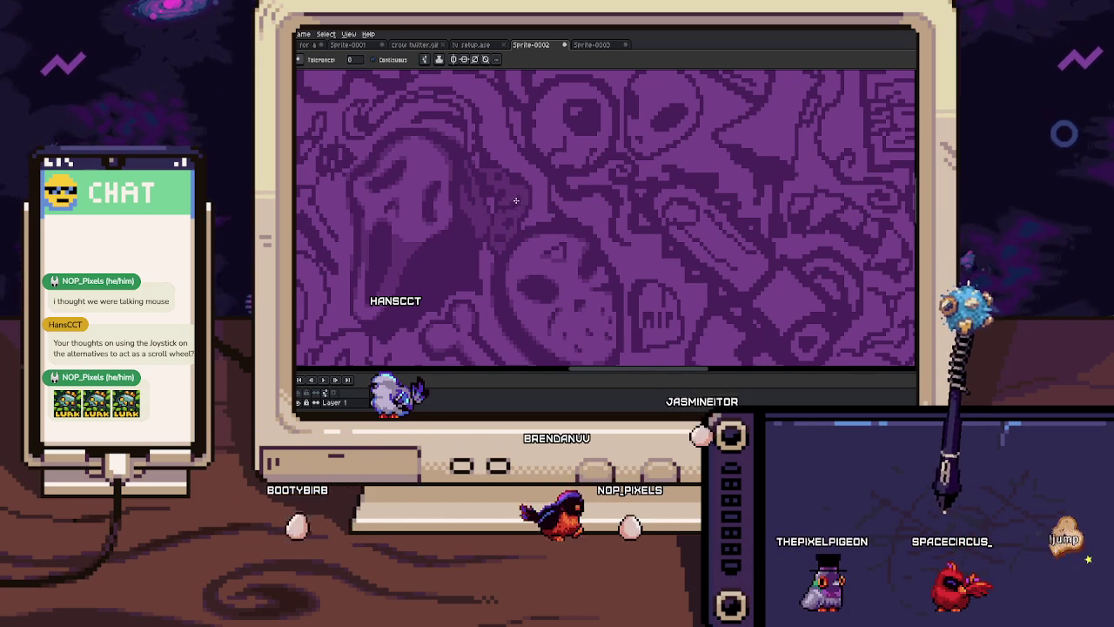
left_click(514, 200)
scroll(496, 174, "up", 1)
scroll(478, 156, "up", 1)
key("b")
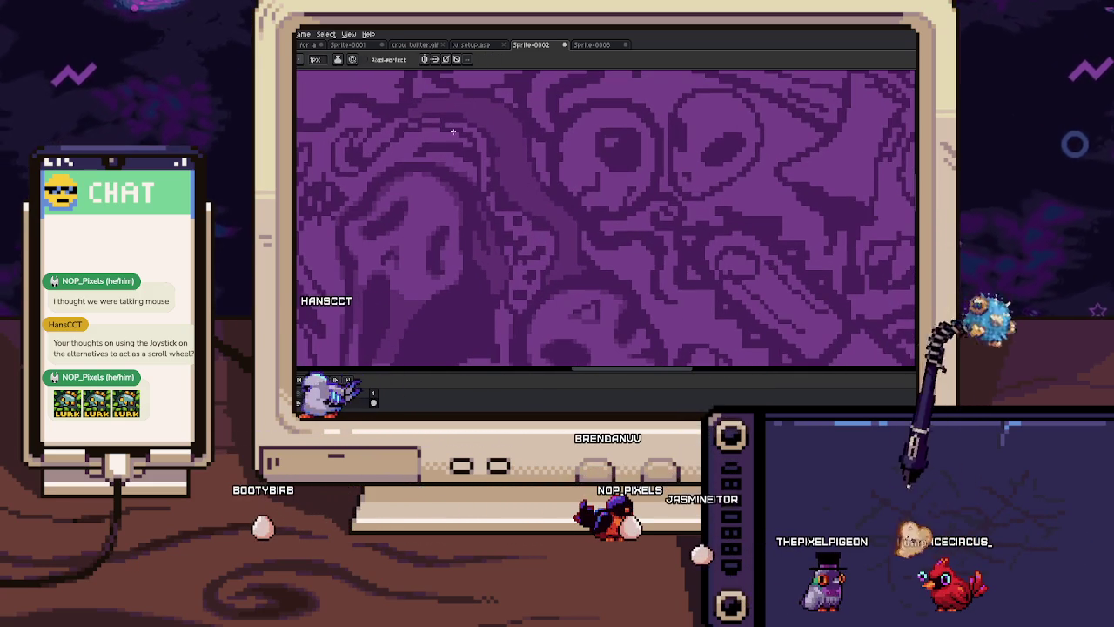
Pan across the pattern and sample several colours from the artwork with the eyedropper
scroll(463, 137, "up", 2)
scroll(530, 174, "up", 1)
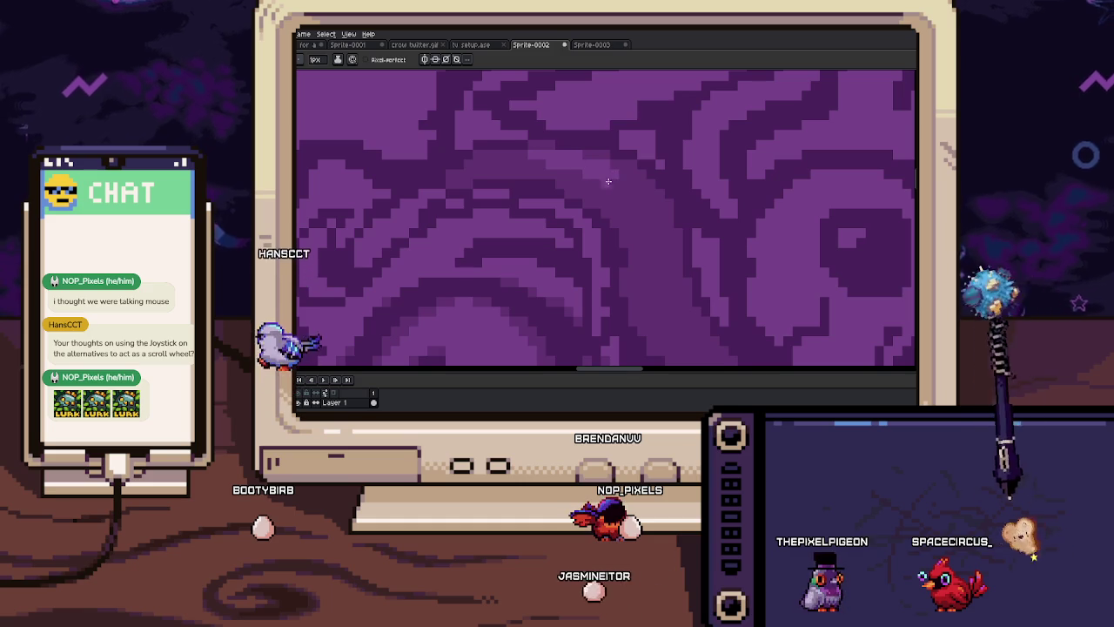
left_click_drag(600, 176, 532, 151)
left_click(592, 163, "alt")
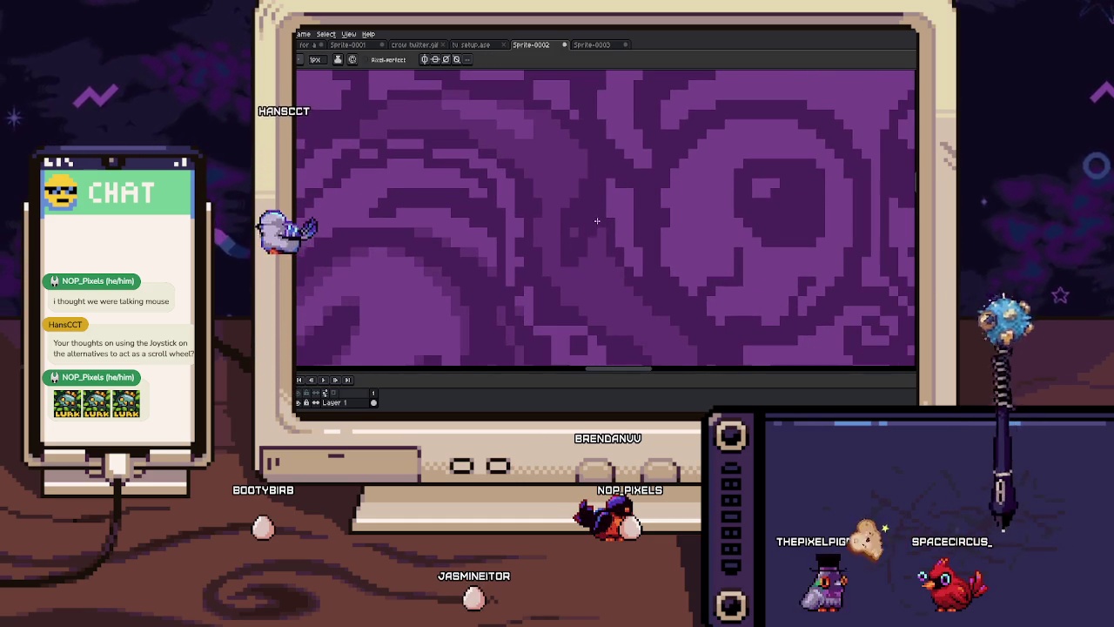
left_click_drag(618, 278, 589, 259)
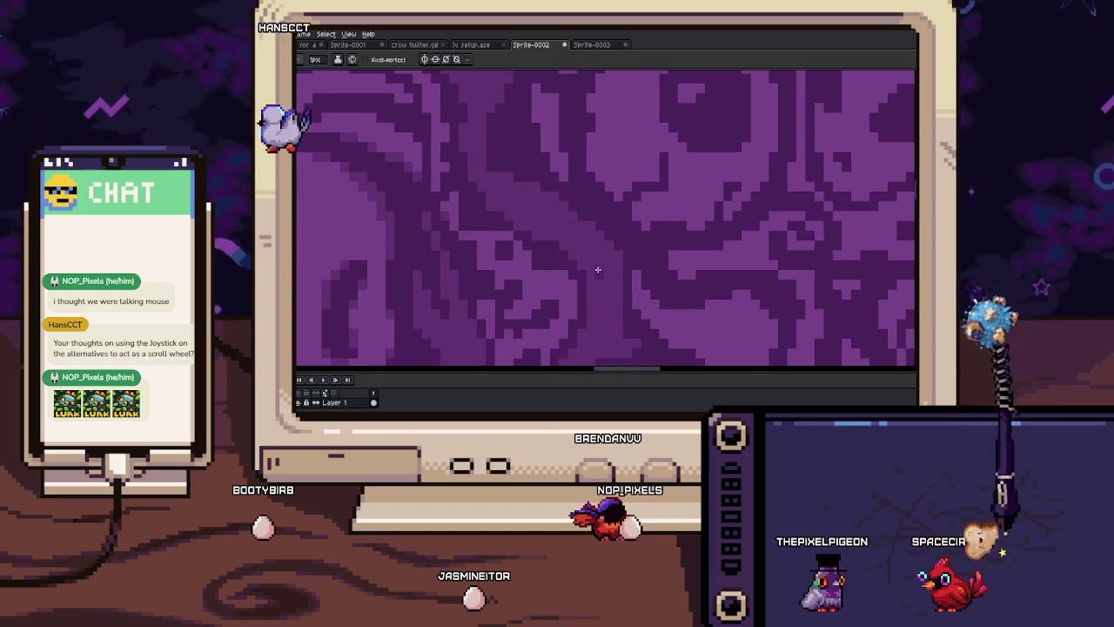
left_click_drag(601, 297, 558, 297)
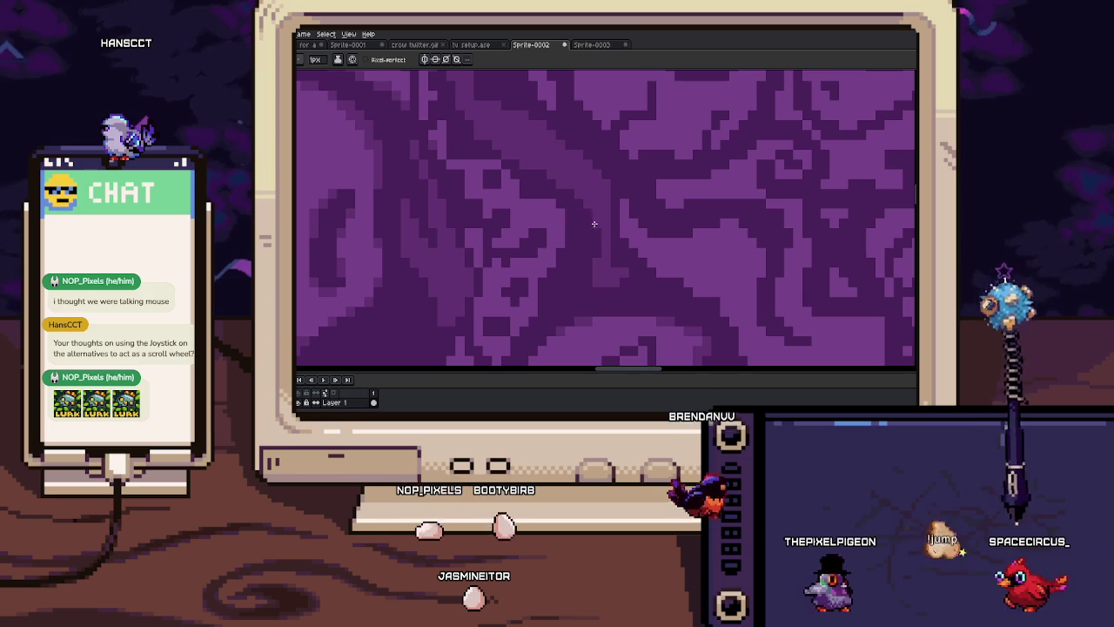
key("alt")
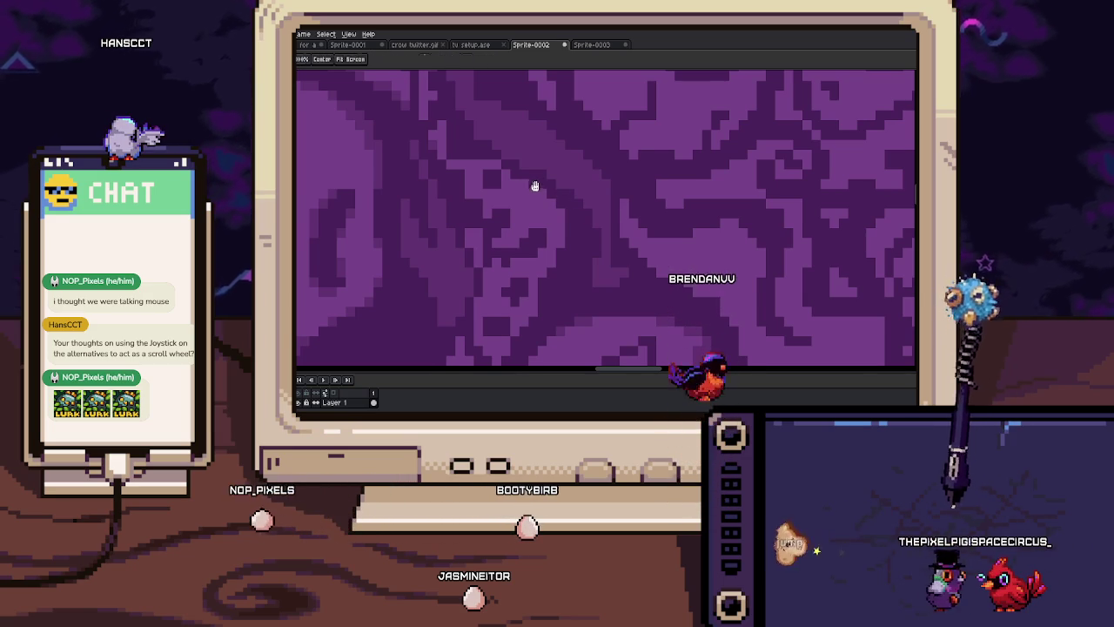
left_click_drag(539, 179, 535, 199)
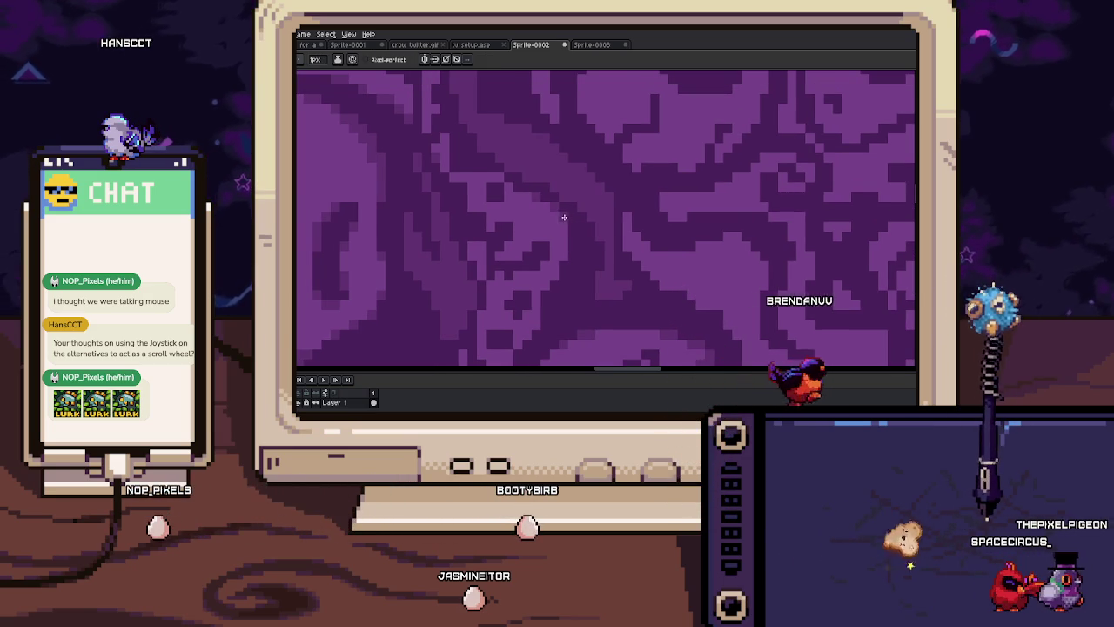
scroll(570, 217, "down", 2)
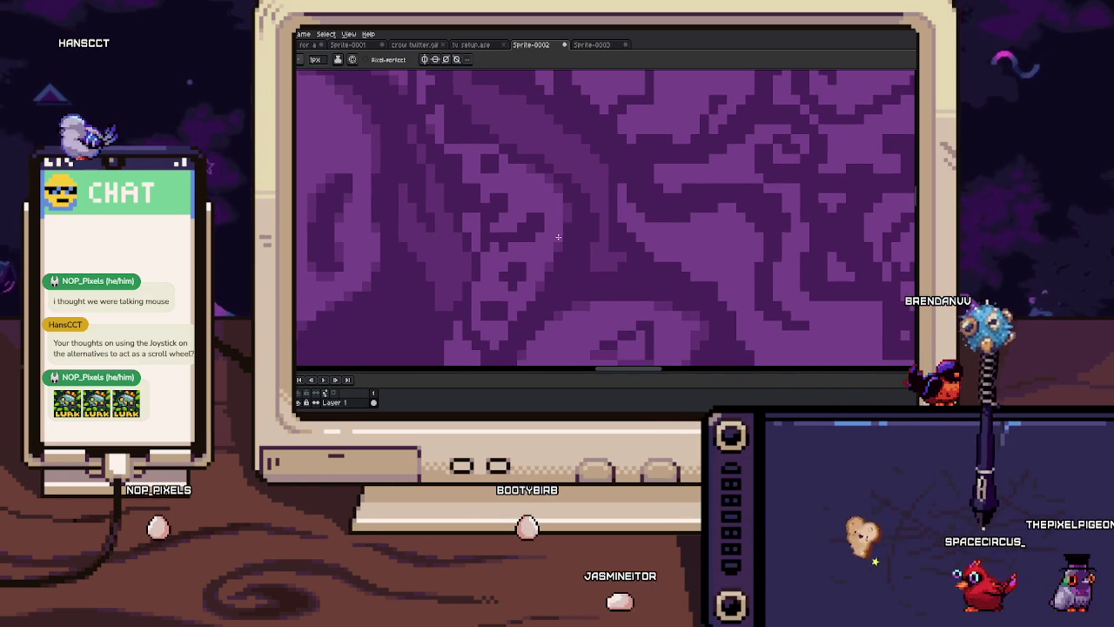
scroll(560, 226, "down", 2)
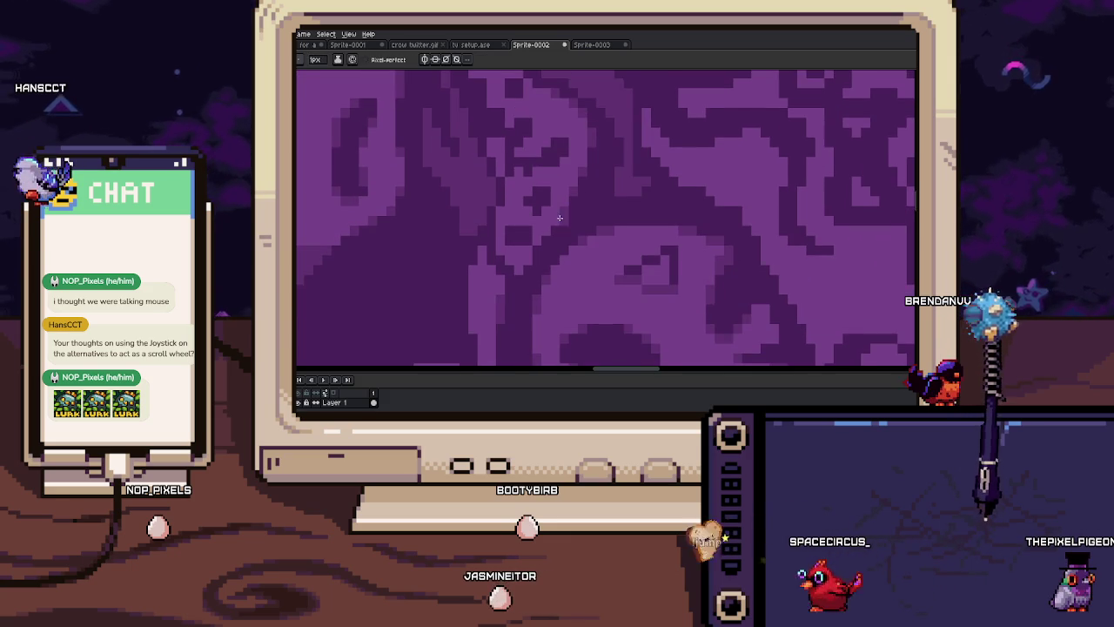
key("i")
scroll(565, 231, "up", 1)
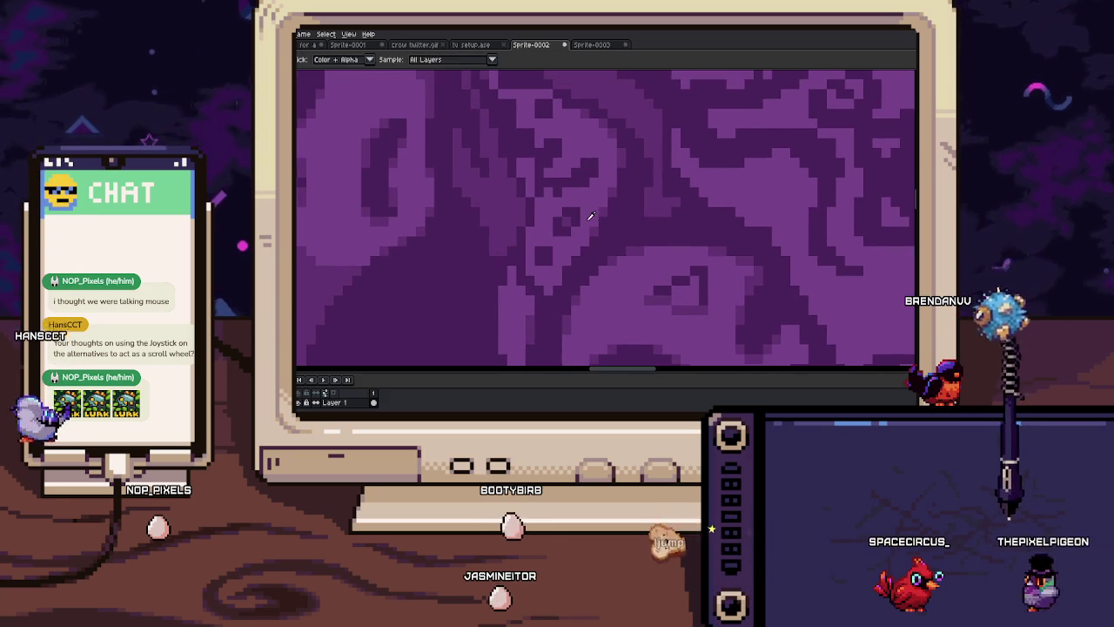
left_click_drag(576, 210, 567, 261)
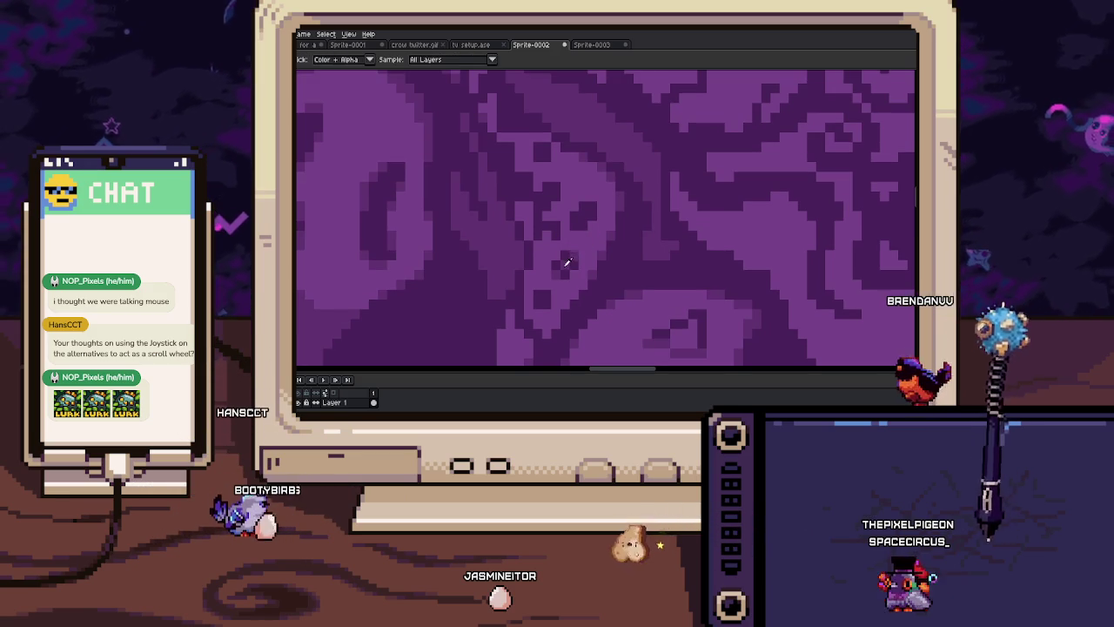
left_click_drag(584, 212, 570, 251)
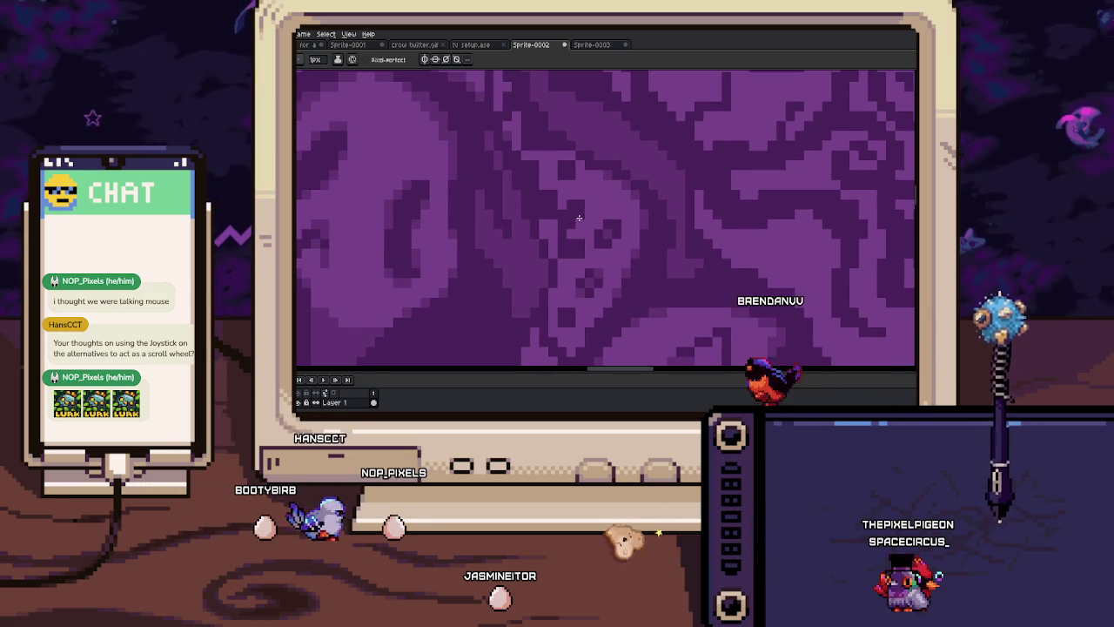
scroll(577, 219, "up", 1)
scroll(572, 232, "up", 1)
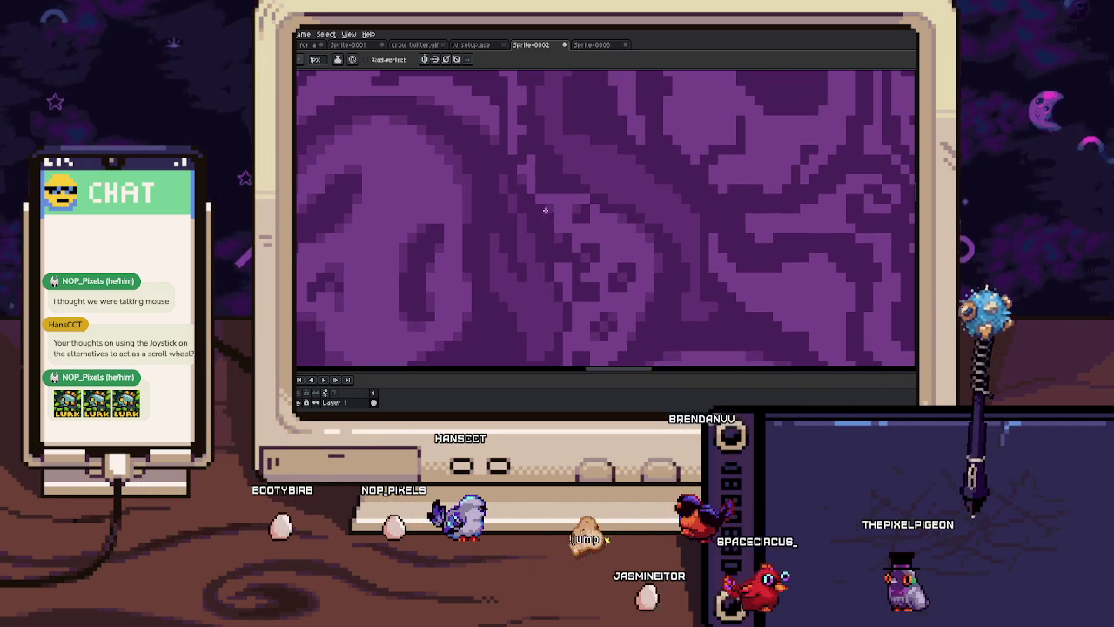
scroll(572, 238, "up", 1)
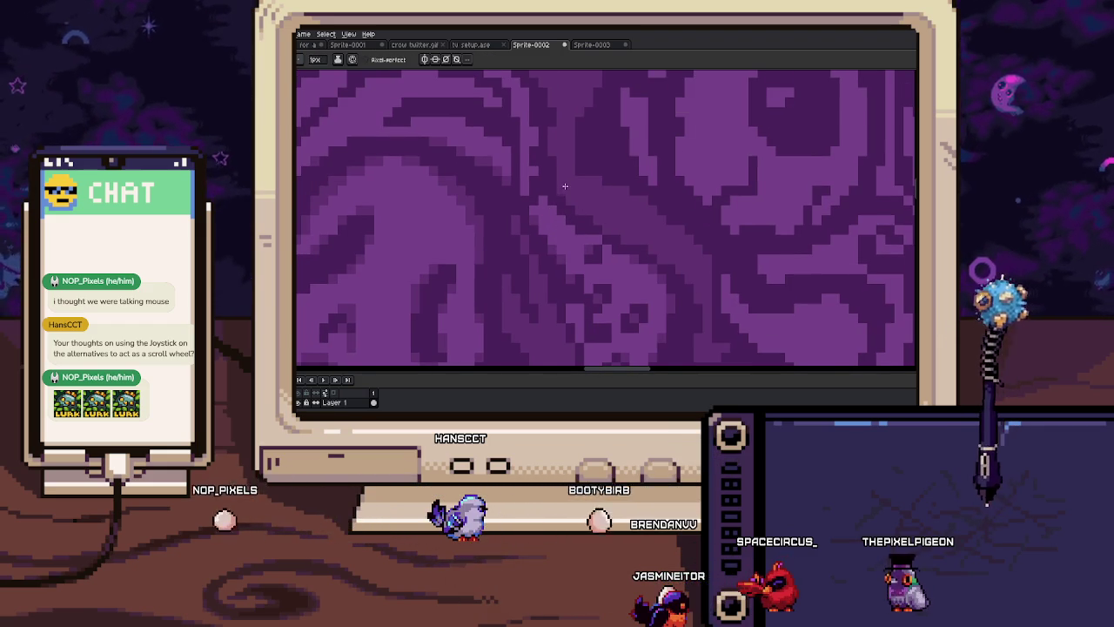
scroll(564, 186, "up", 2)
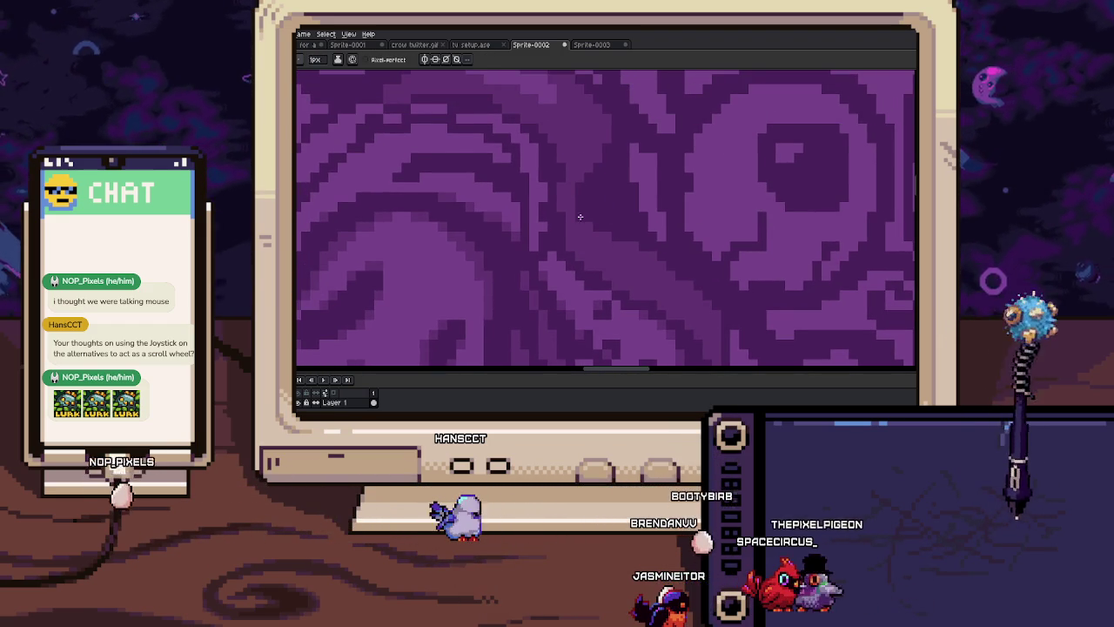
scroll(561, 163, "up", 1)
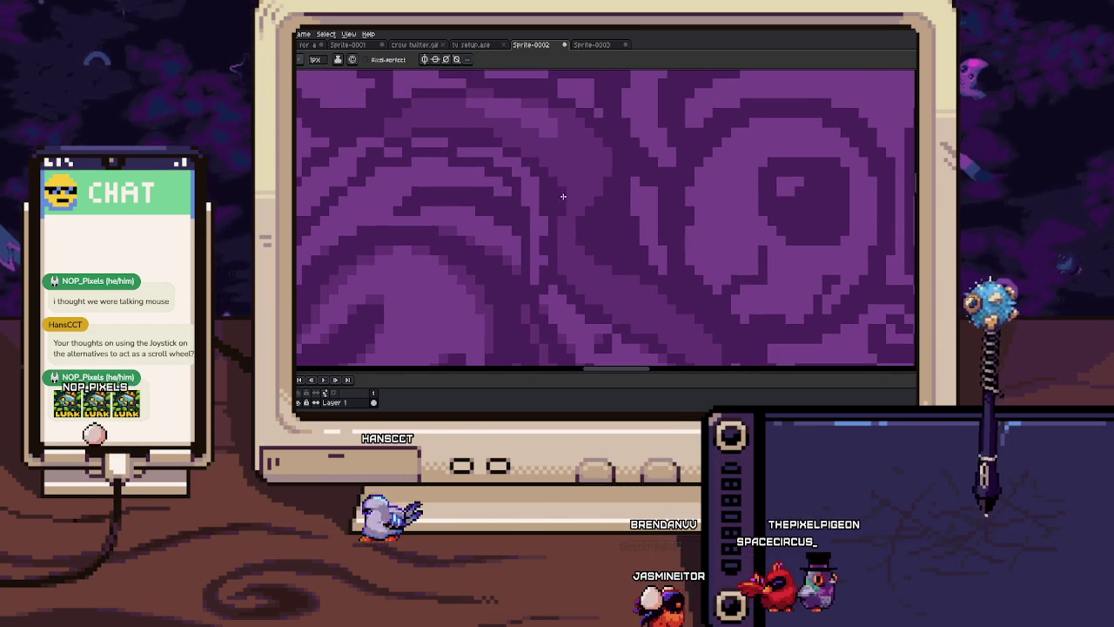
scroll(547, 187, "up", 1)
scroll(575, 207, "up", 1)
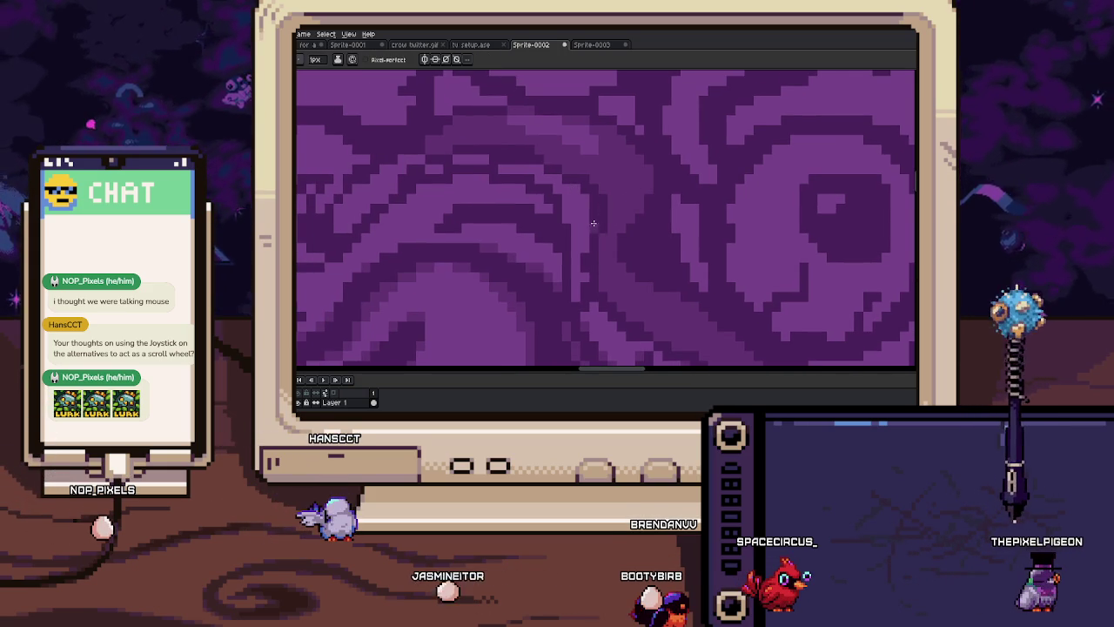
mouse_move(583, 189)
left_mouse_down()
mouse_move(626, 206)
mouse_move(614, 219)
left_mouse_up()
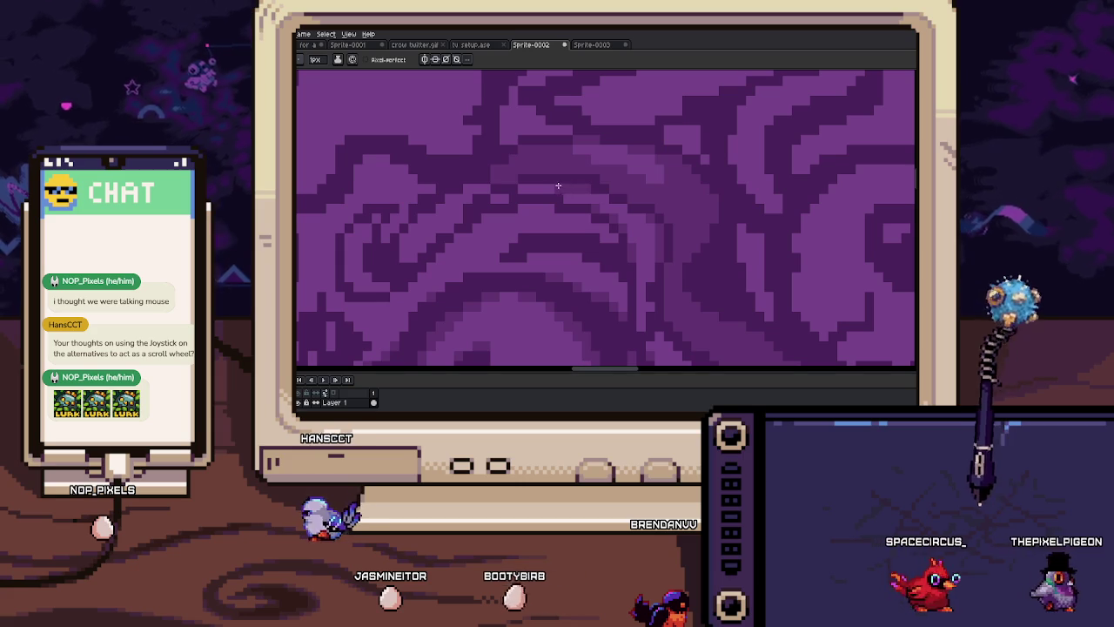
left_click_drag(562, 192, 622, 202)
key("b")
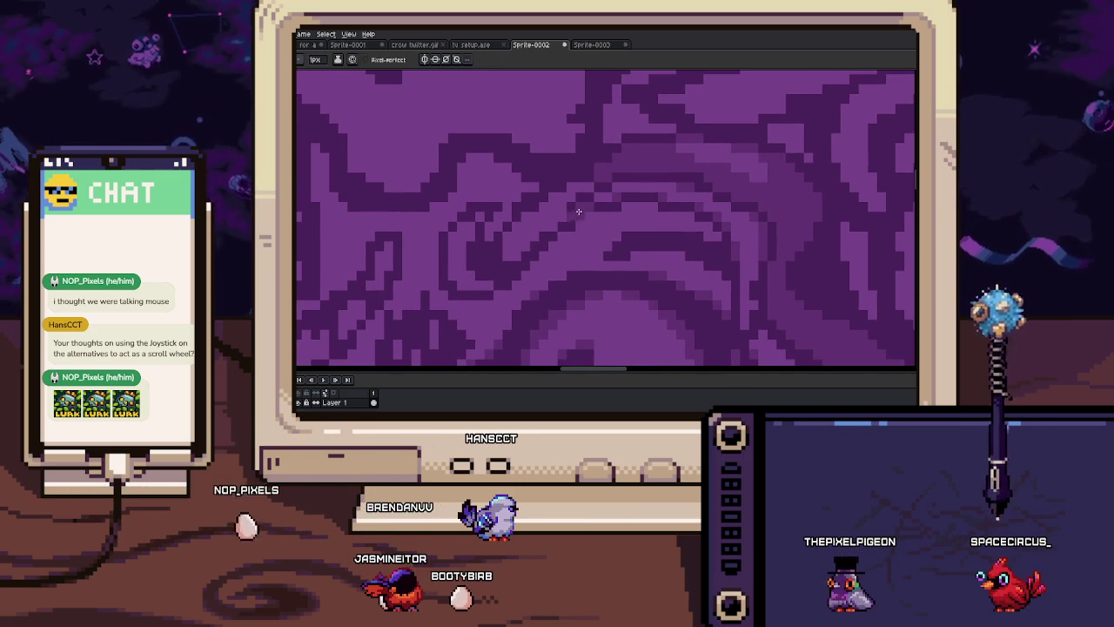
key("g")
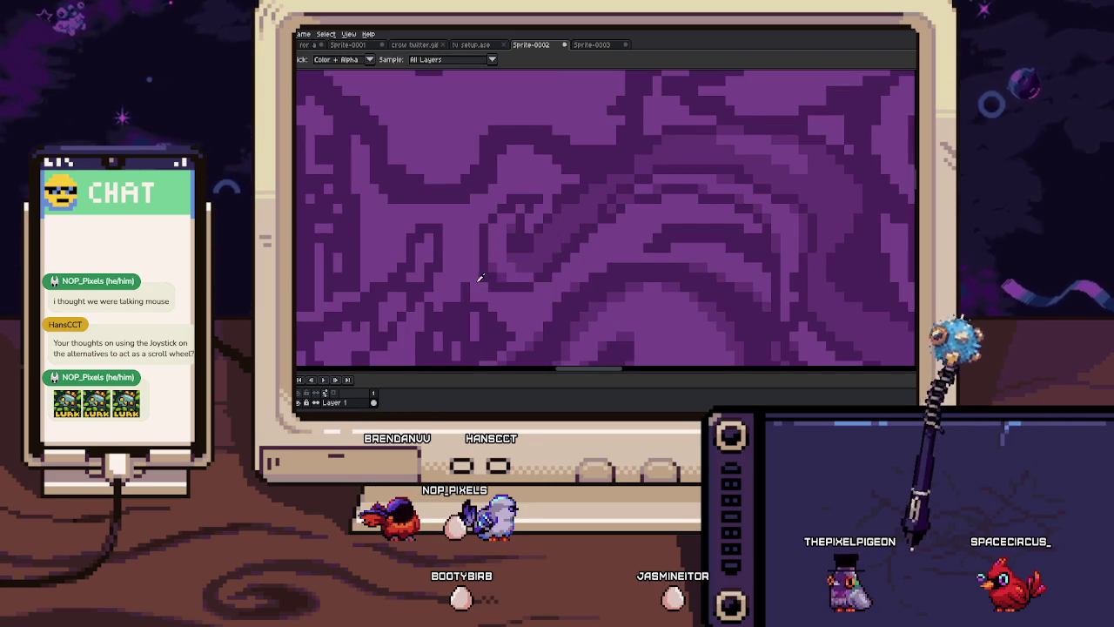
key("b")
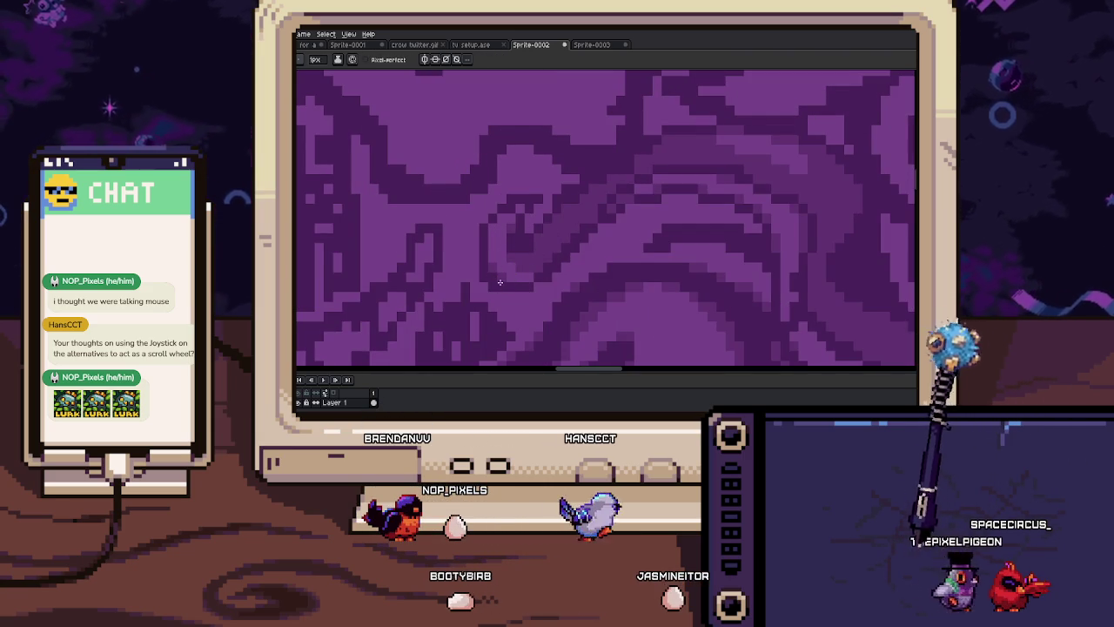
scroll(531, 248, "right", 2)
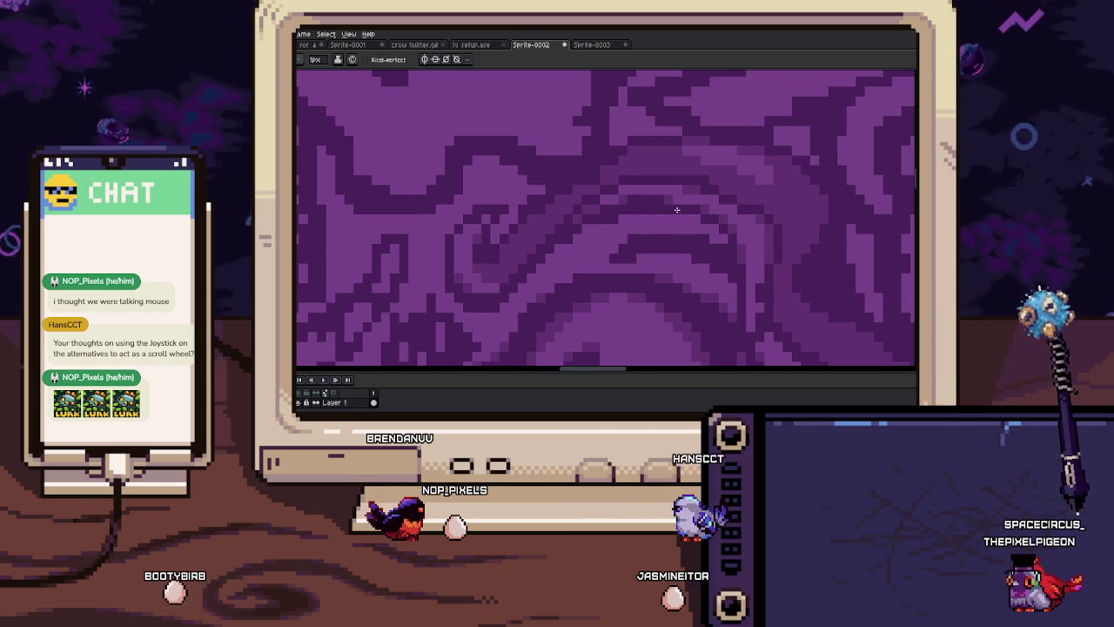
mouse_move(722, 243)
left_mouse_down()
mouse_move(698, 216)
mouse_move(697, 239)
left_mouse_up()
scroll(696, 240, "down", 3)
scroll(696, 240, "down", 1)
scroll(656, 224, "up", 4)
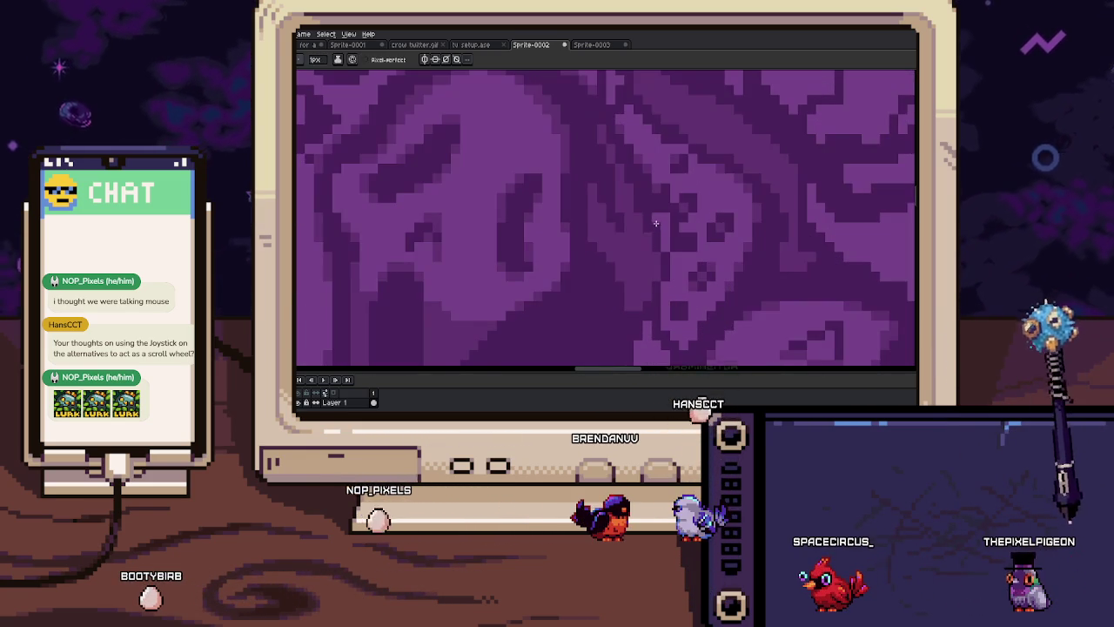
scroll(657, 243, "down", 1)
scroll(658, 244, "down", 1)
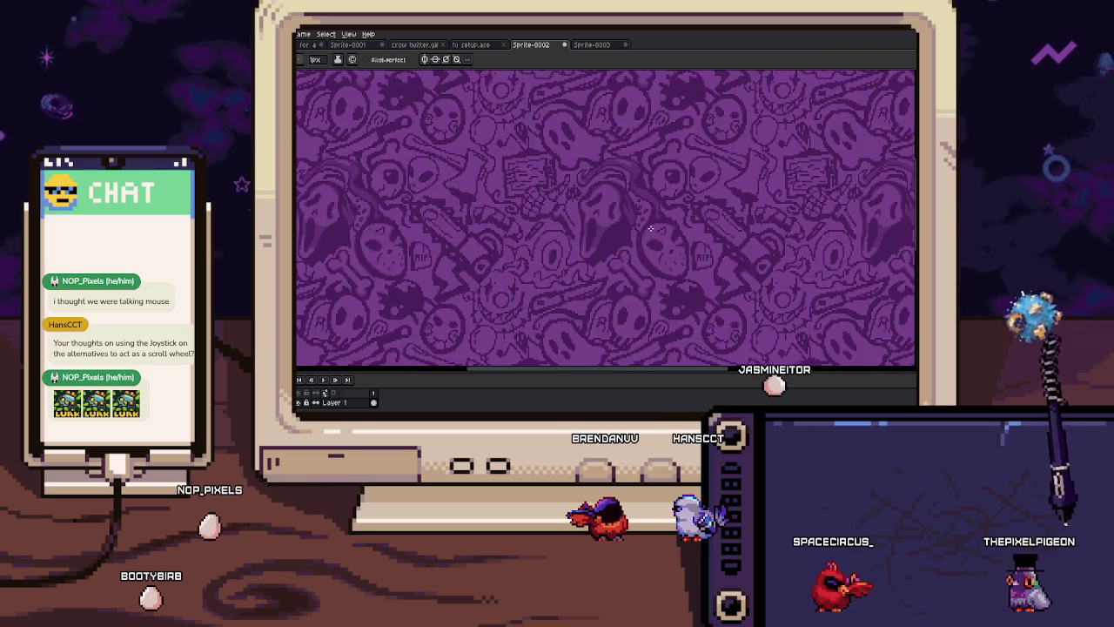
scroll(657, 226, "up", 1)
scroll(656, 211, "up", 1)
scroll(621, 227, "up", 1)
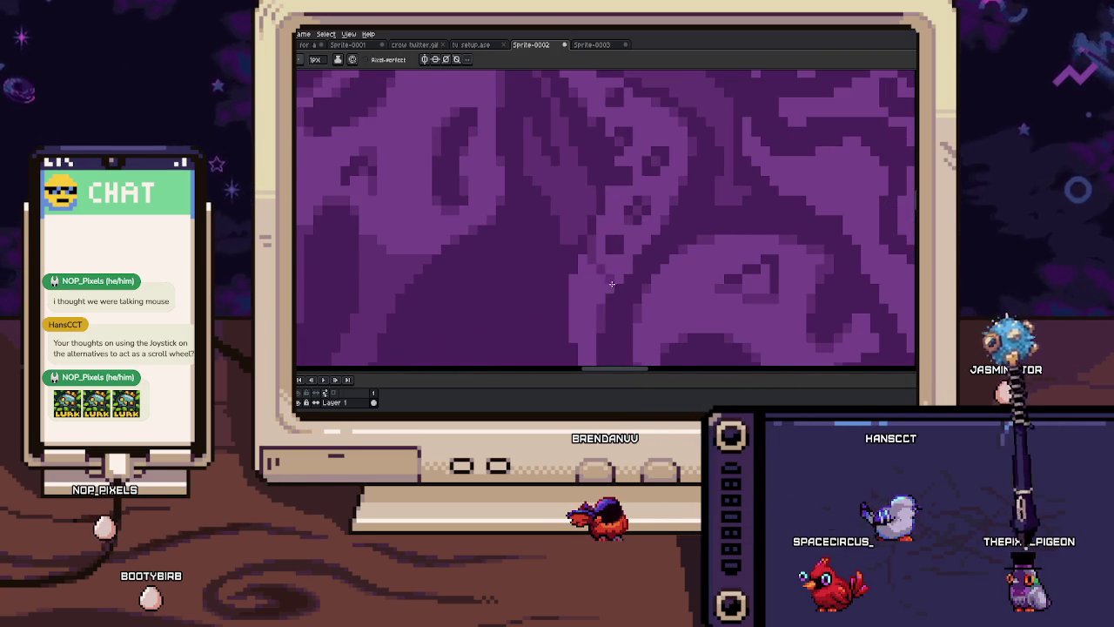
scroll(610, 281, "down", 2)
scroll(673, 267, "up", 1)
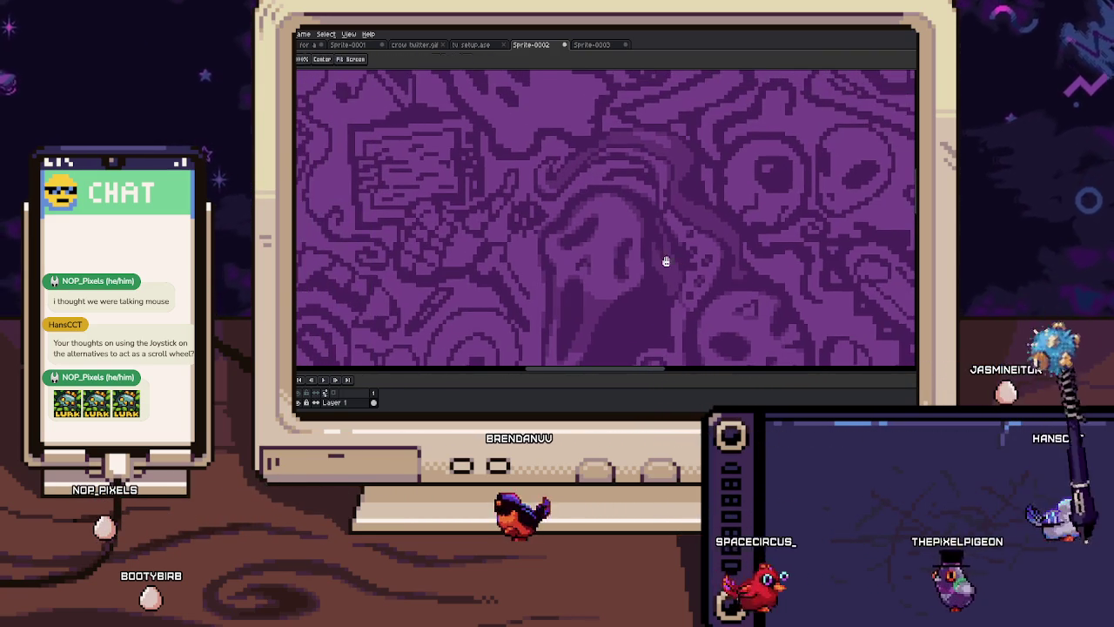
scroll(597, 179, "up", 2)
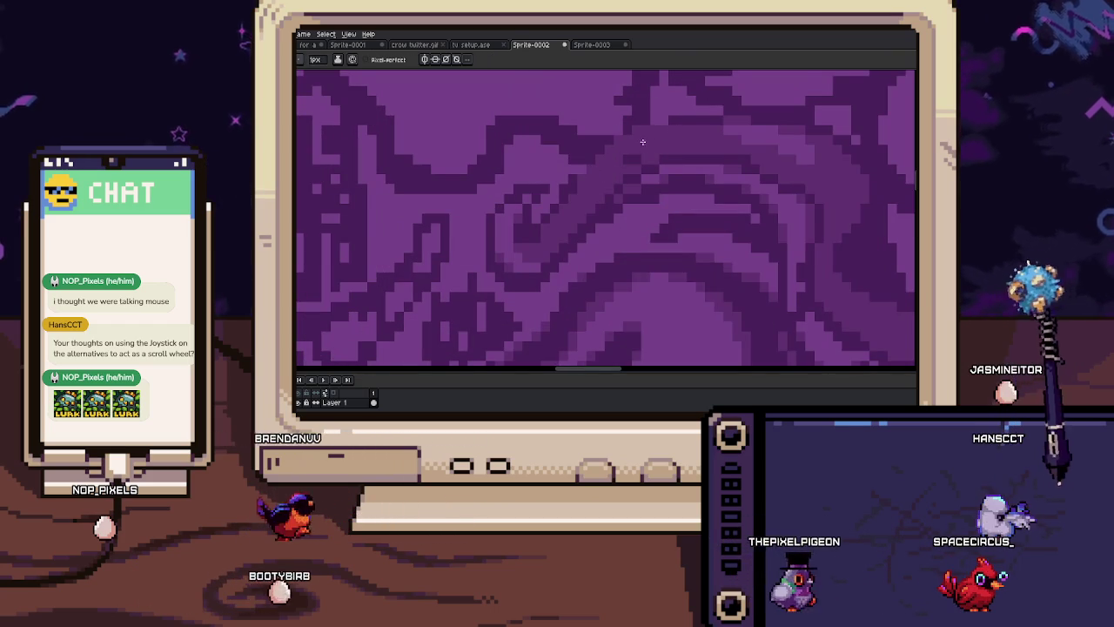
scroll(581, 174, "down", 1)
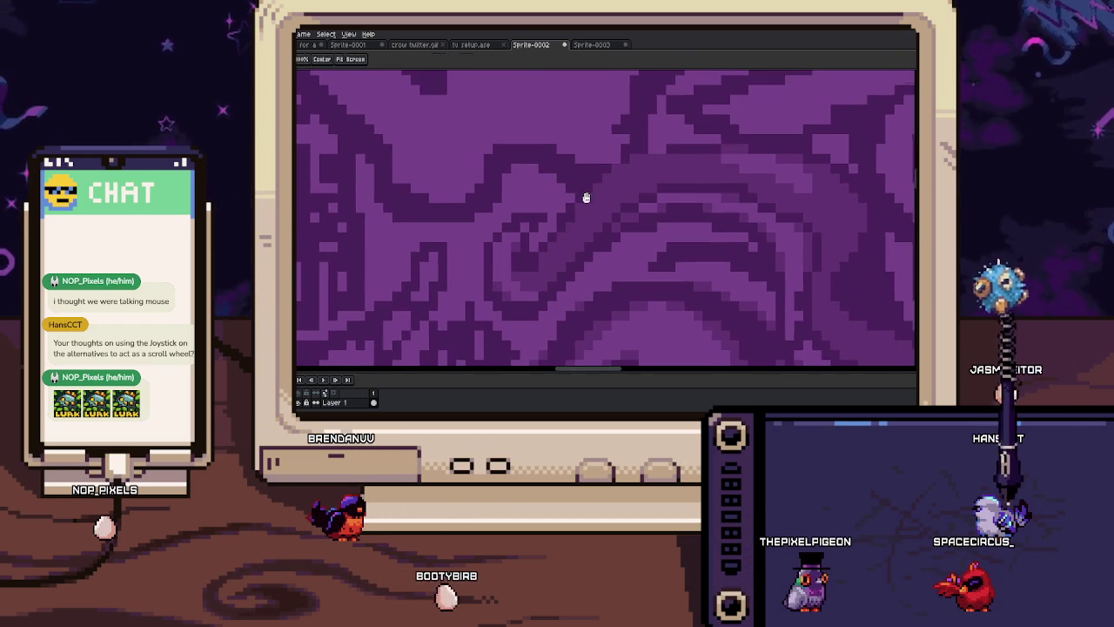
scroll(575, 217, "up", 1)
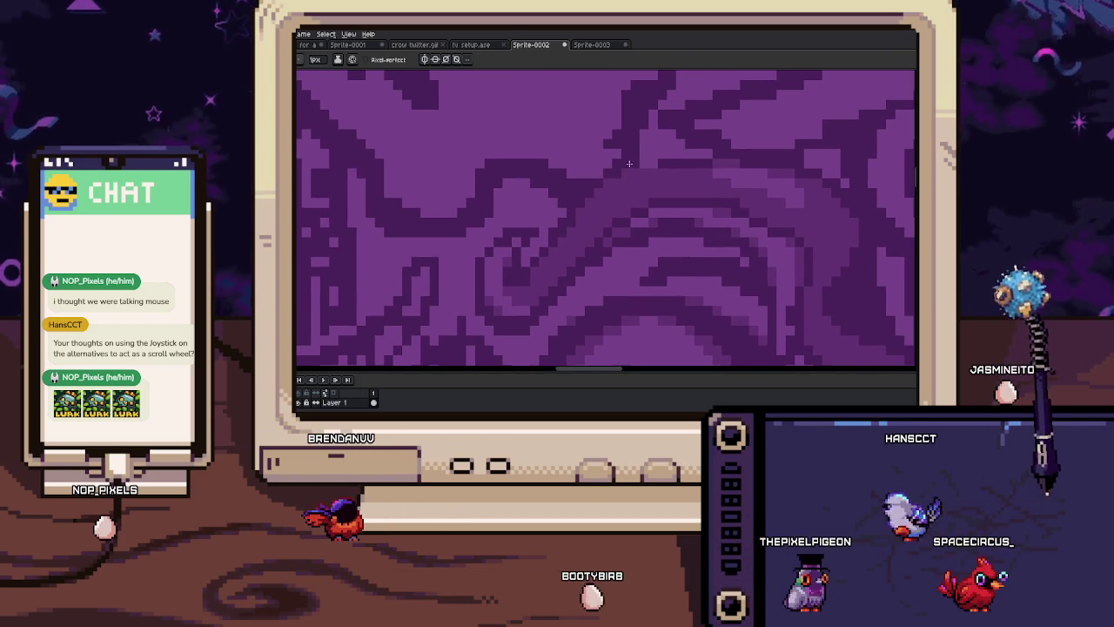
left_click_drag(650, 156, 612, 171)
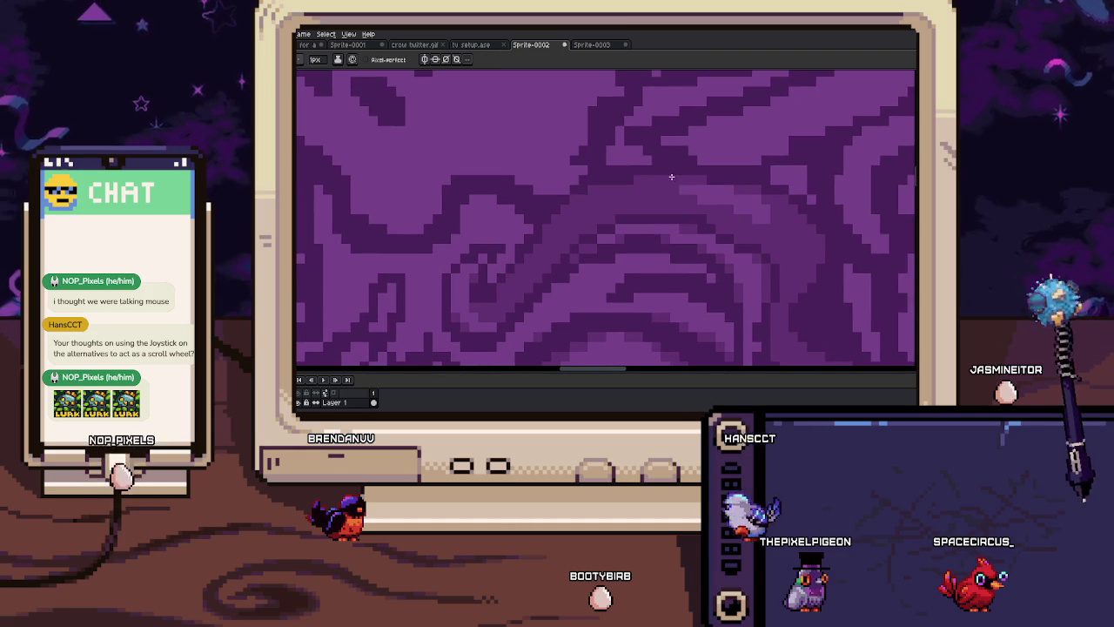
scroll(612, 170, "down", 3)
scroll(613, 201, "down", 1)
scroll(617, 226, "down", 1)
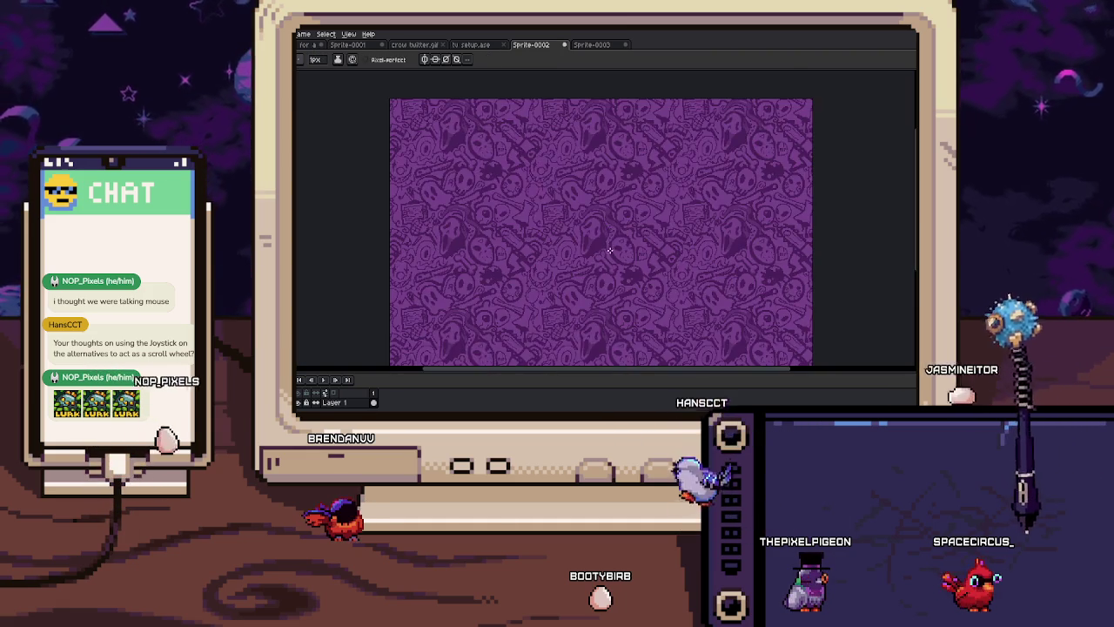
scroll(618, 256, "up", 2)
scroll(642, 231, "up", 2)
scroll(604, 211, "up", 2)
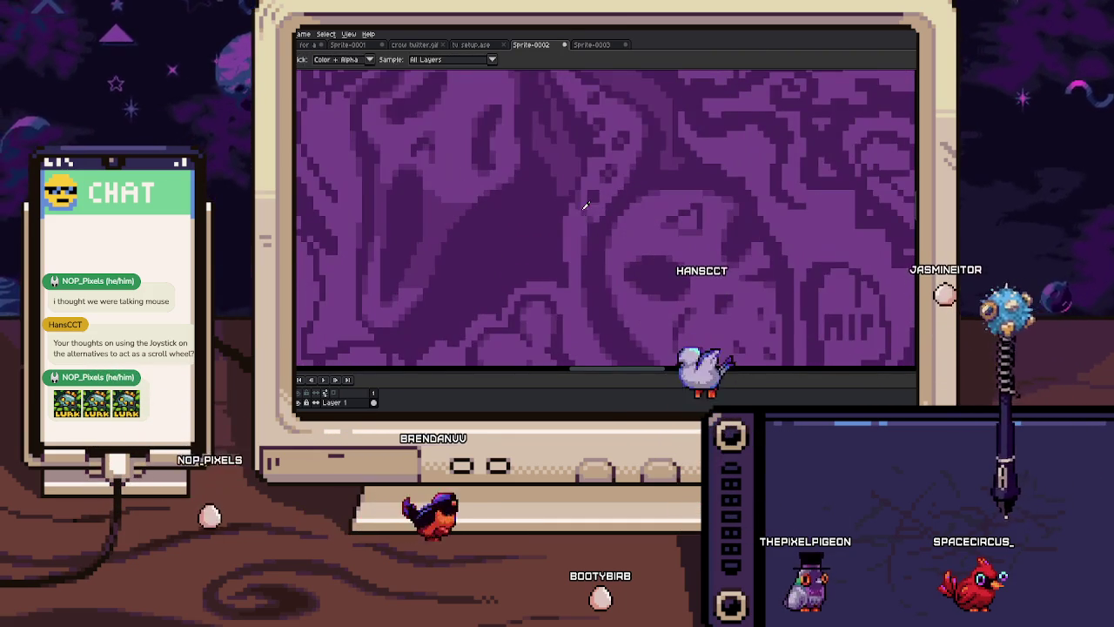
key("i")
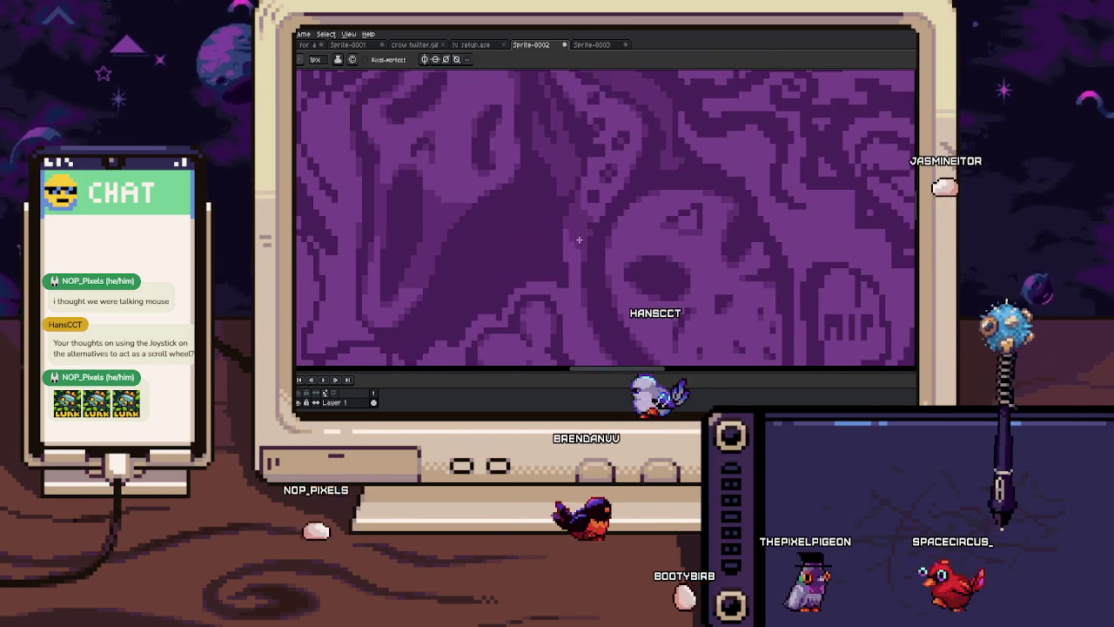
key("b")
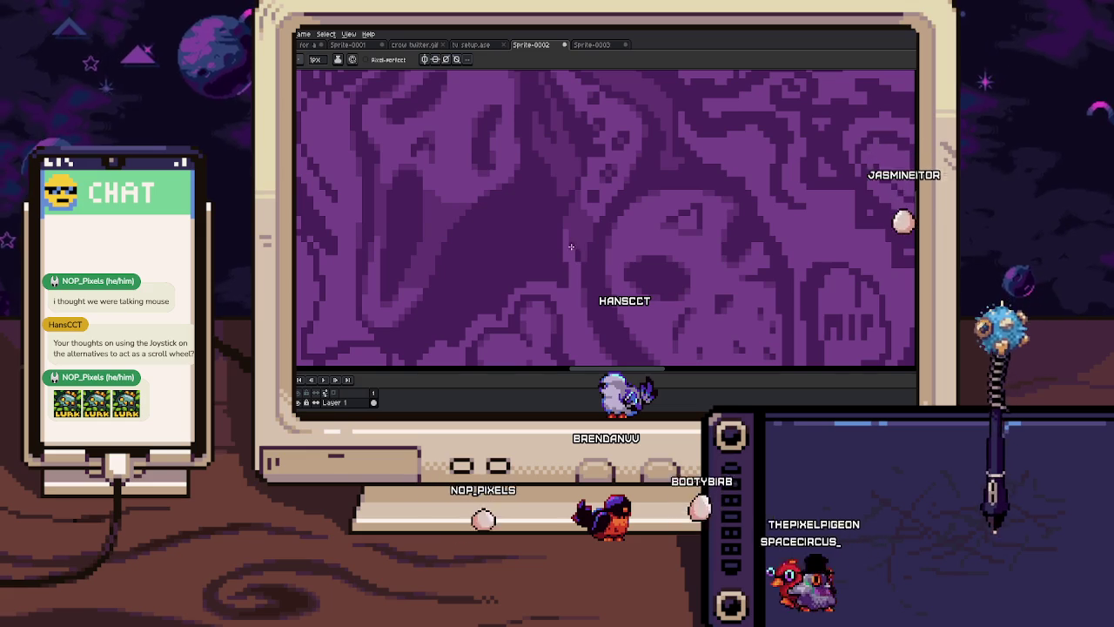
scroll(570, 228, "down", 2)
scroll(582, 226, "down", 2)
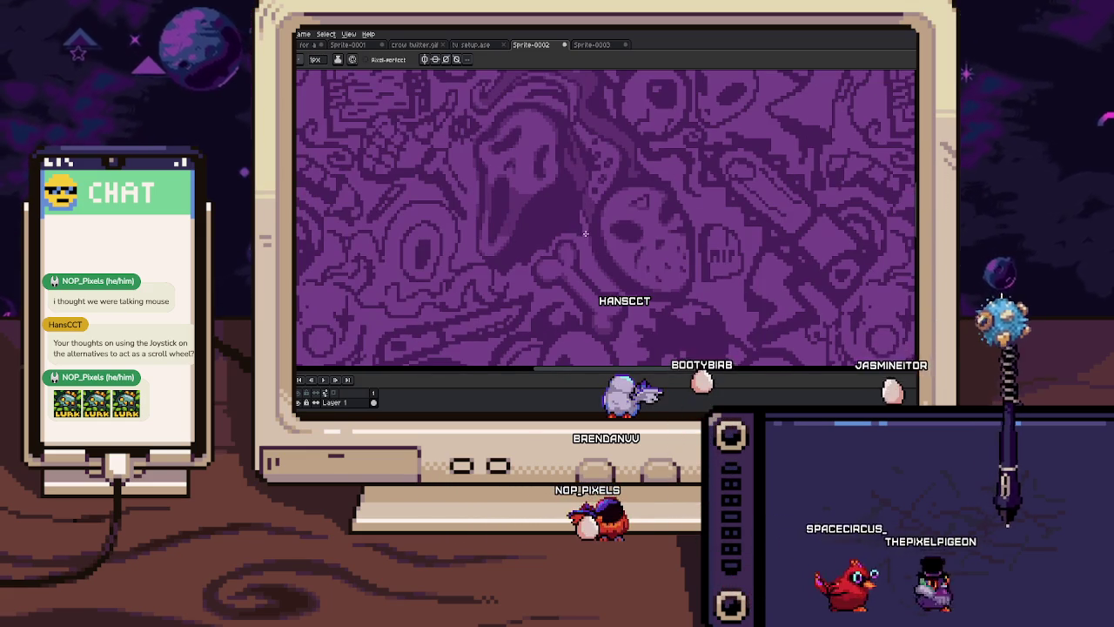
scroll(581, 232, "up", 2)
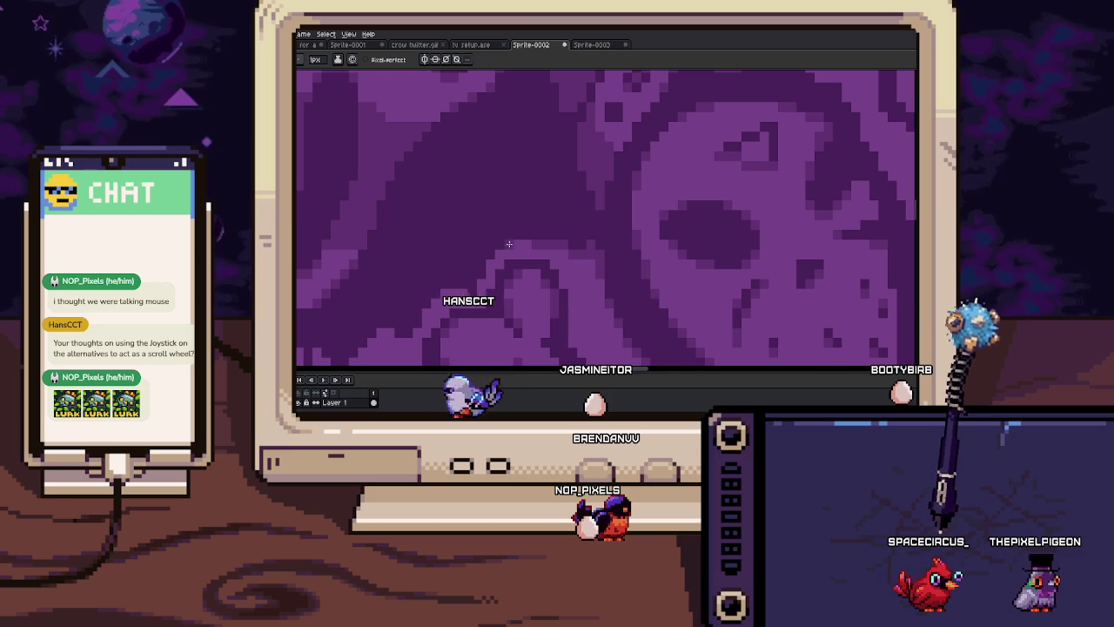
key("i")
key("i")
left_click_drag(536, 245, 561, 219)
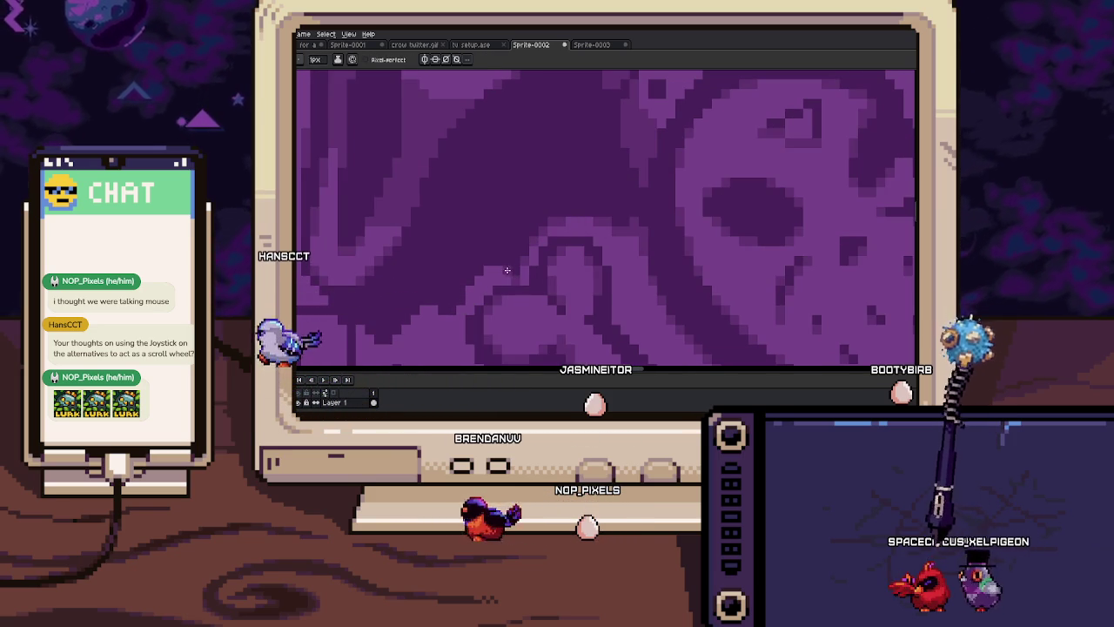
scroll(502, 269, "down", 3)
scroll(550, 249, "down", 1)
scroll(590, 249, "down", 1)
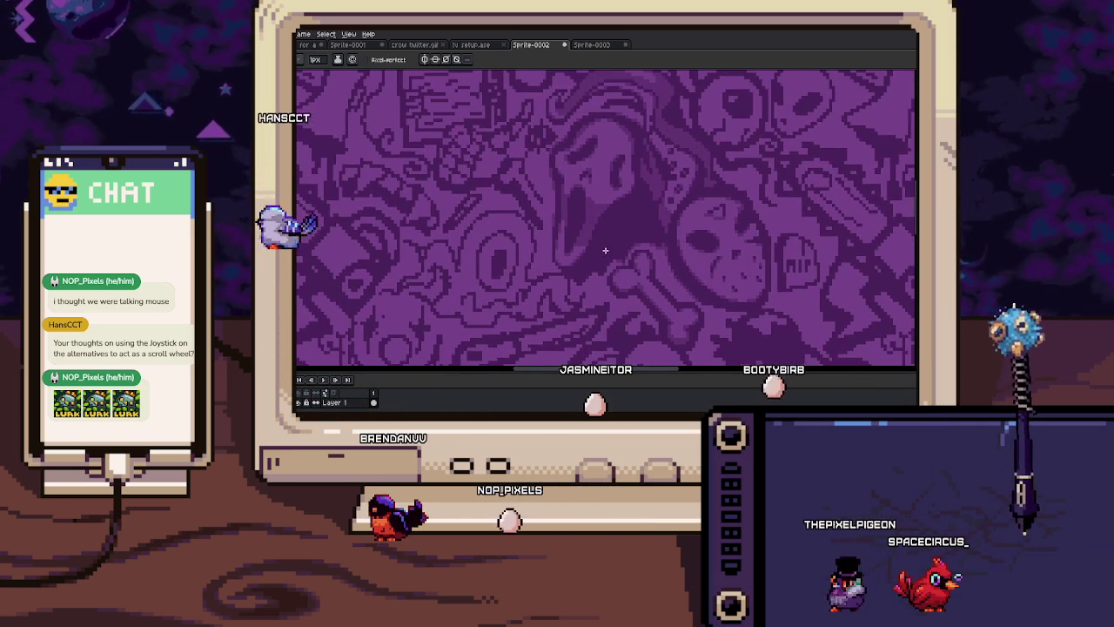
scroll(575, 244, "up", 1)
scroll(566, 235, "up", 1)
scroll(557, 218, "up", 1)
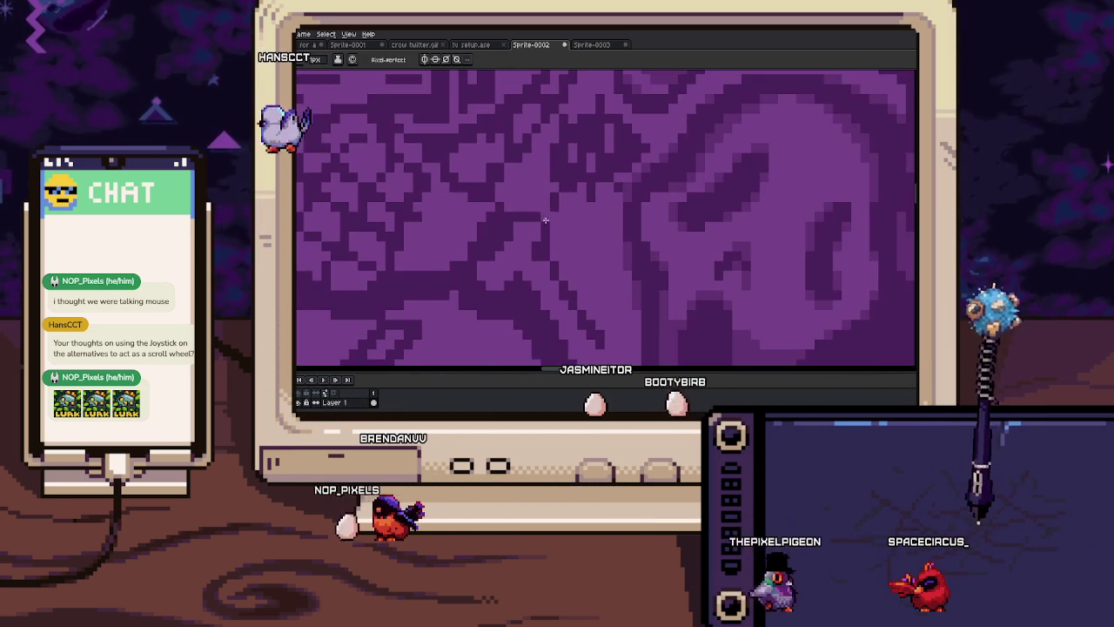
scroll(551, 189, "up", 1)
scroll(551, 188, "down", 2)
scroll(572, 266, "up", 1)
scroll(570, 244, "up", 1)
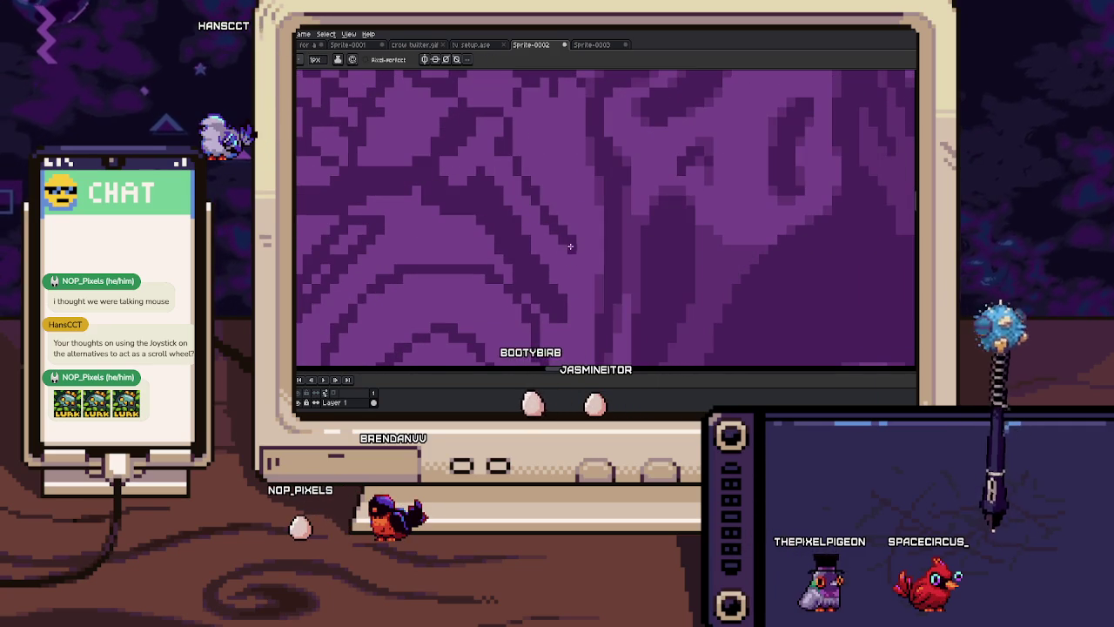
scroll(598, 265, "up", 1)
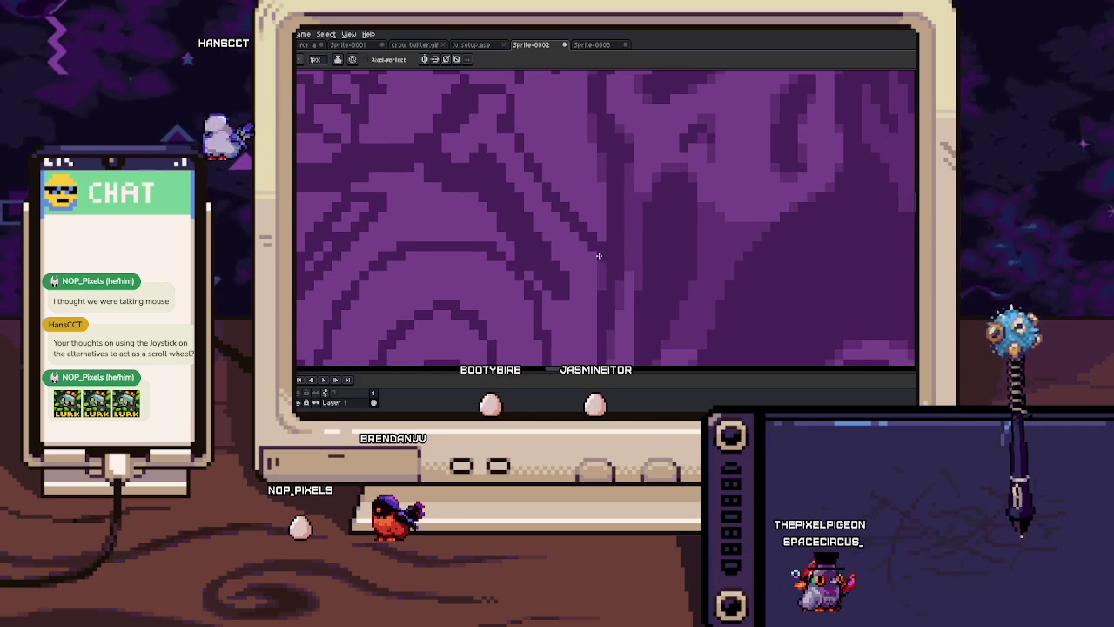
scroll(561, 253, "down", 1)
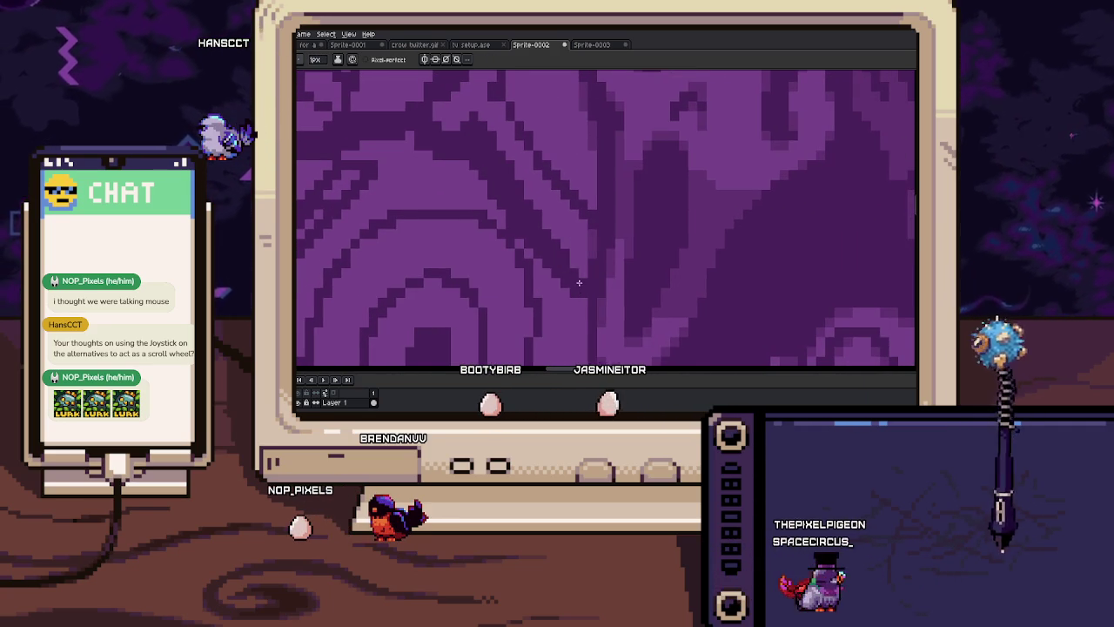
scroll(576, 270, "up", 1)
scroll(577, 261, "down", 2)
scroll(578, 255, "up", 2)
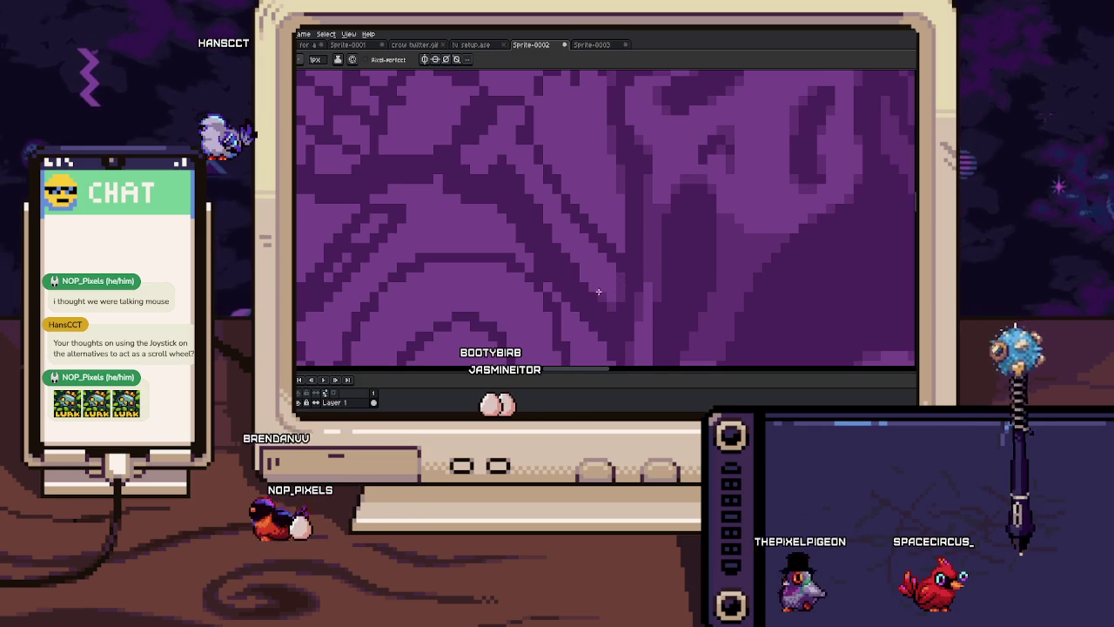
scroll(571, 262, "down", 1)
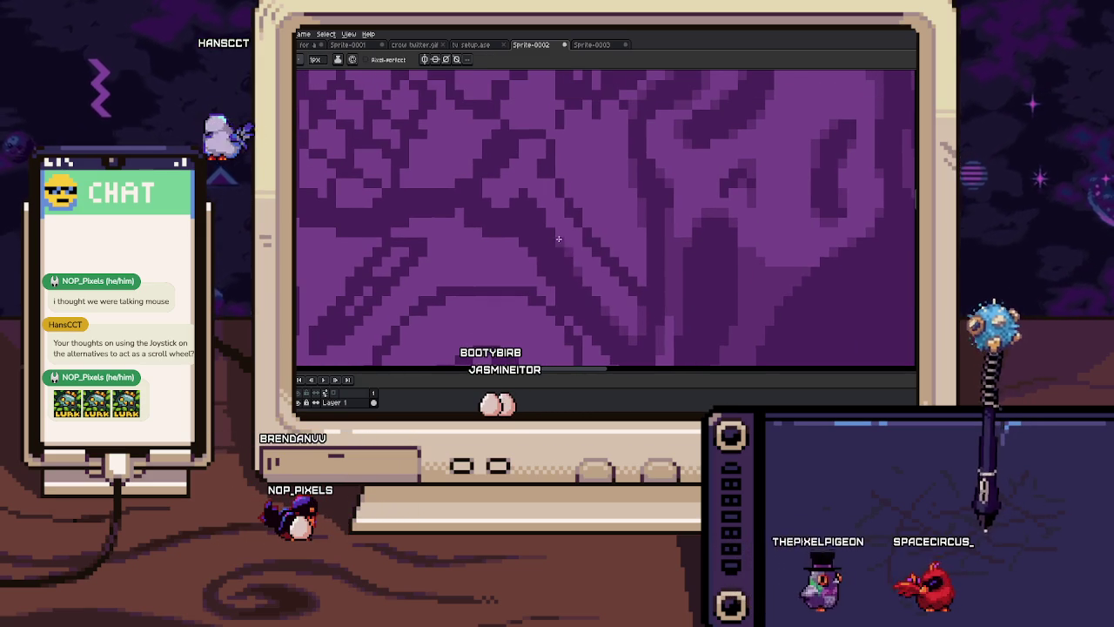
scroll(549, 229, "down", 1)
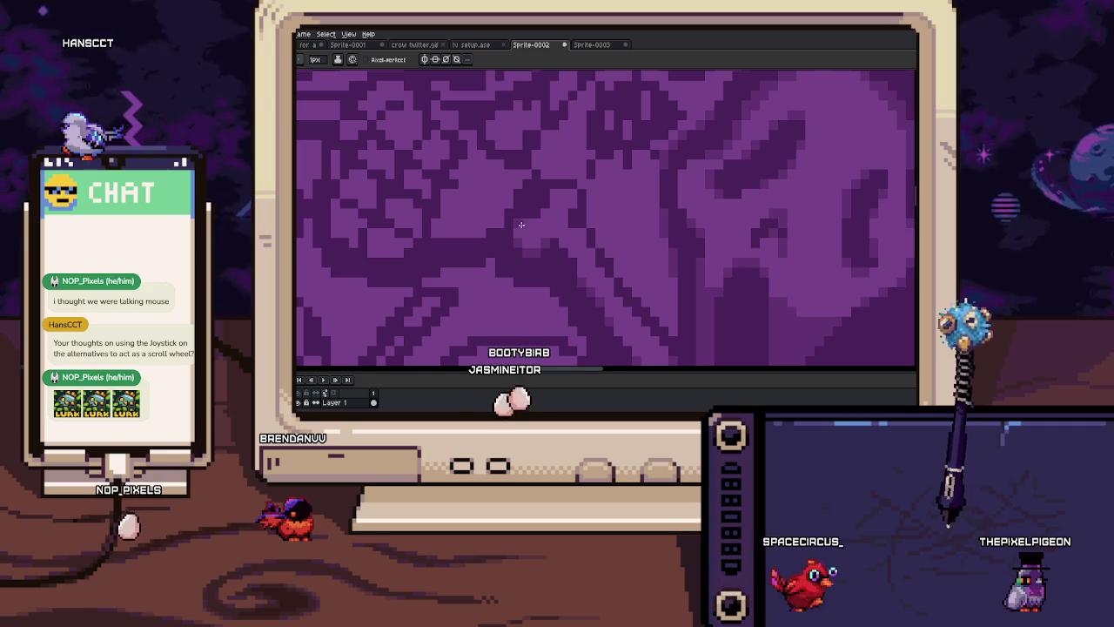
left_click_drag(520, 229, 548, 219)
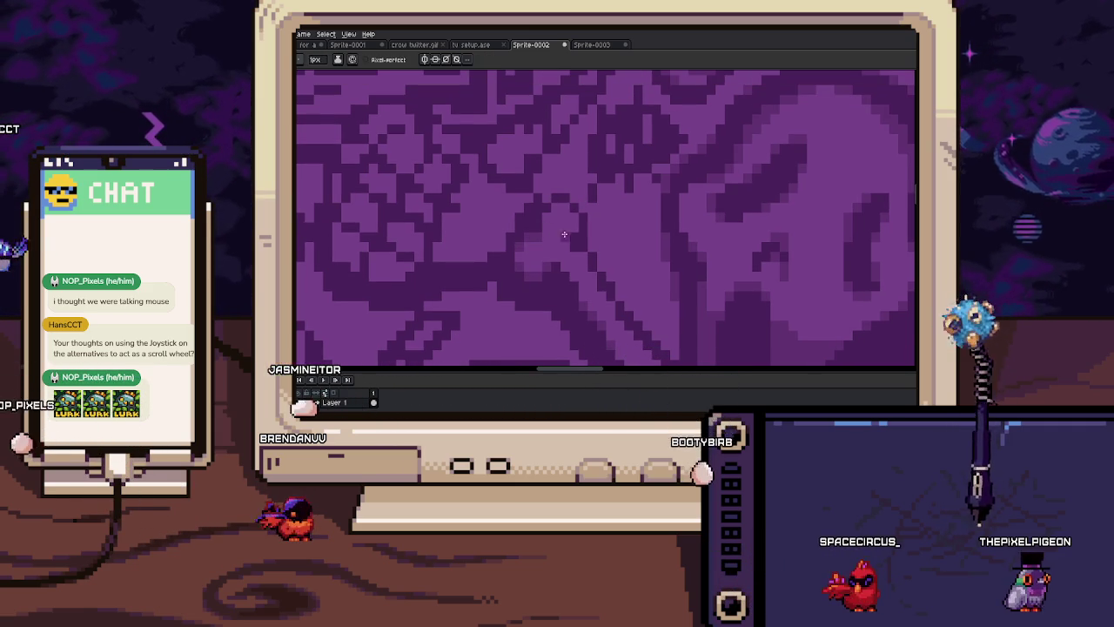
left_click_drag(547, 216, 606, 248)
scroll(606, 248, "down", 1)
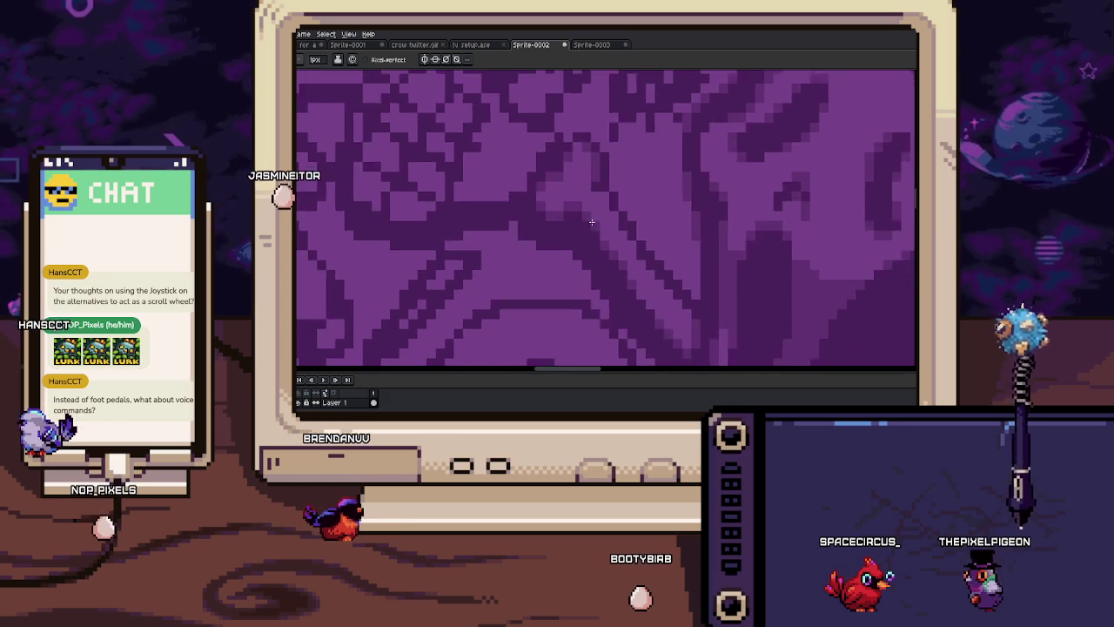
scroll(592, 228, "down", 1)
scroll(601, 268, "up", 2)
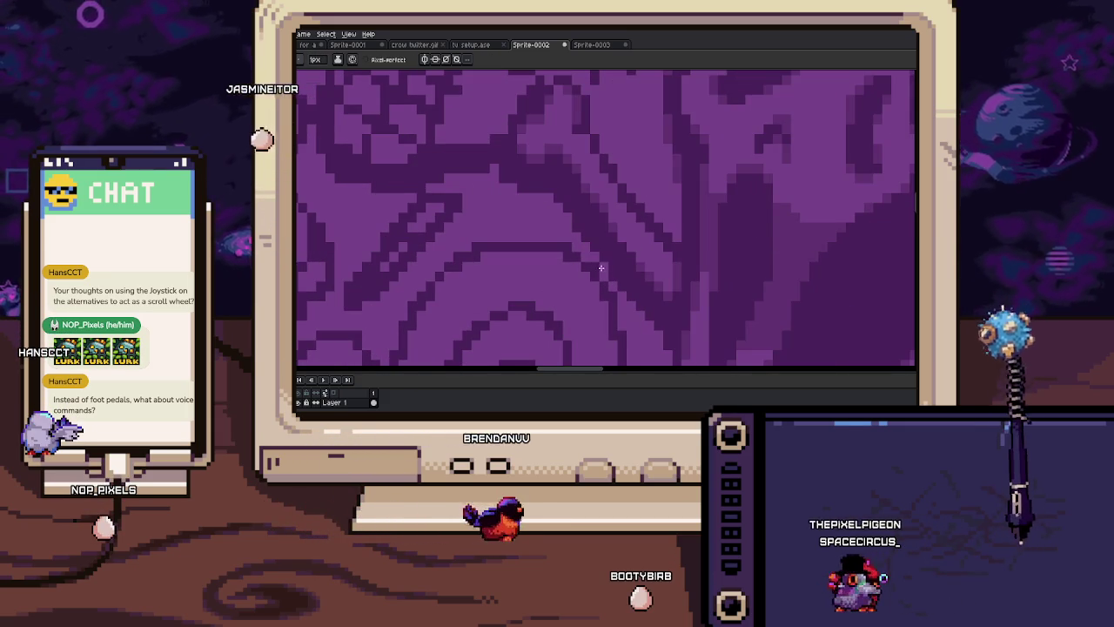
left_click_drag(601, 265, 589, 240)
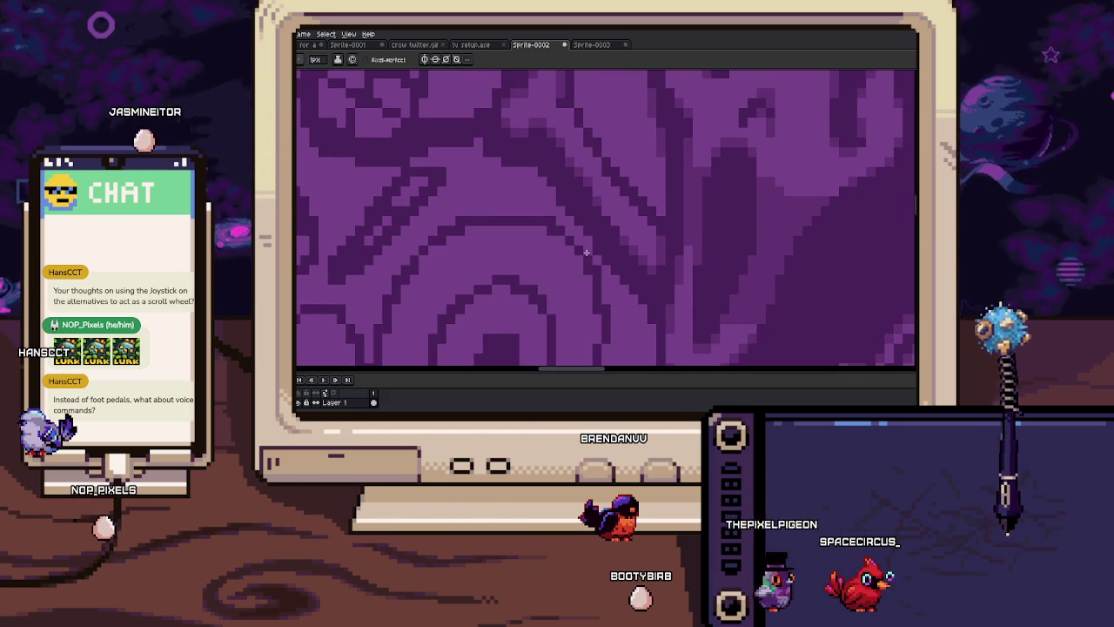
scroll(592, 261, "down", 1)
scroll(592, 262, "down", 1)
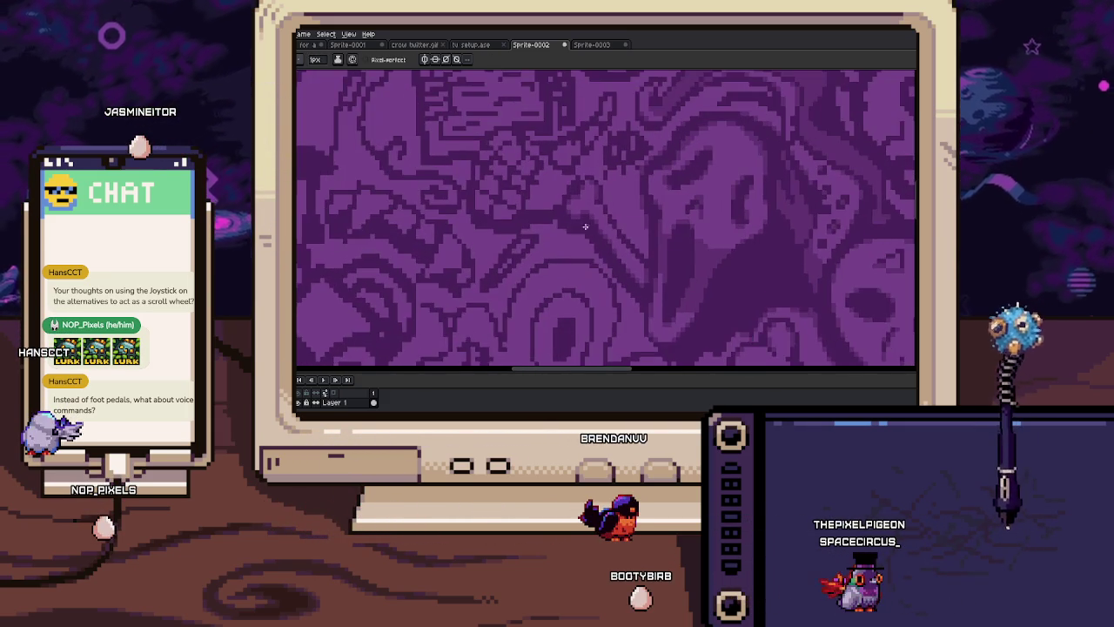
scroll(586, 266, "up", 1)
scroll(585, 267, "up", 3)
key("i")
scroll(601, 251, "up", 2)
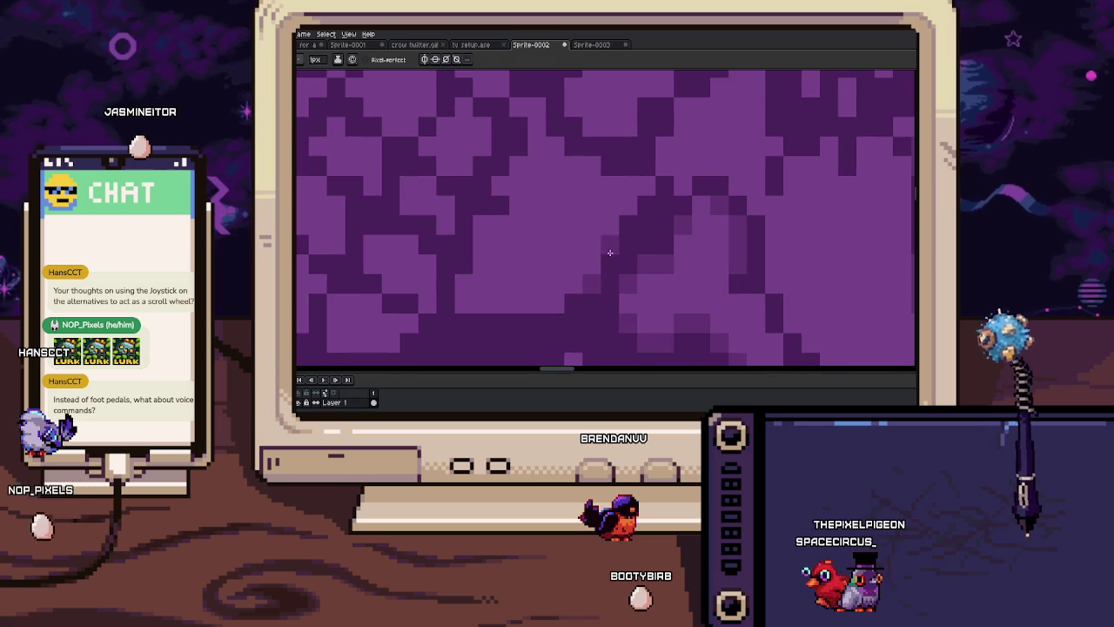
scroll(644, 232, "up", 2)
scroll(627, 244, "down", 2)
scroll(609, 235, "down", 2)
scroll(600, 239, "down", 2)
scroll(588, 240, "down", 2)
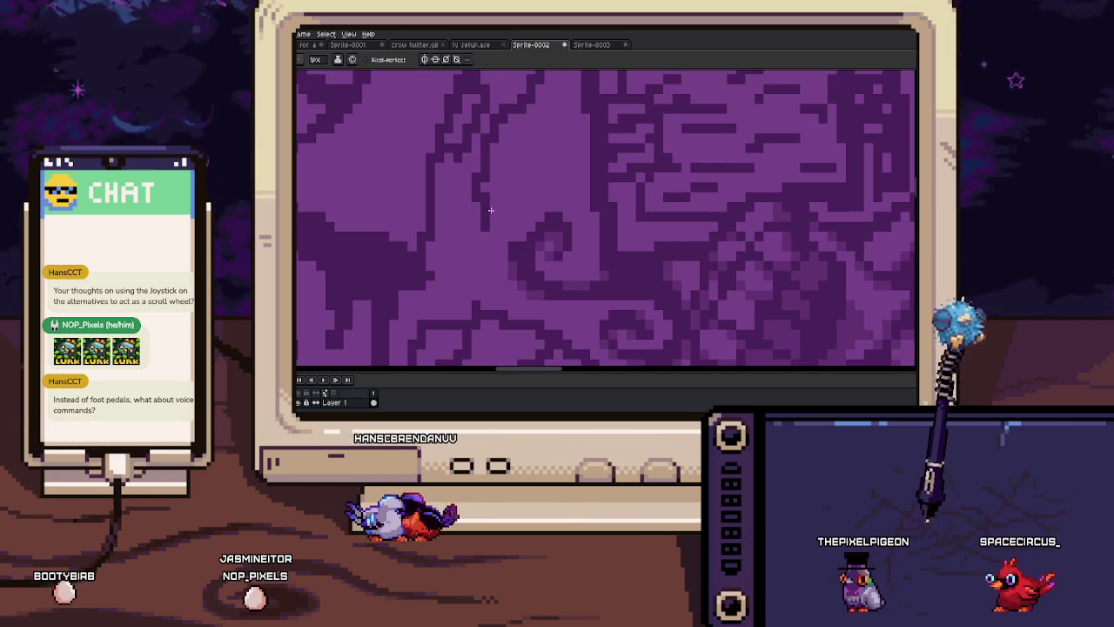
scroll(487, 192, "up", 2)
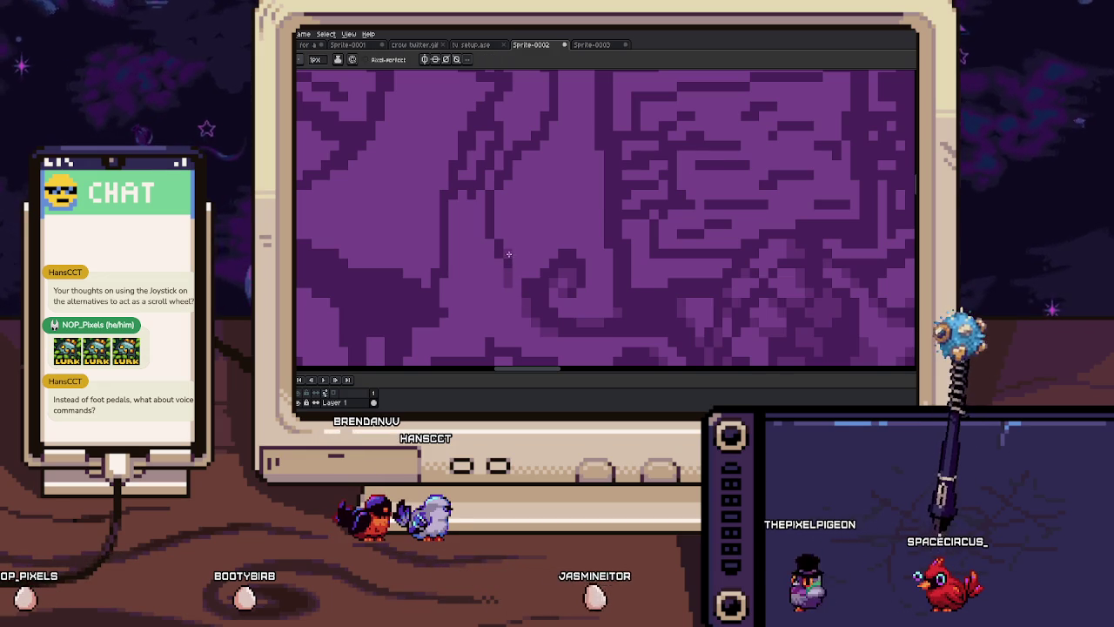
scroll(507, 222, "up", 2)
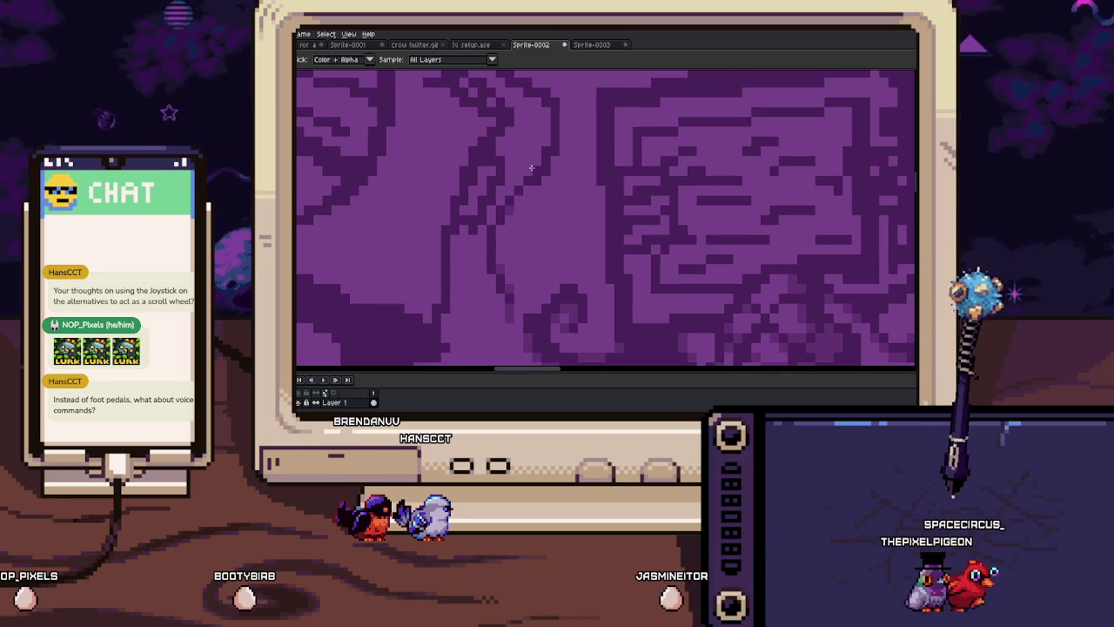
scroll(547, 157, "up", 1)
scroll(550, 153, "up", 1)
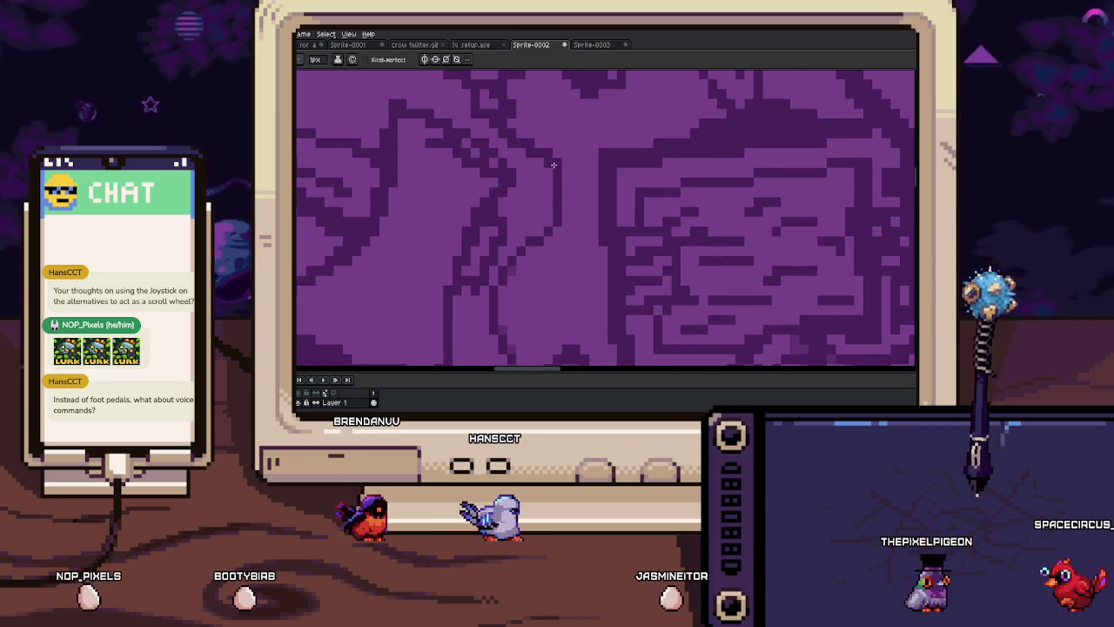
scroll(555, 158, "up", 1)
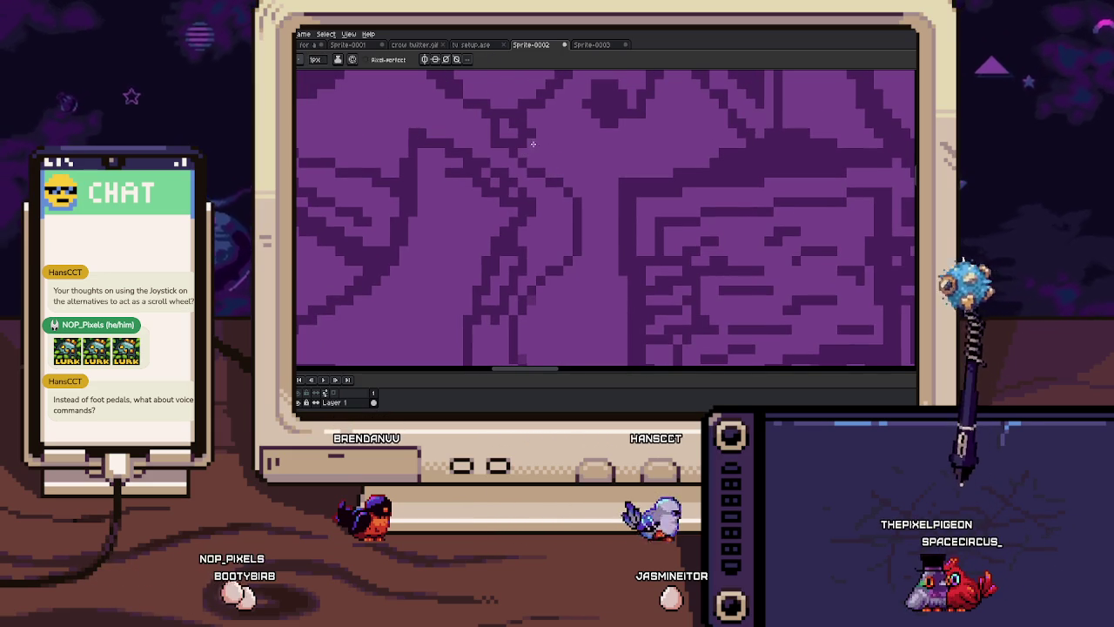
left_click_drag(537, 140, 542, 174)
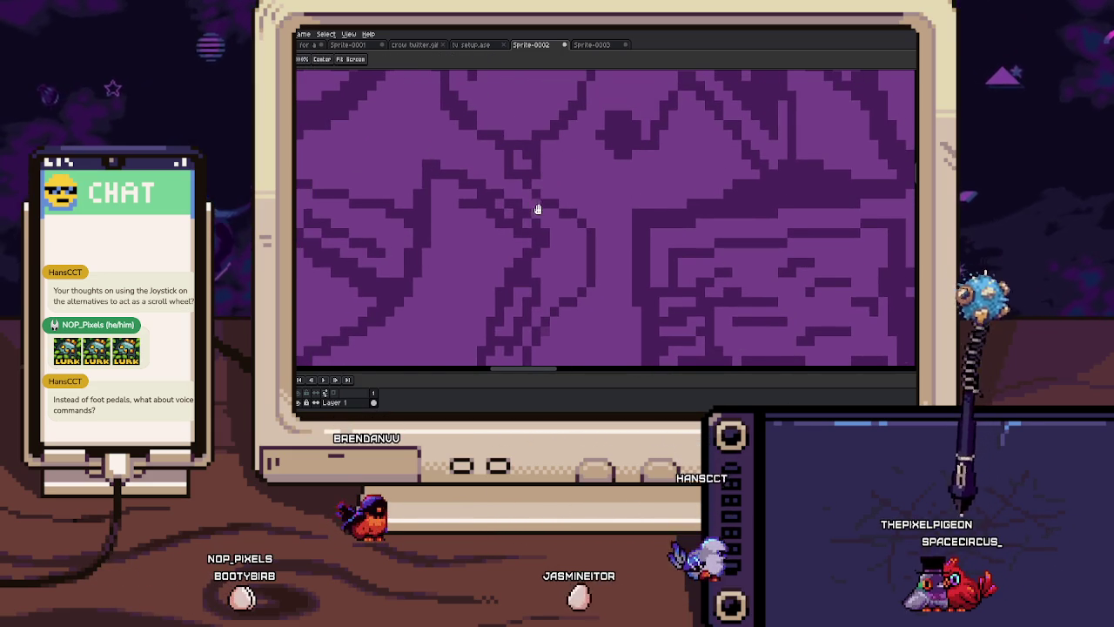
scroll(549, 227, "down", 2)
scroll(575, 240, "down", 2)
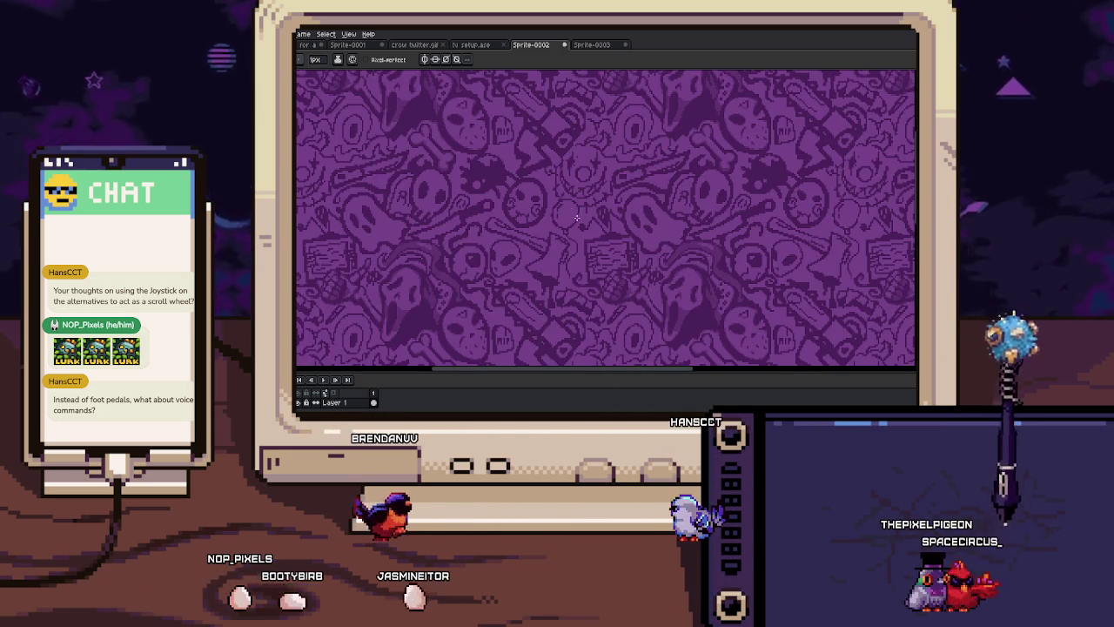
scroll(581, 225, "up", 3)
scroll(587, 214, "up", 1)
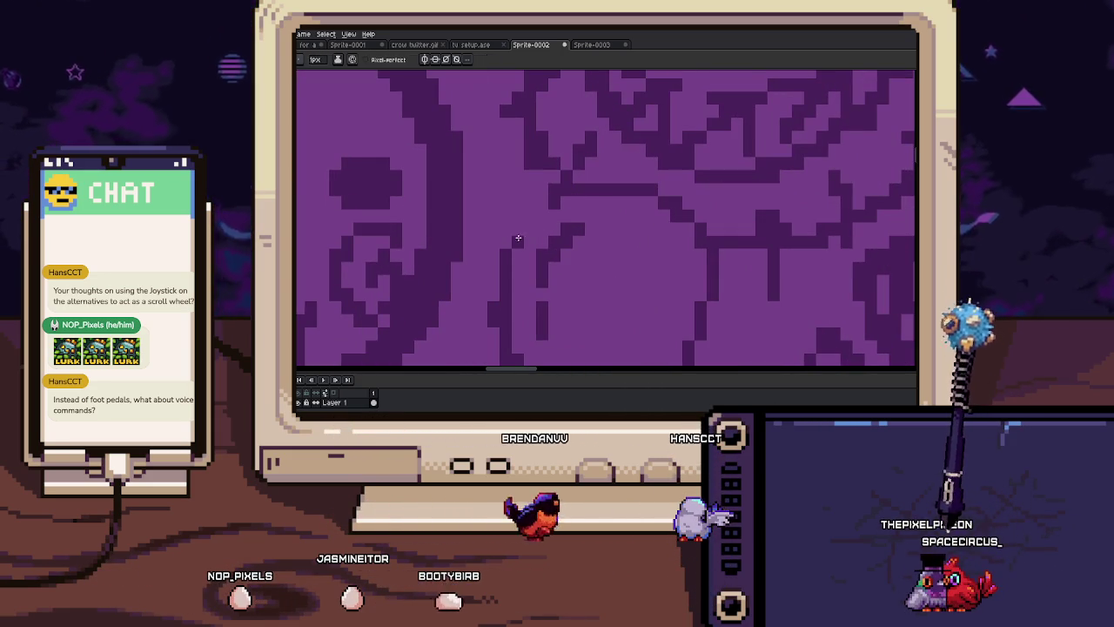
left_click_drag(550, 218, 571, 165)
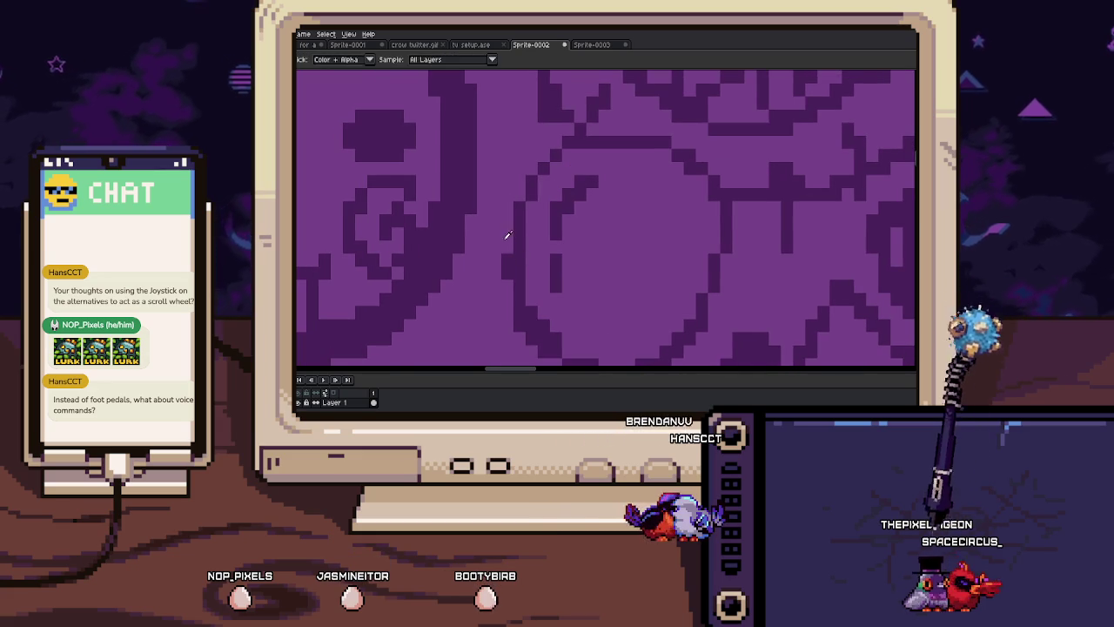
left_click_drag(508, 233, 512, 200)
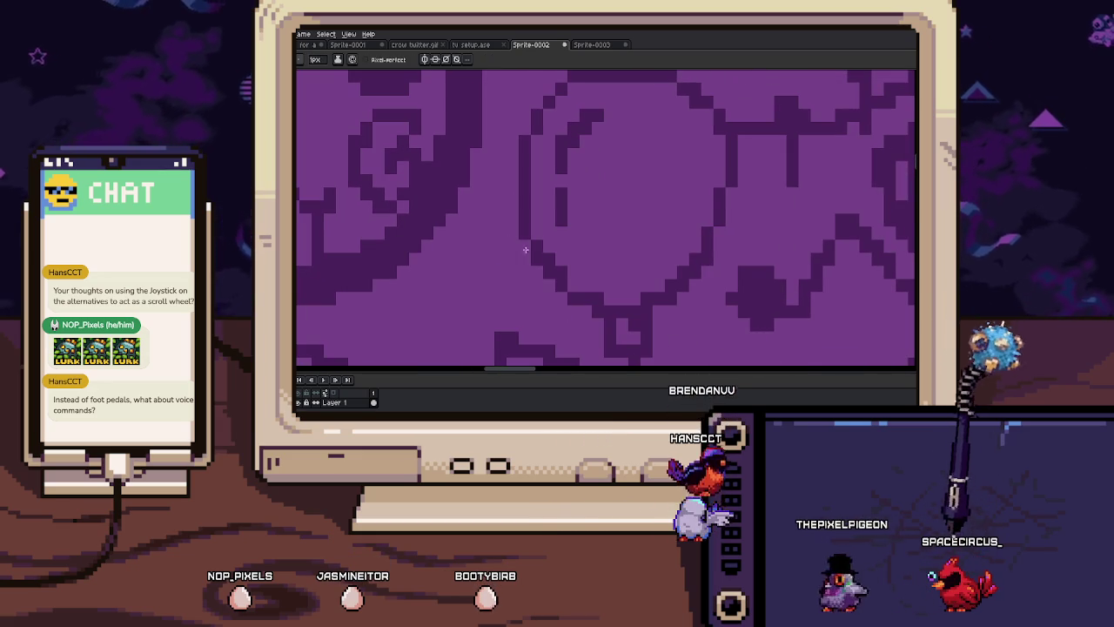
scroll(567, 255, "down", 2)
scroll(563, 234, "down", 1)
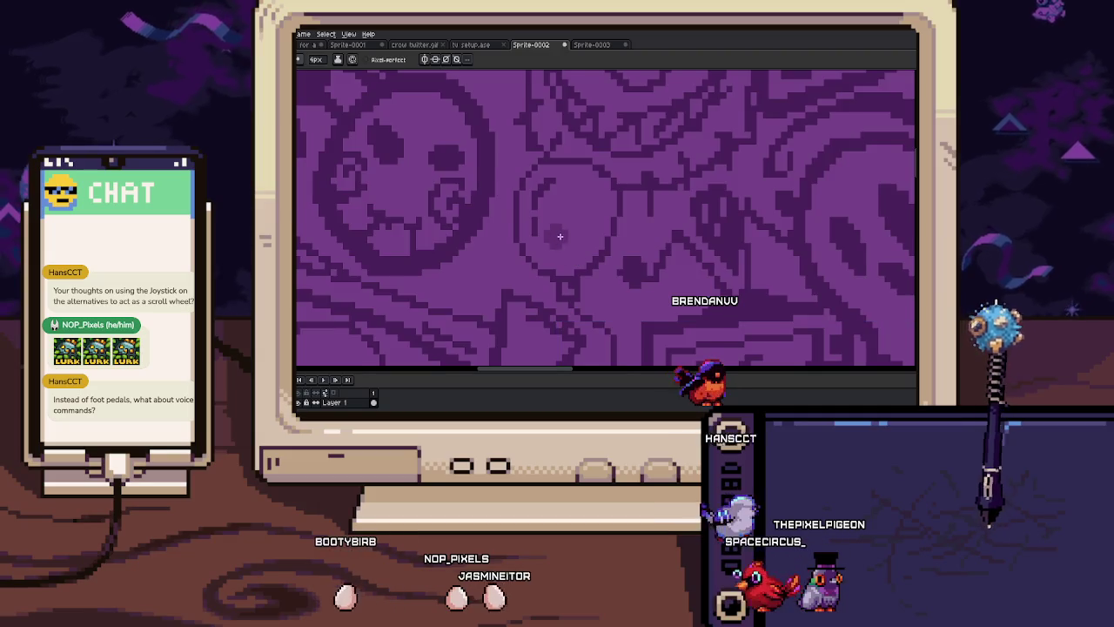
scroll(563, 234, "up", 1)
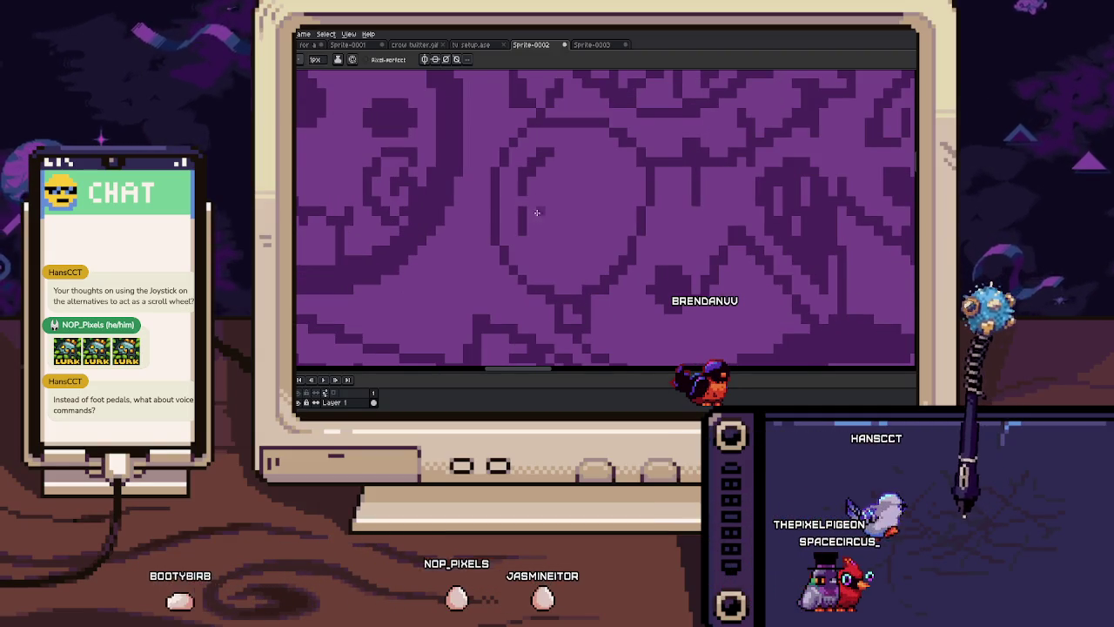
scroll(561, 209, "down", 3)
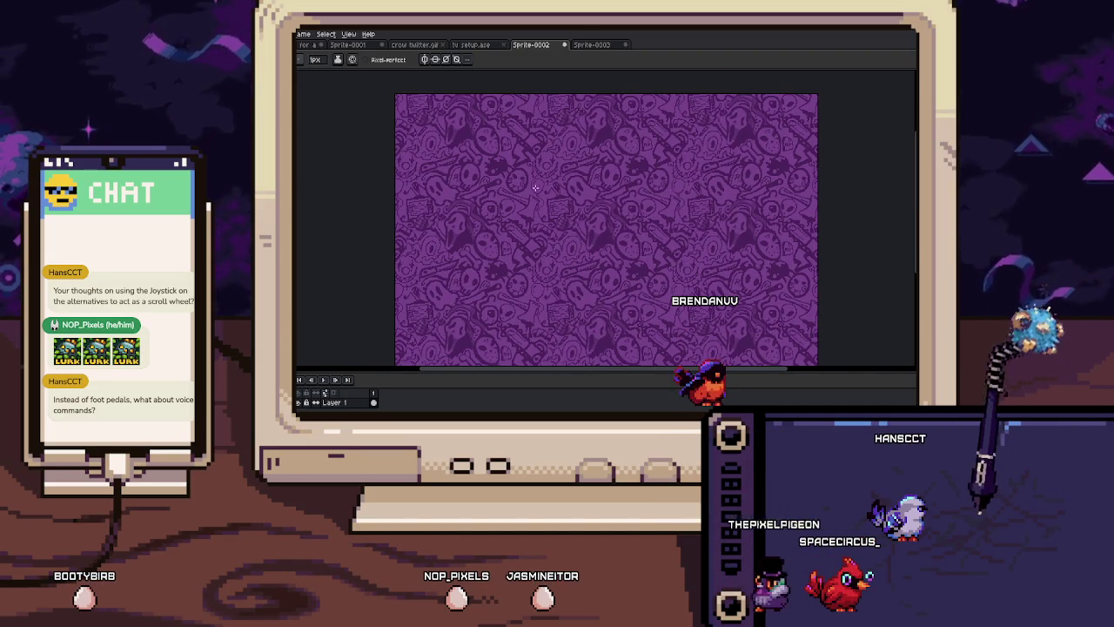
scroll(652, 283, "up", 2)
scroll(562, 156, "up", 2)
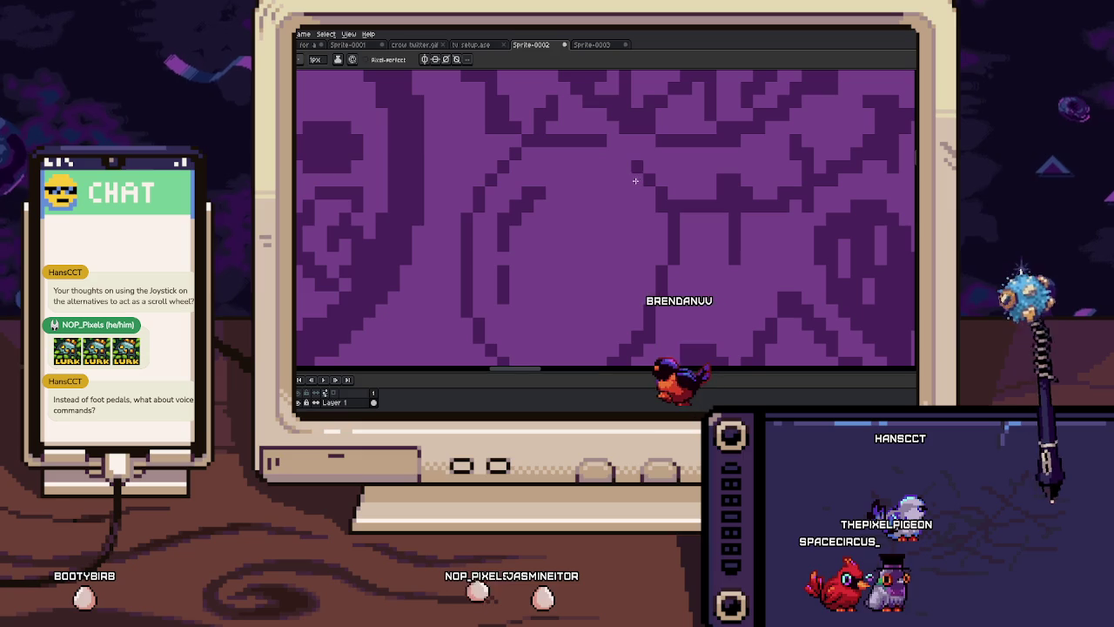
scroll(611, 145, "down", 2)
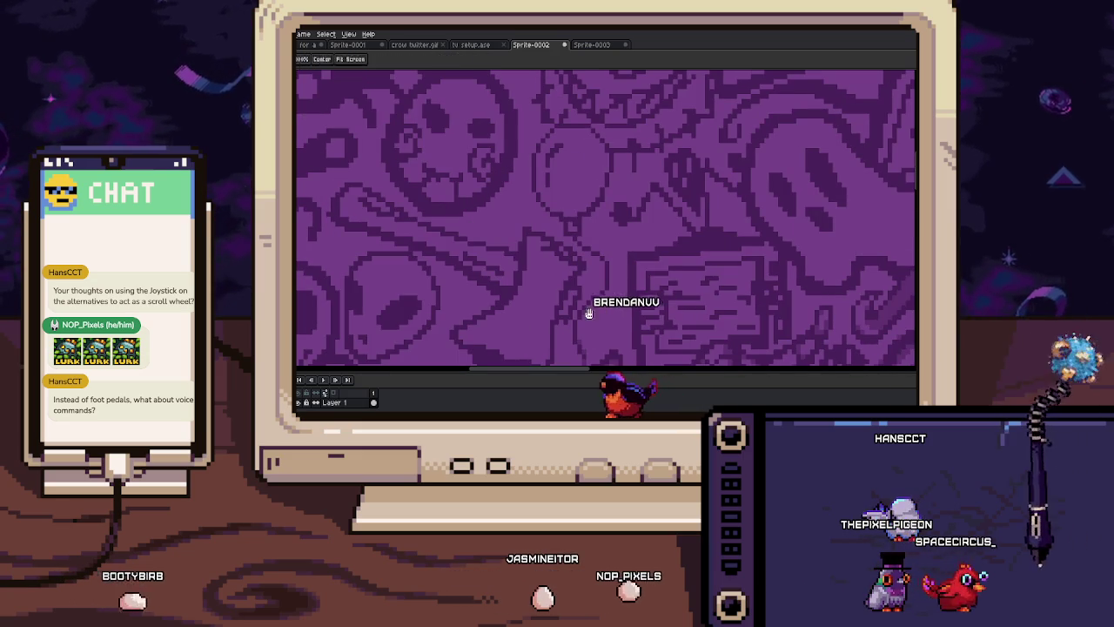
scroll(566, 213, "up", 2)
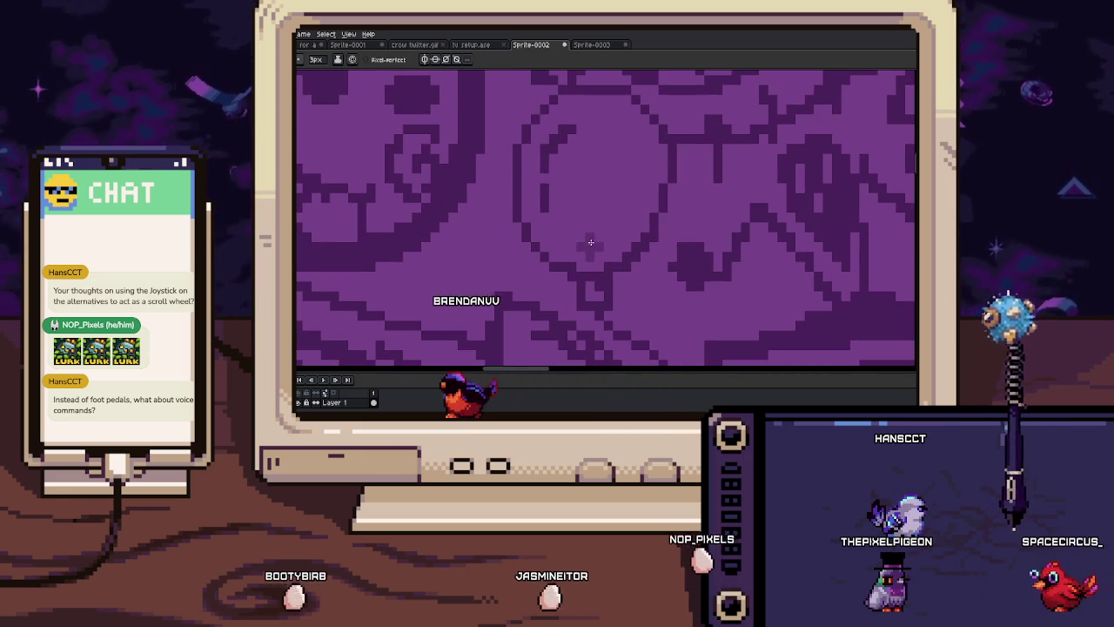
key("minus")
key("minus")
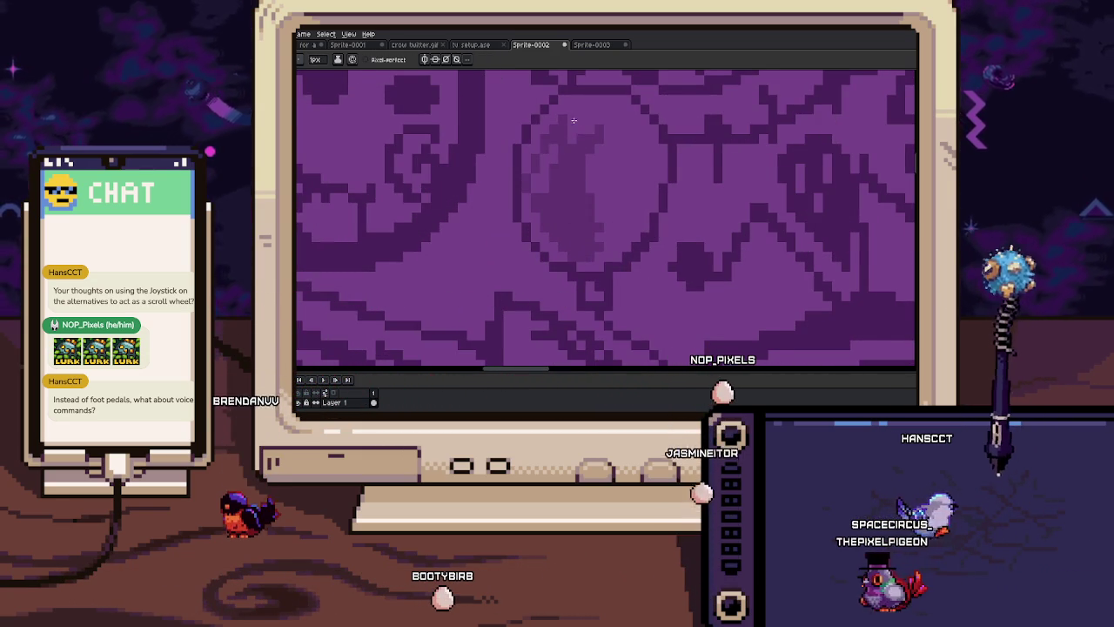
Zoom into the round shape and eyedrop lighter purple shades for its highlight
scroll(582, 120, "up", 1)
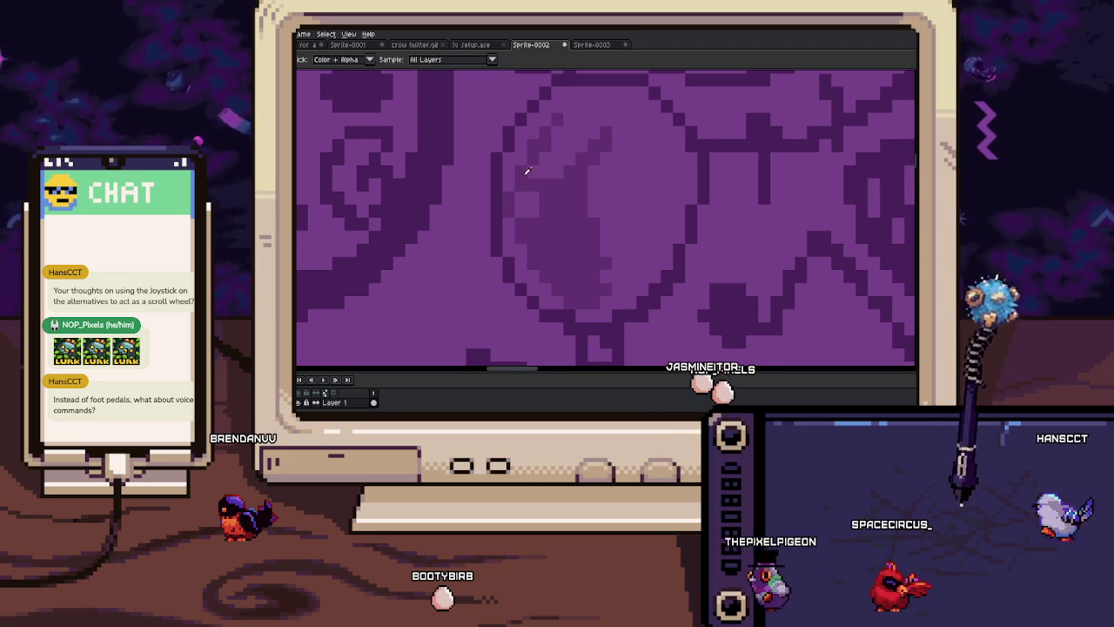
scroll(520, 170, "up", 1)
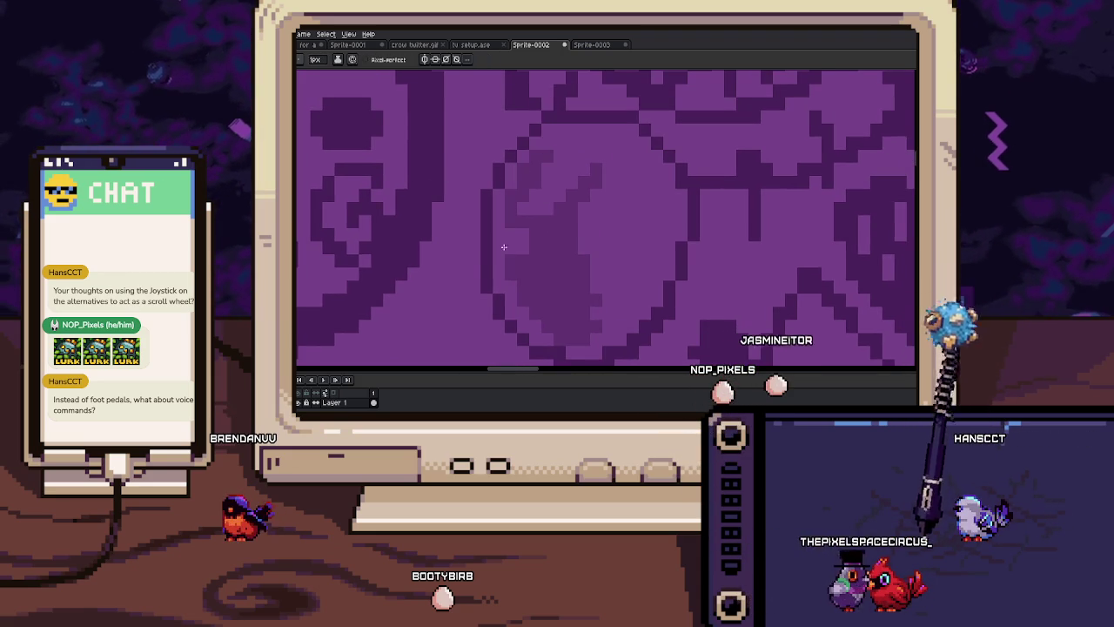
key("i")
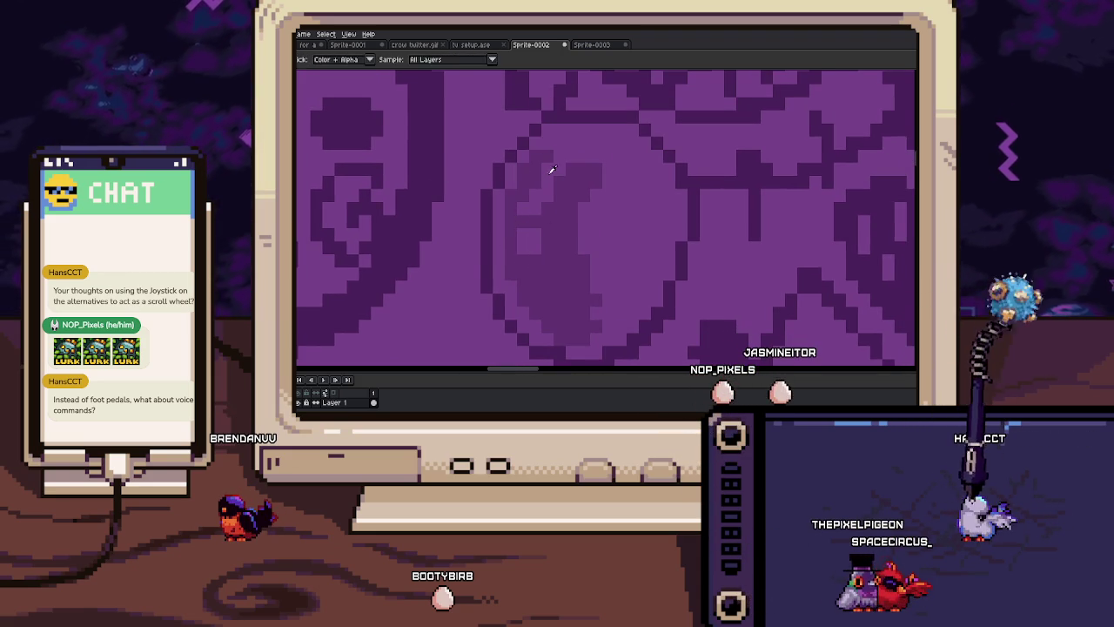
scroll(530, 177, "down", 2)
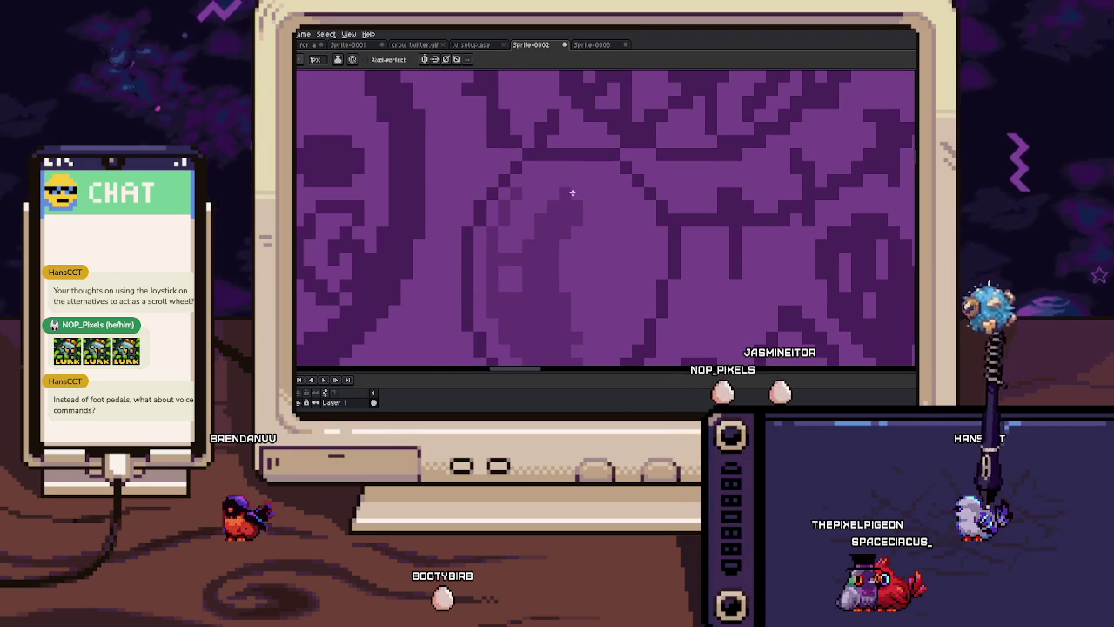
scroll(534, 183, "down", 1)
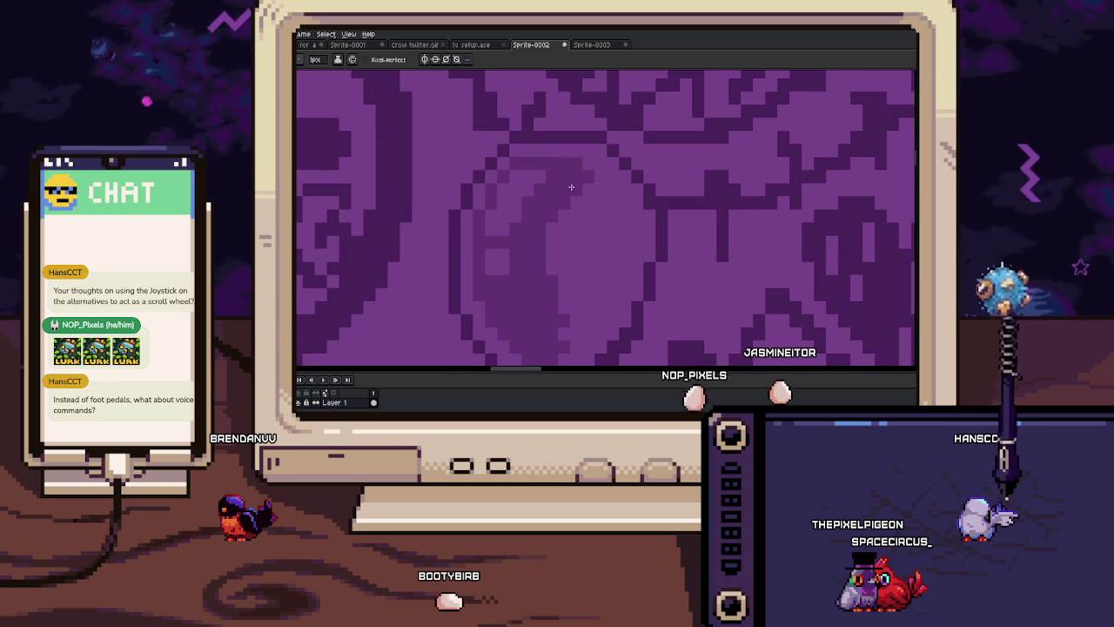
scroll(566, 191, "down", 2)
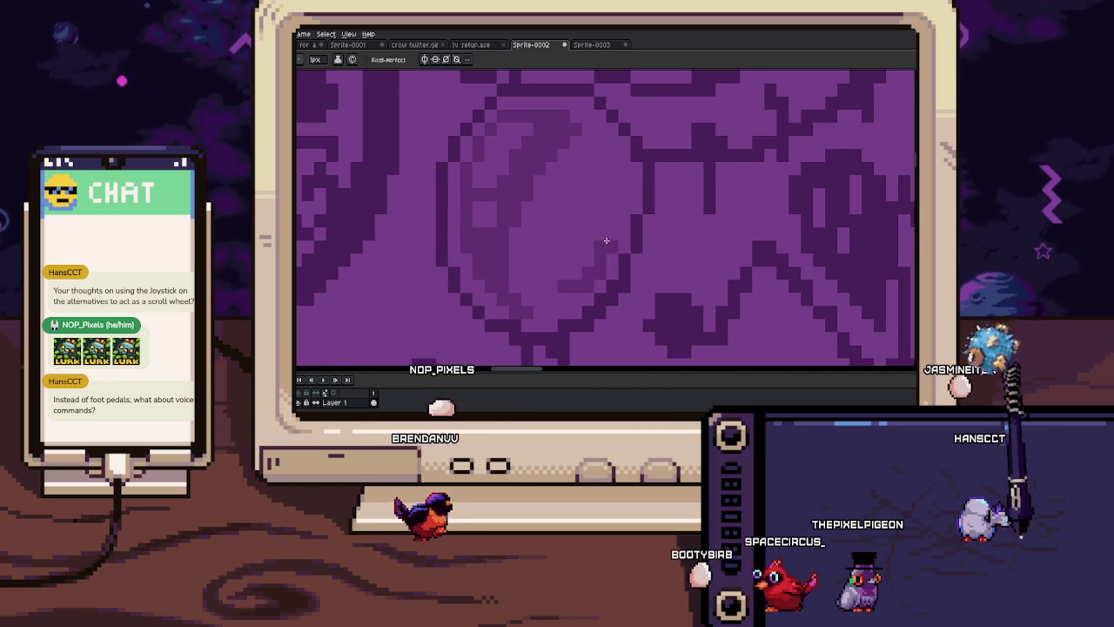
scroll(605, 248, "down", 2)
key("i")
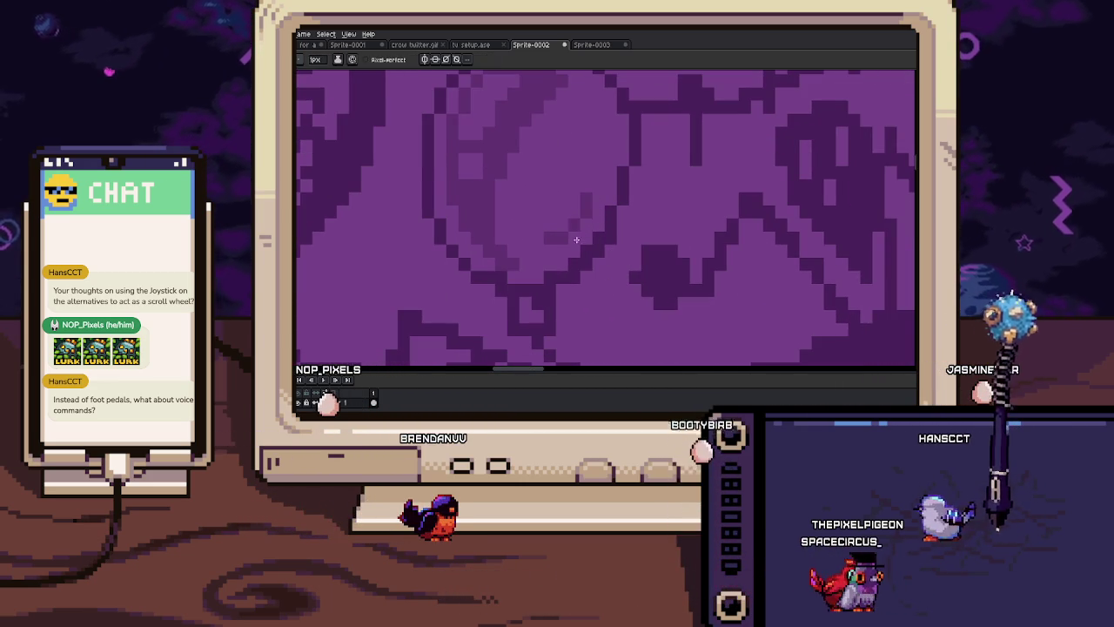
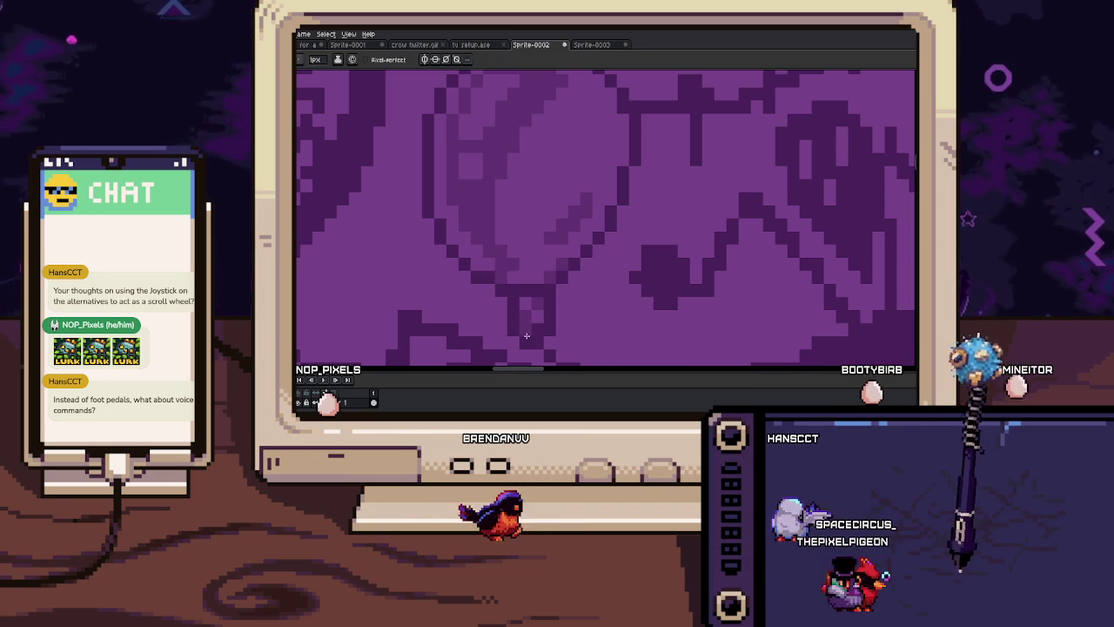
Zoom out to the whole sprite and pan down to the lower artwork
scroll(575, 252, "up", 2)
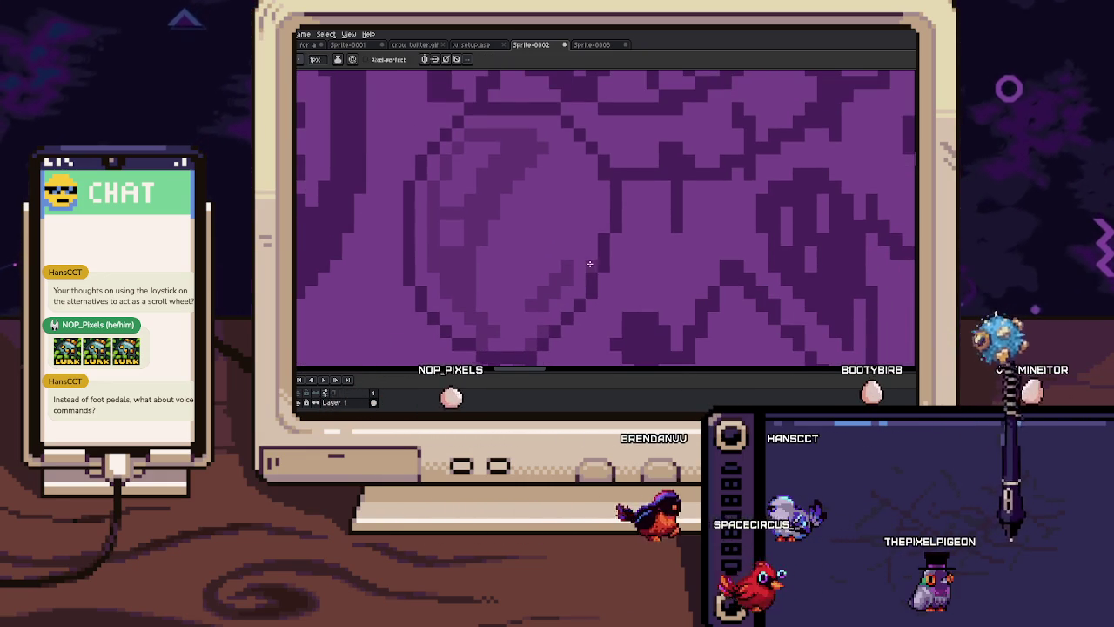
scroll(596, 235, "down", 3)
scroll(603, 214, "down", 3)
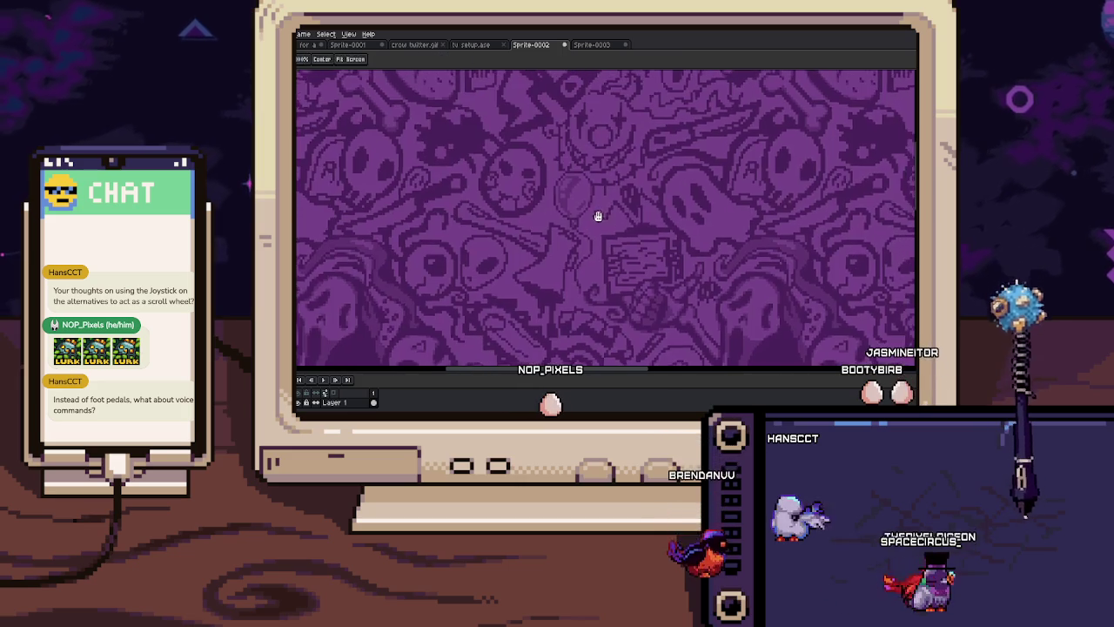
scroll(583, 174, "up", 5)
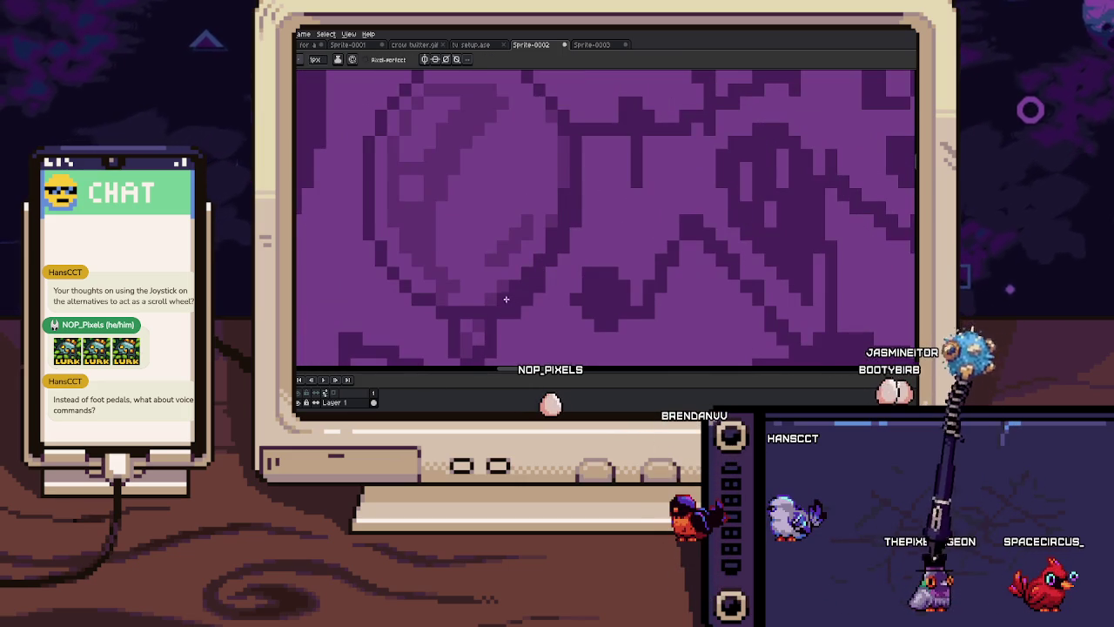
left_click_drag(503, 301, 522, 250)
left_click_drag(576, 155, 624, 121)
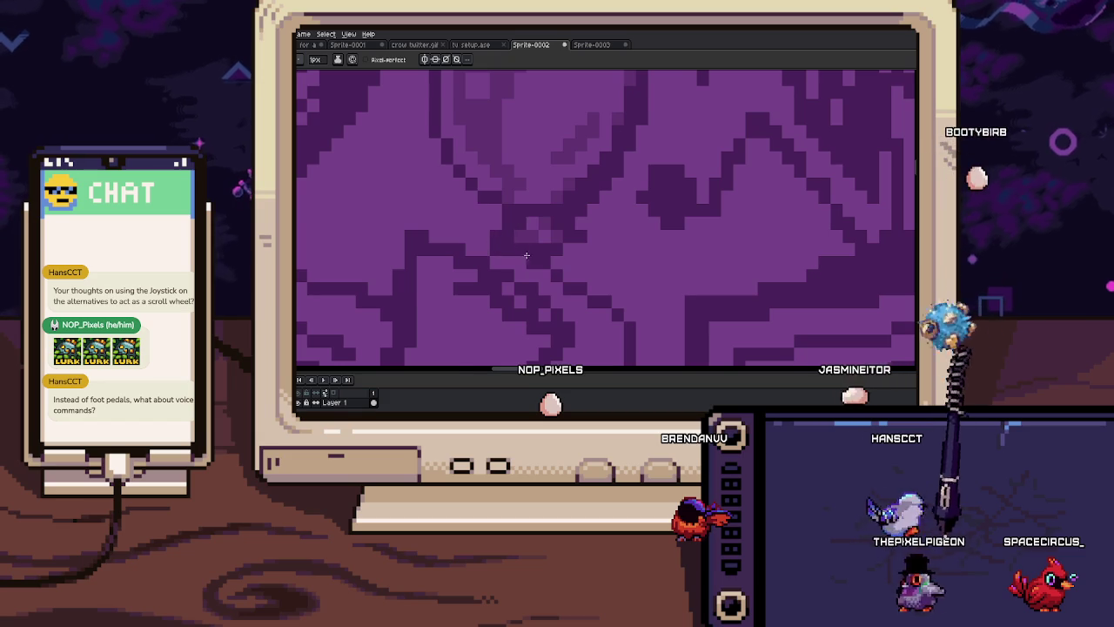
Zoom in to pixel level on the skull mask and crossed bones
scroll(521, 255, "down", 2)
scroll(496, 207, "down", 2)
scroll(564, 258, "up", 2)
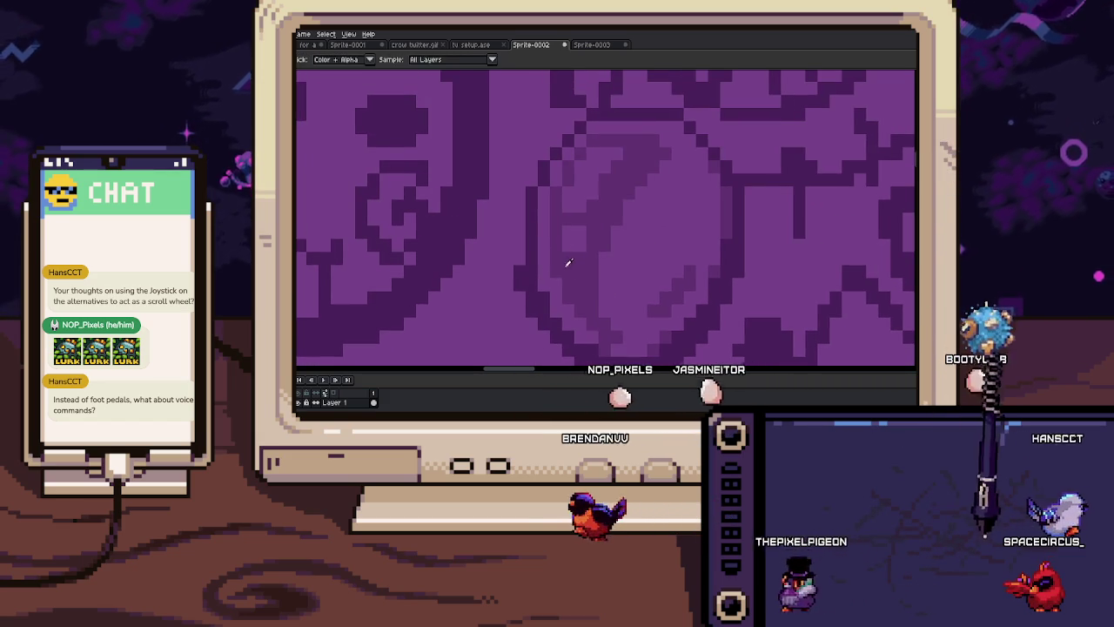
scroll(533, 228, "up", 3)
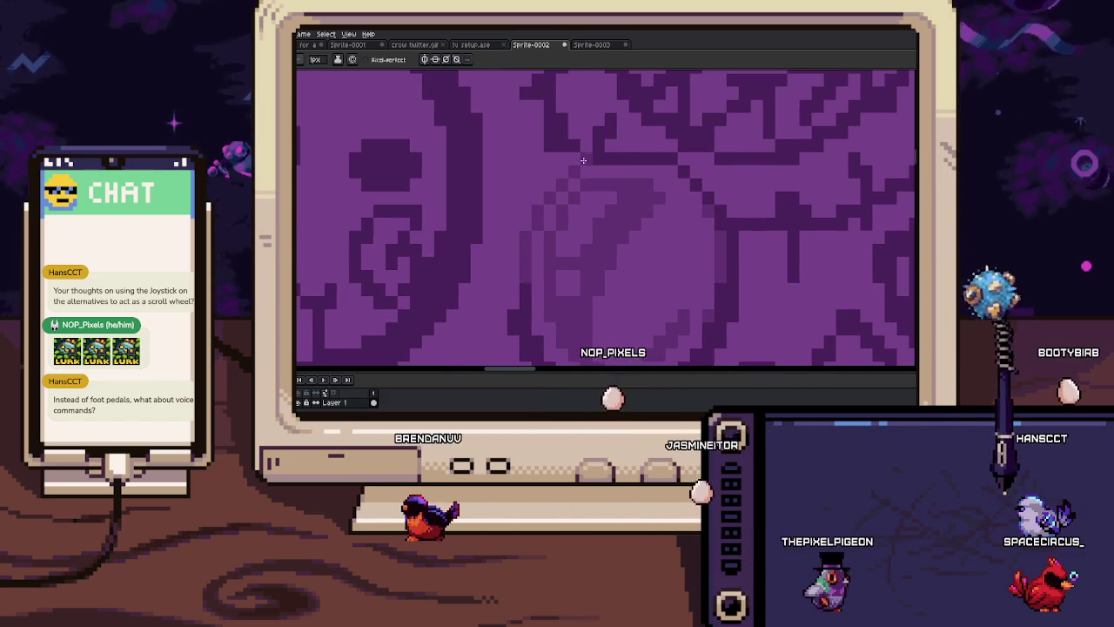
scroll(540, 261, "down", 2)
scroll(574, 286, "down", 2)
scroll(574, 286, "down", 2)
scroll(543, 207, "up", 1)
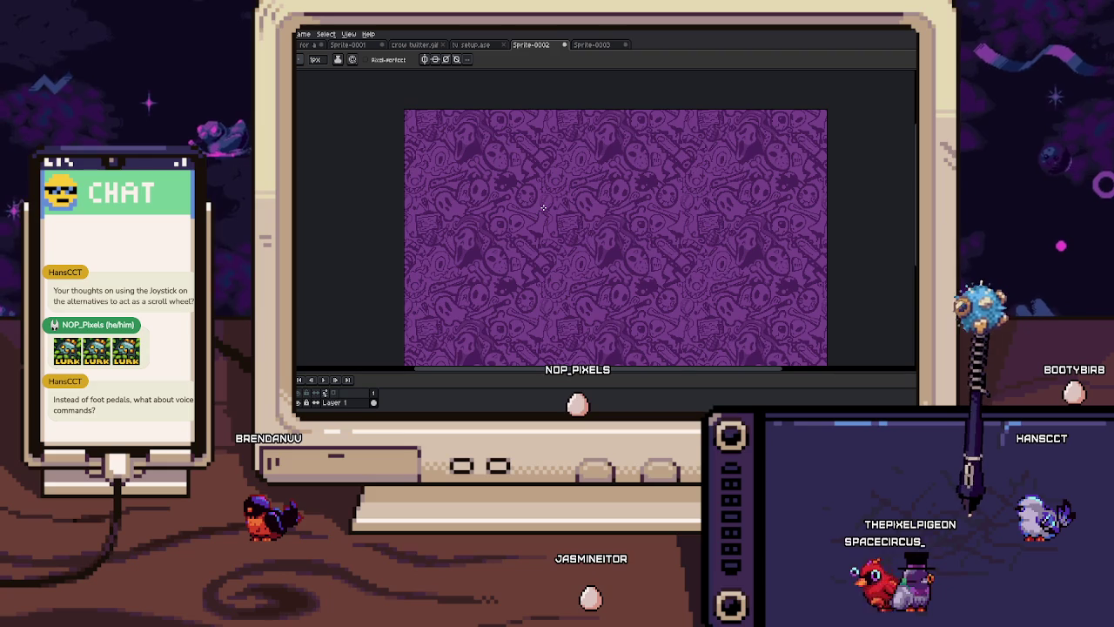
scroll(655, 264, "up", 3)
scroll(624, 204, "up", 2)
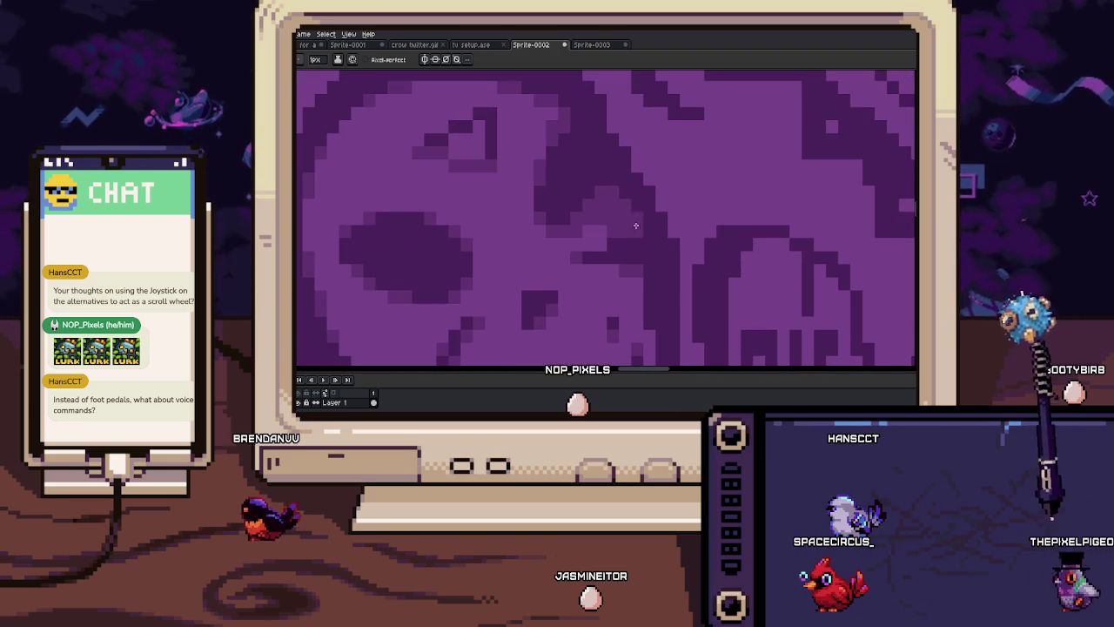
Pan to the RIP lettering and mask and Magic Wand-select the matching purple
left_click_drag(636, 220, 624, 133)
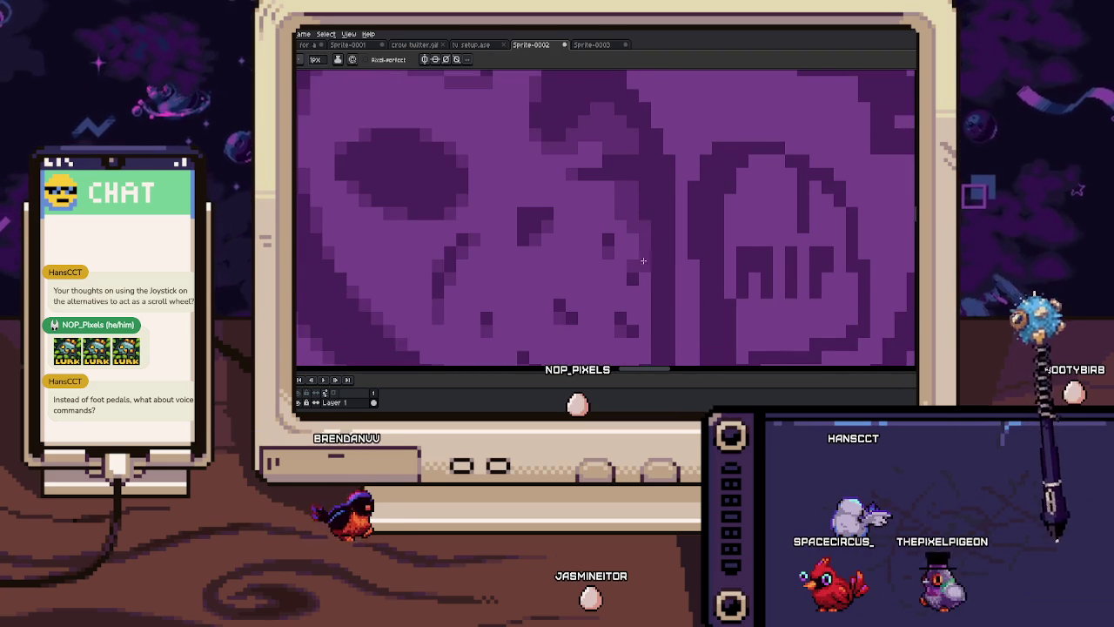
left_click_drag(641, 264, 641, 217)
left_click(605, 266)
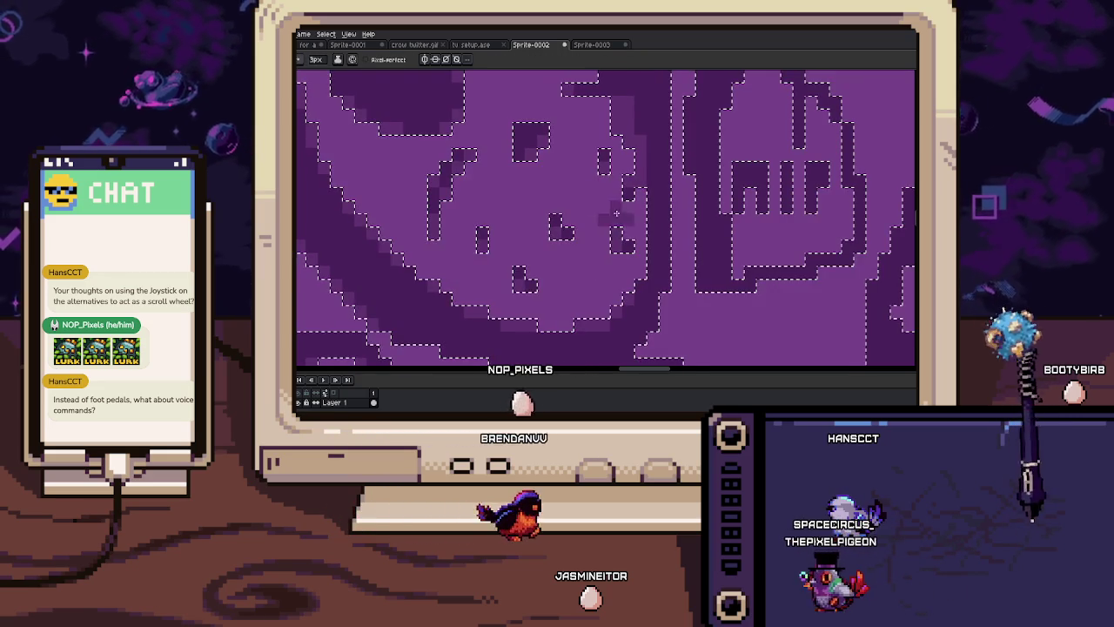
scroll(630, 257, "up", 1)
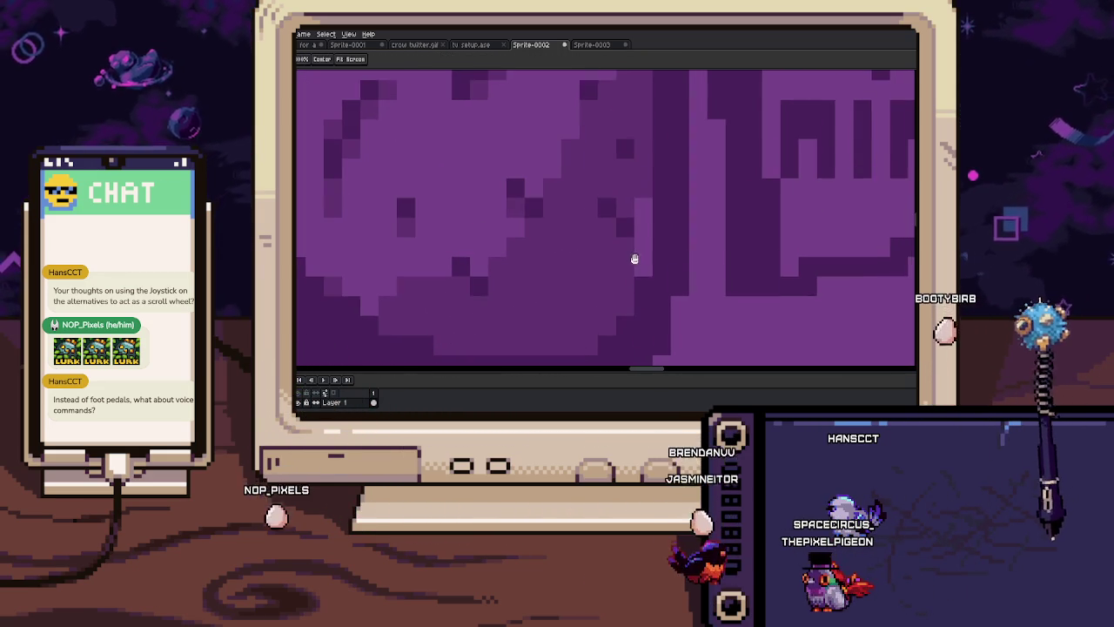
scroll(636, 264, "down", 1)
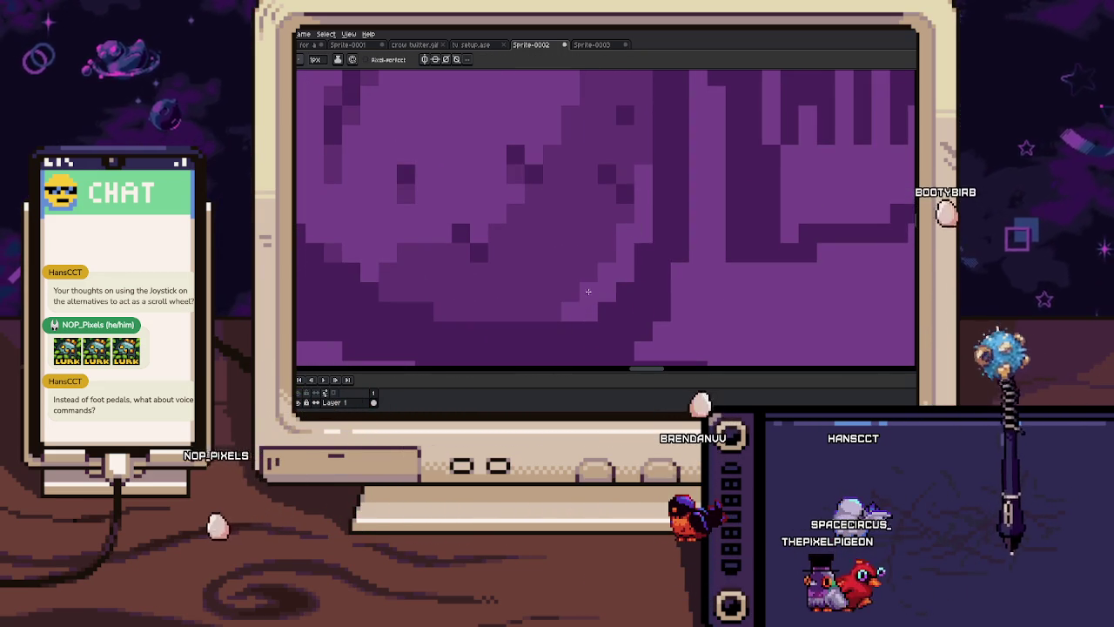
scroll(549, 305, "down", 2)
scroll(584, 307, "up", 1)
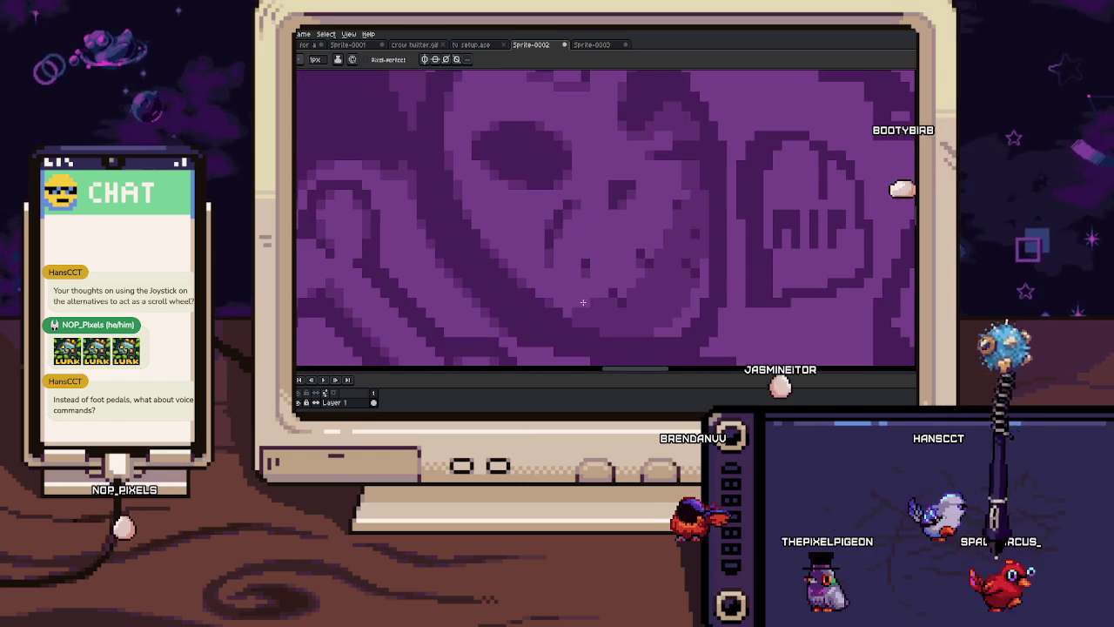
scroll(601, 308, "down", 1)
scroll(618, 311, "up", 1)
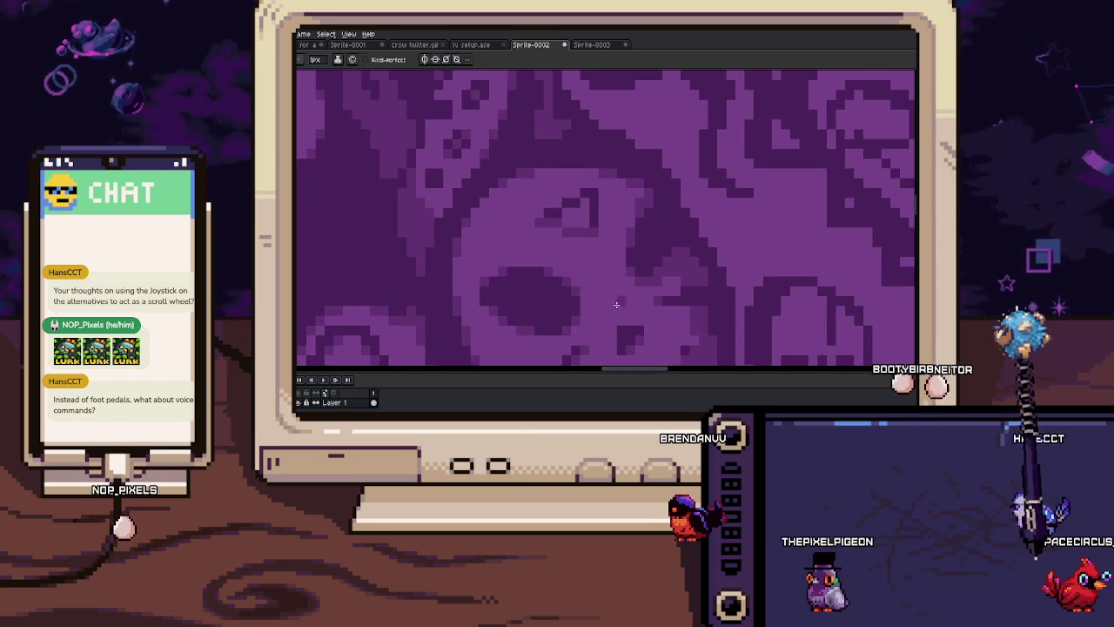
Frame the RIP gravestone, then zoom back out to a wider view of the pattern
left_click_drag(594, 177, 599, 156)
left_click_drag(624, 235, 599, 172)
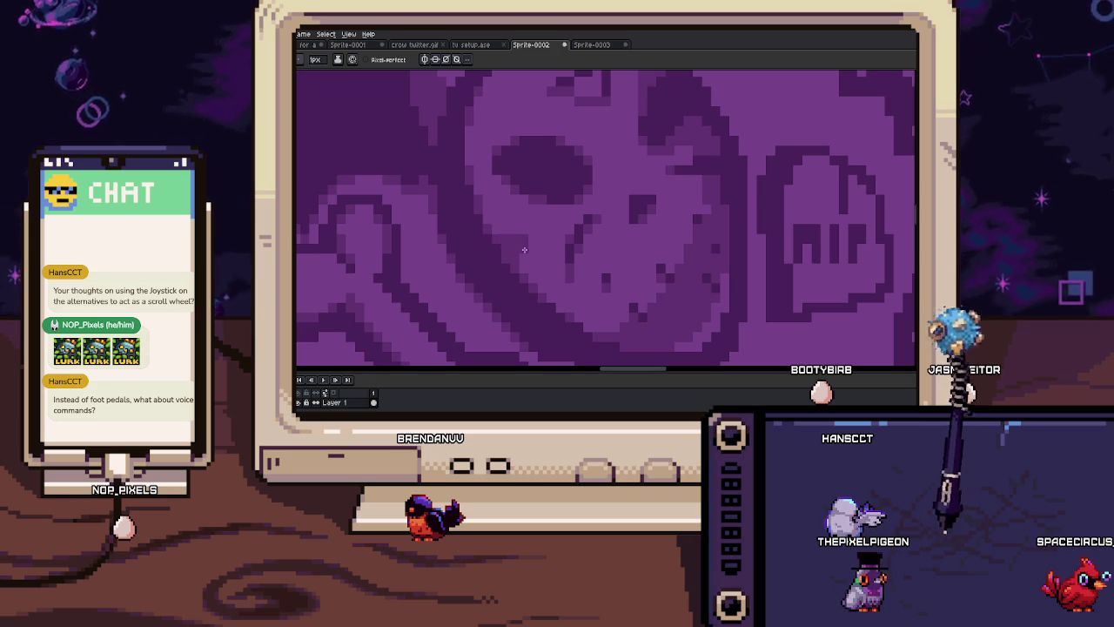
scroll(523, 245, "down", 2)
scroll(561, 226, "up", 1)
mouse_move(562, 227)
left_mouse_down()
mouse_move(582, 228)
mouse_move(590, 250)
left_mouse_up()
scroll(582, 221, "up", 3)
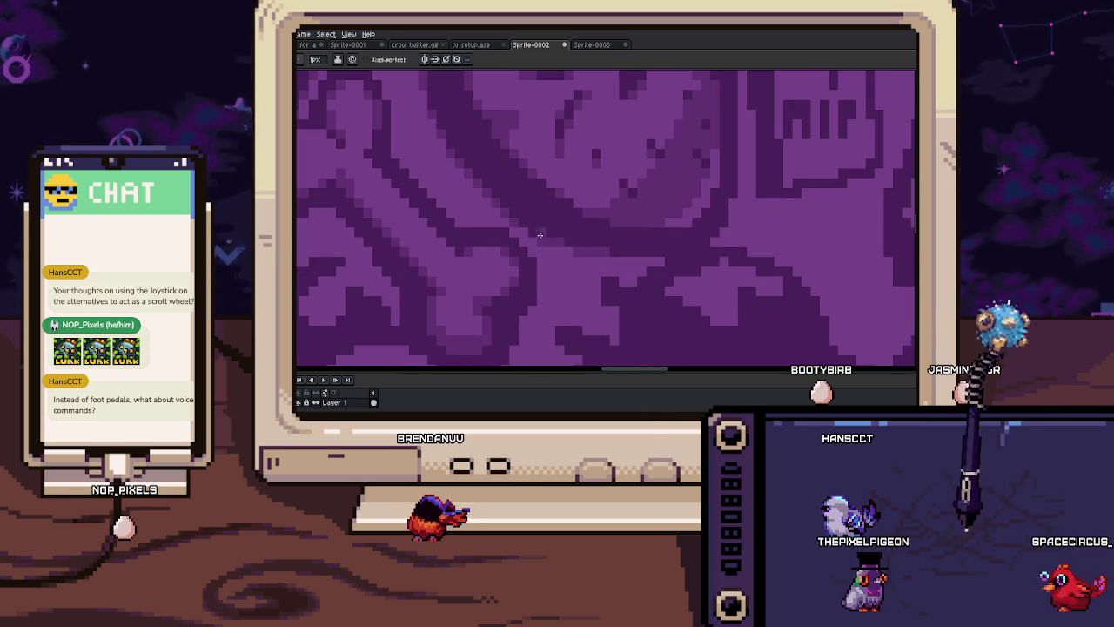
scroll(580, 241, "down", 1)
scroll(625, 274, "down", 2)
scroll(625, 274, "down", 2)
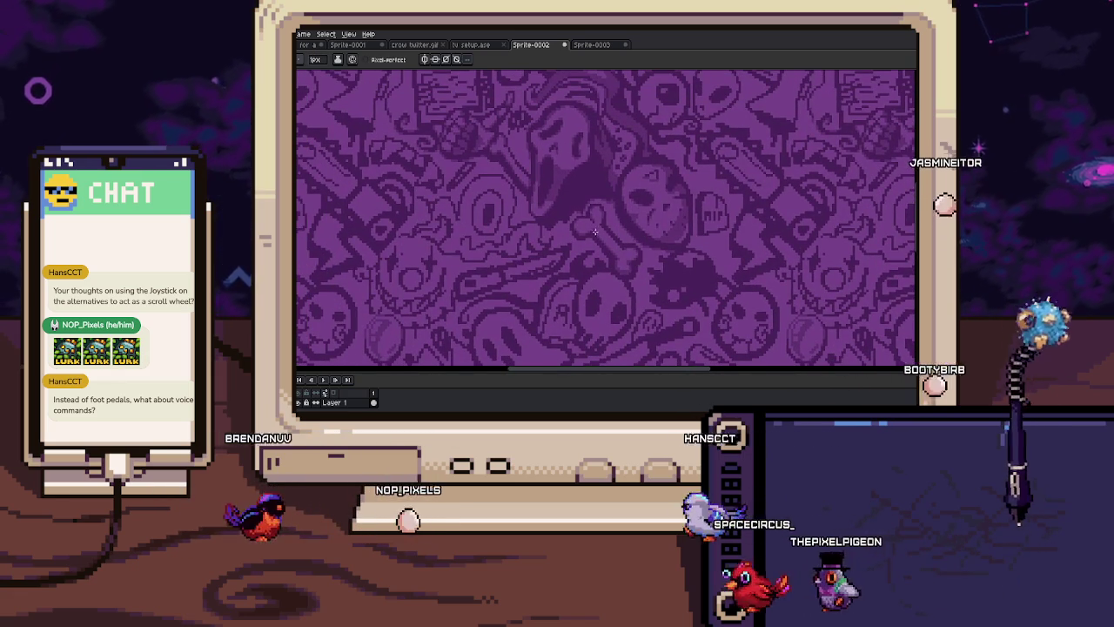
Zoom in on the large eye, set a 2px brush and pick the Eyedropper
scroll(552, 241, "up", 1)
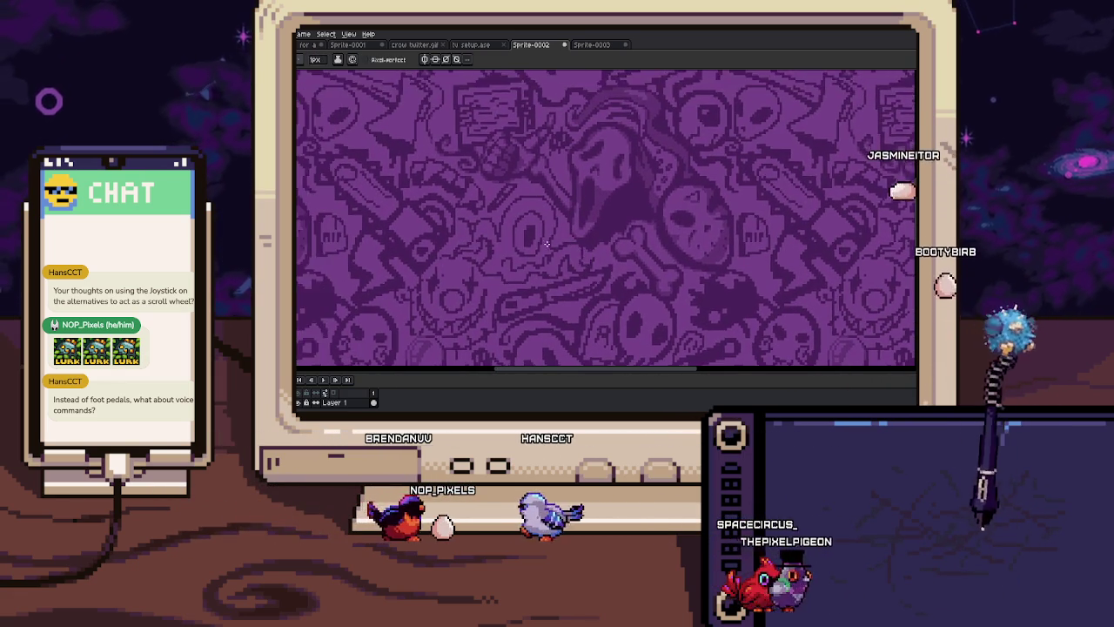
scroll(552, 241, "up", 1)
scroll(522, 239, "up", 1)
scroll(494, 238, "up", 2)
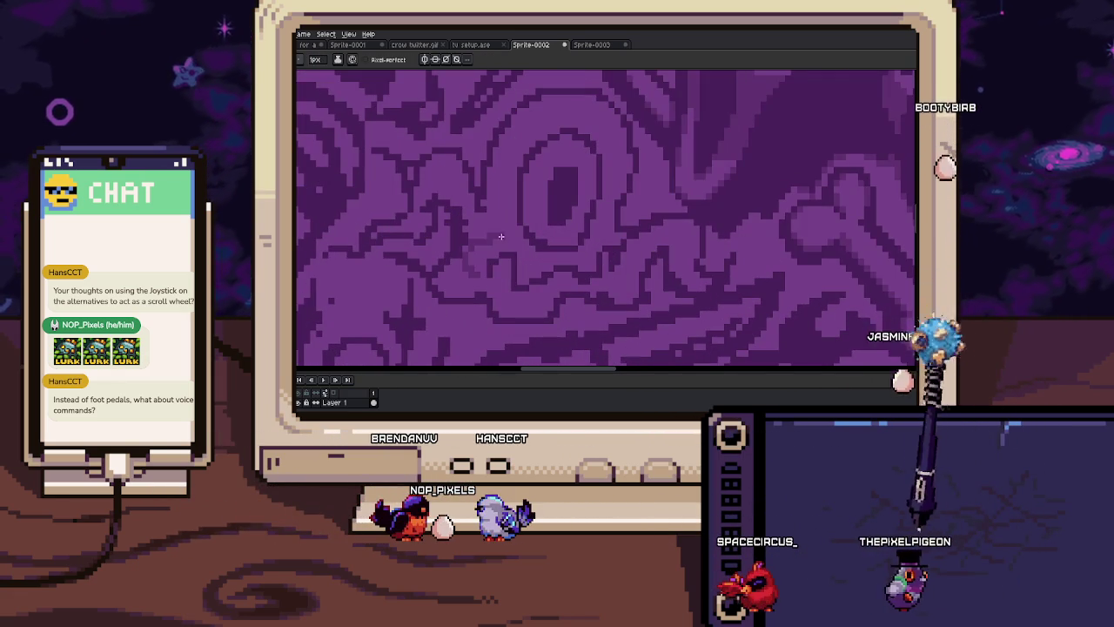
key("plus")
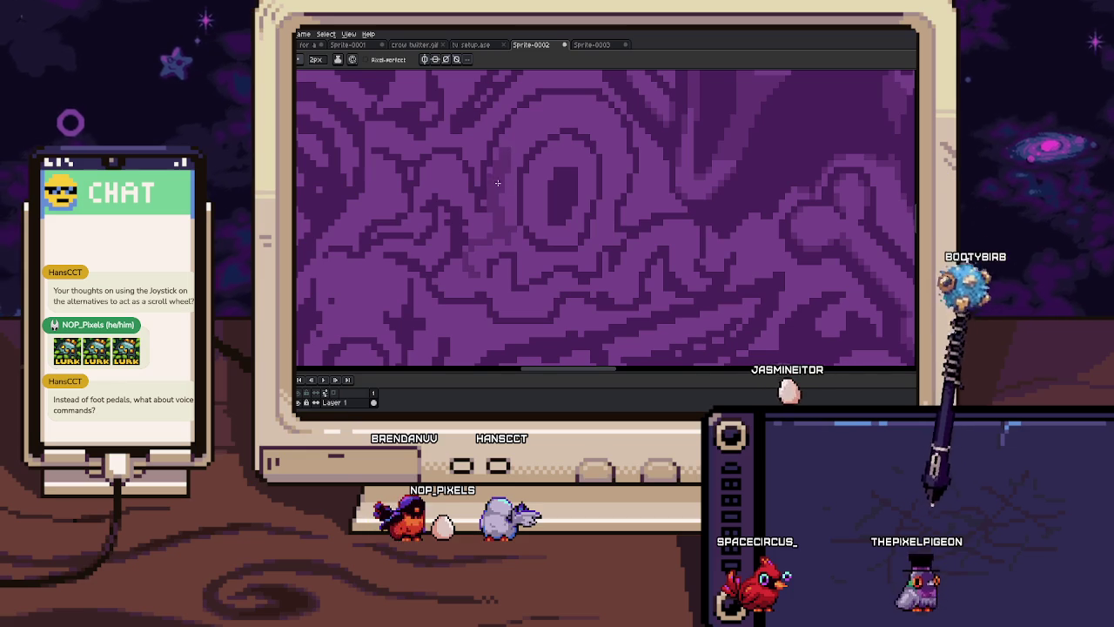
key("i")
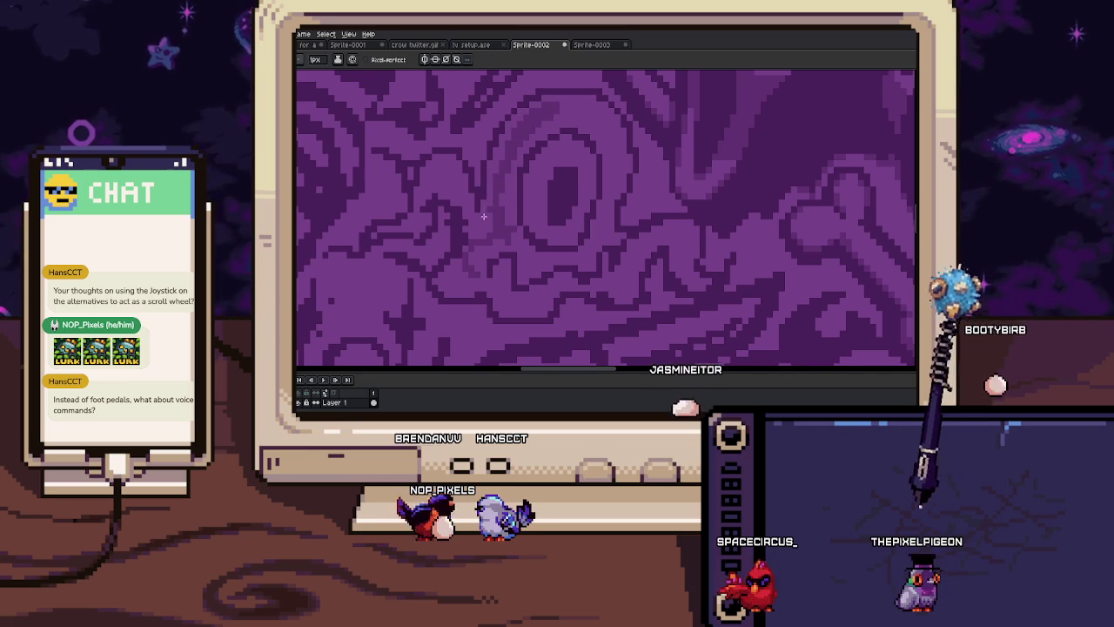
scroll(483, 209, "up", 1)
scroll(479, 224, "up", 1)
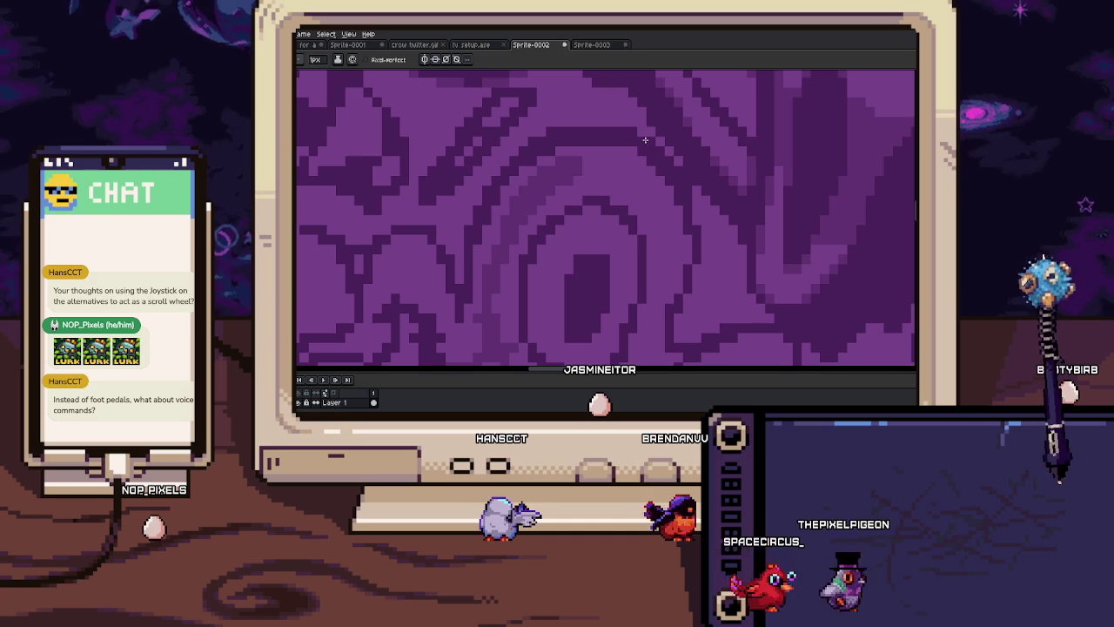
Touch up pixels around the eye with the single-pixel Pencil and sampled purple shades
key("h")
scroll(670, 204, "up", 1)
scroll(609, 165, "up", 1)
key("b")
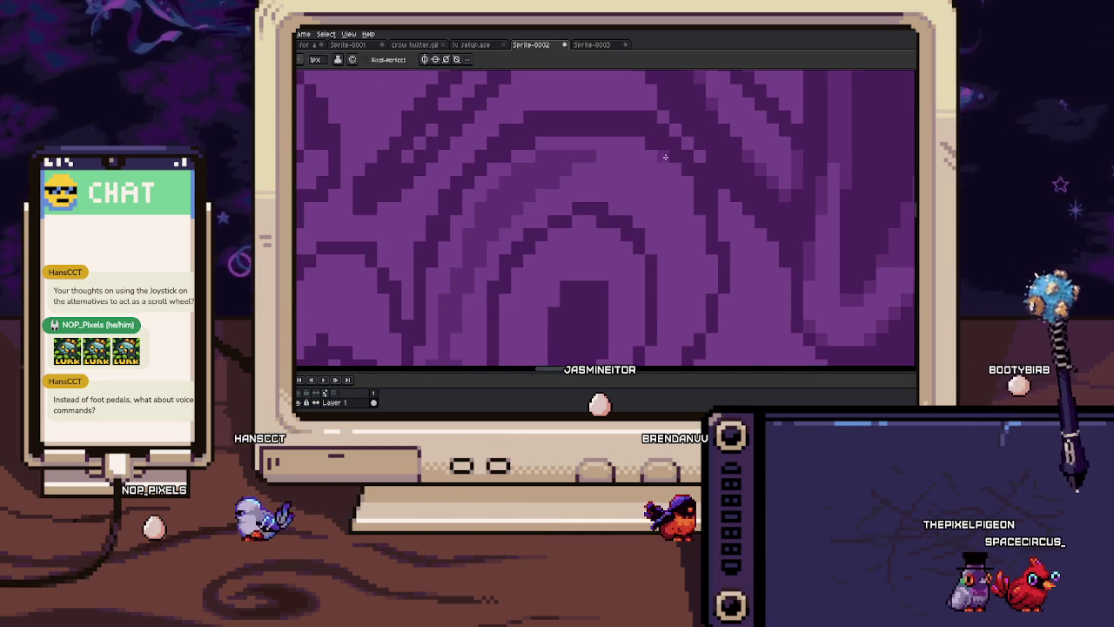
left_click_drag(686, 180, 662, 175)
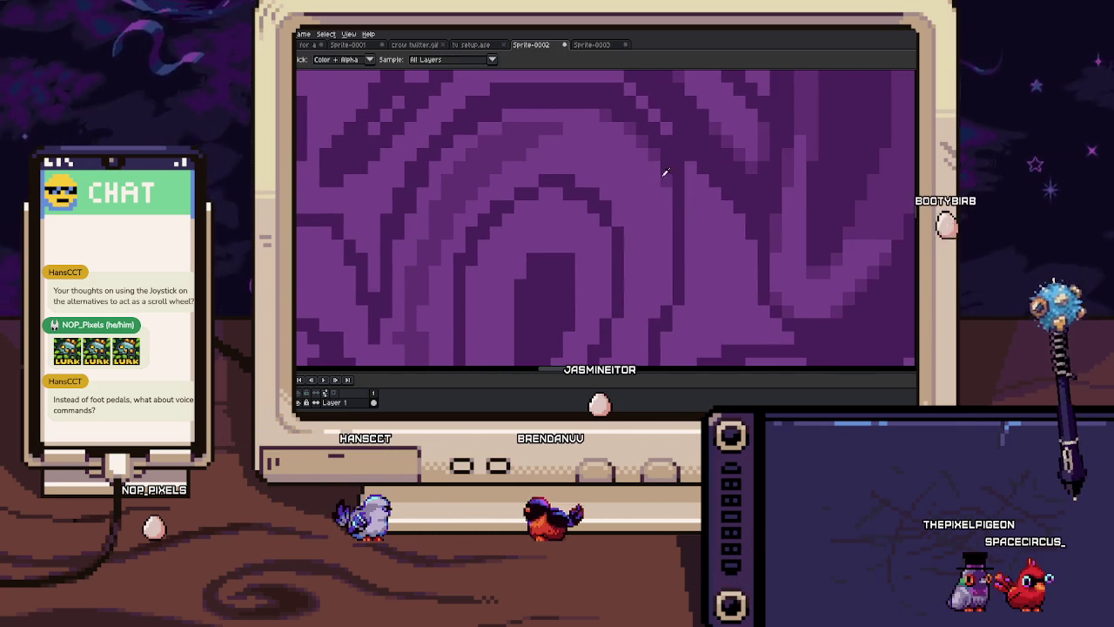
left_click_drag(667, 232, 675, 195)
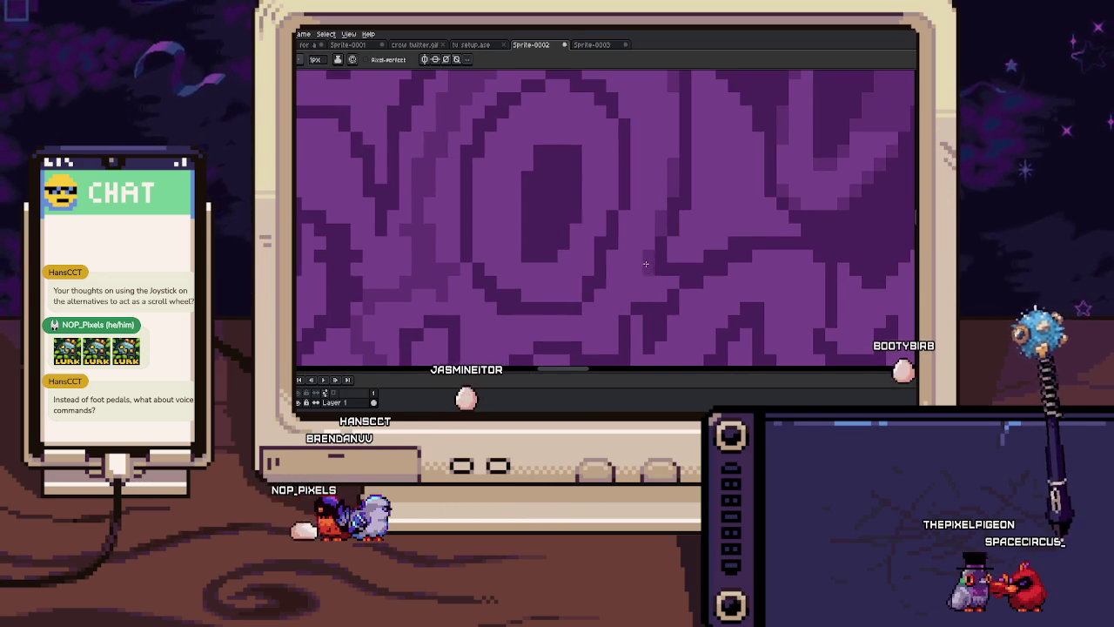
key("i")
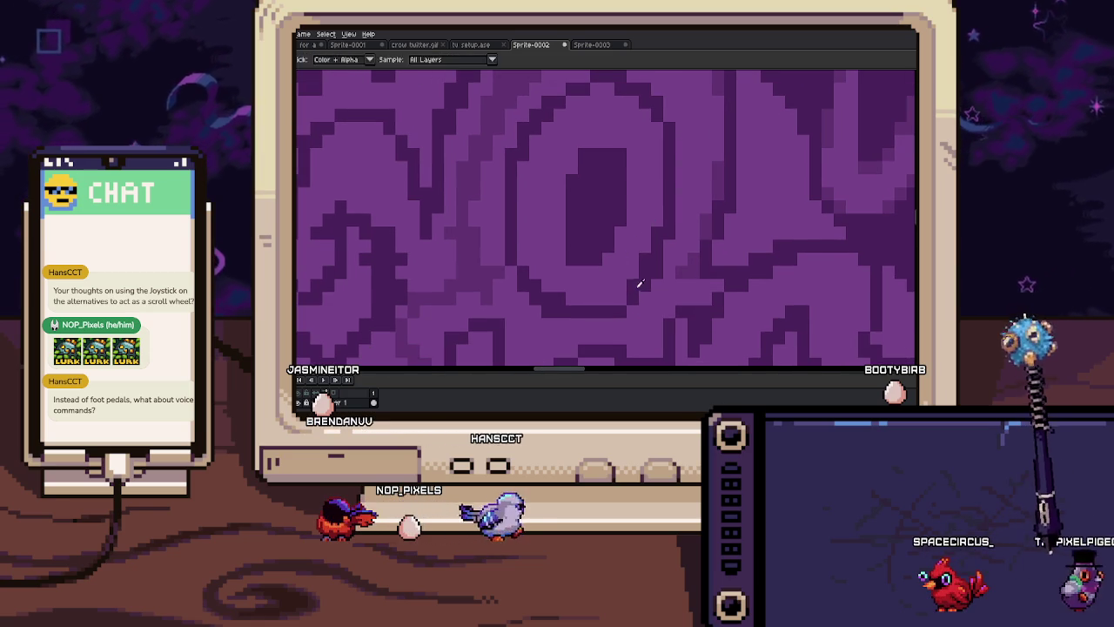
key("i")
key("b")
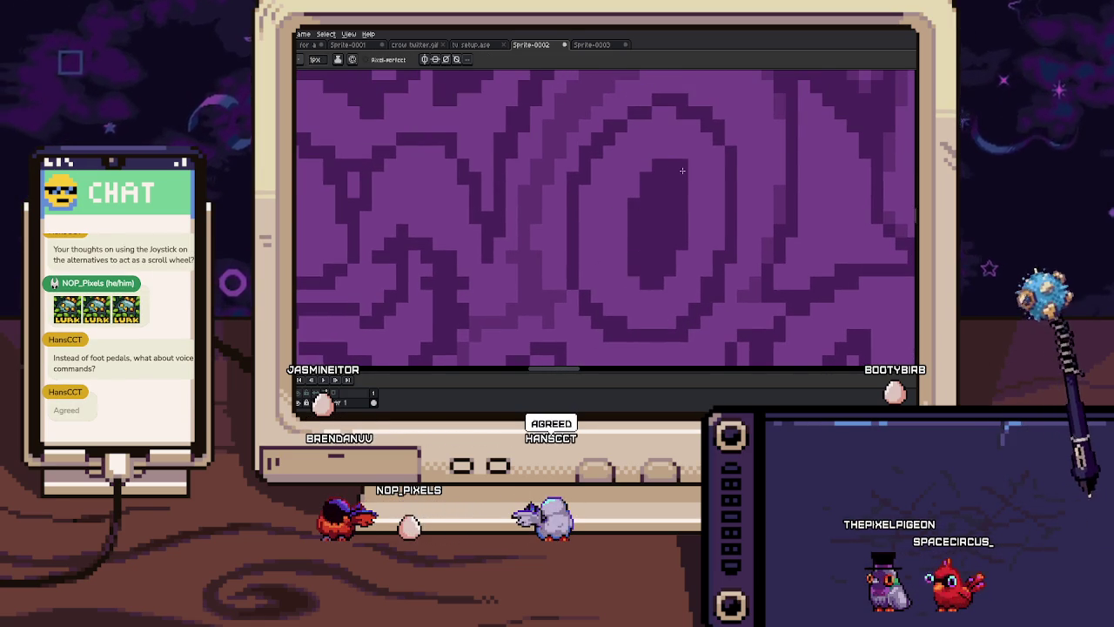
key("i")
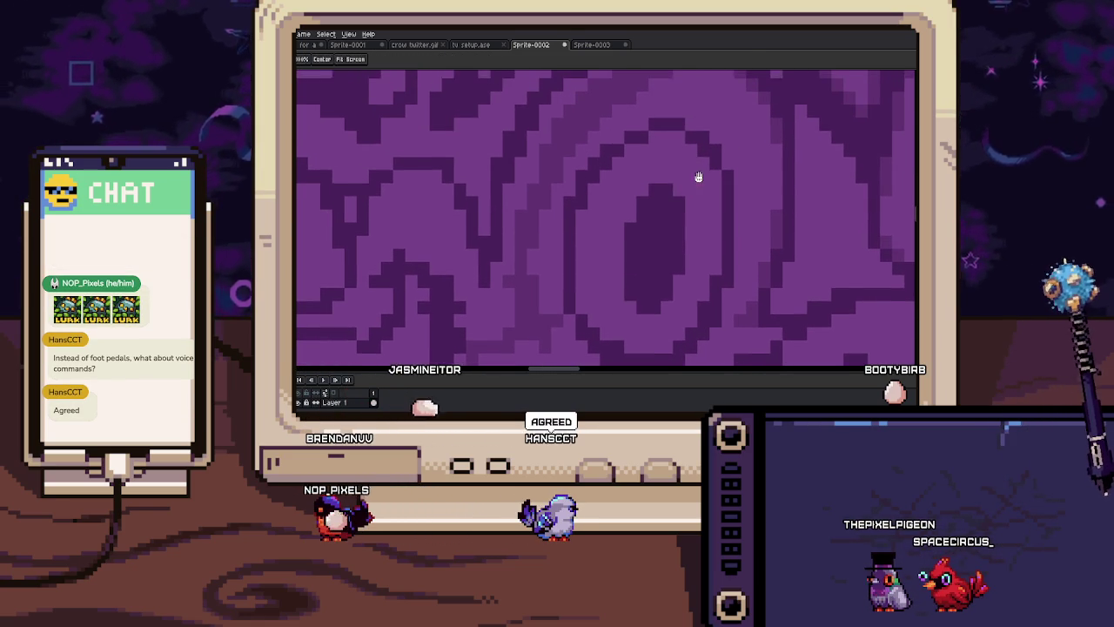
left_click_drag(698, 173, 703, 193)
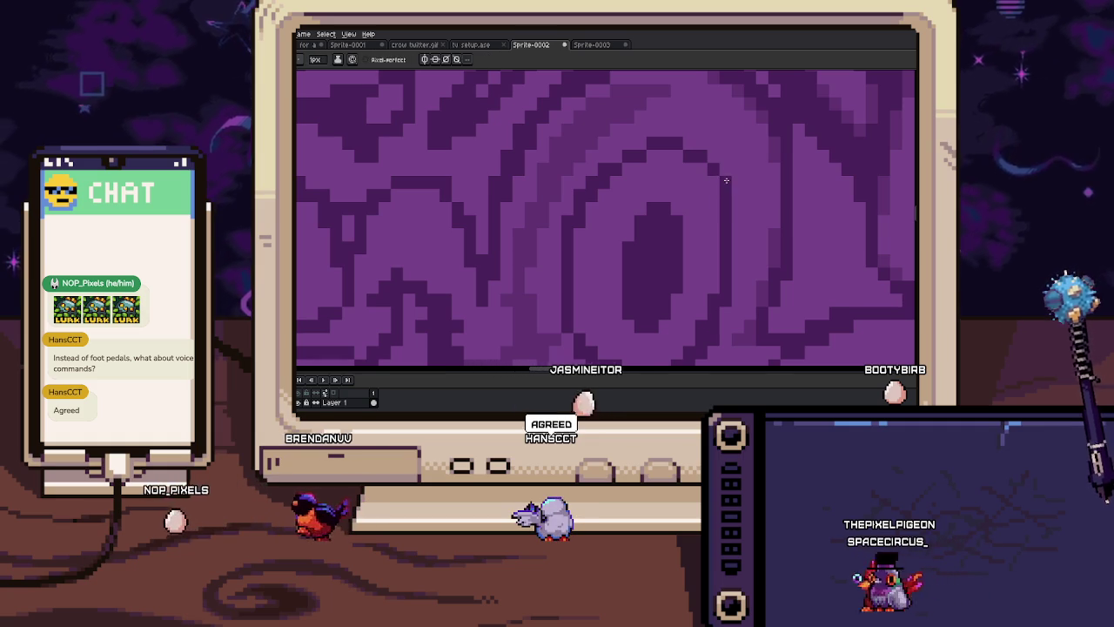
Zoom out and pan across the eye area to check the shading
scroll(686, 141, "down", 1)
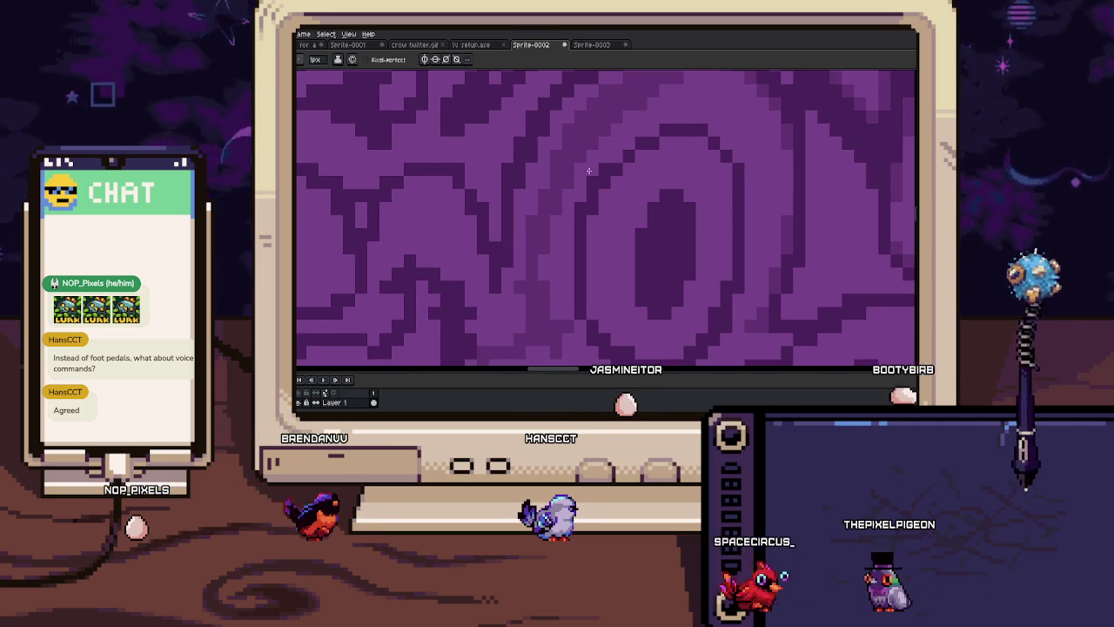
scroll(600, 183, "down", 1)
scroll(601, 187, "down", 1)
scroll(609, 227, "down", 1)
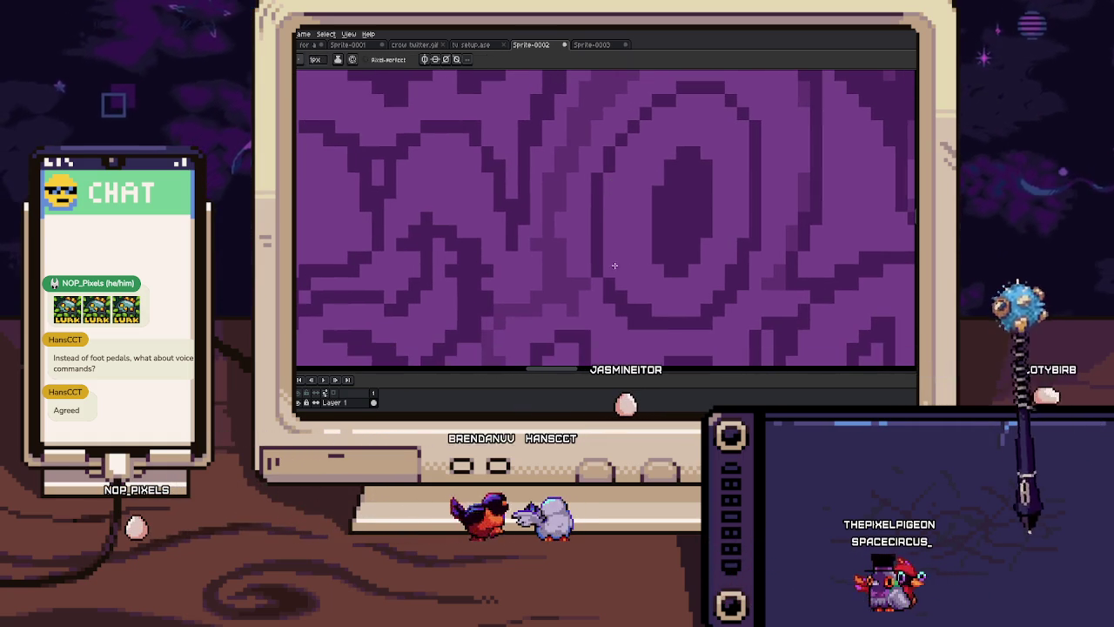
left_click_drag(654, 303, 638, 276)
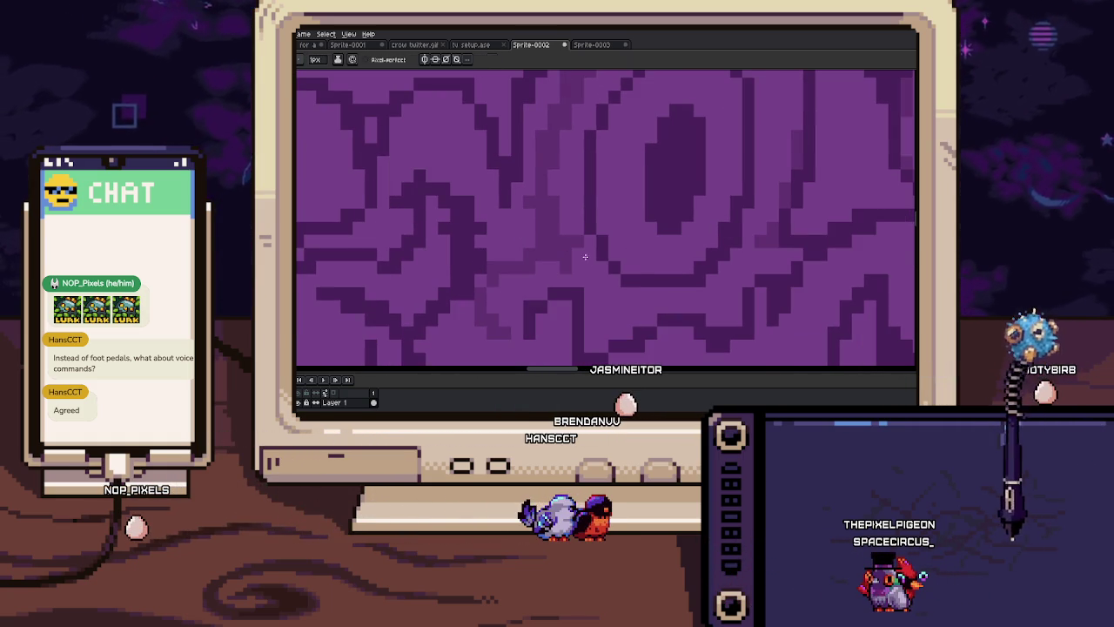
left_click_drag(568, 246, 537, 259)
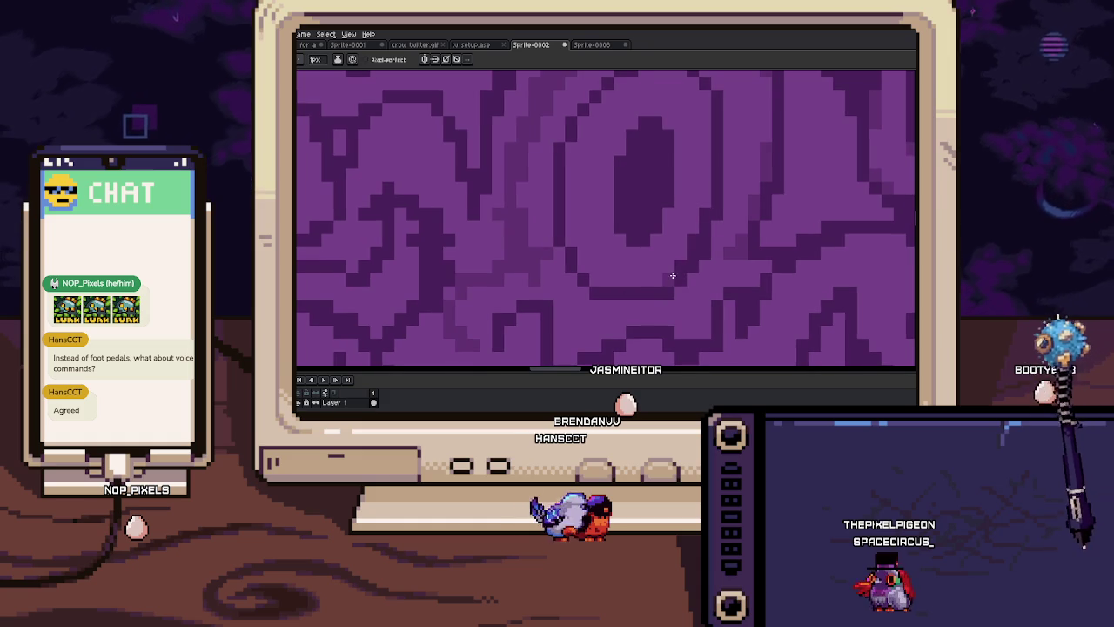
scroll(692, 252, "up", 1)
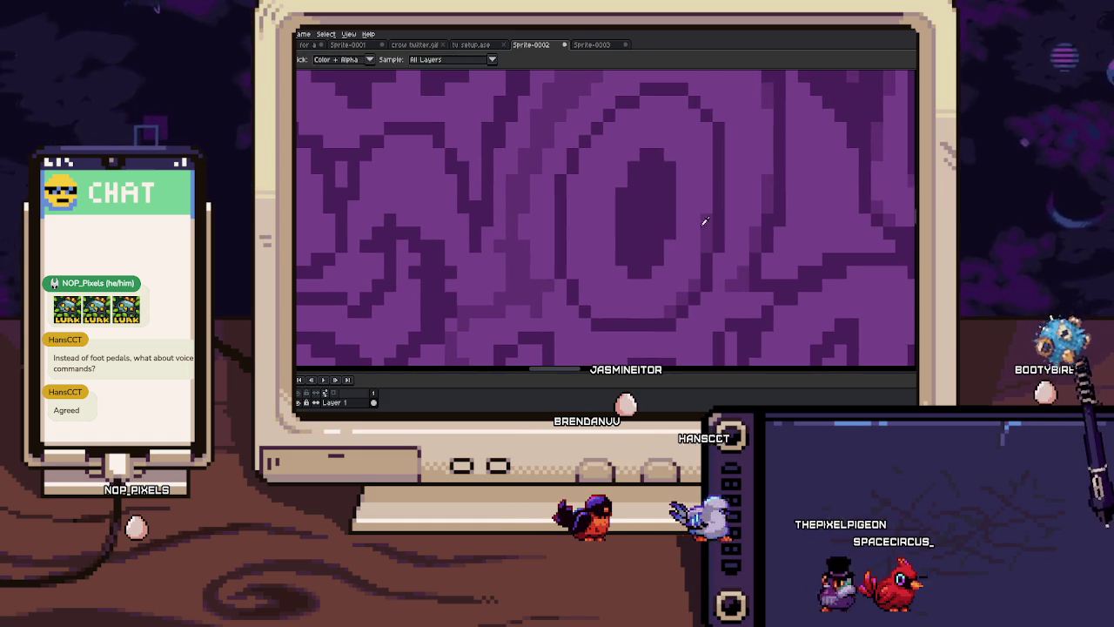
scroll(704, 224, "up", 2)
scroll(661, 179, "down", 1)
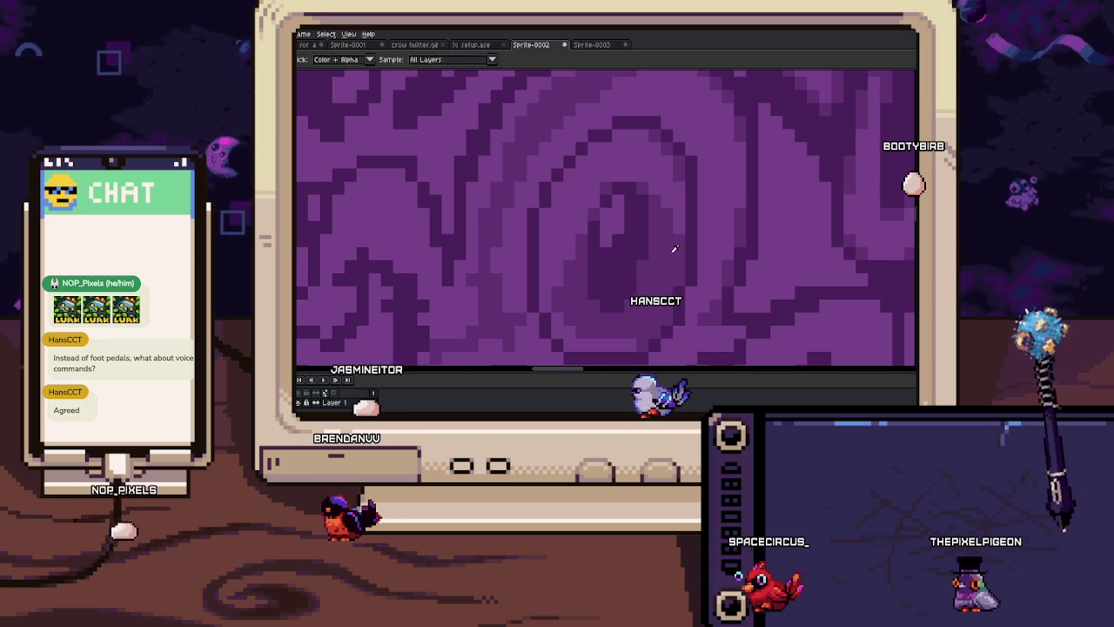
Repaint stray pixels on the upper part of the eye with the 1px Pencil
left_click_drag(632, 251, 608, 223)
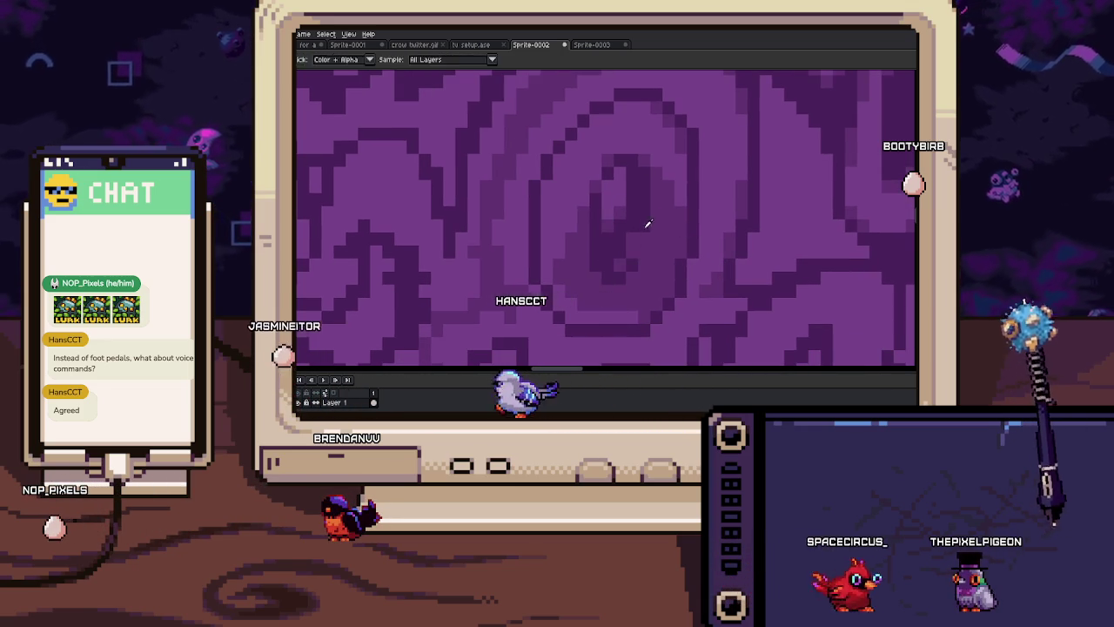
key("b")
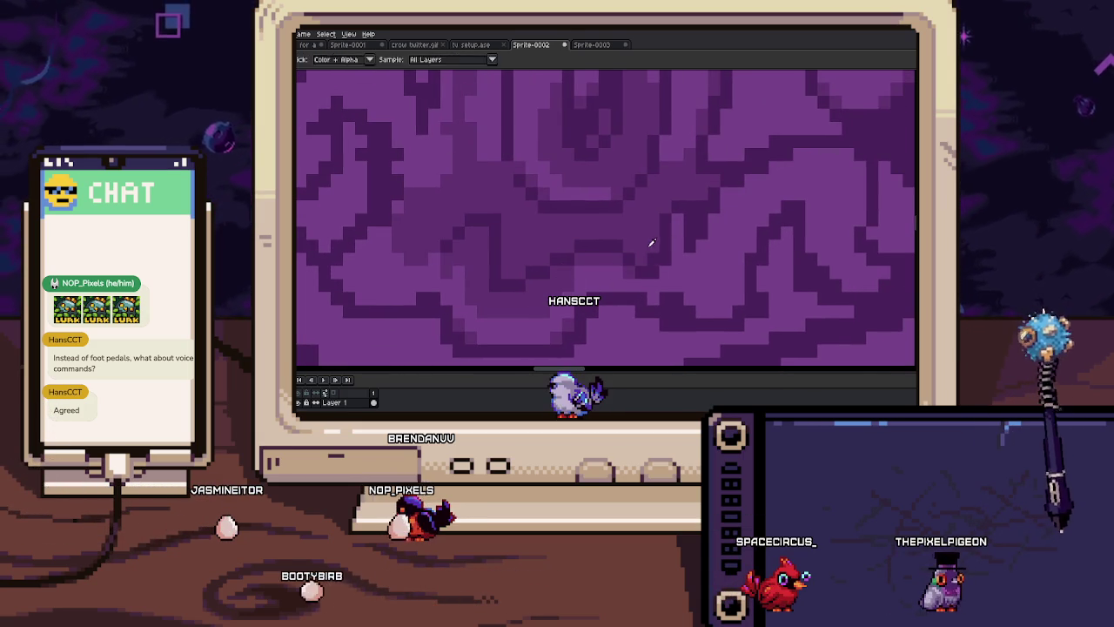
key("space")
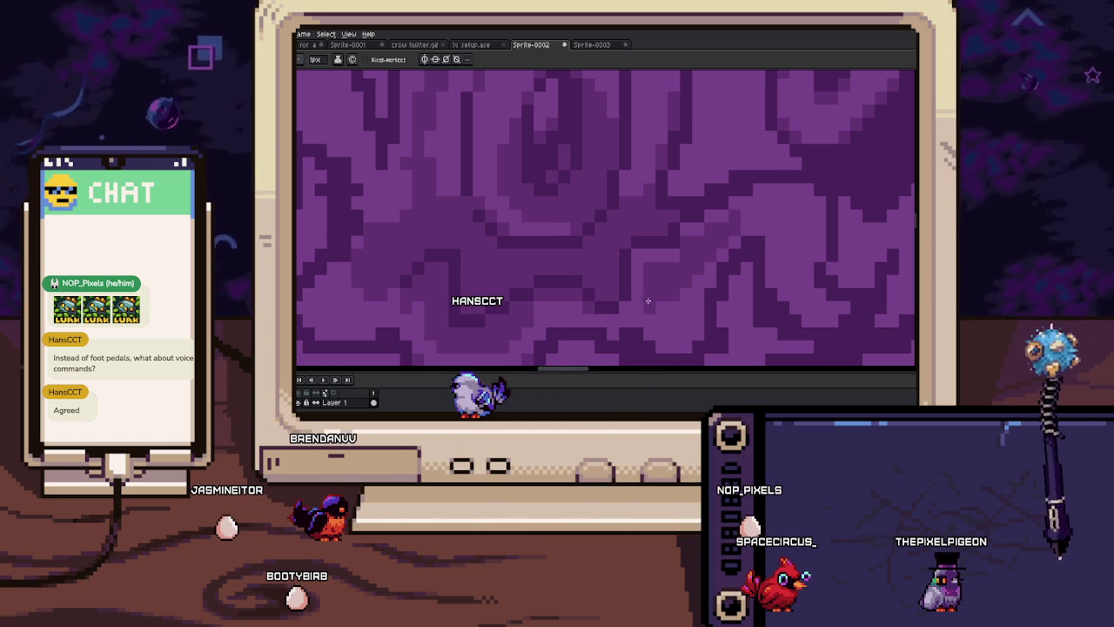
mouse_move(660, 301)
left_mouse_down()
mouse_move(730, 311)
mouse_move(647, 282)
left_mouse_up()
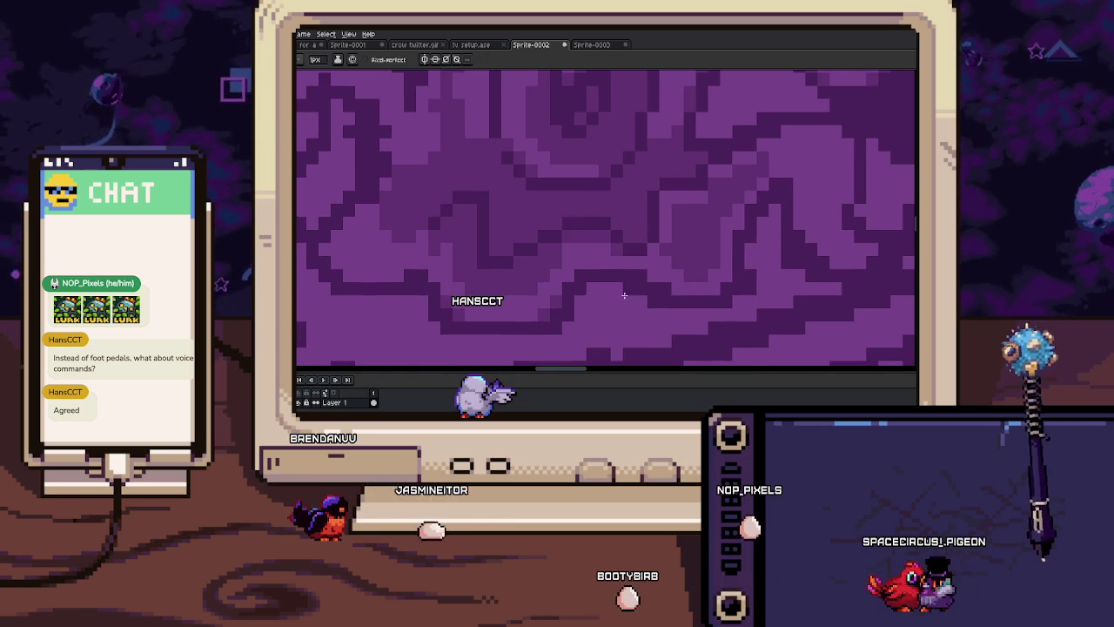
key("alt")
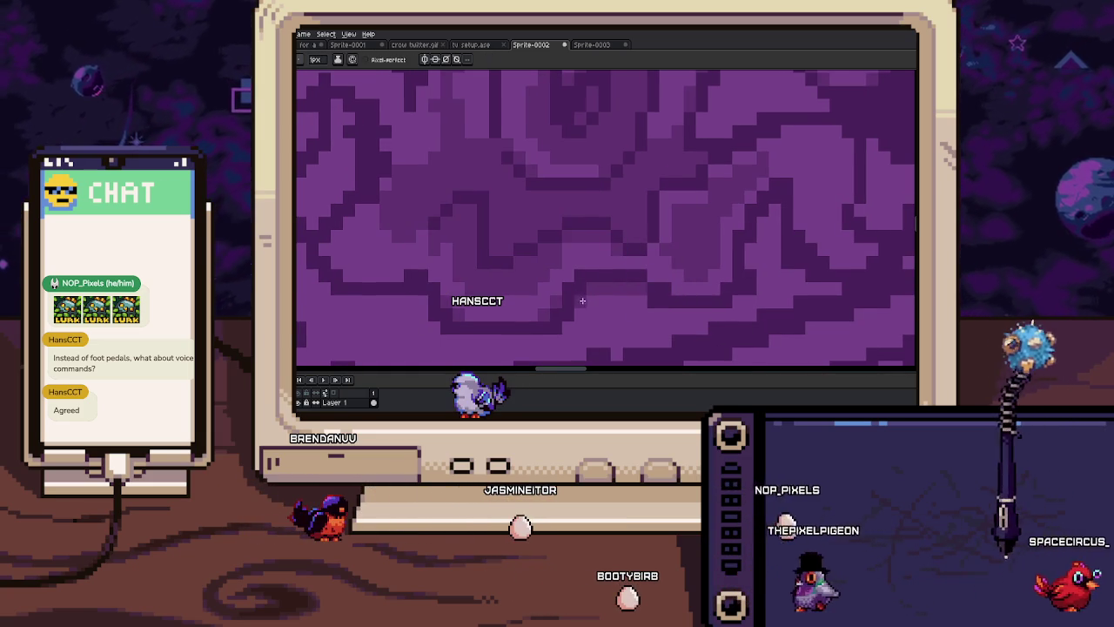
left_click_drag(646, 300, 587, 307)
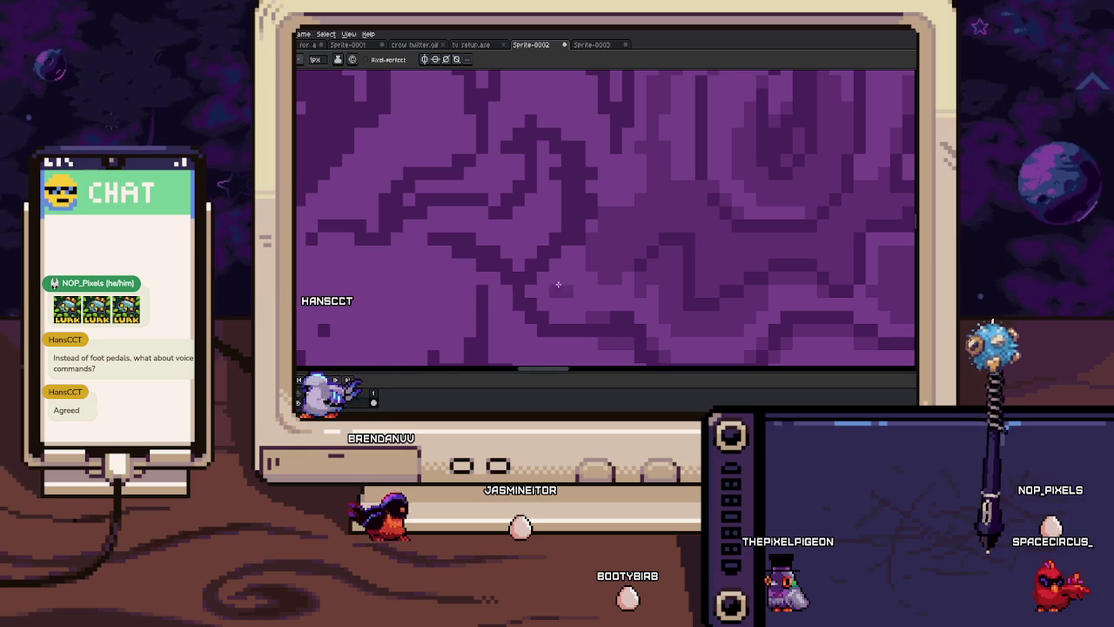
Sample a purple shade and pan down-left to clean the lower swirl pixels
scroll(604, 313, "down", 1)
scroll(606, 261, "down", 1)
scroll(607, 234, "down", 1)
scroll(601, 236, "up", 1)
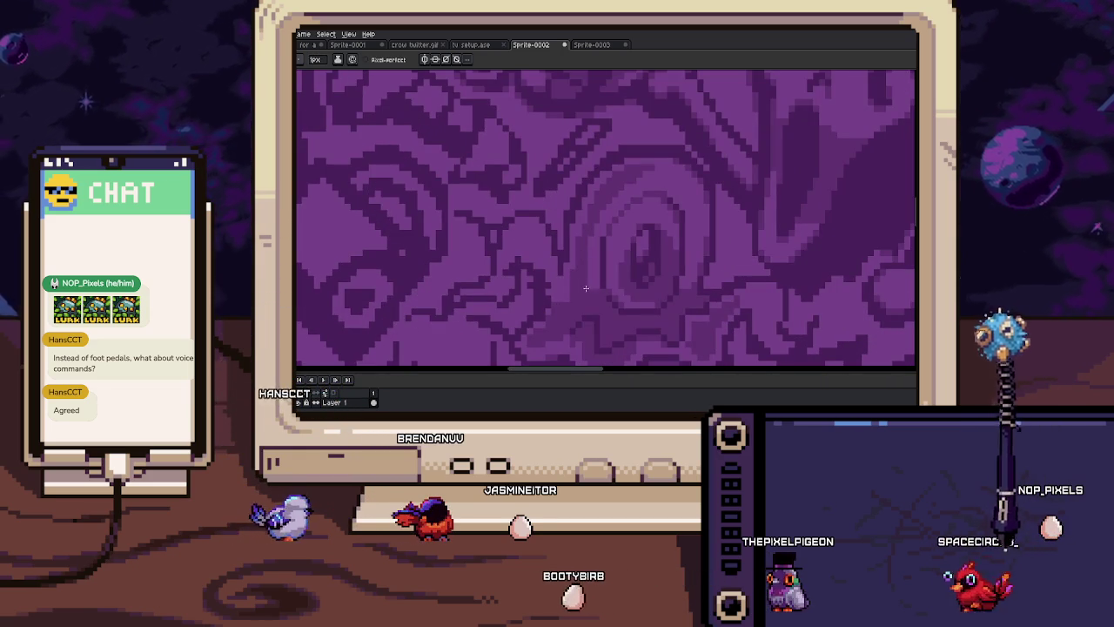
scroll(597, 236, "up", 1)
scroll(604, 267, "up", 1)
key("i")
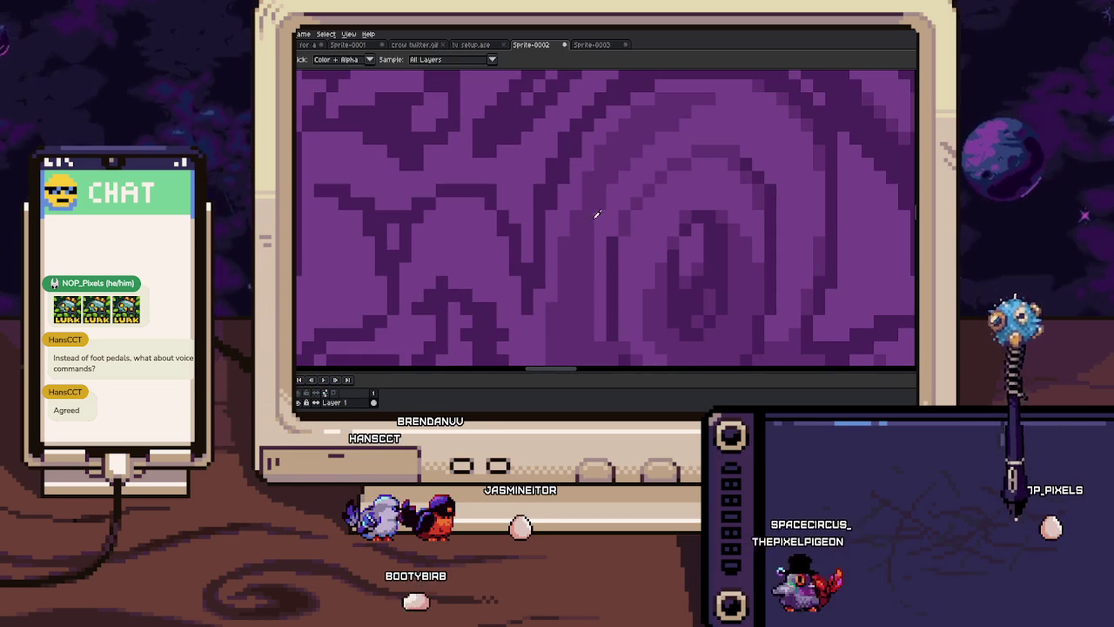
scroll(585, 196, "down", 1)
scroll(589, 228, "up", 1)
left_click_drag(619, 179, 619, 229)
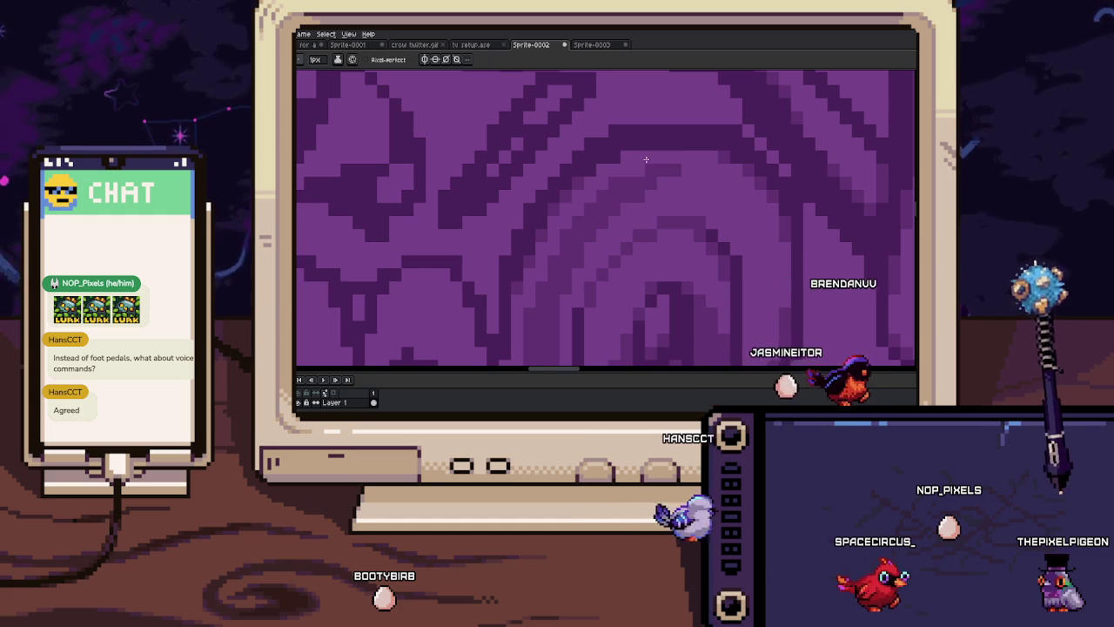
scroll(592, 205, "down", 1)
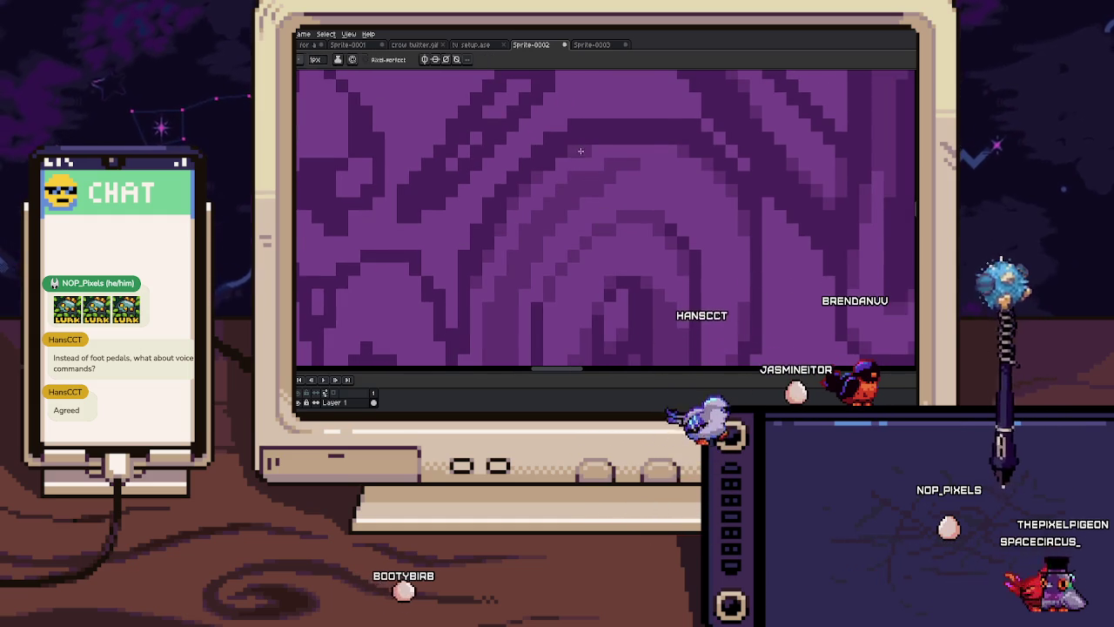
key("b")
Reframe the eye and continue drawing single shading pixels around it
scroll(528, 149, "down", 1)
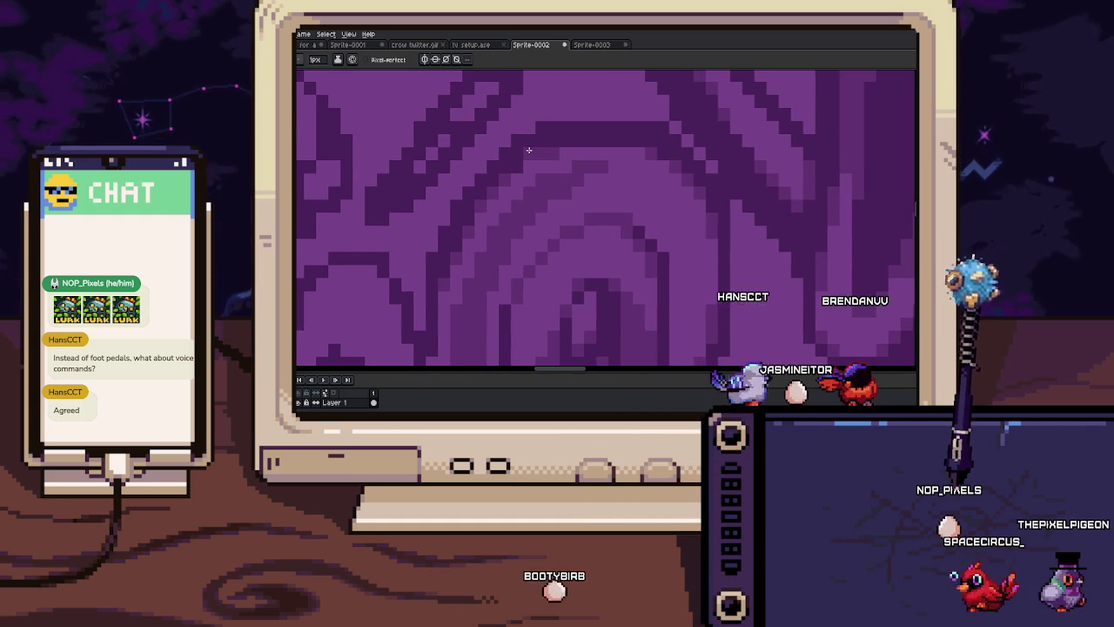
key("h")
scroll(610, 217, "down", 1)
scroll(610, 216, "down", 1)
scroll(610, 216, "up", 1)
scroll(609, 217, "up", 2)
key("b")
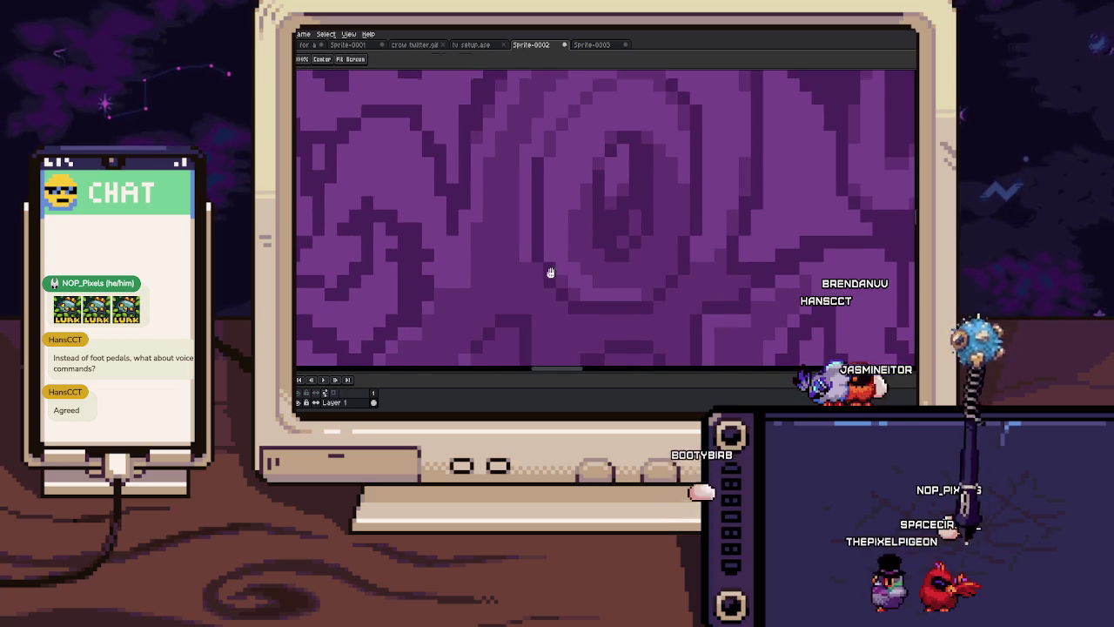
scroll(542, 269, "down", 1)
scroll(492, 284, "down", 1)
scroll(606, 253, "up", 2)
Pick matching darker and lighter purples from the swirl bands while zooming in and out
key("i")
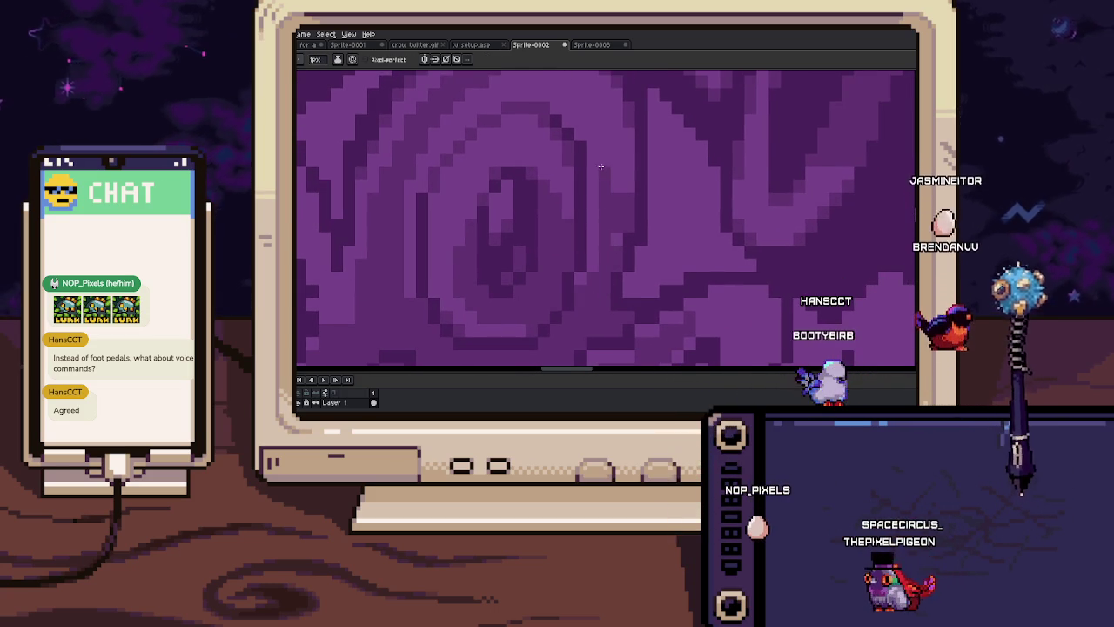
scroll(612, 198, "down", 1)
scroll(618, 169, "down", 3)
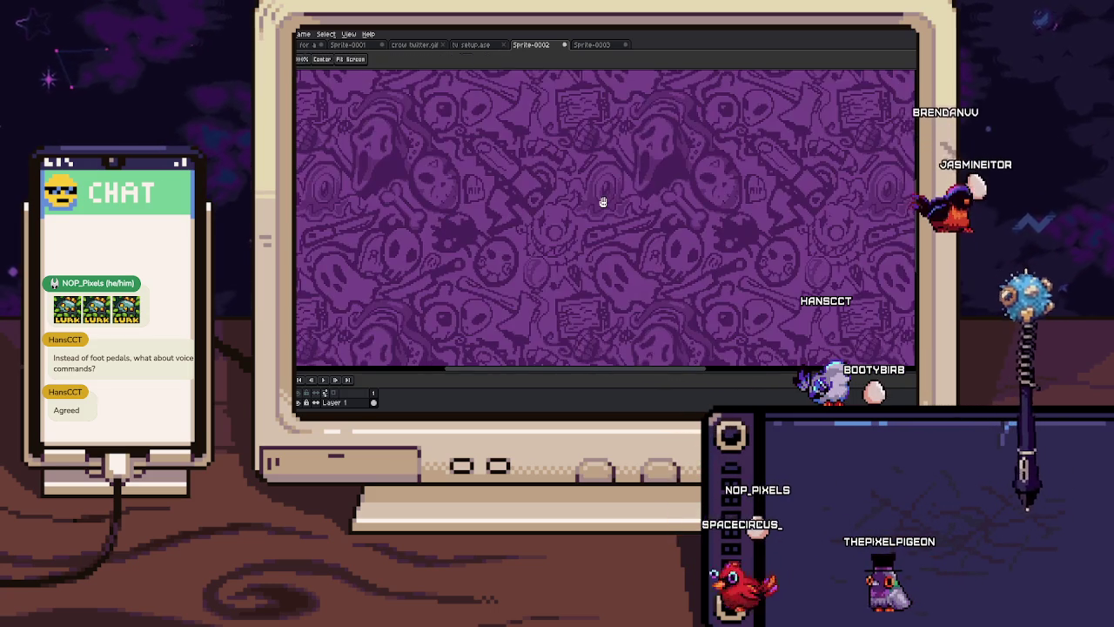
scroll(583, 218, "up", 2)
scroll(571, 232, "up", 1)
scroll(580, 205, "up", 1)
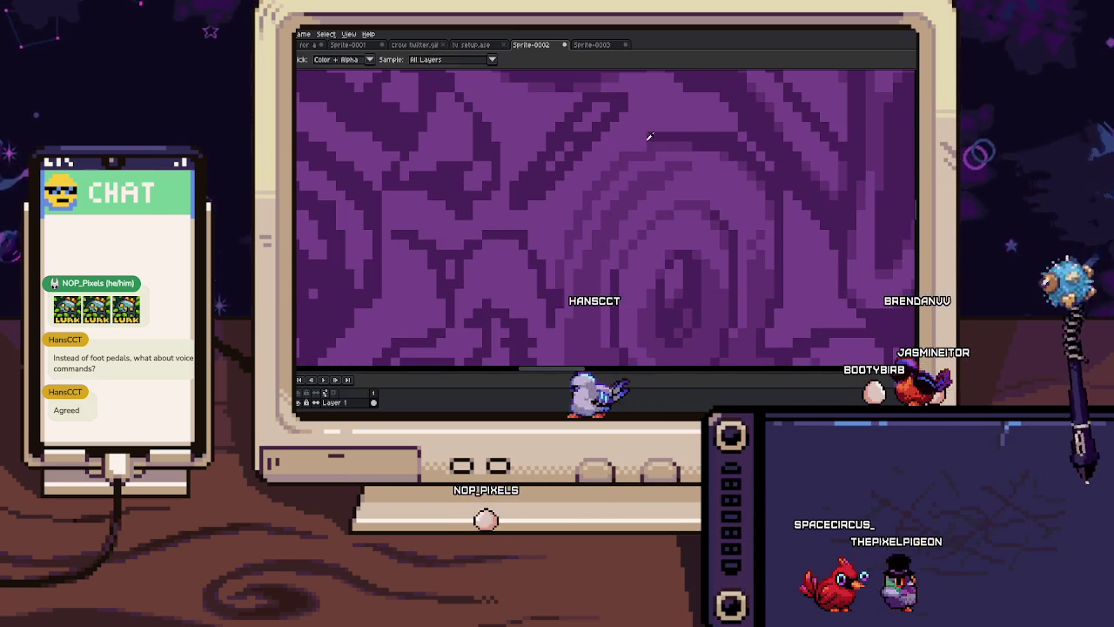
key("i")
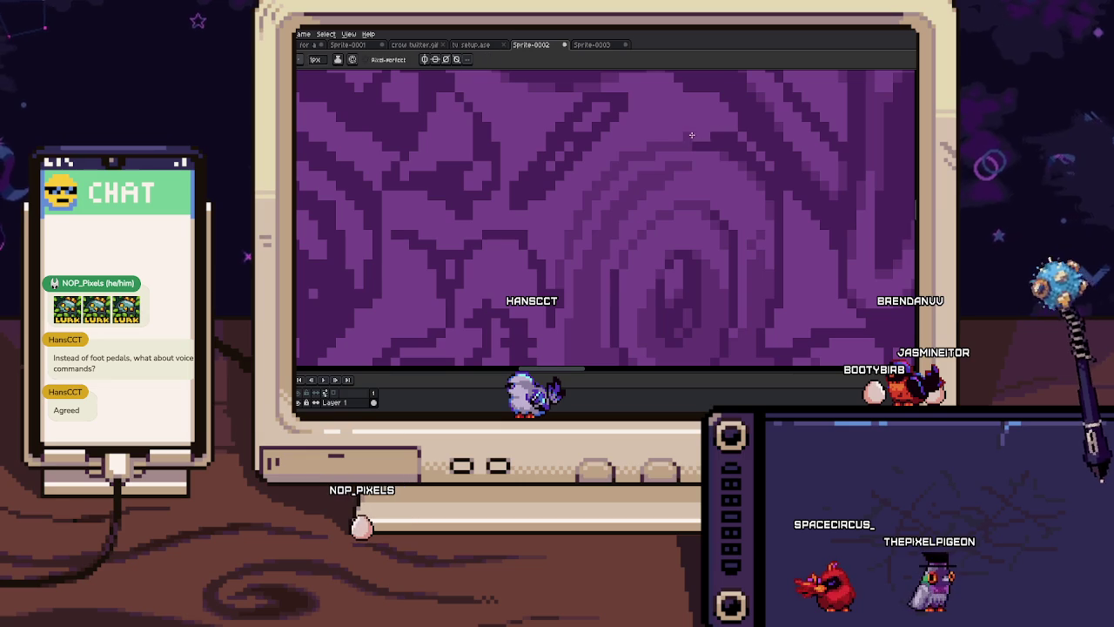
key("i")
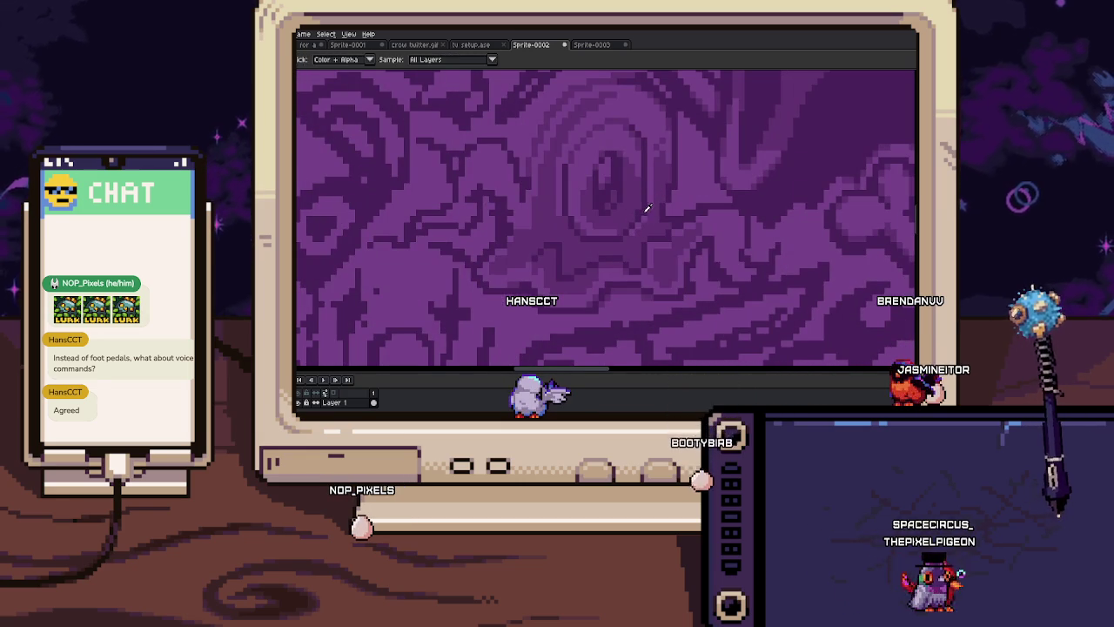
scroll(645, 213, "down", 1)
scroll(627, 226, "down", 1)
scroll(609, 235, "down", 1)
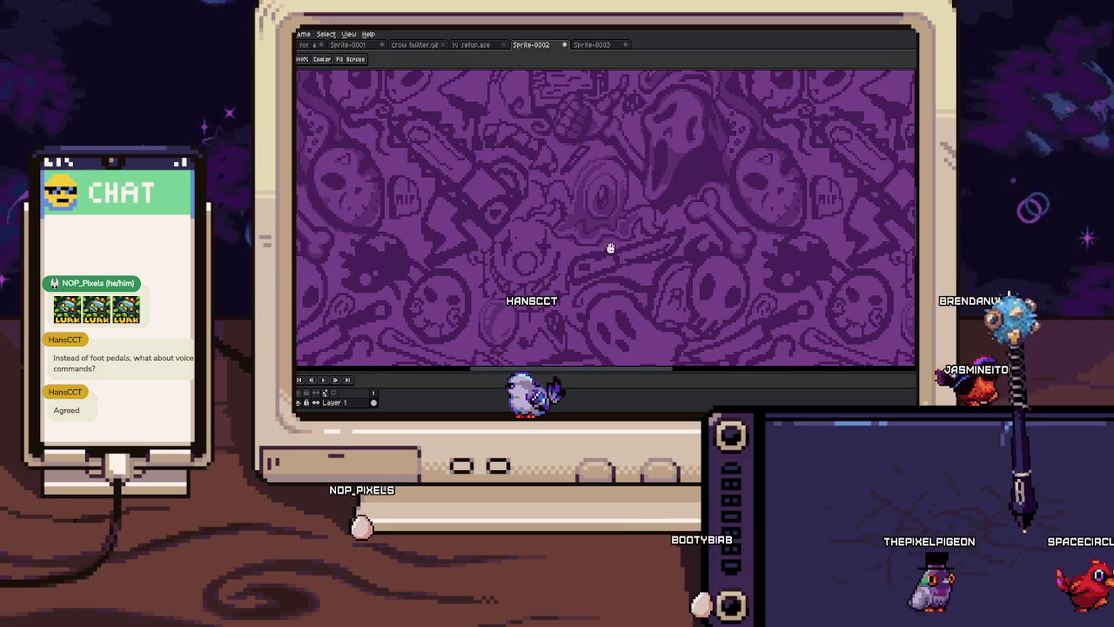
scroll(596, 225, "down", 1)
scroll(583, 214, "up", 1)
scroll(571, 206, "up", 2)
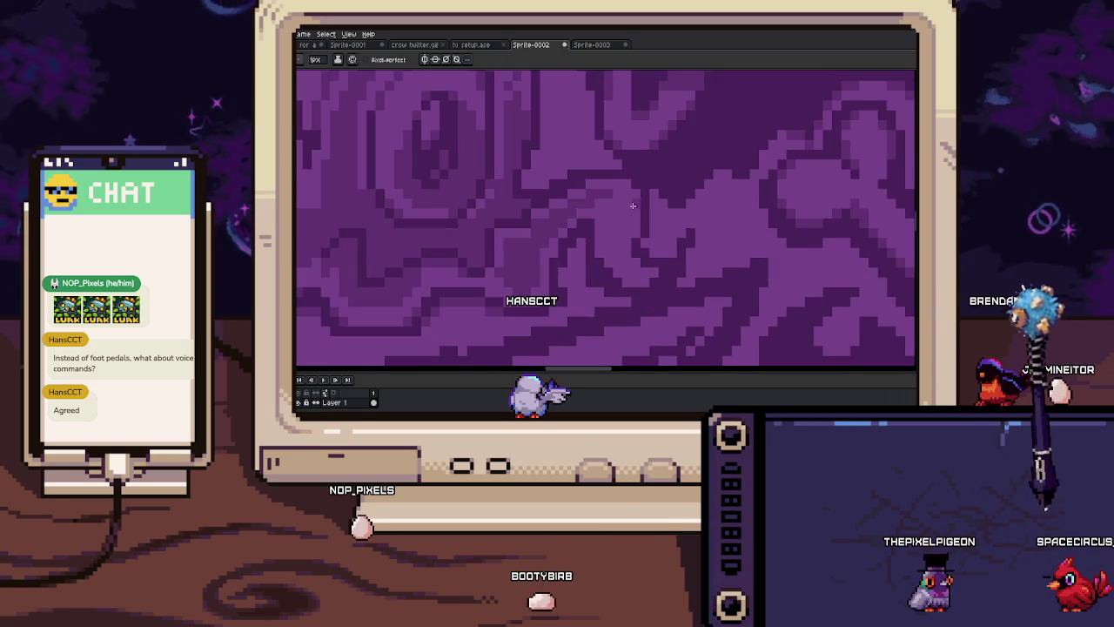
Pan right along the eye and repaint its stray pixels with the 1px Pencil
key("space")
mouse_move(592, 259)
left_mouse_down()
mouse_move(598, 234)
mouse_move(589, 261)
left_mouse_up()
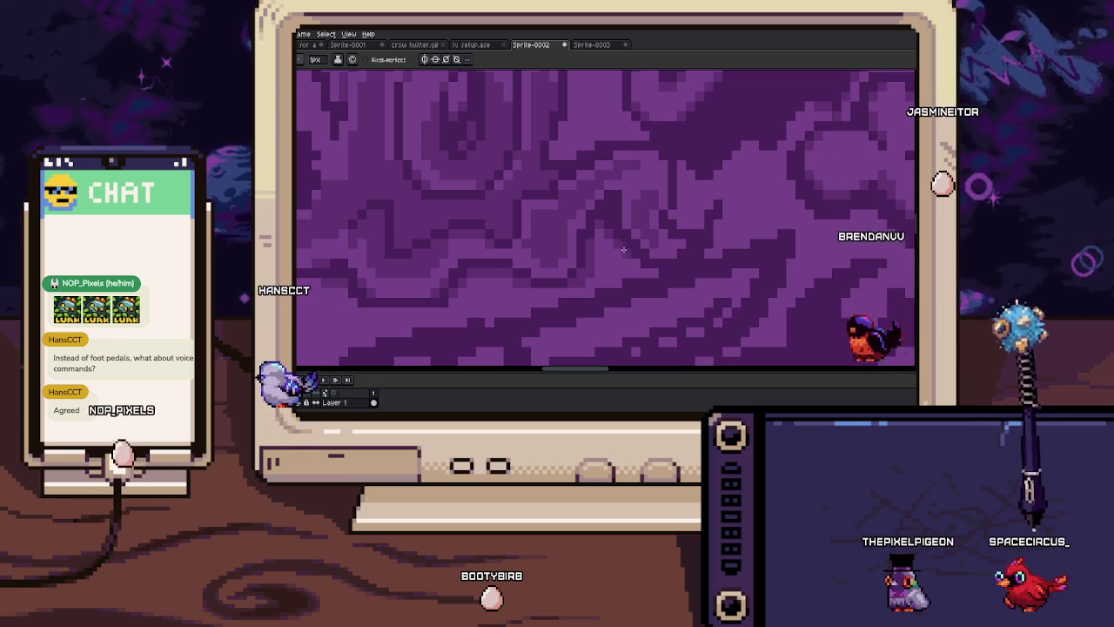
left_click_drag(619, 247, 674, 243)
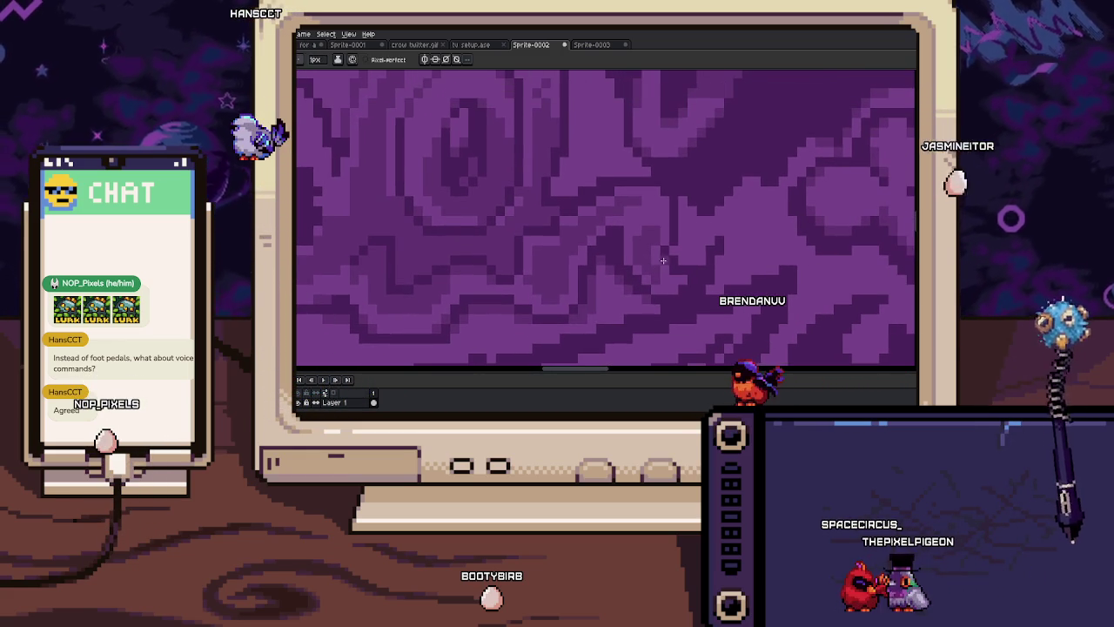
key("b")
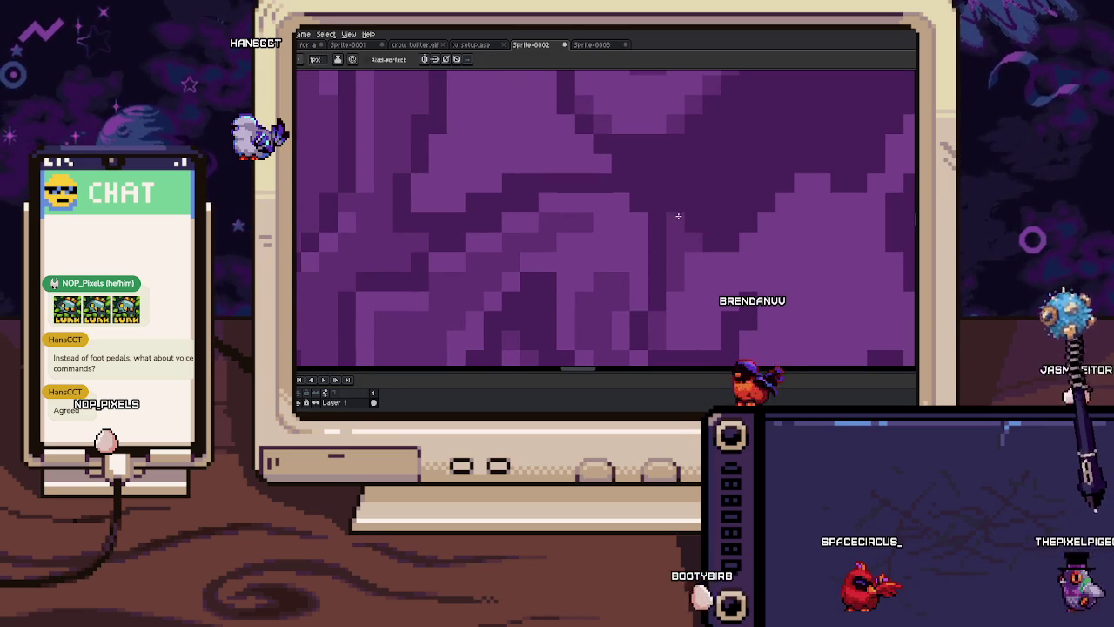
key("h")
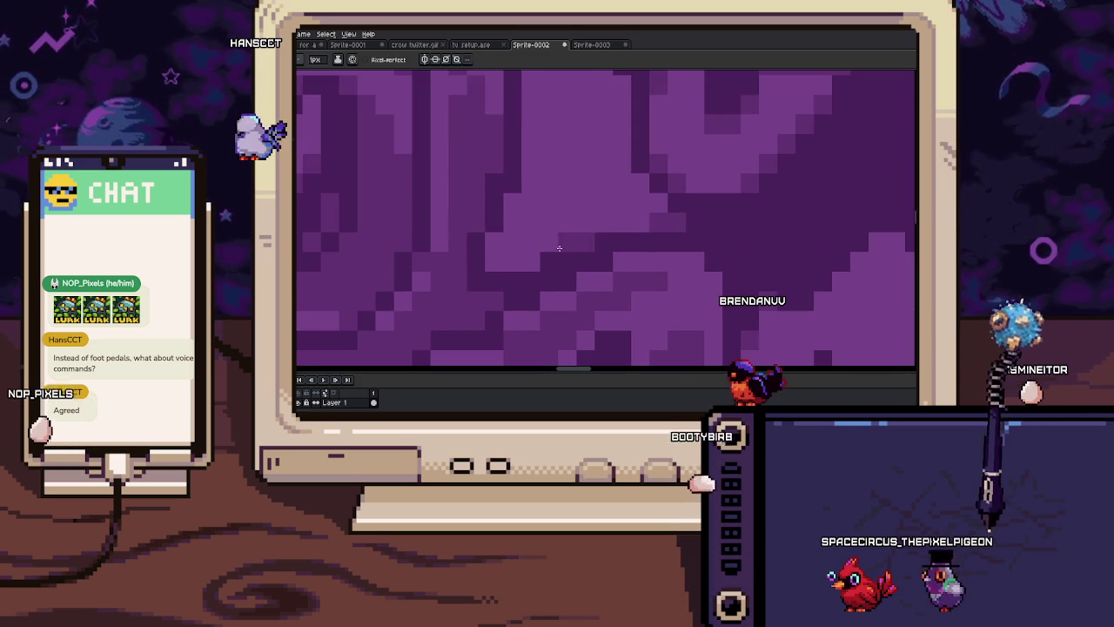
key("b")
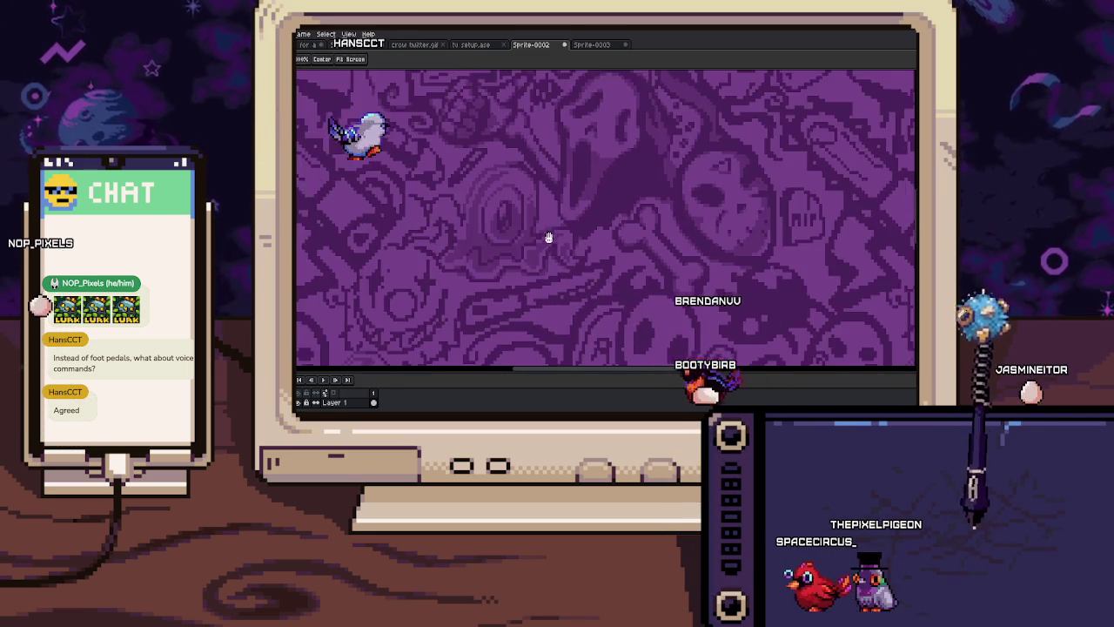
scroll(612, 226, "up", 3)
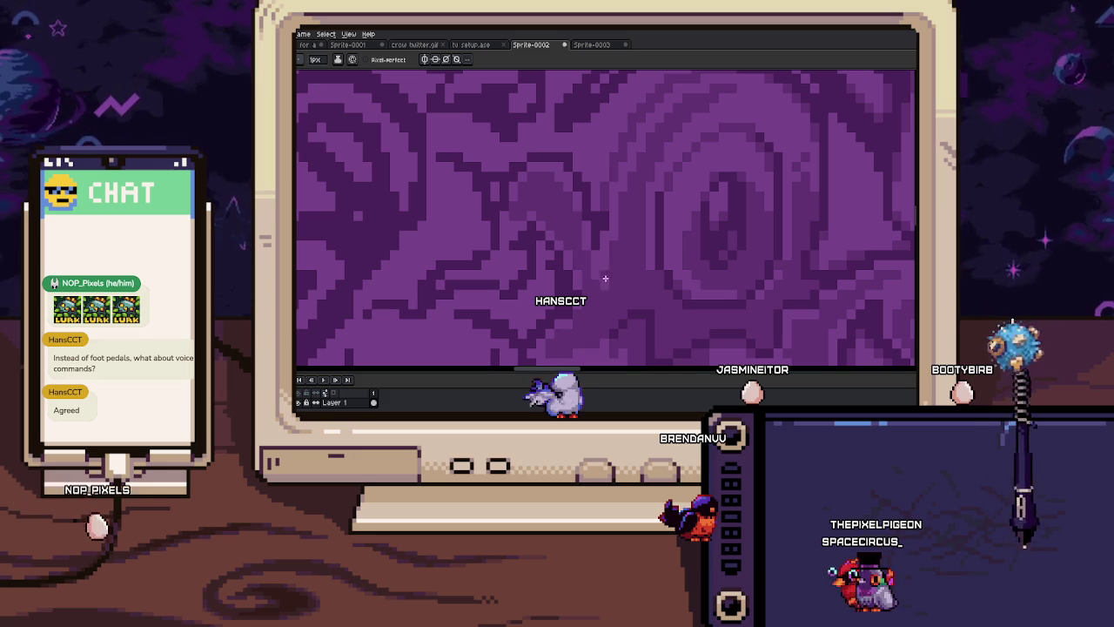
Zoom in on the large eye, sample a shade, and shade pixels further along the pattern
left_click_drag(582, 235, 606, 243)
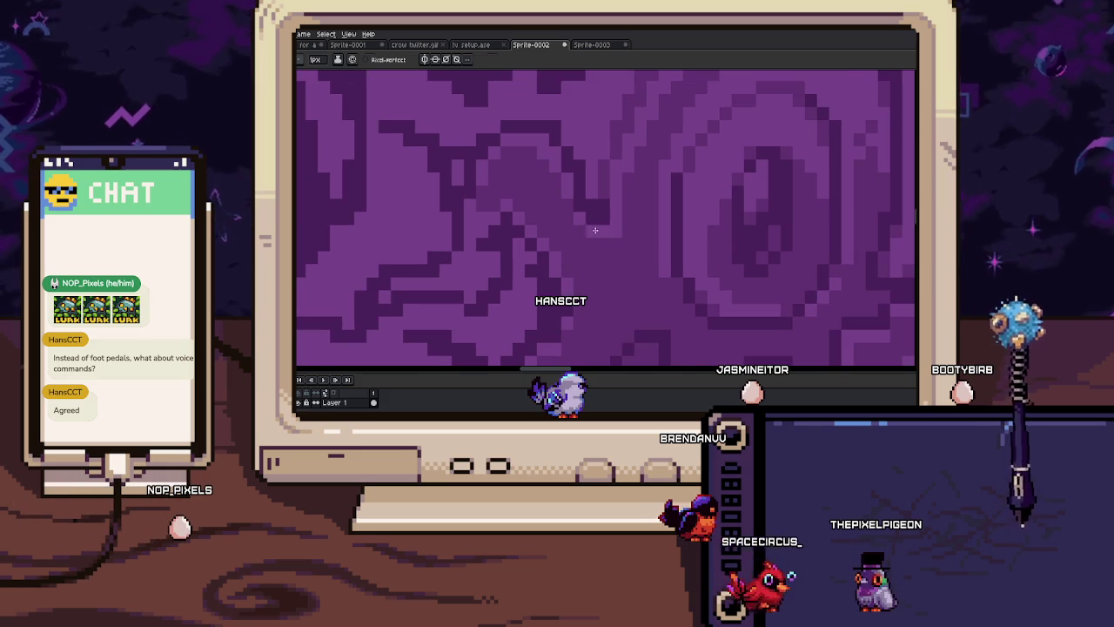
scroll(552, 204, "up", 1)
scroll(575, 241, "up", 1)
scroll(607, 222, "up", 1)
key("i")
key("h")
left_click_drag(599, 195, 615, 186)
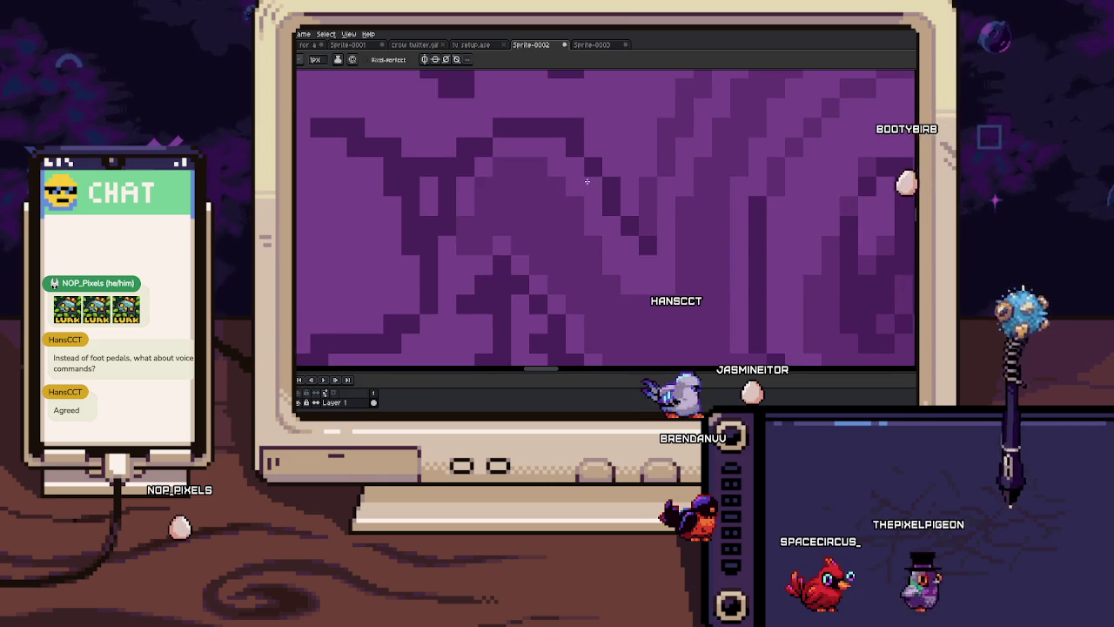
mouse_move(615, 144)
left_mouse_down()
mouse_move(595, 177)
mouse_move(687, 171)
left_mouse_up()
key("b")
Zoom out to view the reworked eye swirl within the full tiled pattern
scroll(587, 185, "down", 2)
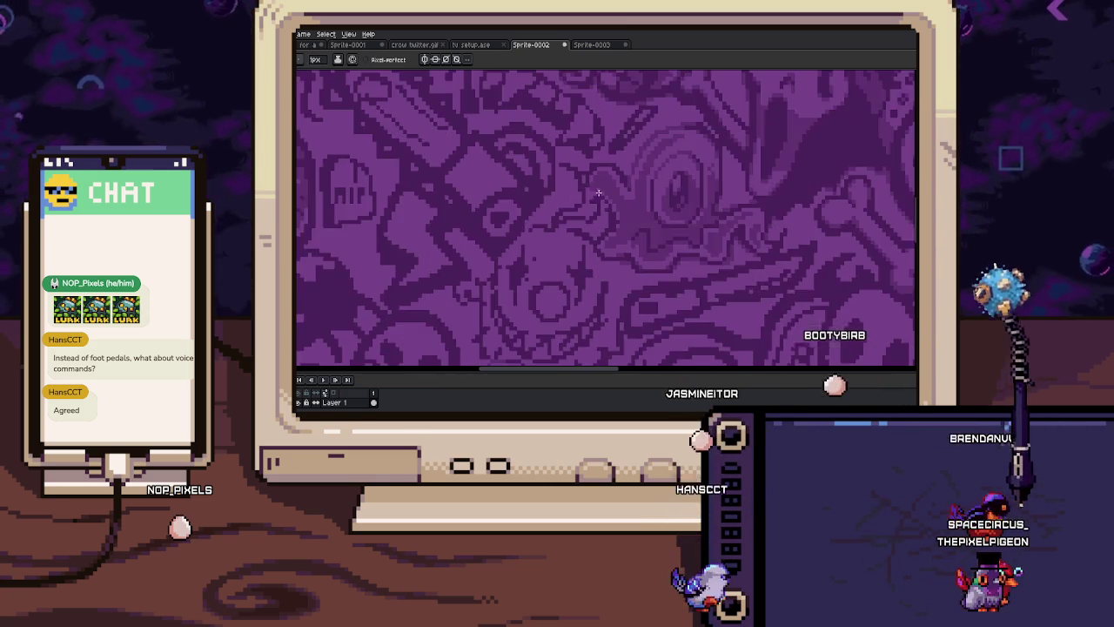
scroll(587, 184, "up", 1)
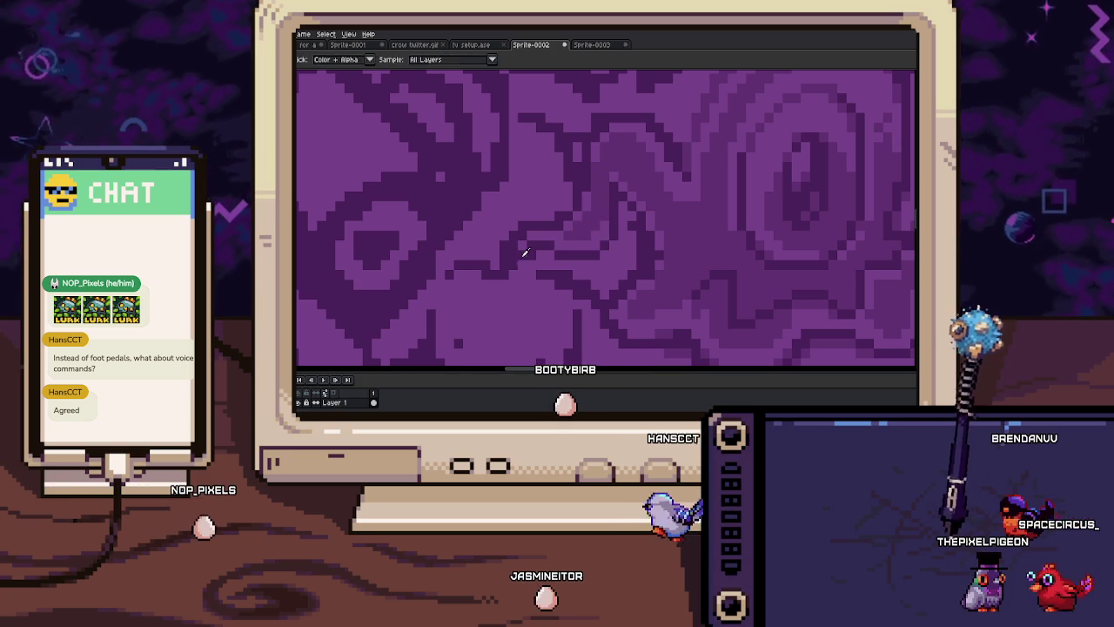
scroll(554, 255, "down", 2)
scroll(553, 256, "down", 1)
scroll(557, 257, "down", 1)
scroll(570, 263, "up", 2)
left_click_drag(569, 263, 552, 245)
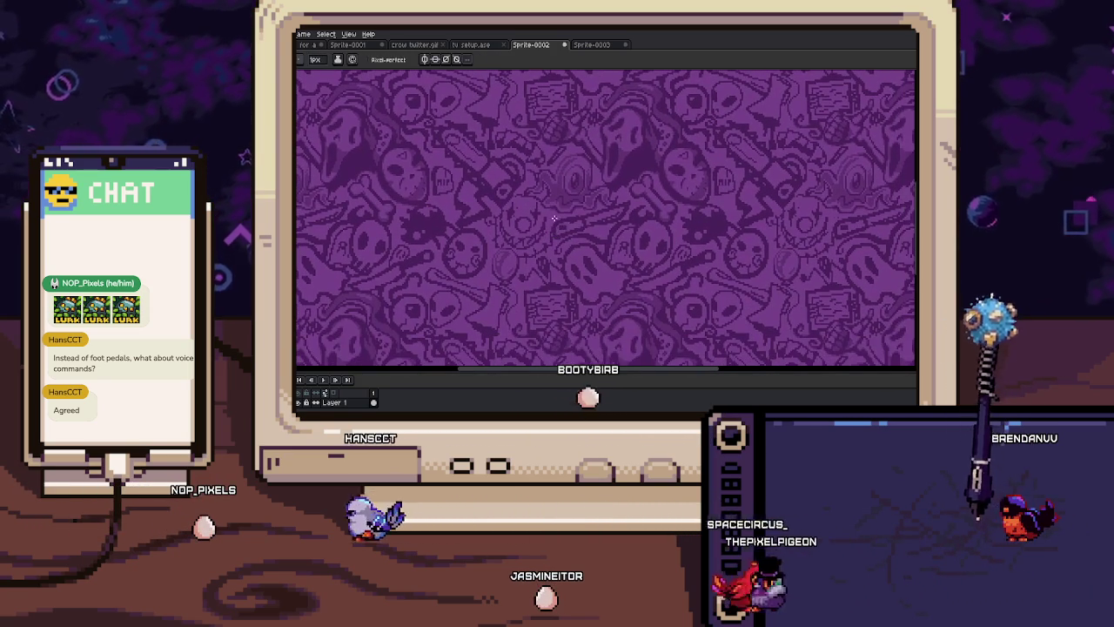
scroll(597, 243, "down", 2)
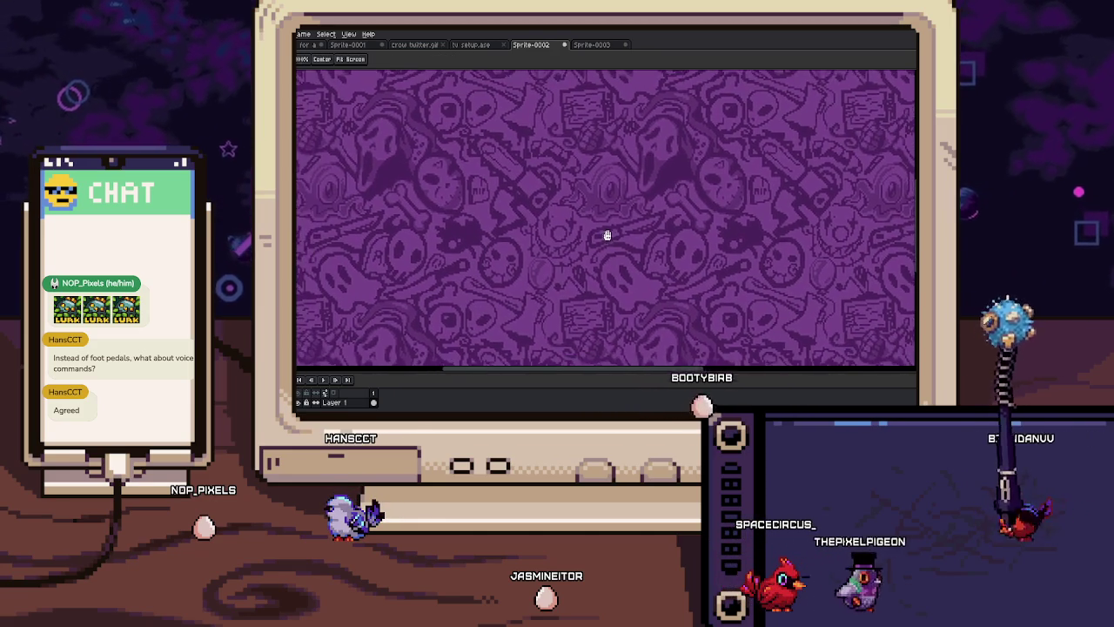
scroll(642, 222, "down", 2)
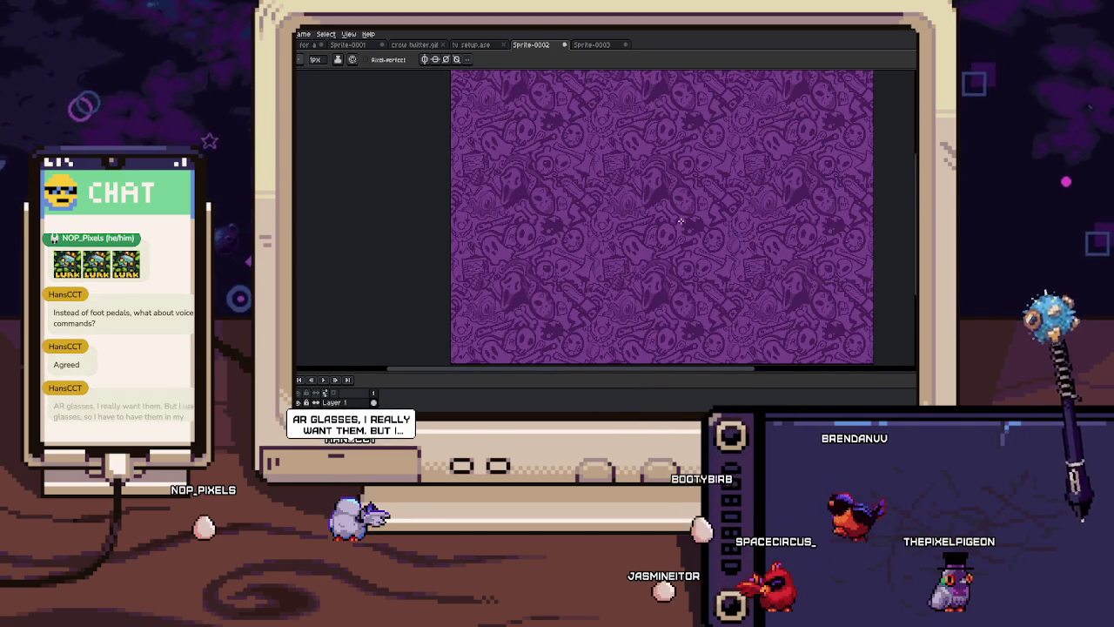
scroll(681, 212, "up", 2)
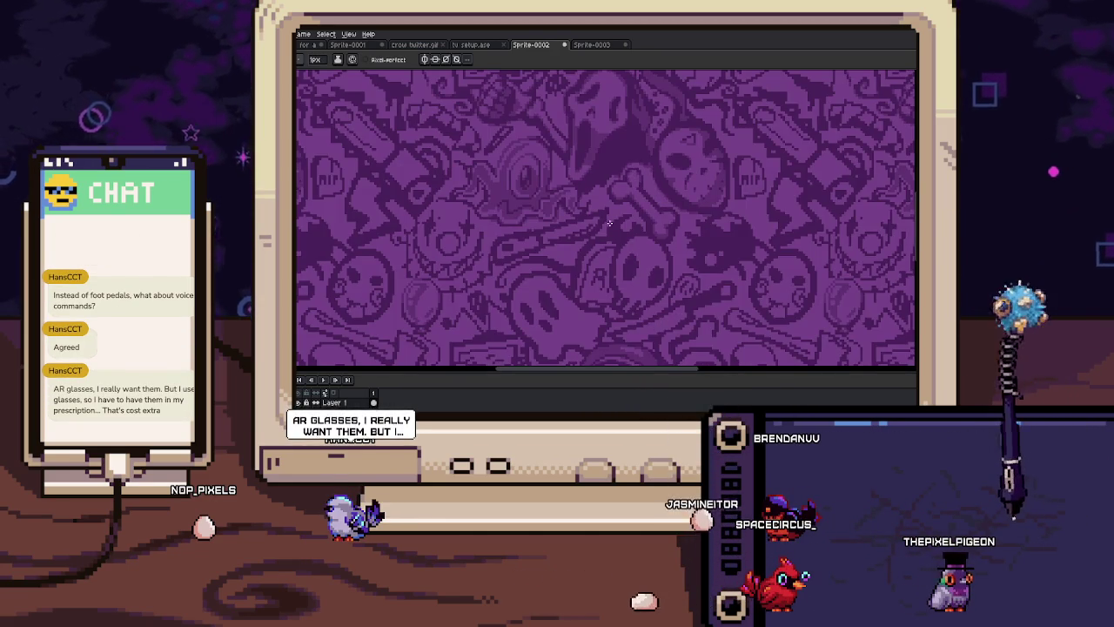
scroll(500, 200, "up", 1)
key("i")
key("b")
scroll(613, 215, "up", 1)
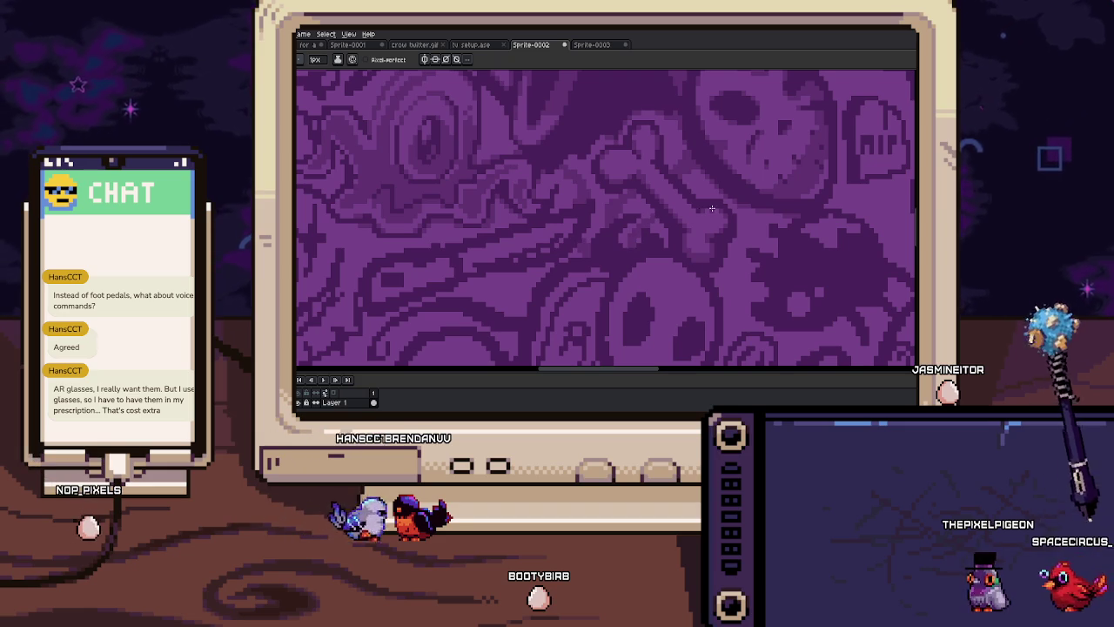
scroll(711, 195, "down", 1)
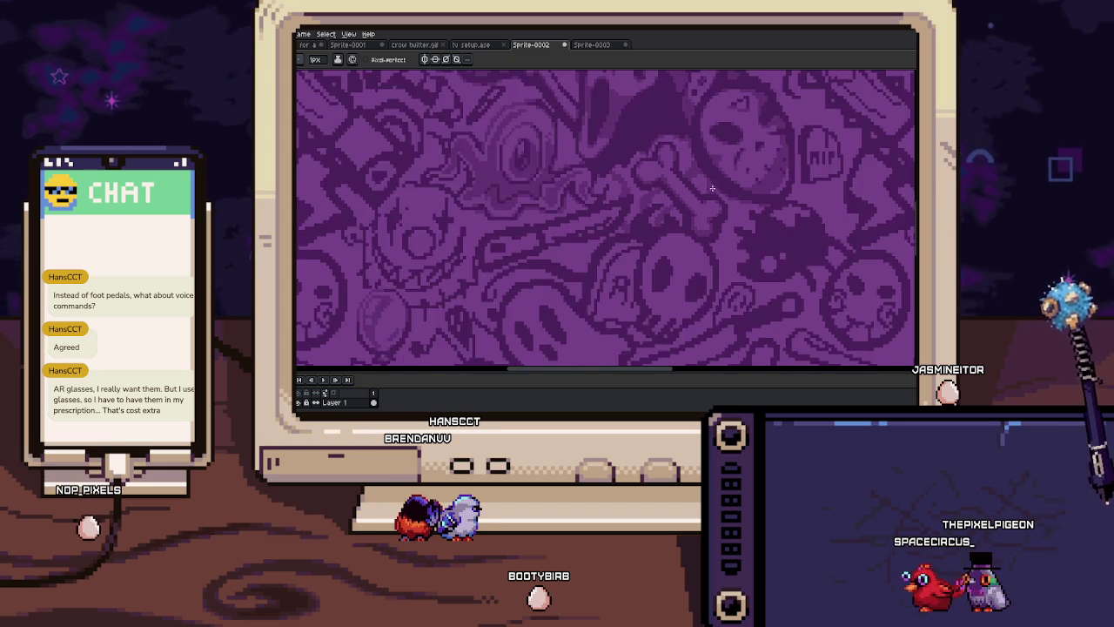
scroll(696, 211, "down", 1)
scroll(616, 249, "down", 1)
scroll(616, 217, "down", 1)
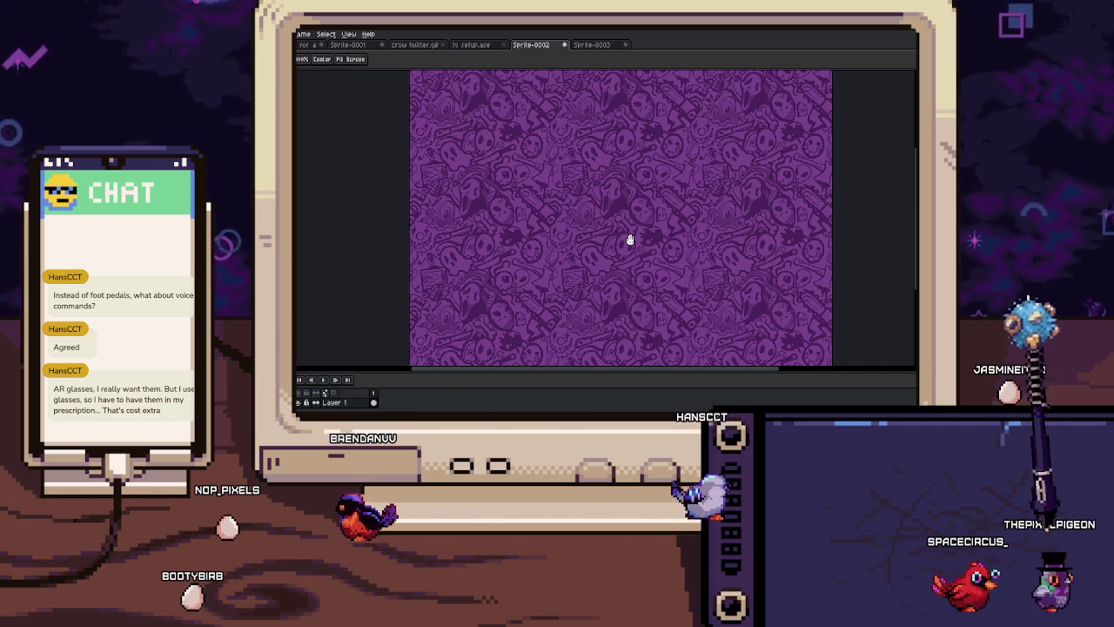
scroll(630, 239, "up", 1)
scroll(611, 179, "up", 2)
scroll(611, 180, "up", 2)
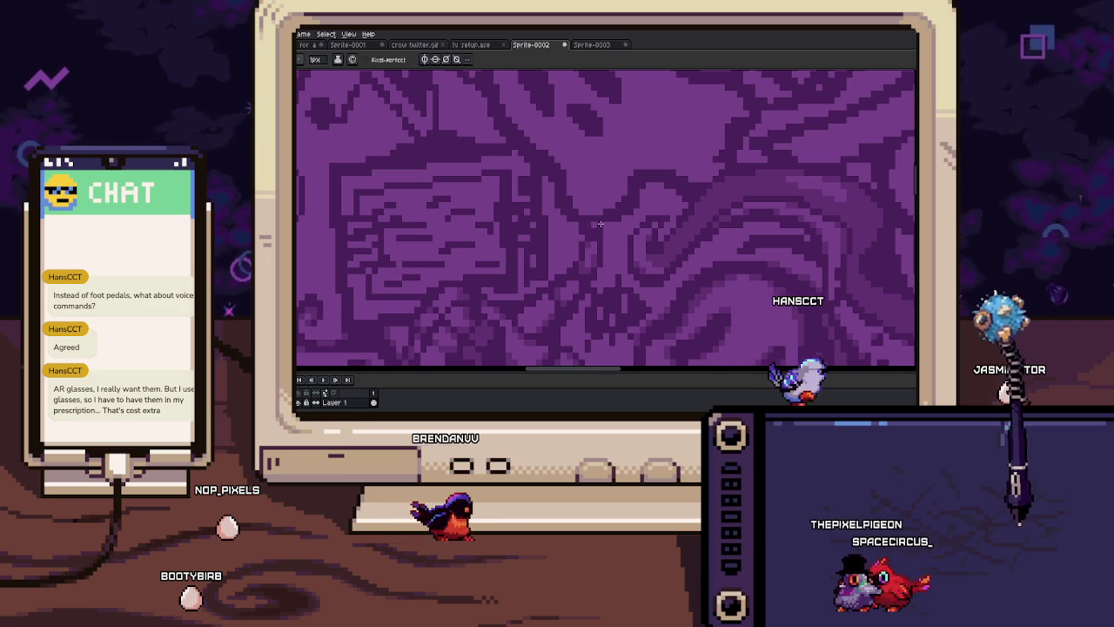
scroll(595, 234, "up", 1)
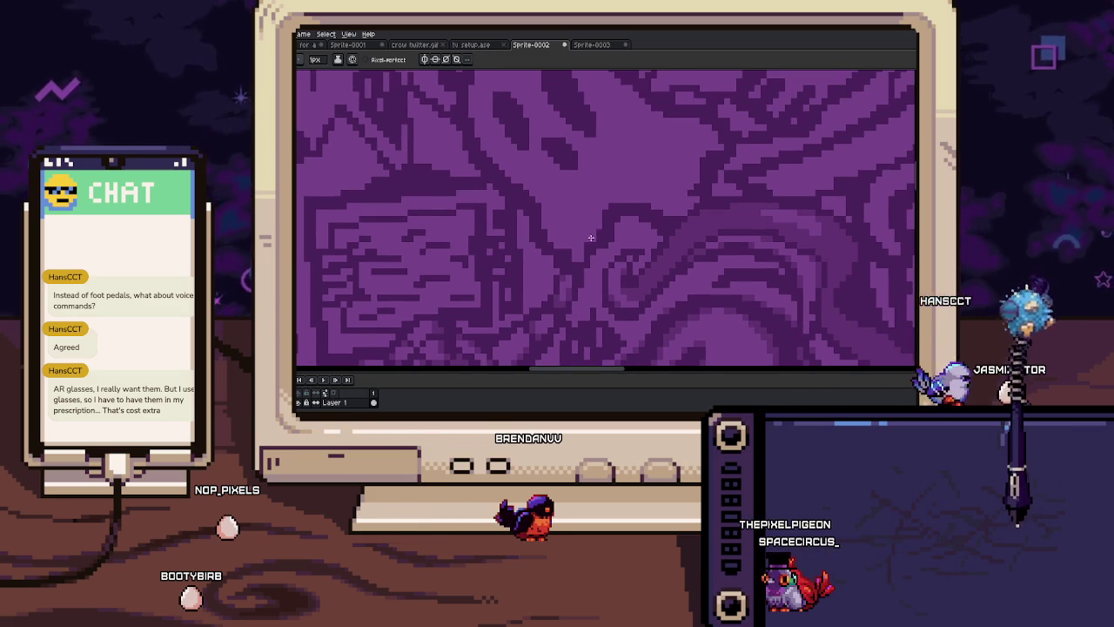
left_click_drag(564, 238, 595, 256)
scroll(595, 278, "up", 1)
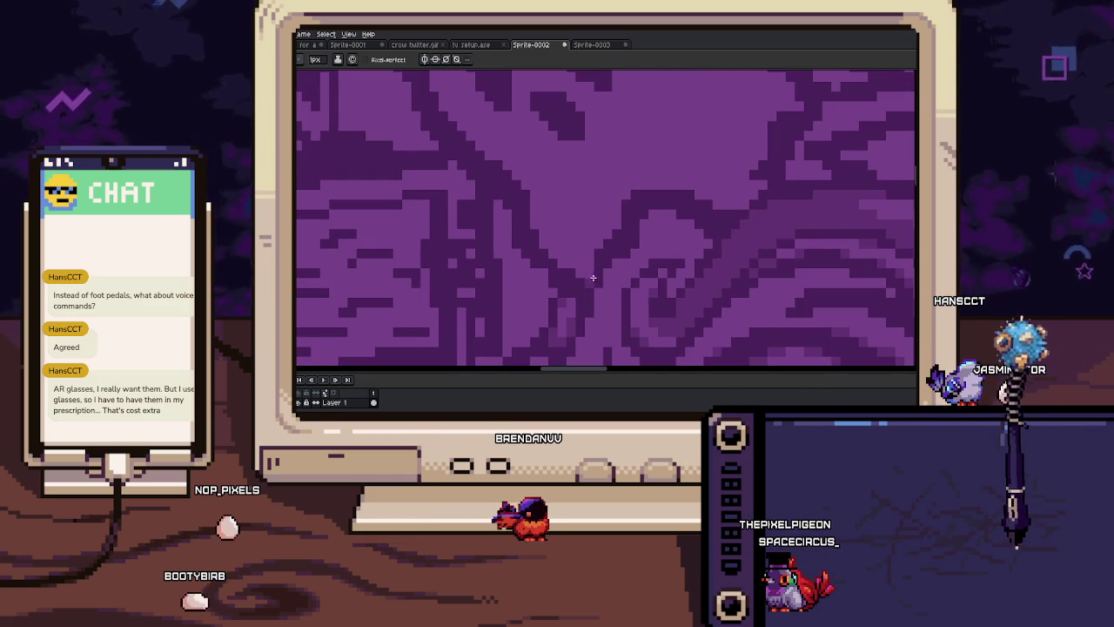
left_click_drag(621, 218, 642, 249)
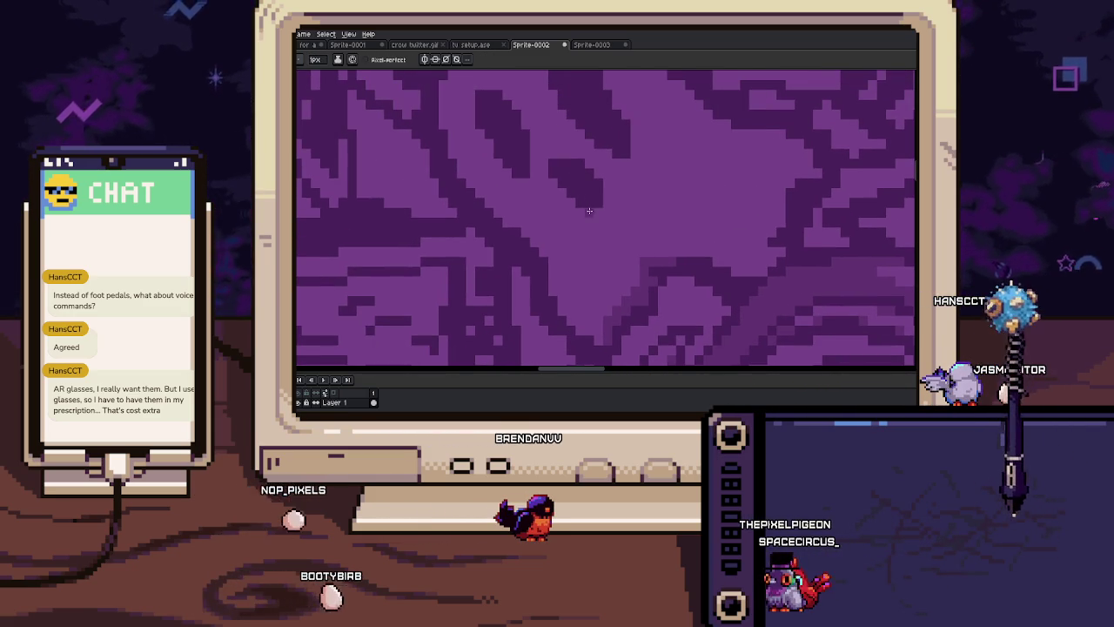
left_click_drag(579, 207, 625, 207)
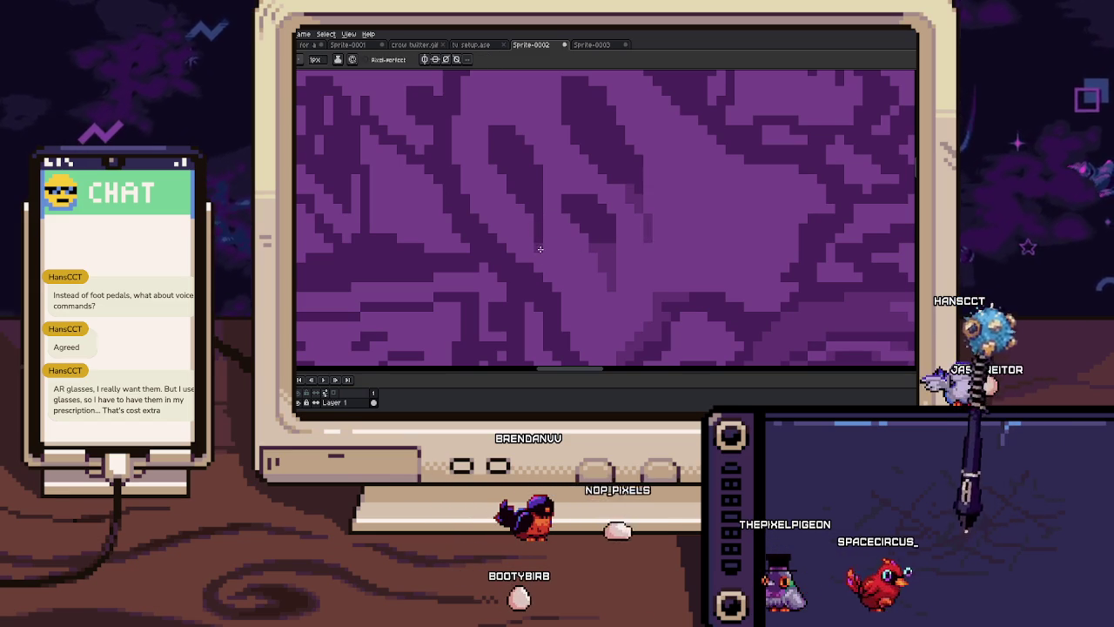
left_click_drag(522, 207, 605, 266)
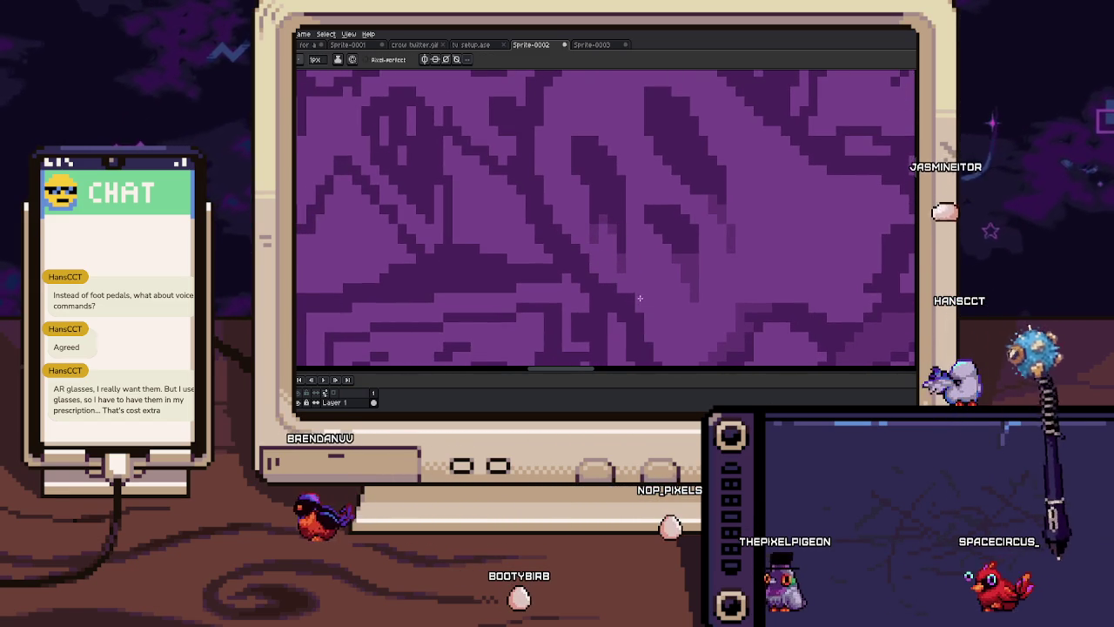
scroll(599, 275, "down", 1)
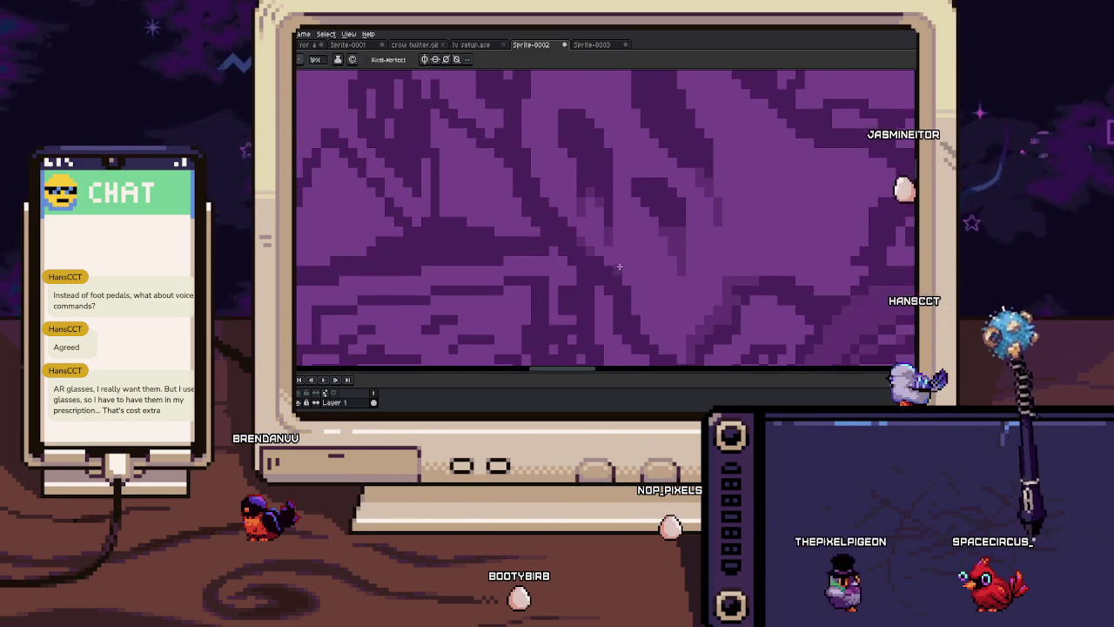
scroll(609, 292, "down", 1)
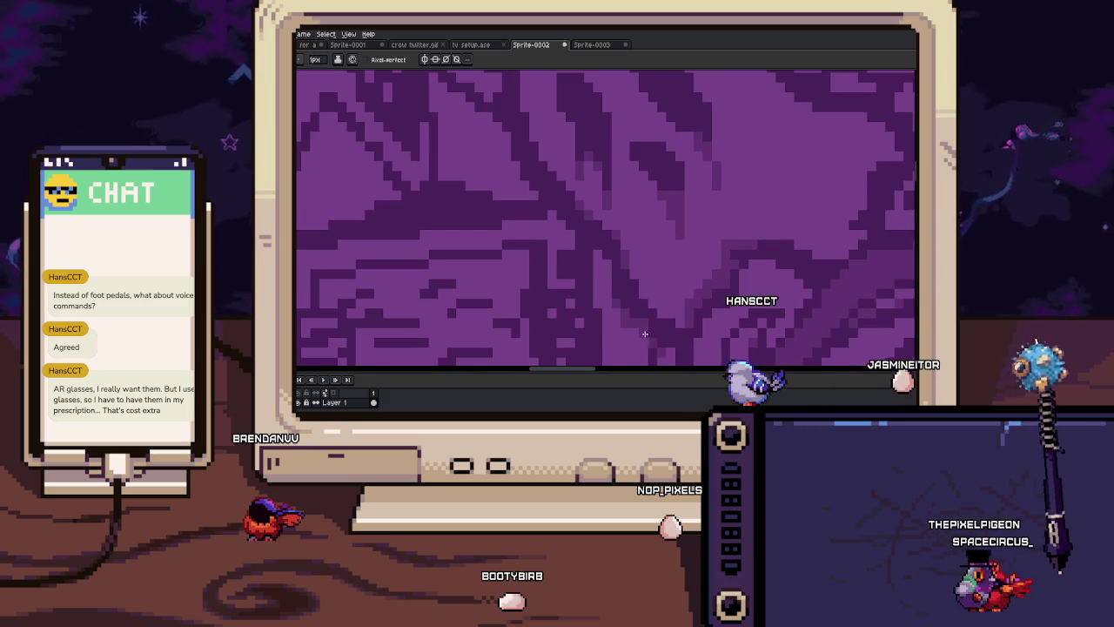
key("i")
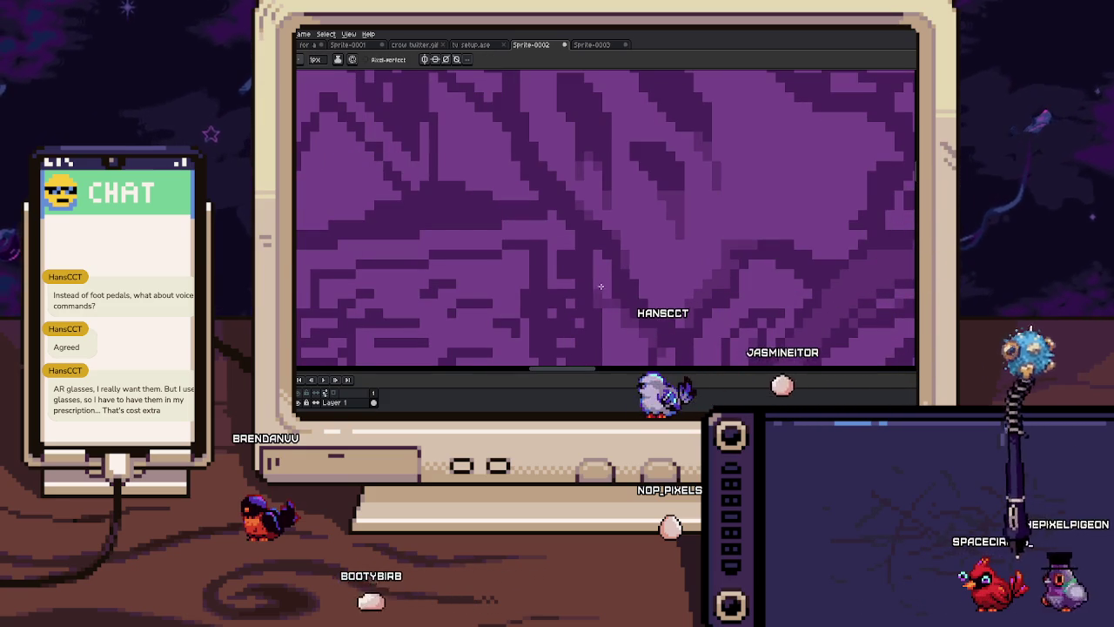
key("b")
scroll(551, 248, "up", 1)
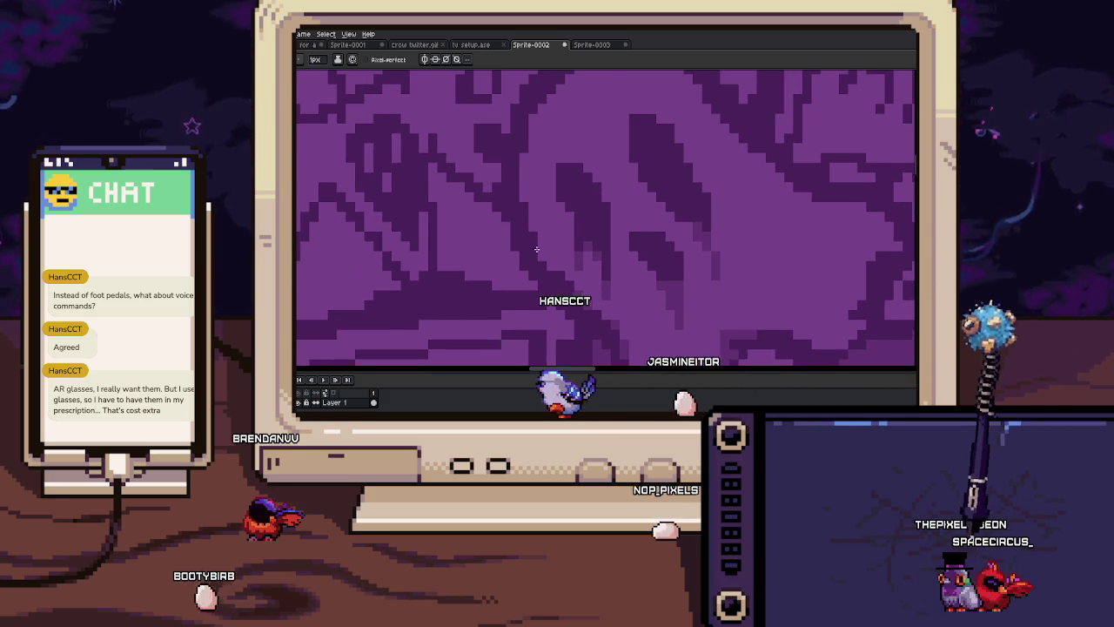
scroll(543, 236, "down", 1)
scroll(536, 217, "down", 1)
key("i")
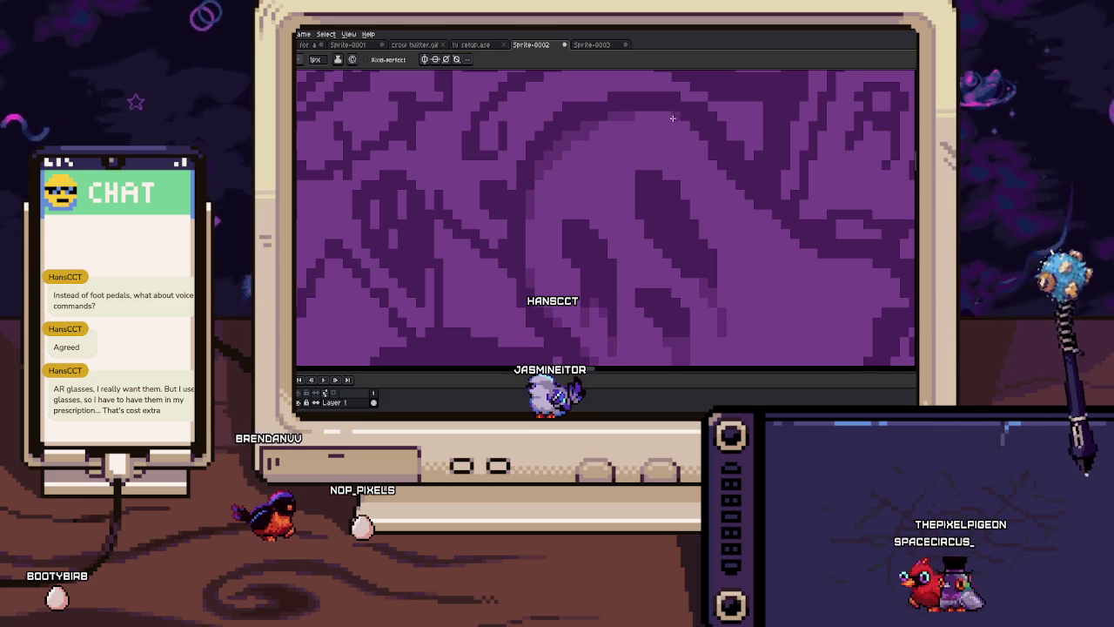
scroll(662, 126, "up", 1)
scroll(635, 140, "down", 1)
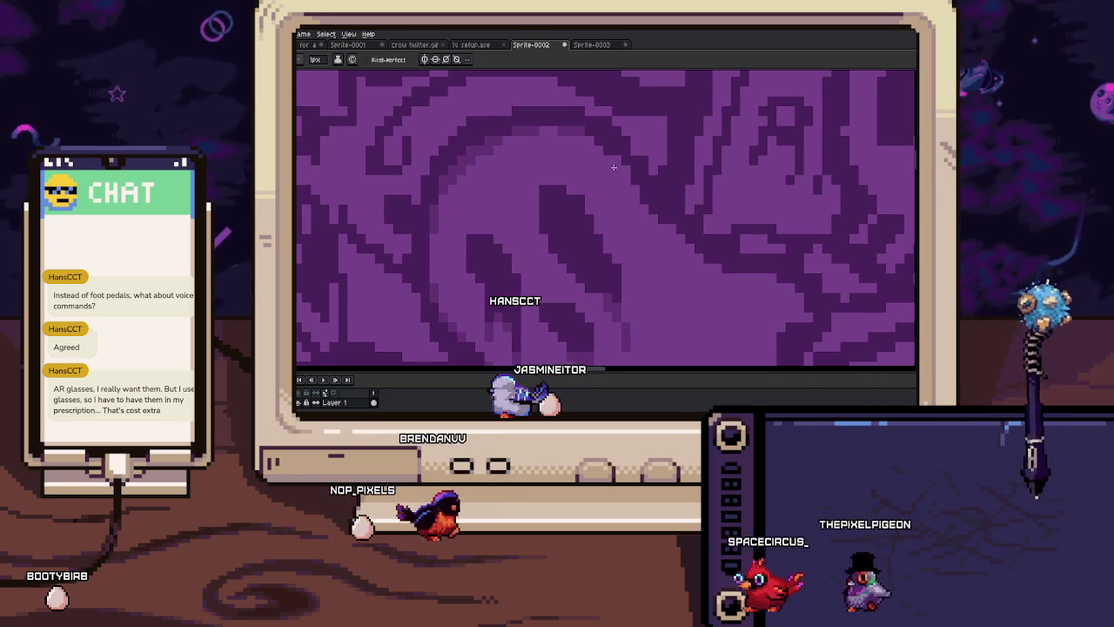
scroll(609, 170, "up", 1)
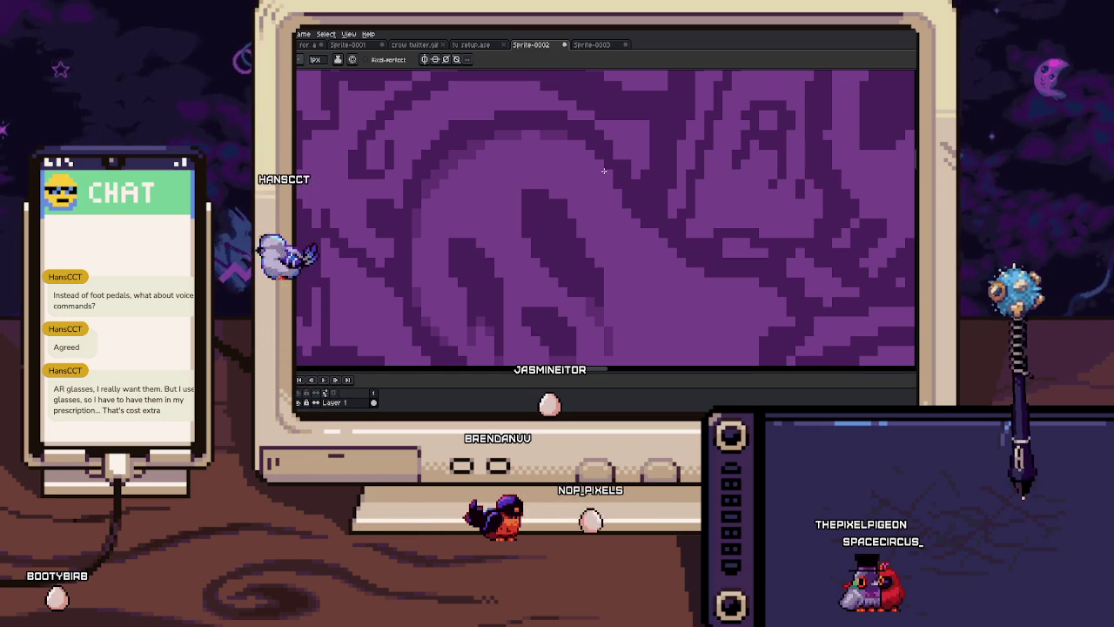
scroll(539, 126, "up", 1)
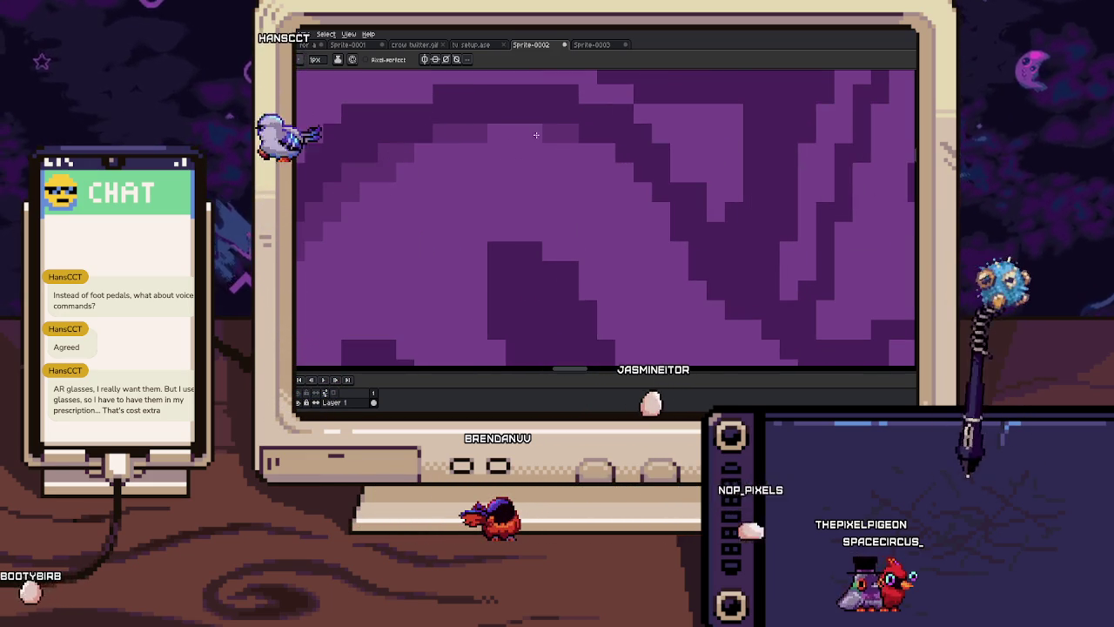
key("alt")
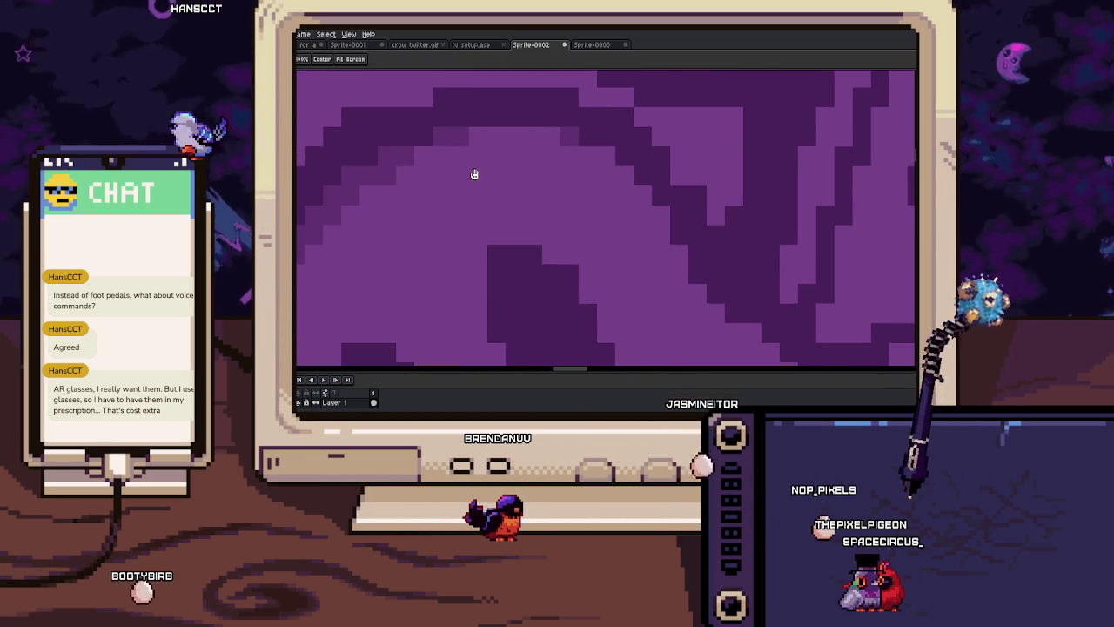
left_click_drag(472, 171, 583, 214)
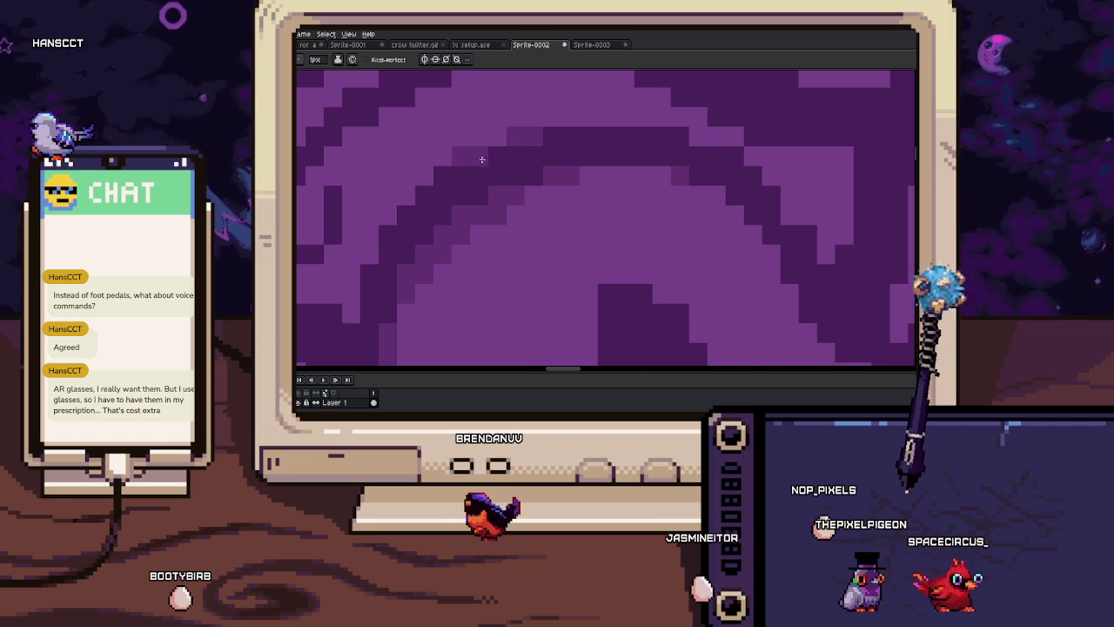
left_click_drag(424, 193, 469, 187)
scroll(469, 187, "down", 4)
scroll(461, 196, "up", 3)
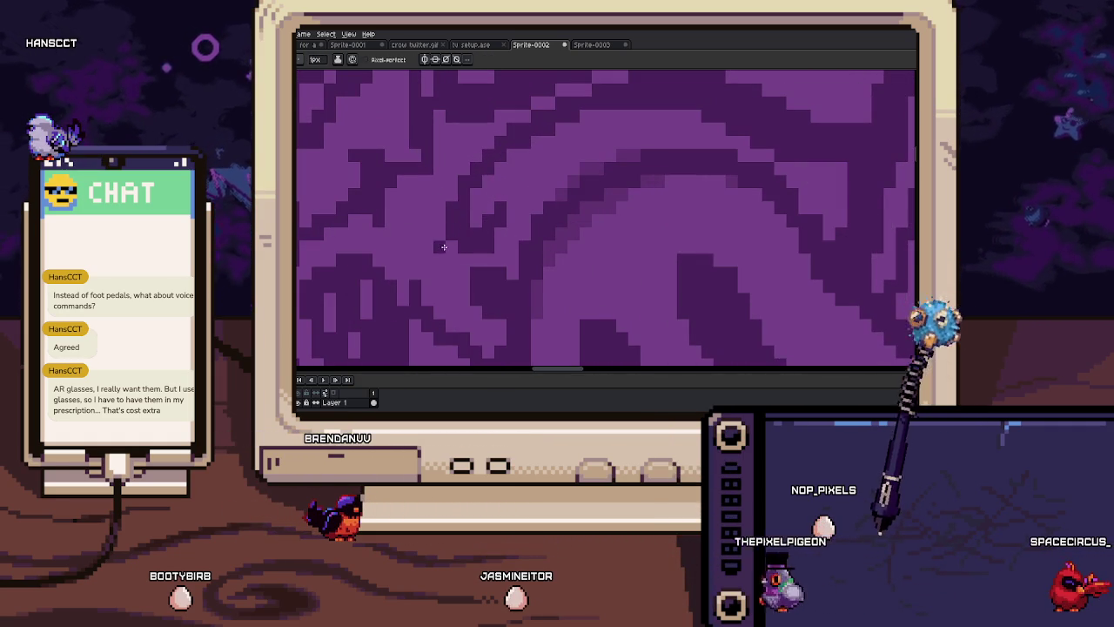
scroll(487, 204, "up", 2)
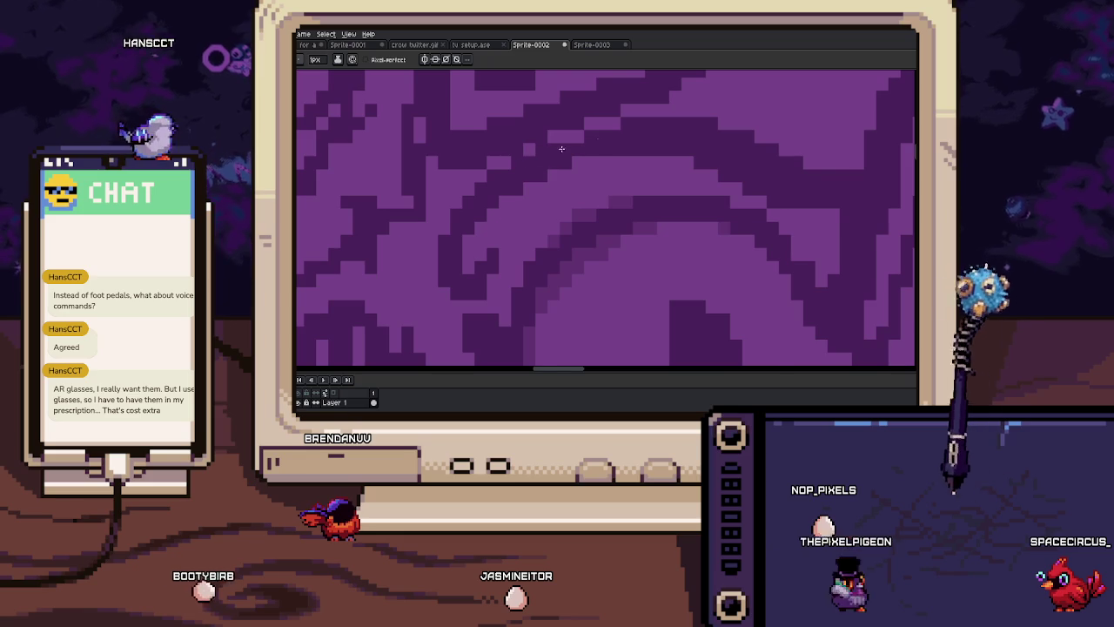
scroll(540, 155, "right", 2)
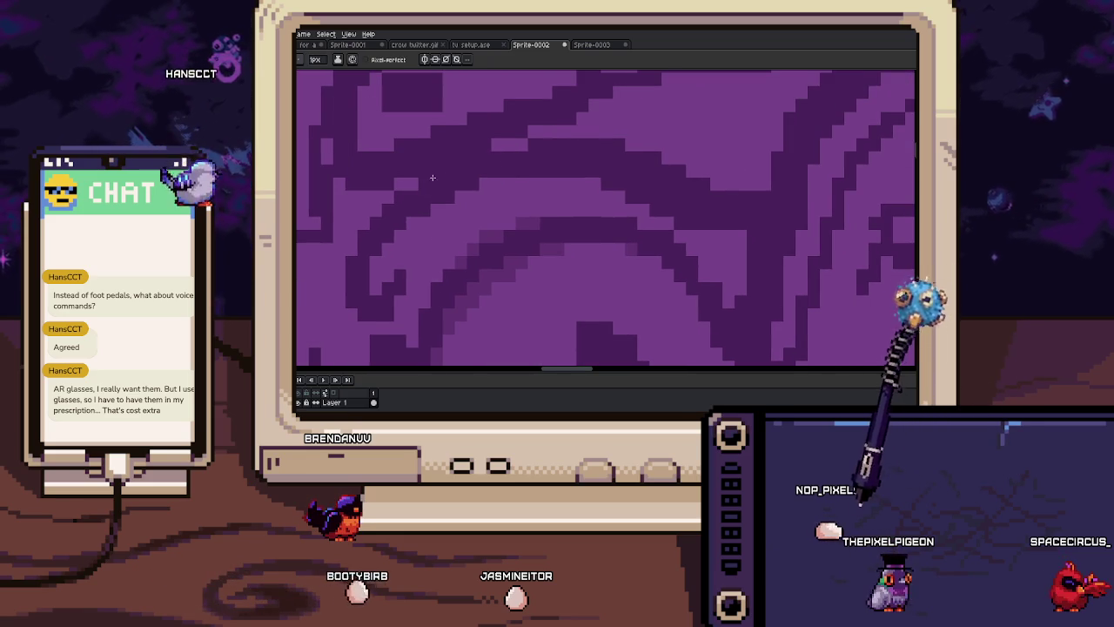
scroll(523, 147, "right", 1)
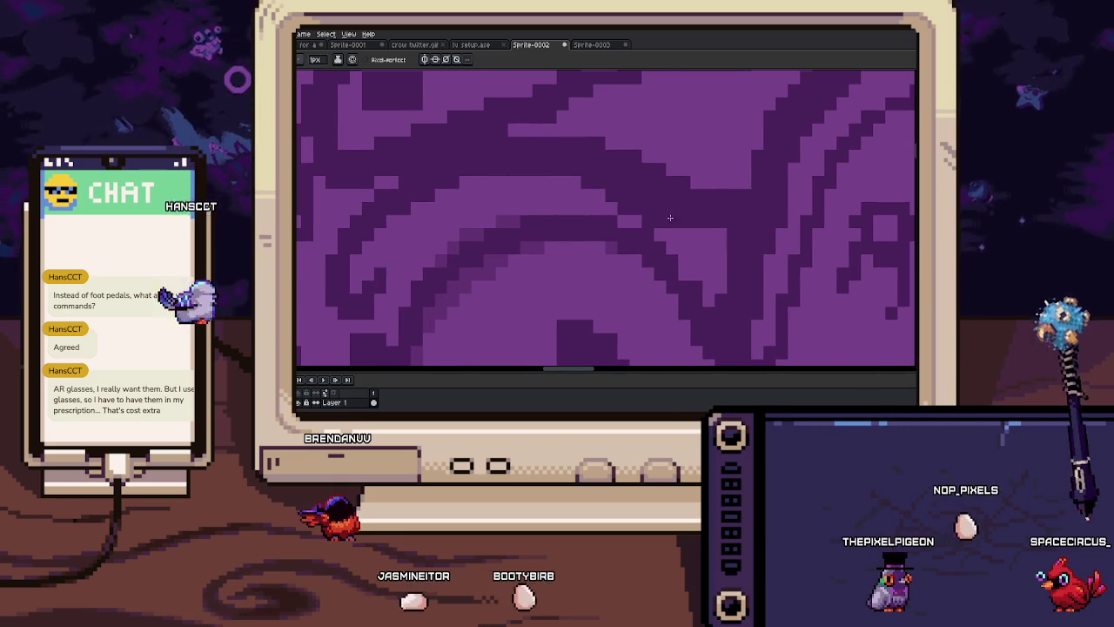
scroll(632, 182, "right", 1)
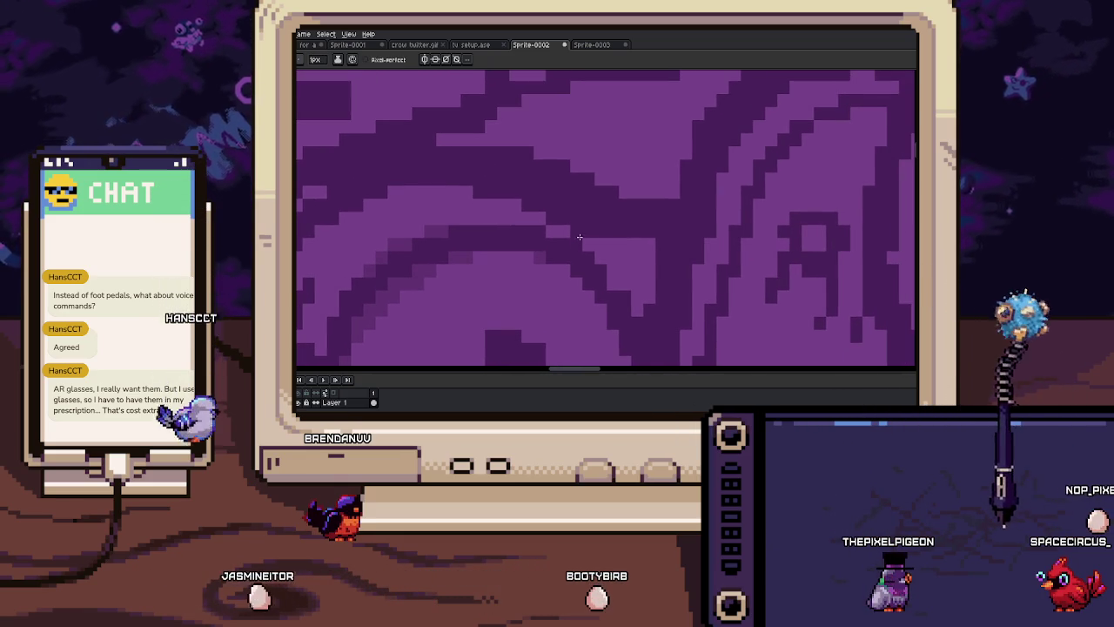
scroll(601, 242, "down", 1)
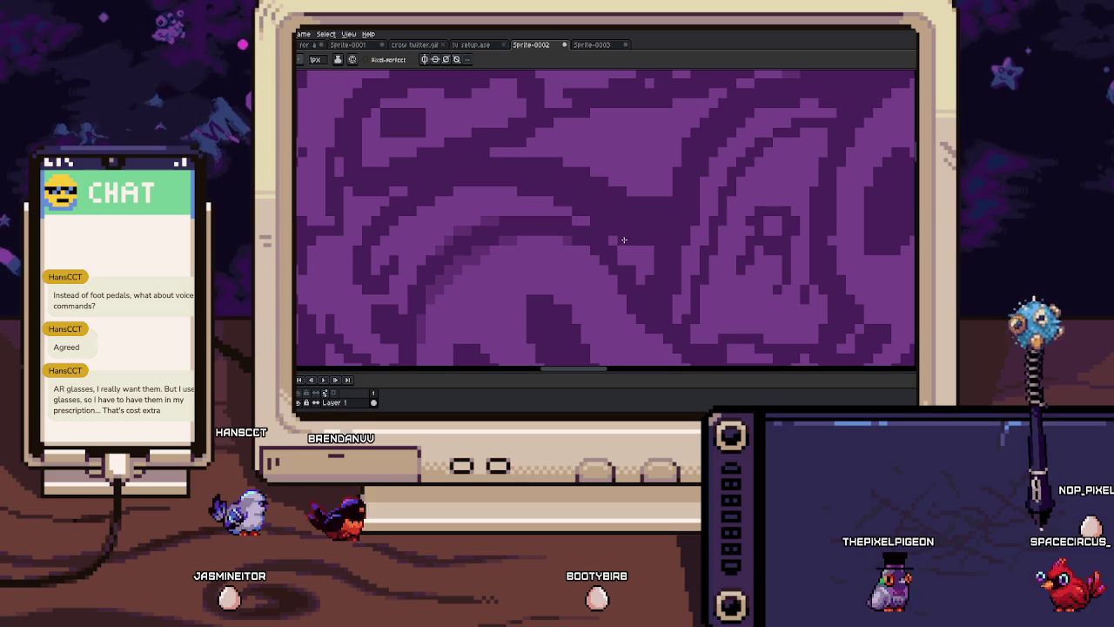
scroll(575, 242, "up", 2)
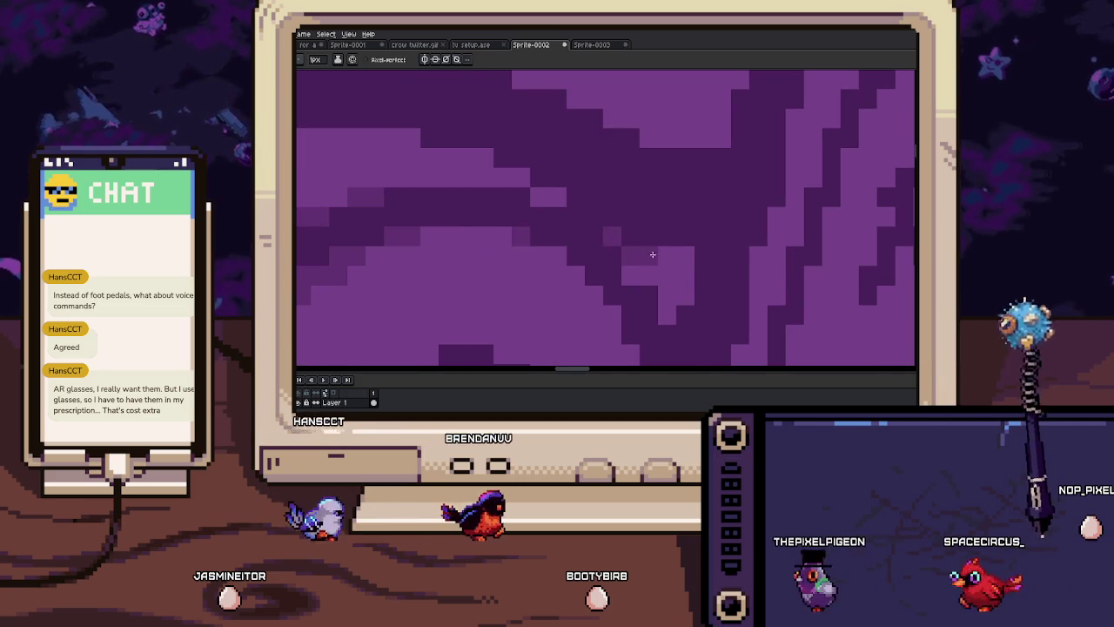
scroll(653, 283, "down", 1)
scroll(624, 266, "up", 1)
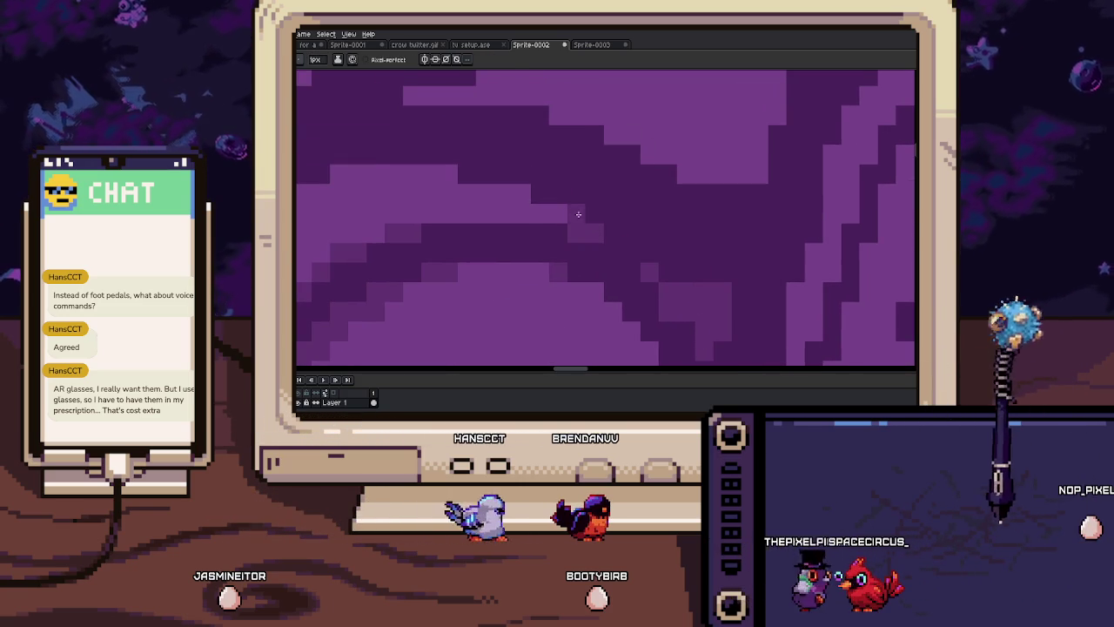
scroll(531, 205, "down", 1)
scroll(518, 213, "up", 1)
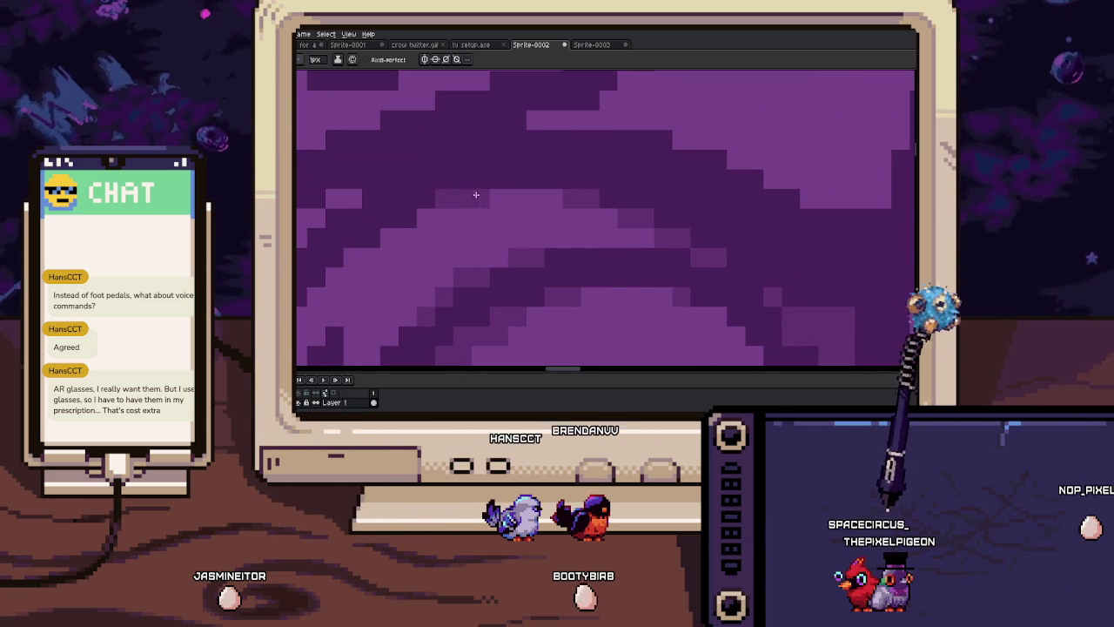
left_click_drag(468, 195, 554, 177)
left_click_drag(480, 206, 542, 196)
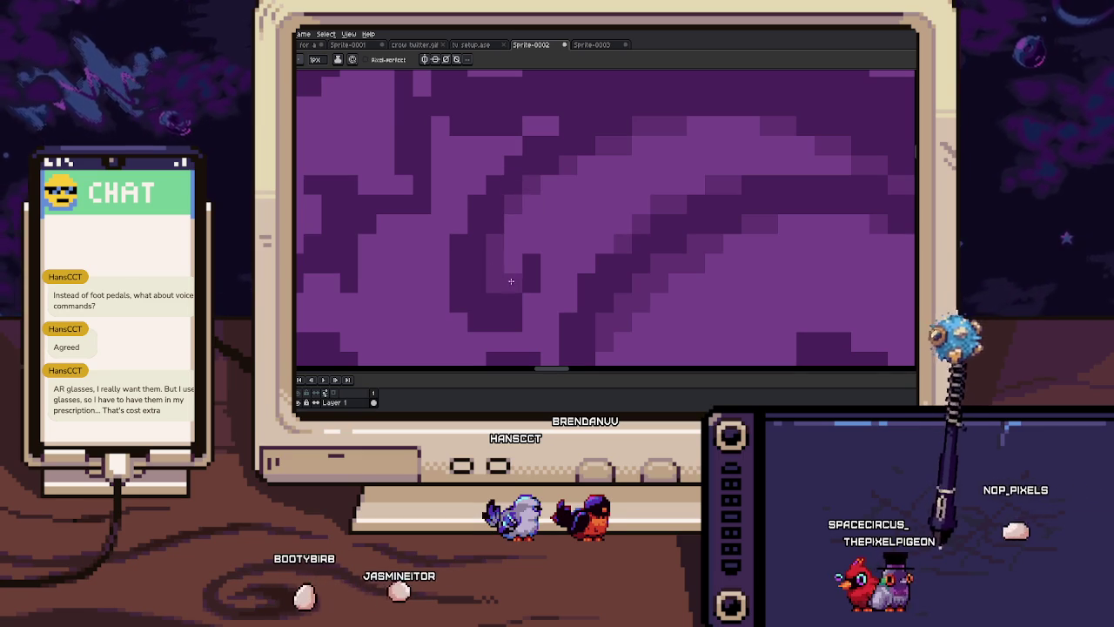
scroll(520, 269, "down", 1)
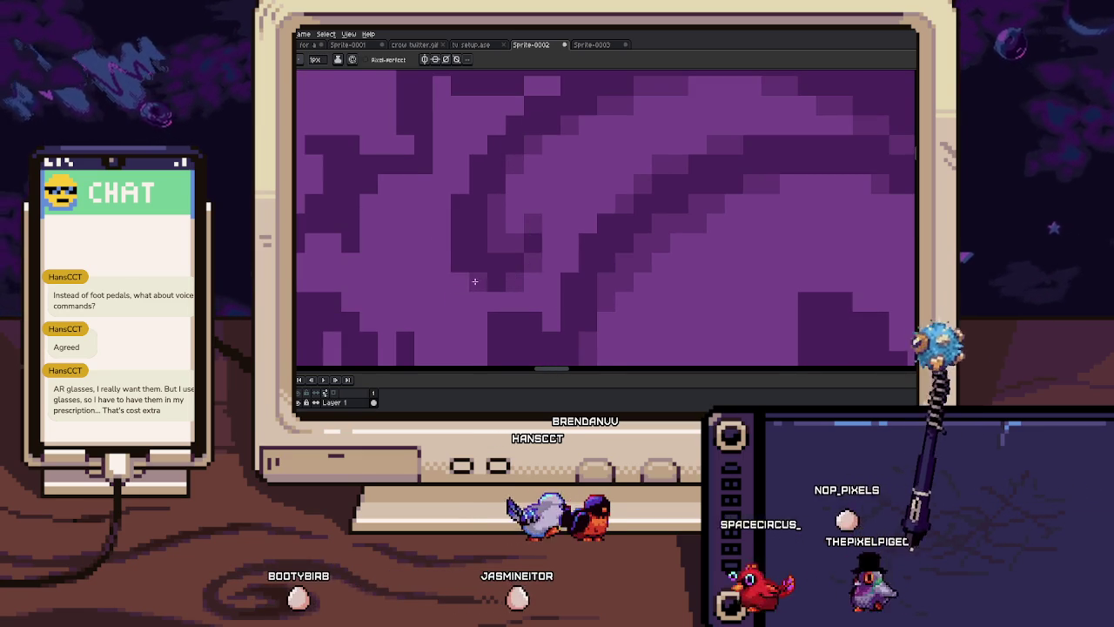
scroll(481, 285, "right", 2)
scroll(488, 244, "up", 2)
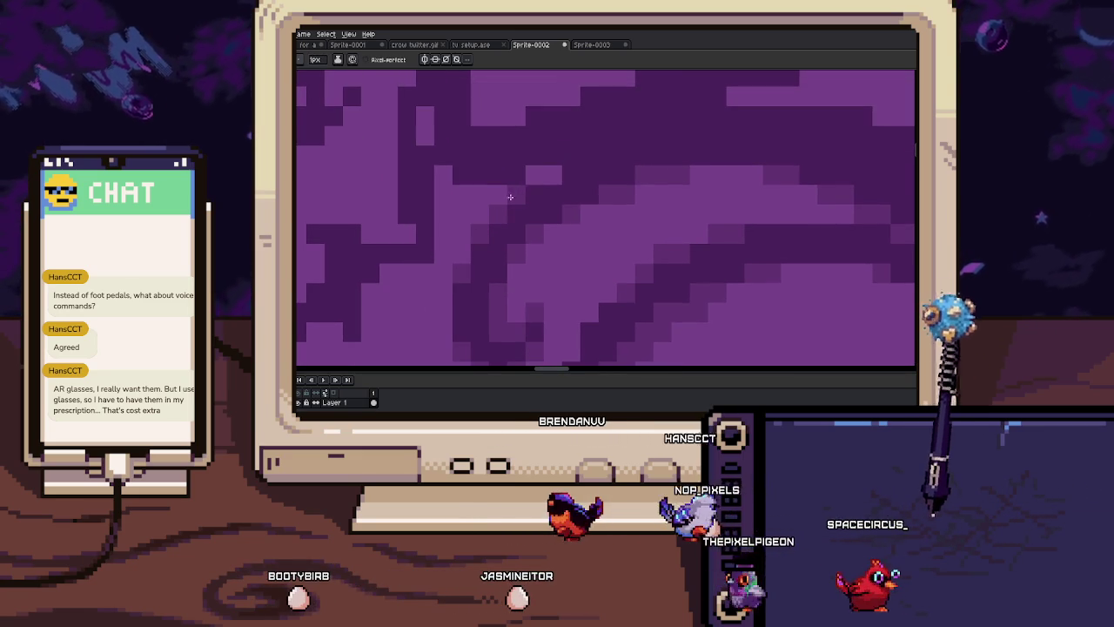
scroll(513, 200, "down", 2)
scroll(531, 194, "up", 2)
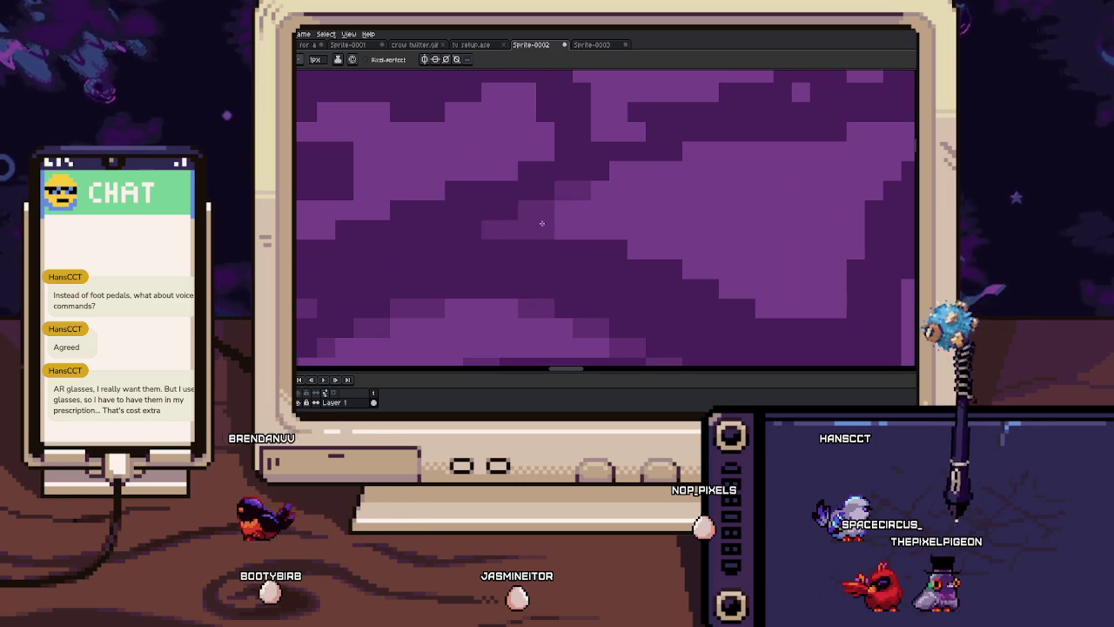
scroll(538, 223, "down", 1)
scroll(592, 211, "down", 1)
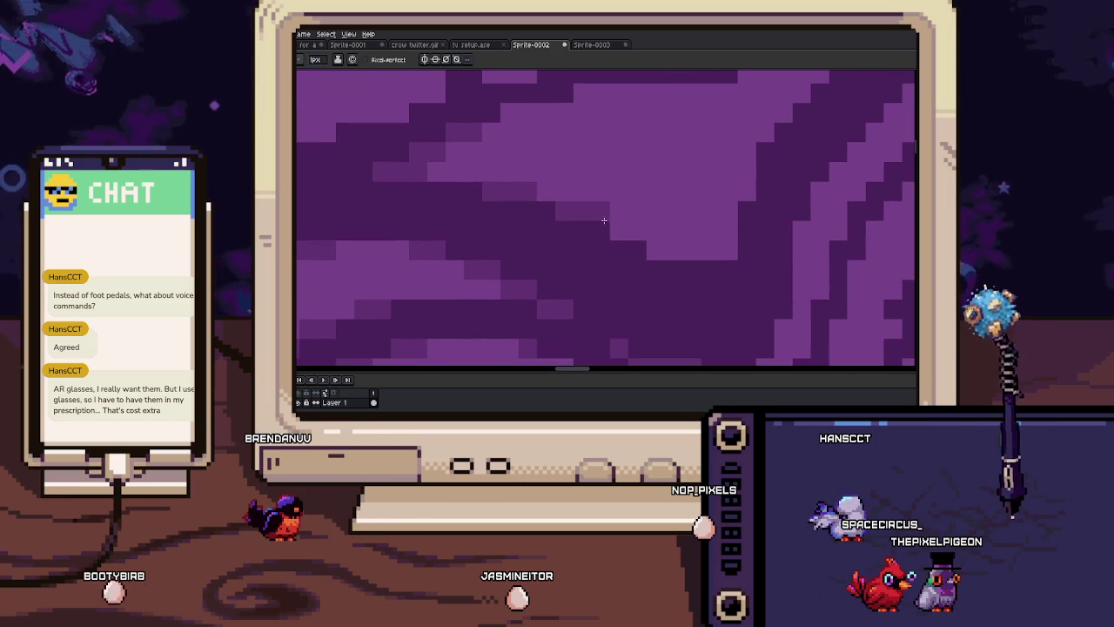
scroll(609, 228, "down", 1)
scroll(592, 218, "down", 2)
scroll(647, 216, "up", 1)
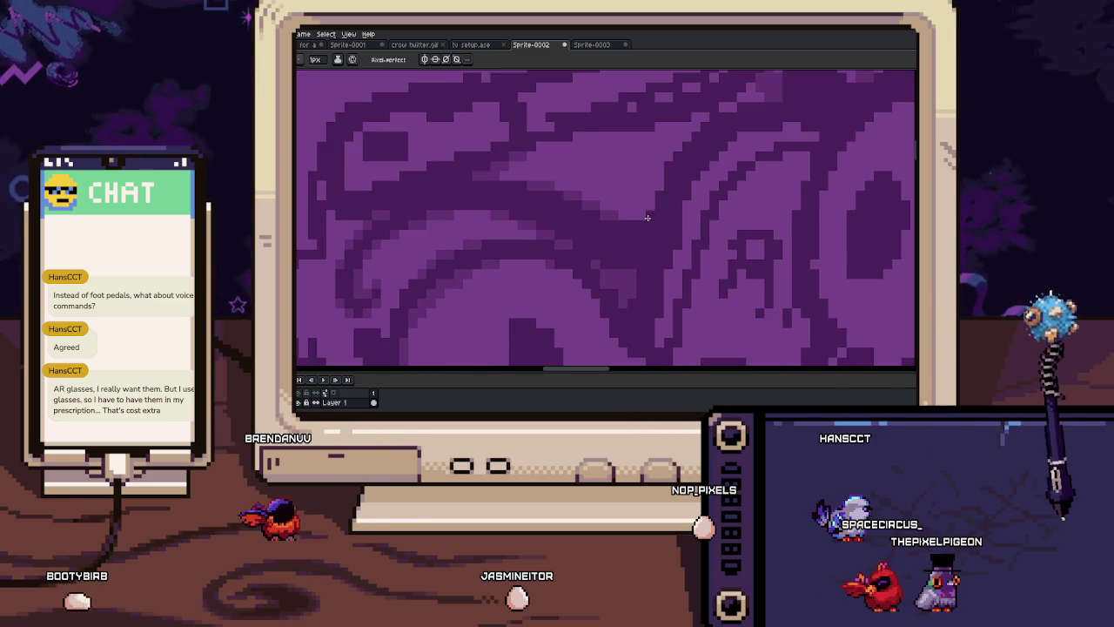
mouse_move(644, 209)
left_mouse_down()
mouse_move(644, 230)
mouse_move(593, 248)
left_mouse_up()
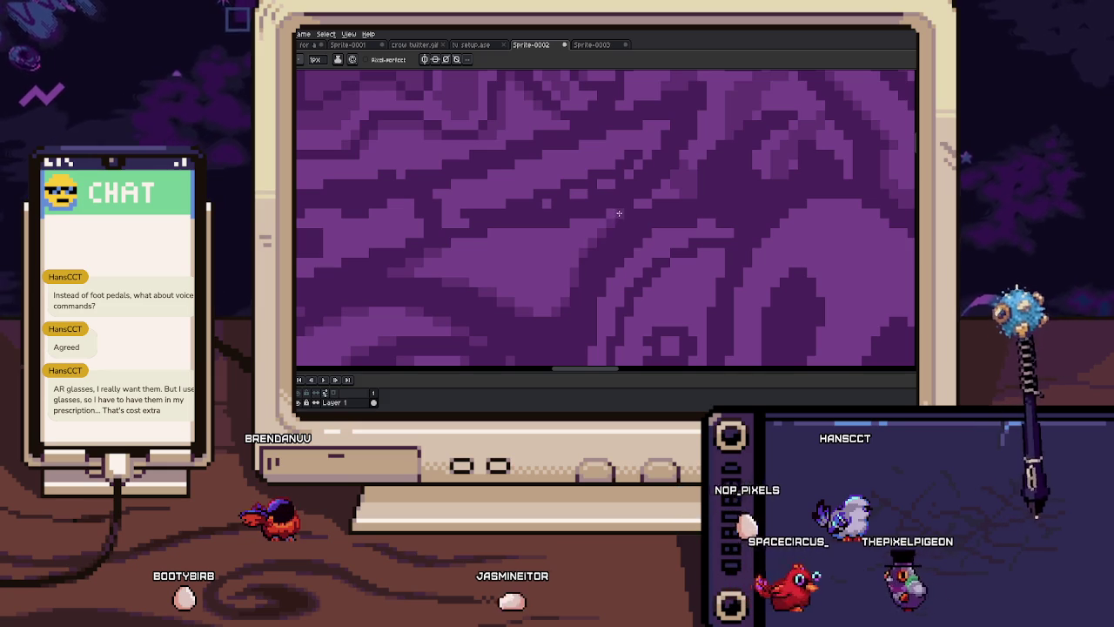
scroll(574, 230, "down", 2)
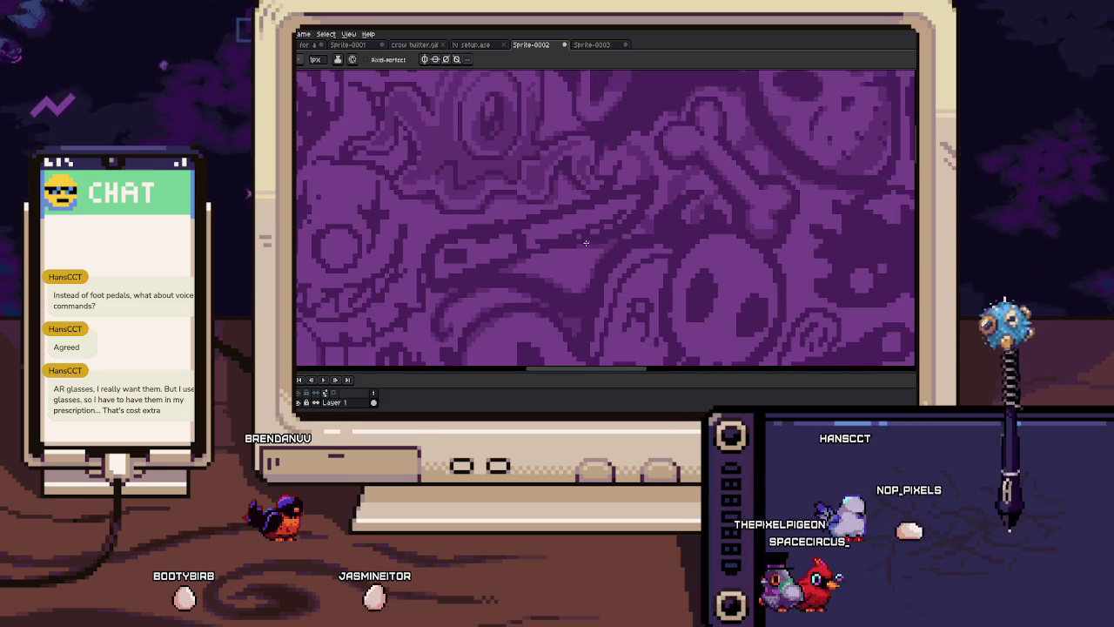
scroll(614, 252, "up", 2)
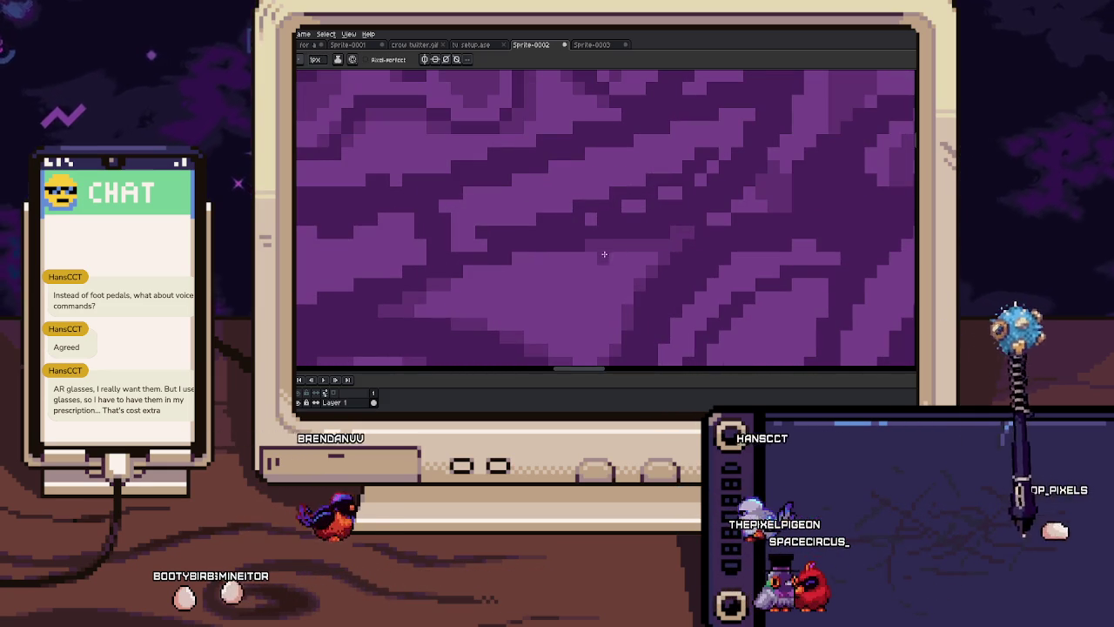
mouse_move(625, 259)
left_mouse_down()
mouse_move(636, 249)
mouse_move(586, 255)
left_mouse_up()
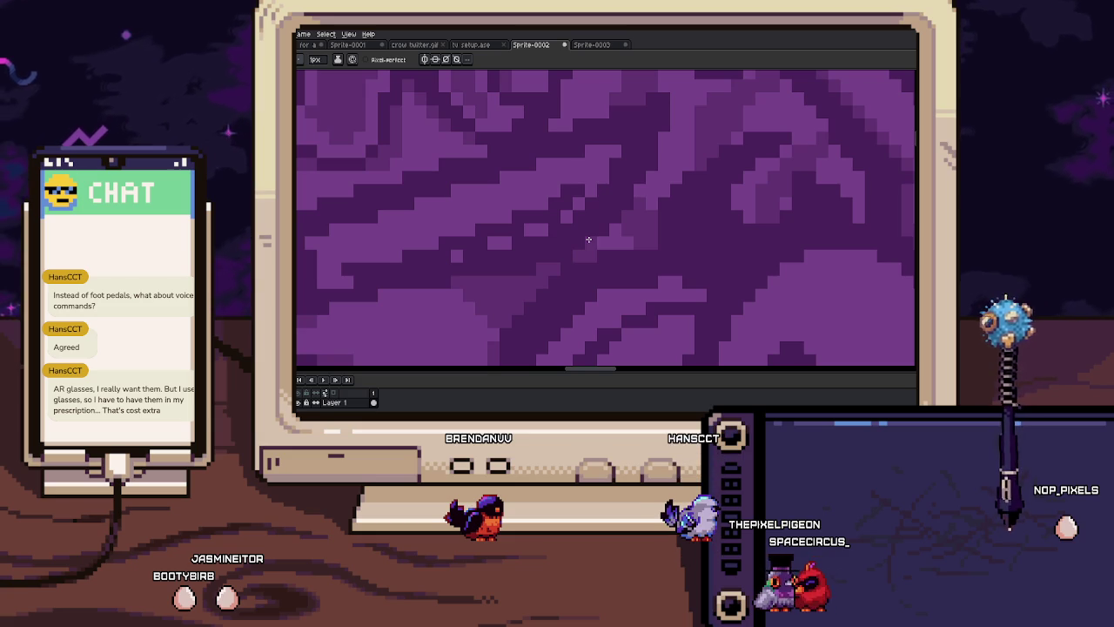
scroll(632, 231, "down", 2)
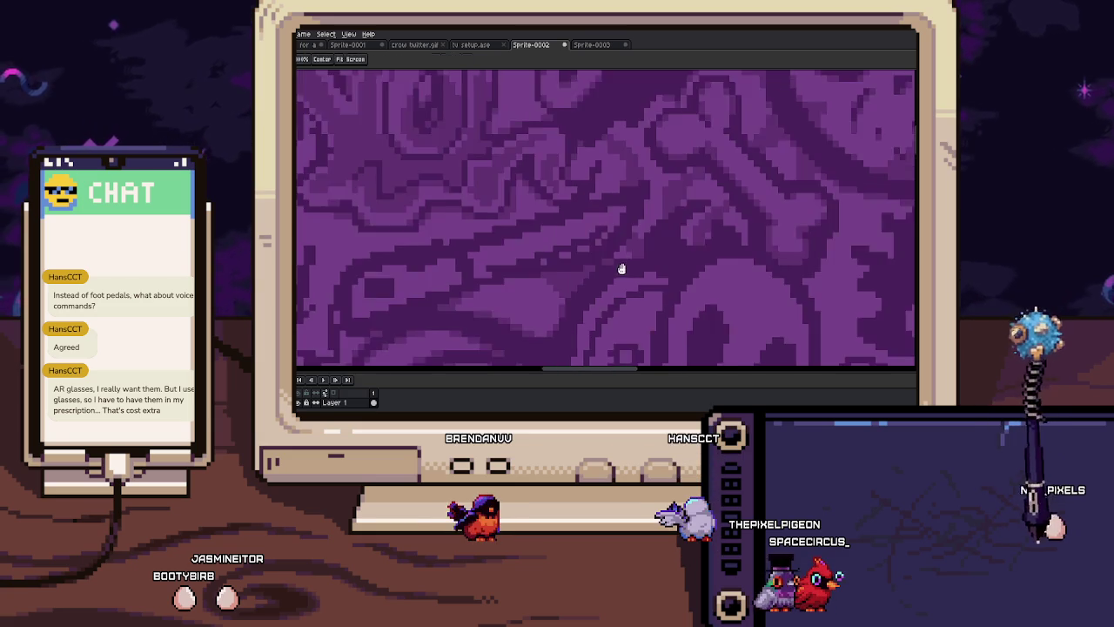
scroll(609, 244, "down", 1)
scroll(584, 252, "down", 1)
scroll(562, 241, "down", 1)
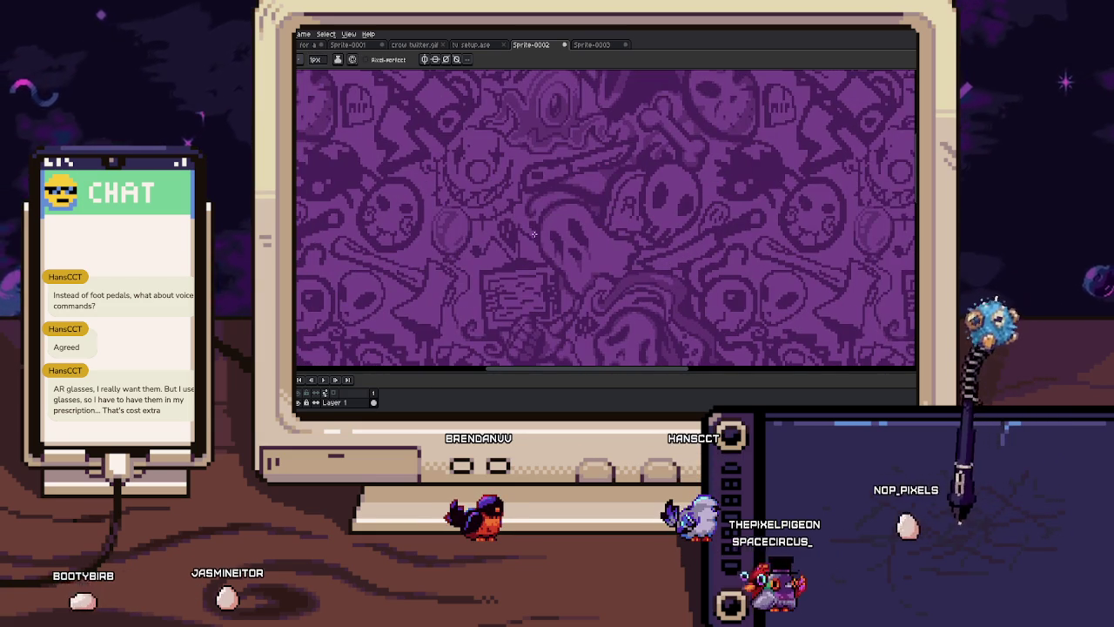
left_click_drag(533, 235, 577, 219)
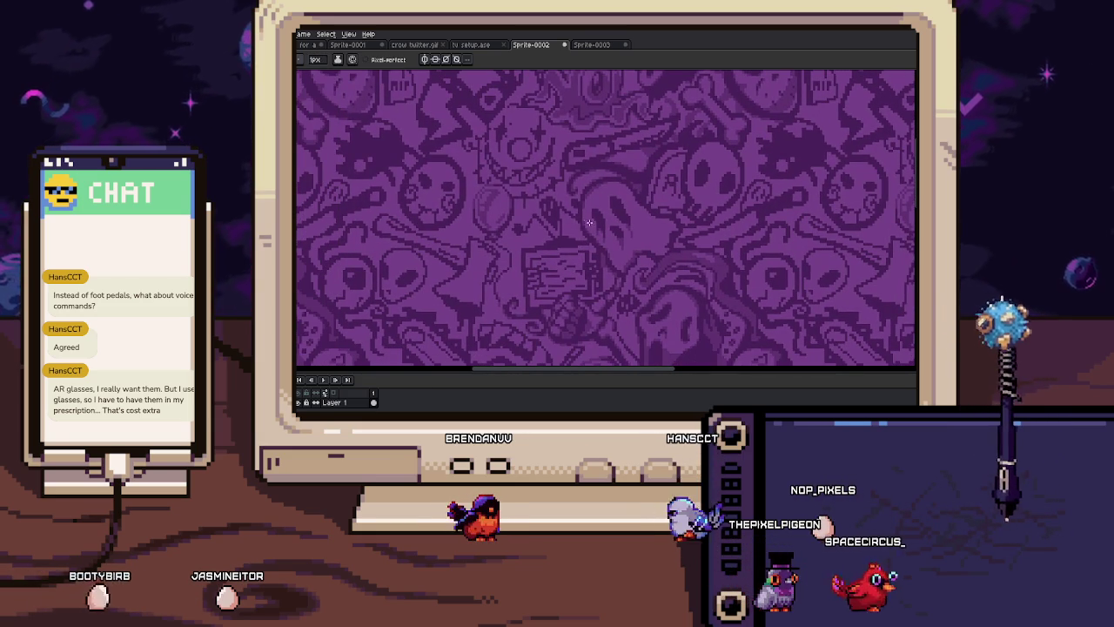
left_click_drag(606, 170, 576, 170)
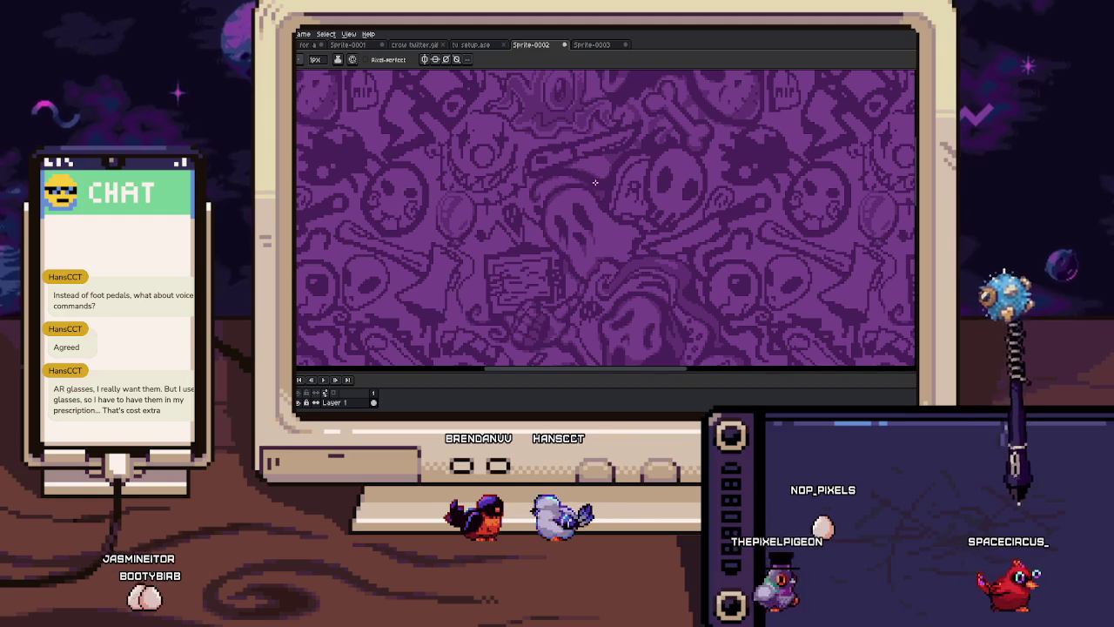
scroll(573, 174, "up", 2)
scroll(561, 235, "up", 1)
scroll(575, 228, "up", 1)
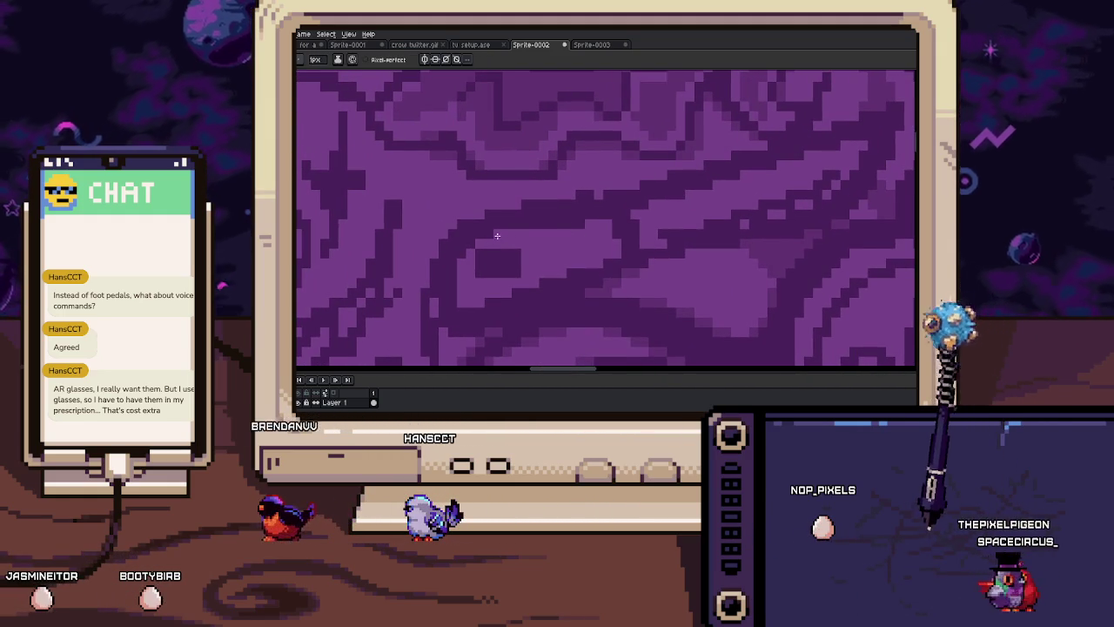
key("i")
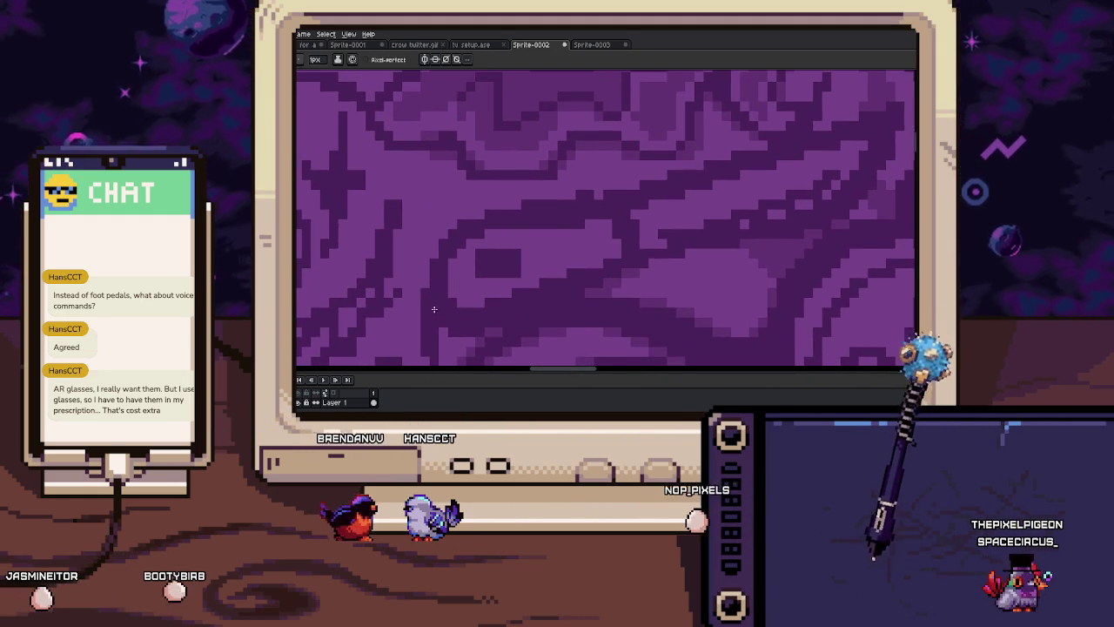
key("b")
left_click_drag(444, 261, 470, 221)
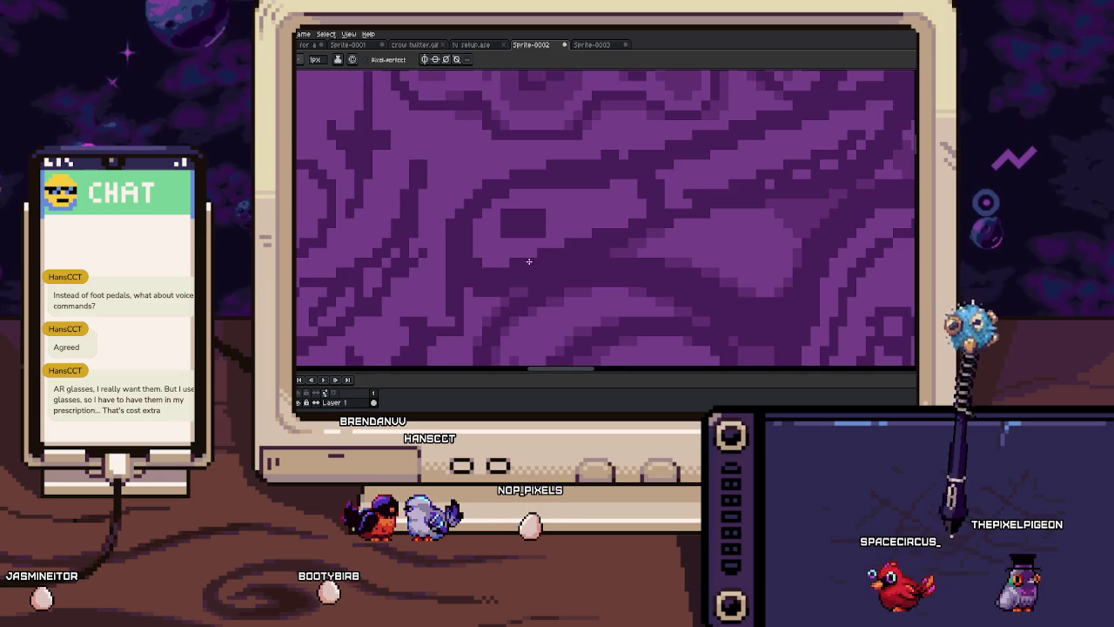
key("i")
scroll(503, 264, "up", 2)
key("b")
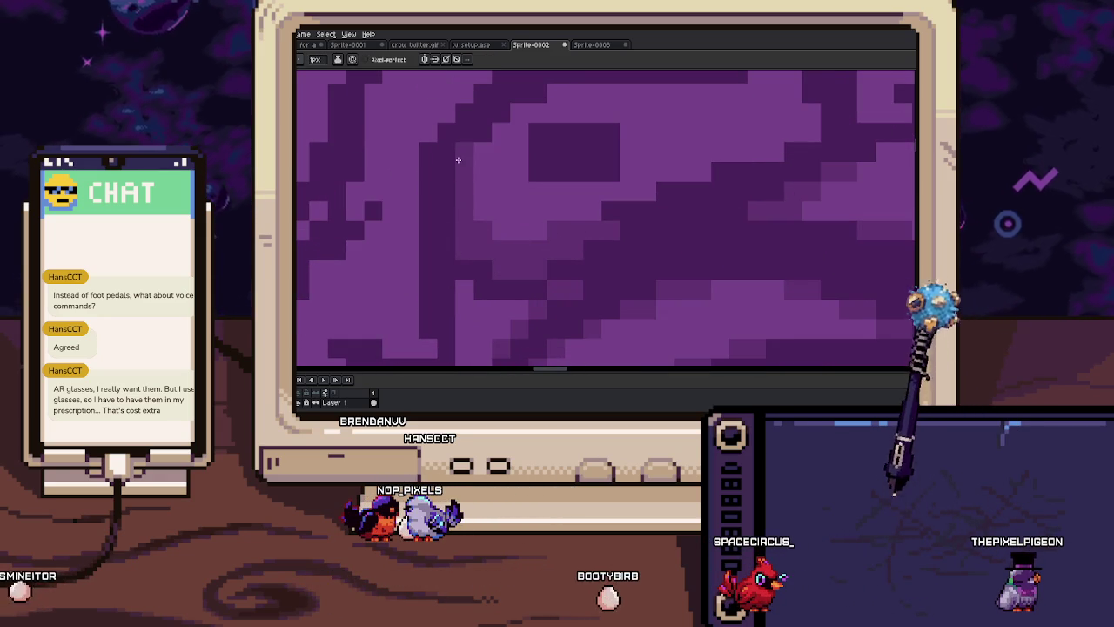
key("b")
left_click_drag(442, 248, 456, 266)
scroll(461, 191, "right", 2)
scroll(505, 252, "up", 1)
key("i")
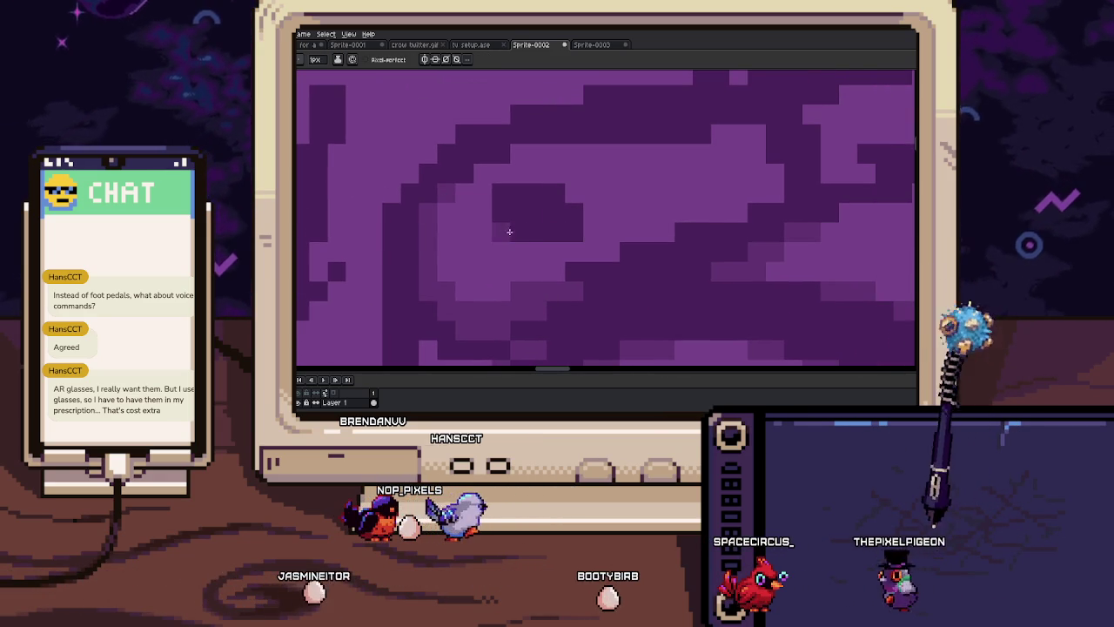
key("b")
scroll(514, 214, "right", 2)
scroll(514, 214, "right", 3)
scroll(514, 214, "up", 2)
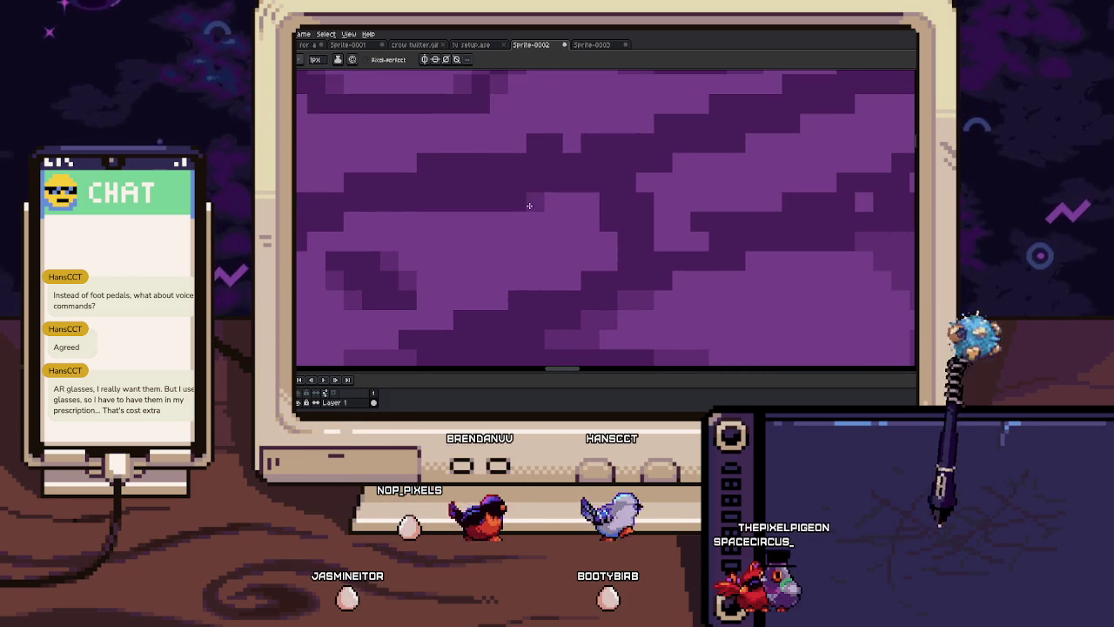
scroll(523, 281, "down", 2)
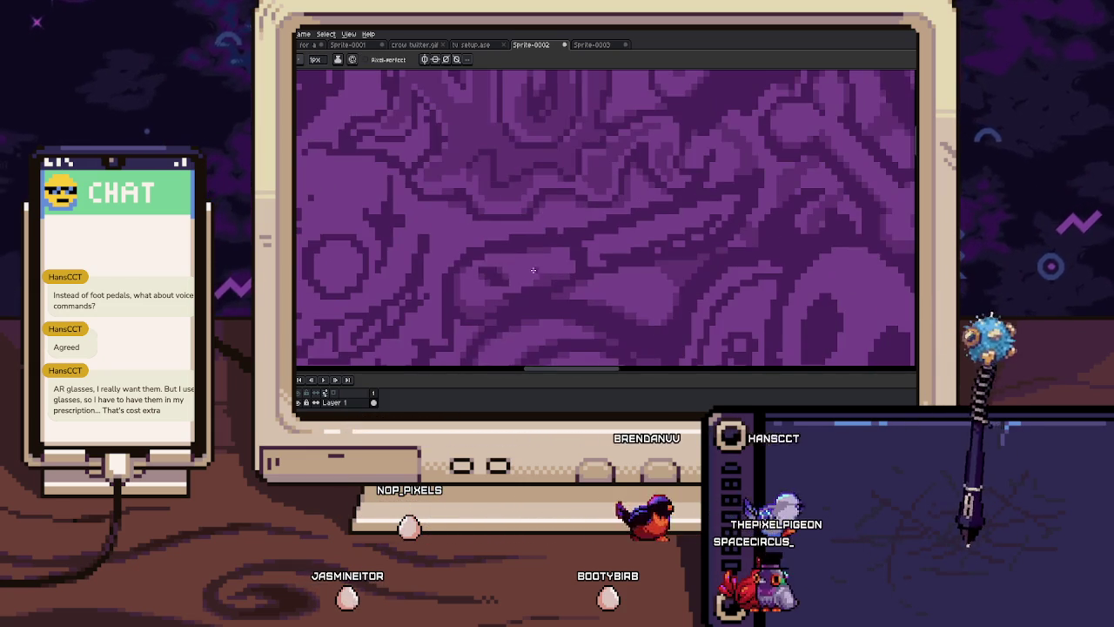
scroll(514, 281, "up", 1)
left_click_drag(550, 221, 479, 222)
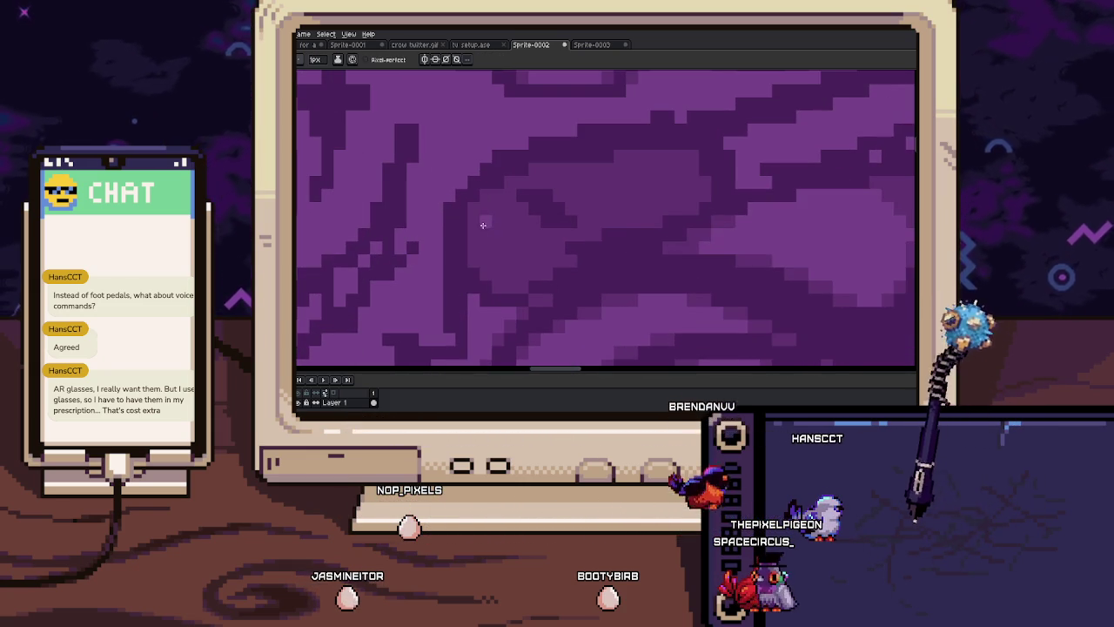
scroll(604, 234, "up", 2)
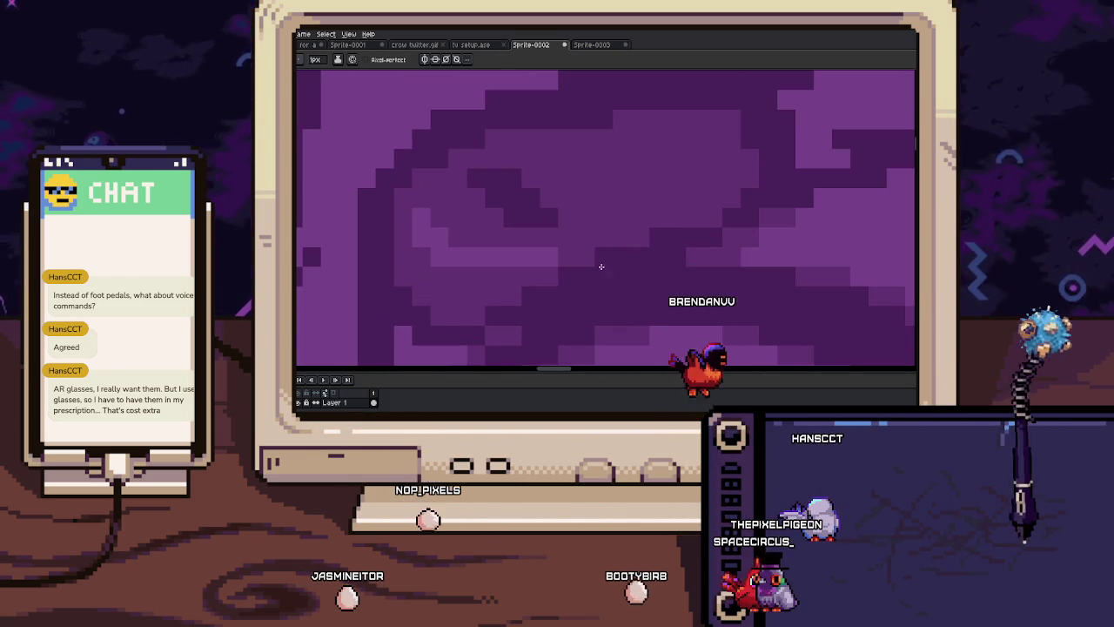
scroll(514, 292, "right", 1)
scroll(515, 292, "up", 1)
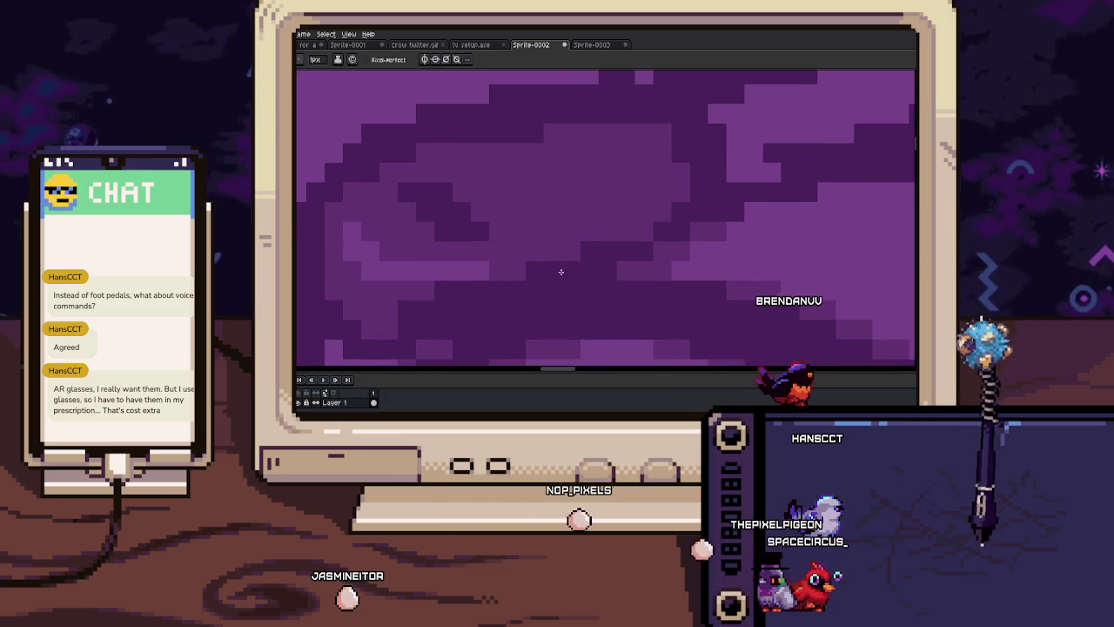
scroll(557, 269, "up", 1)
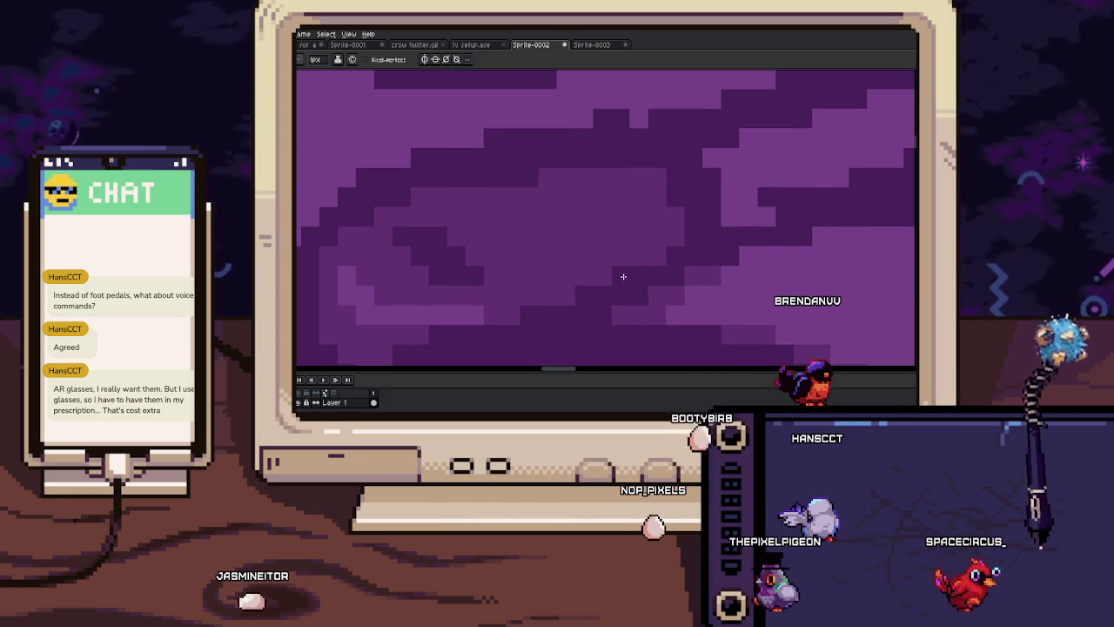
scroll(567, 293, "down", 1)
key("i")
scroll(490, 184, "left", 3)
scroll(621, 212, "left", 3)
key("b")
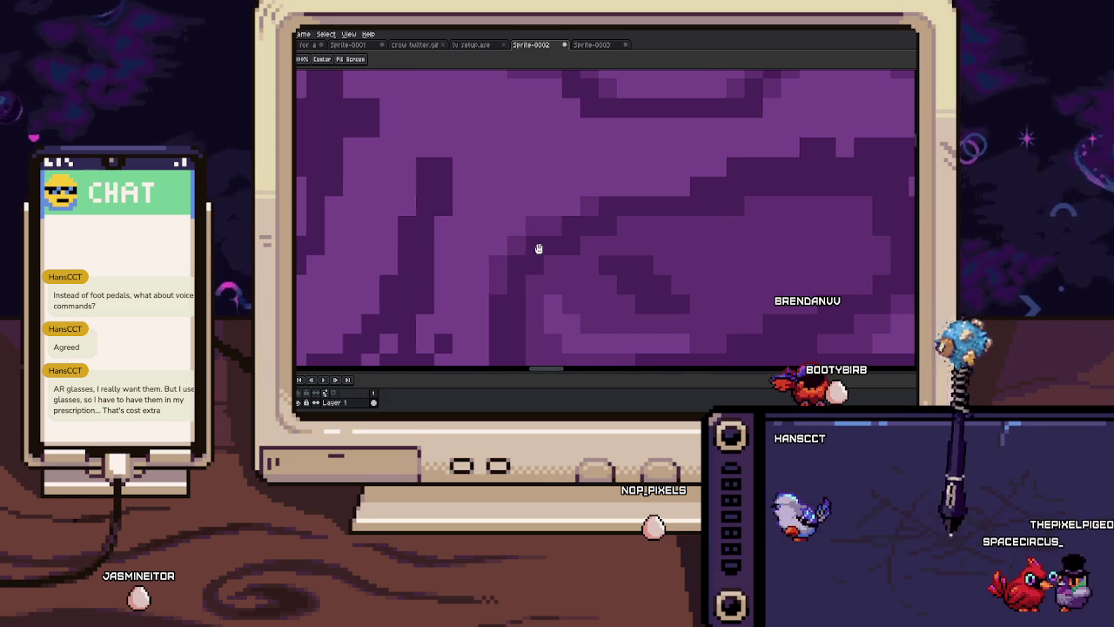
Zoom out and pan to bring other areas of the purple doodle into view
scroll(509, 257, "down", 5)
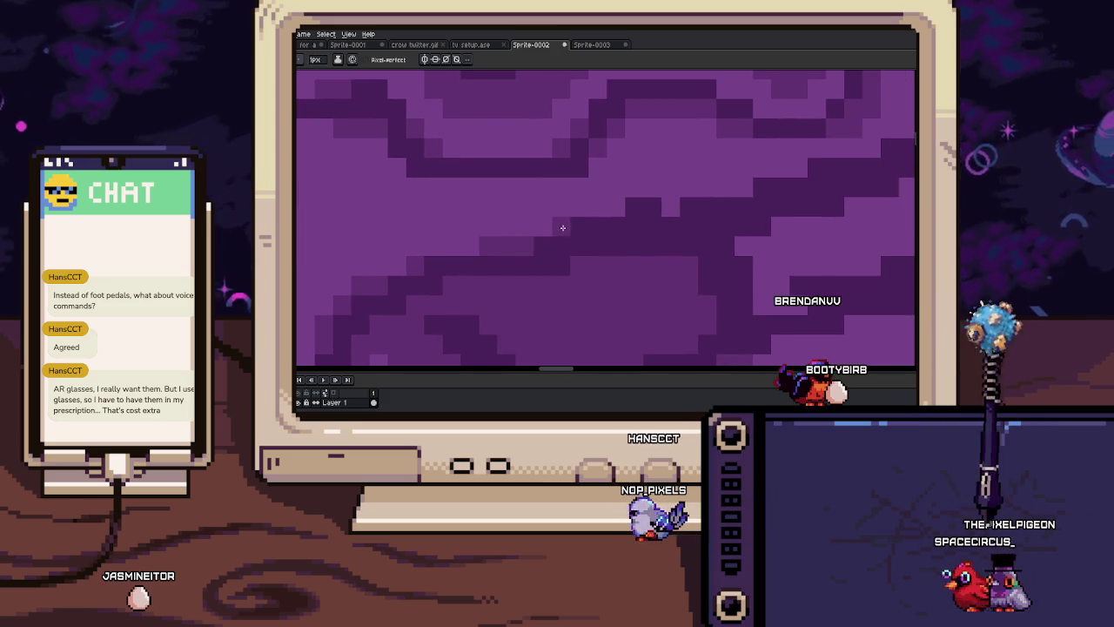
scroll(563, 228, "right", 2)
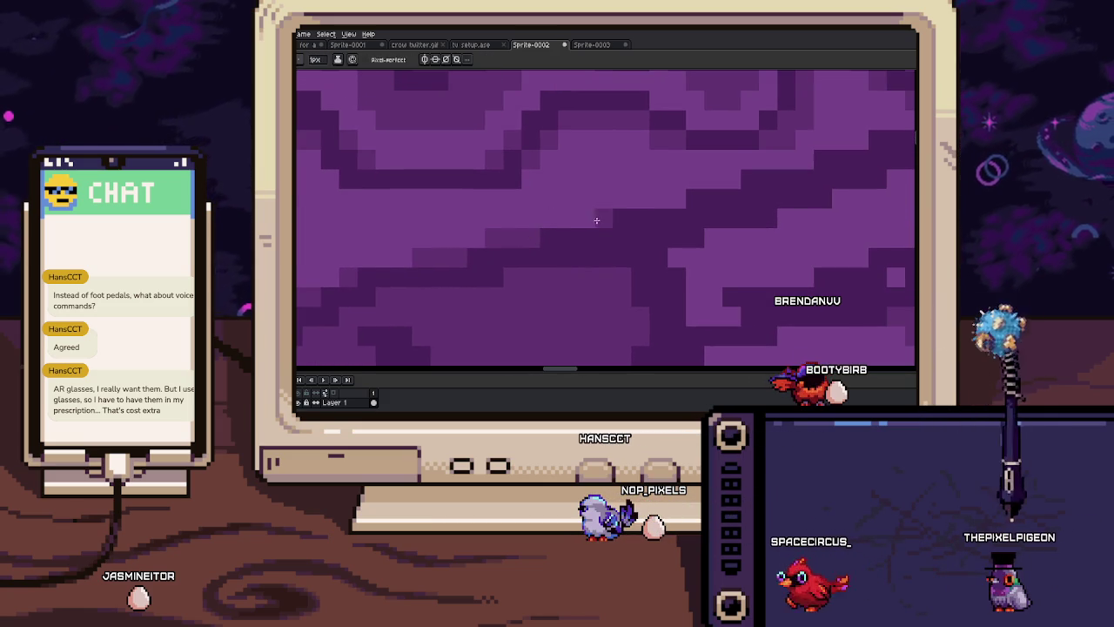
scroll(595, 220, "down", 1)
scroll(565, 180, "down", 1)
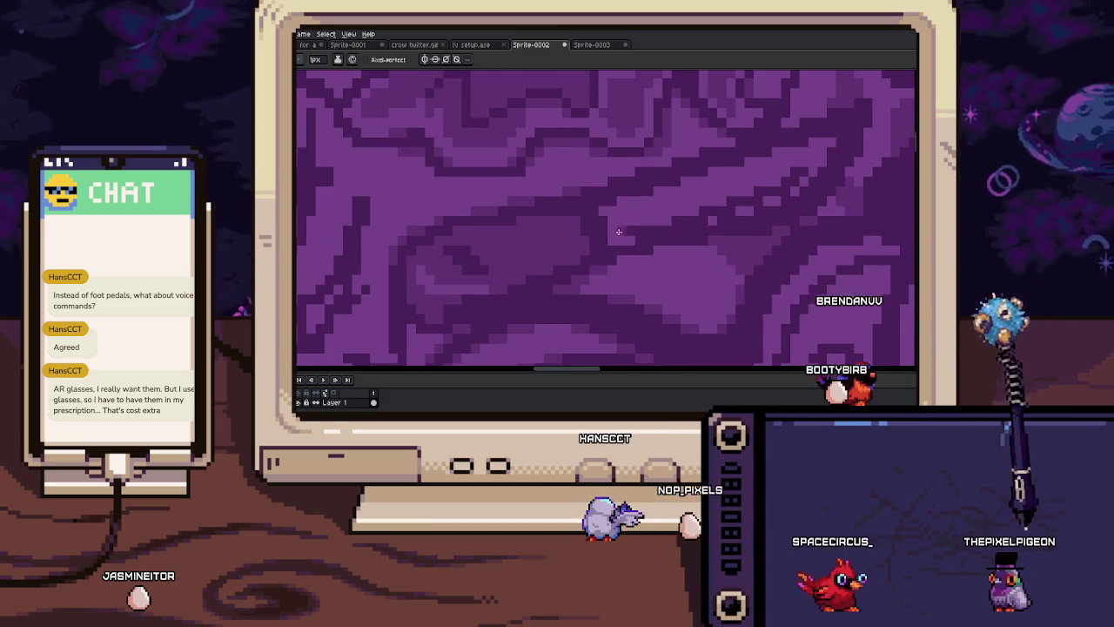
scroll(614, 231, "down", 2)
scroll(597, 224, "down", 2)
mouse_move(559, 229)
left_mouse_down()
mouse_move(516, 247)
mouse_move(664, 214)
left_mouse_up()
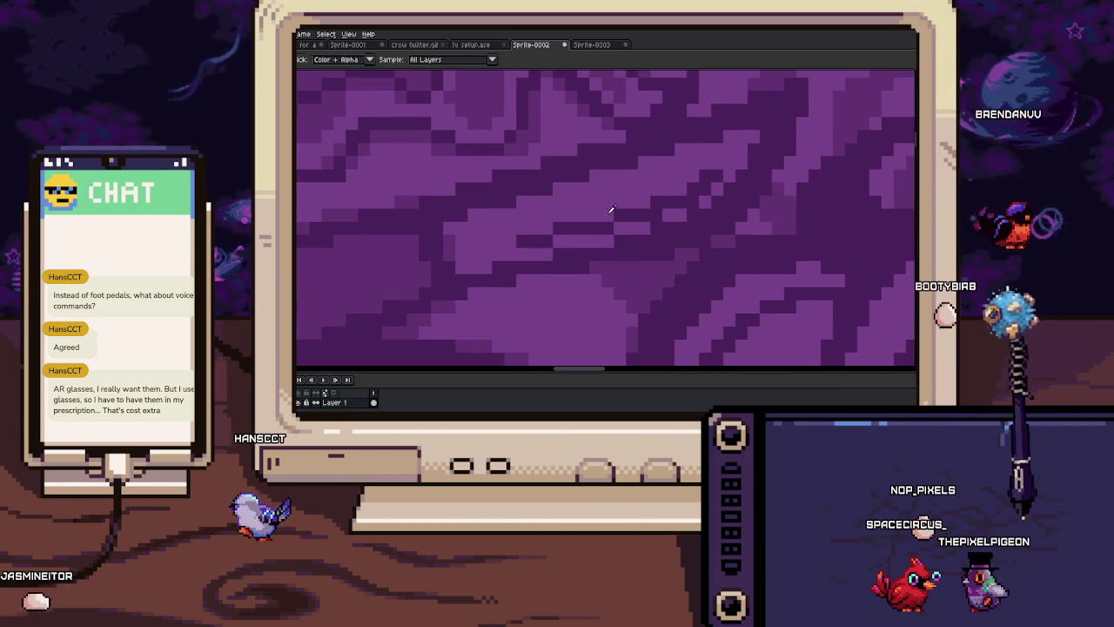
left_click_drag(641, 223, 589, 250)
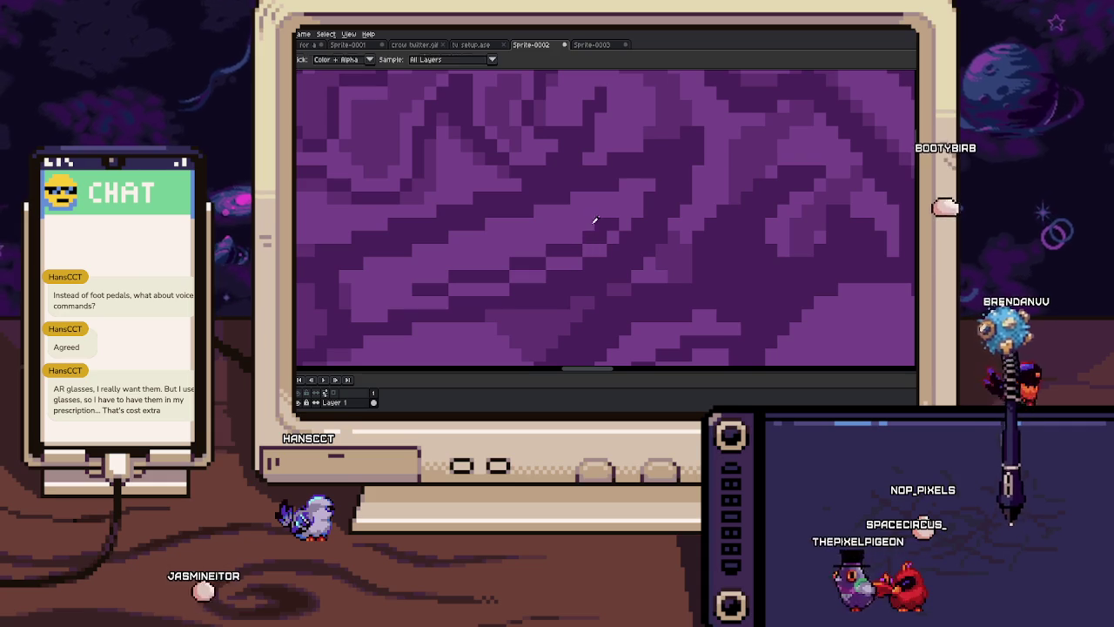
Nudge the view across the tiled artwork while adjusting the zoom level
scroll(601, 214, "down", 1)
scroll(575, 223, "down", 2)
scroll(487, 248, "up", 2)
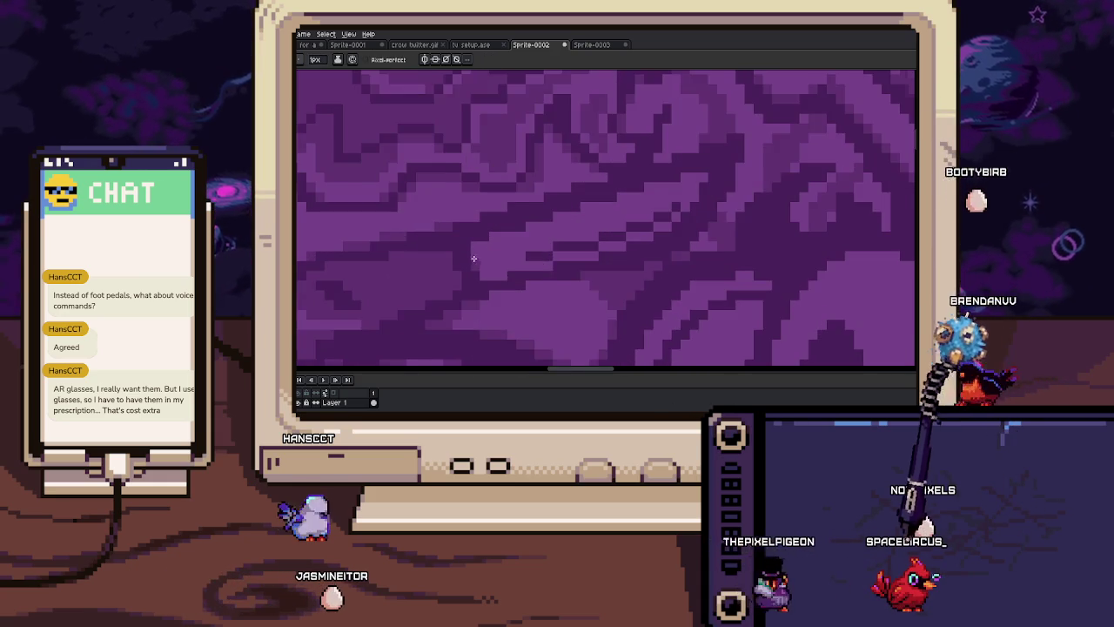
scroll(477, 258, "up", 1)
scroll(475, 252, "up", 1)
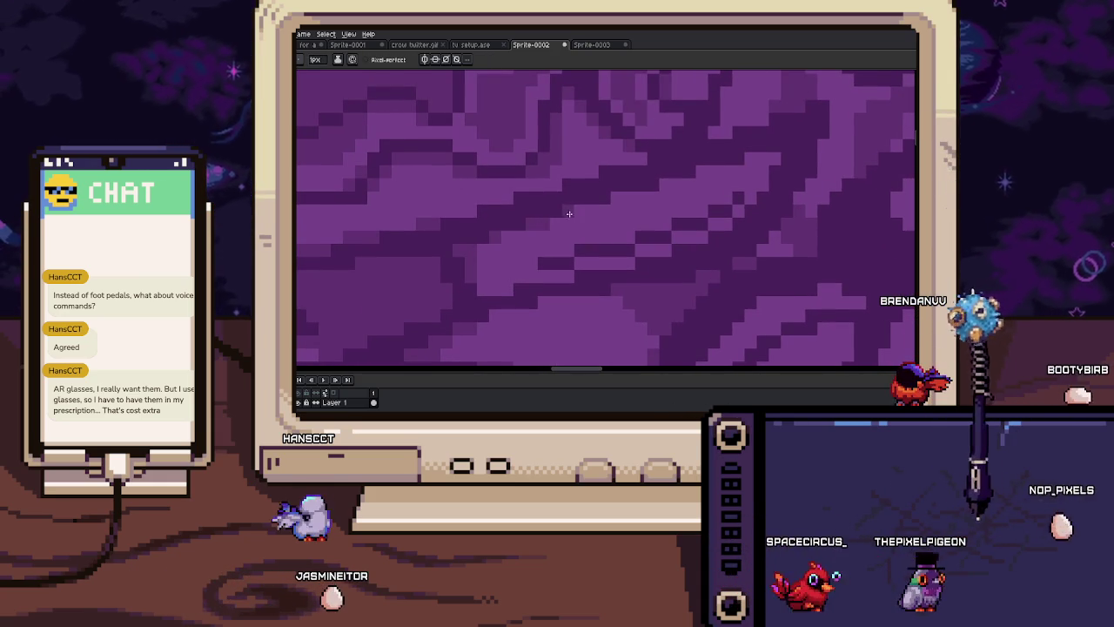
left_click_drag(540, 225, 592, 221)
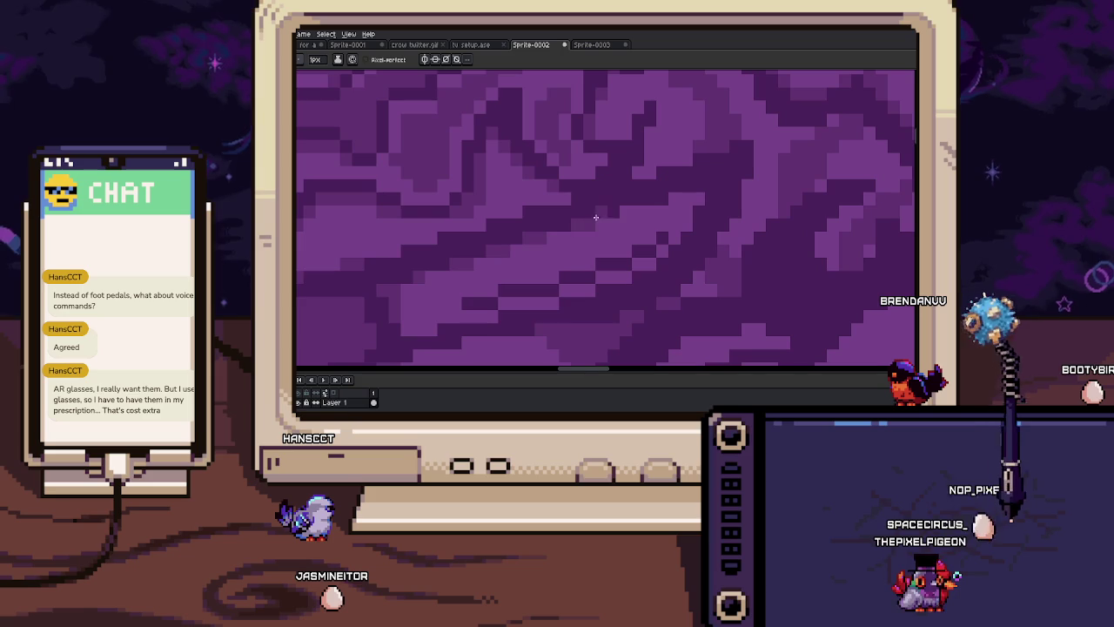
scroll(659, 201, "down", 2)
scroll(635, 199, "down", 2)
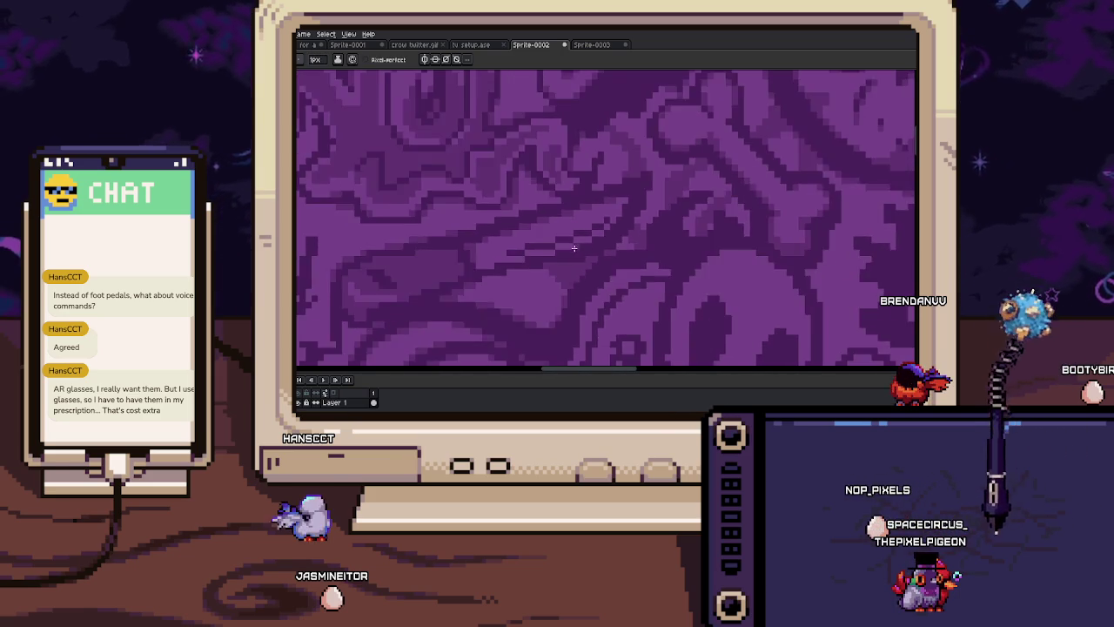
scroll(597, 233, "up", 5)
left_click_drag(529, 255, 563, 263)
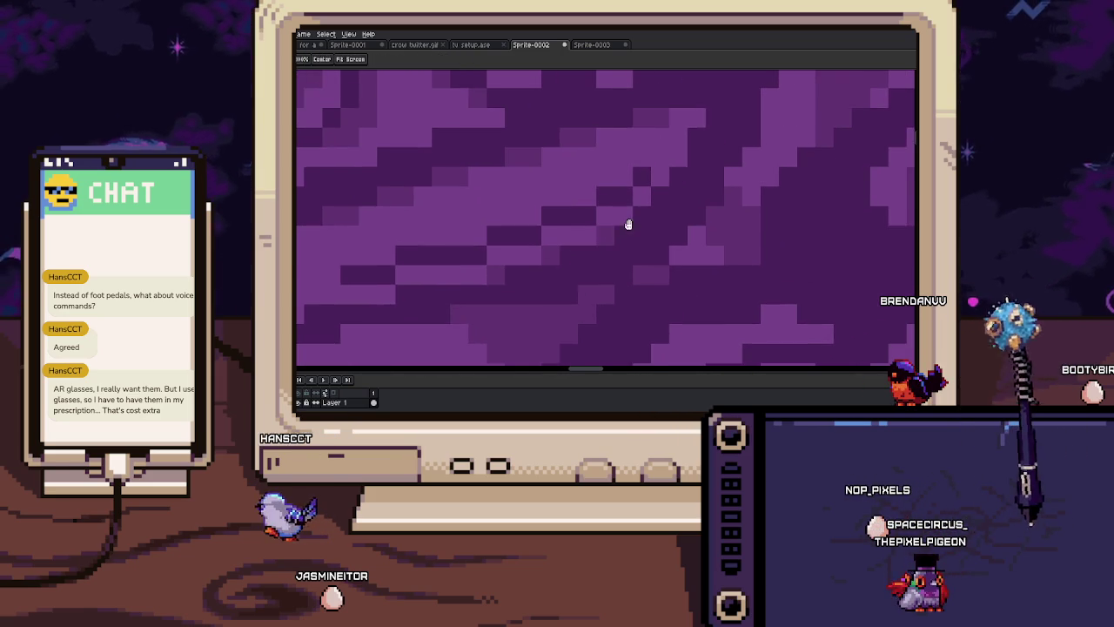
left_click_drag(619, 227, 611, 252)
Adjust the zoom, then return from the eyedropper to the 1px pixel-perfect pencil
scroll(664, 175, "down", 3)
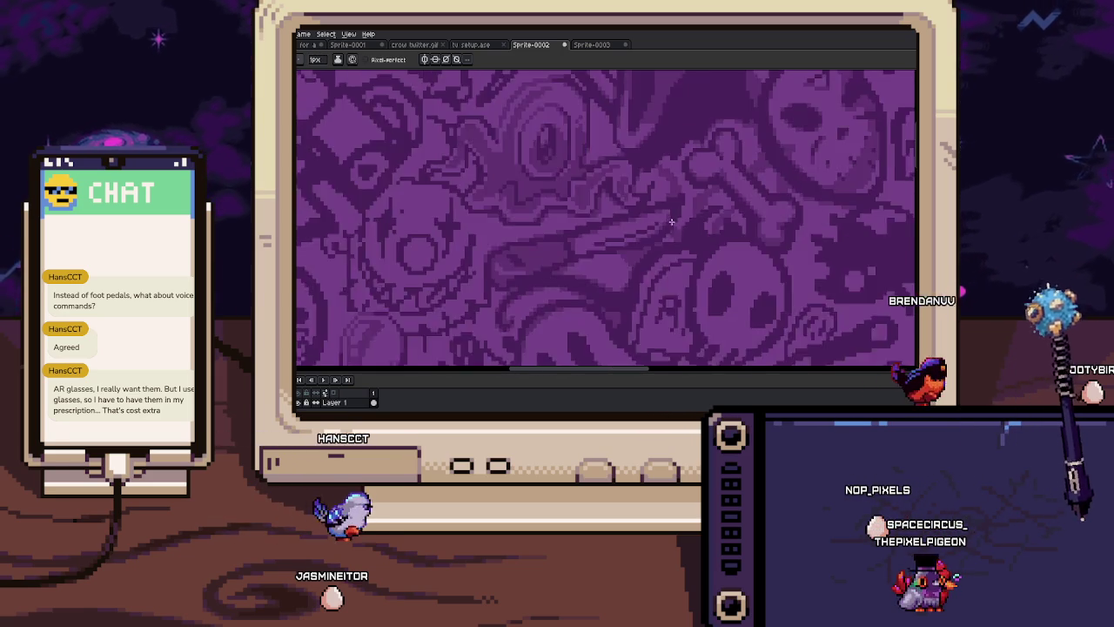
scroll(608, 220, "up", 3)
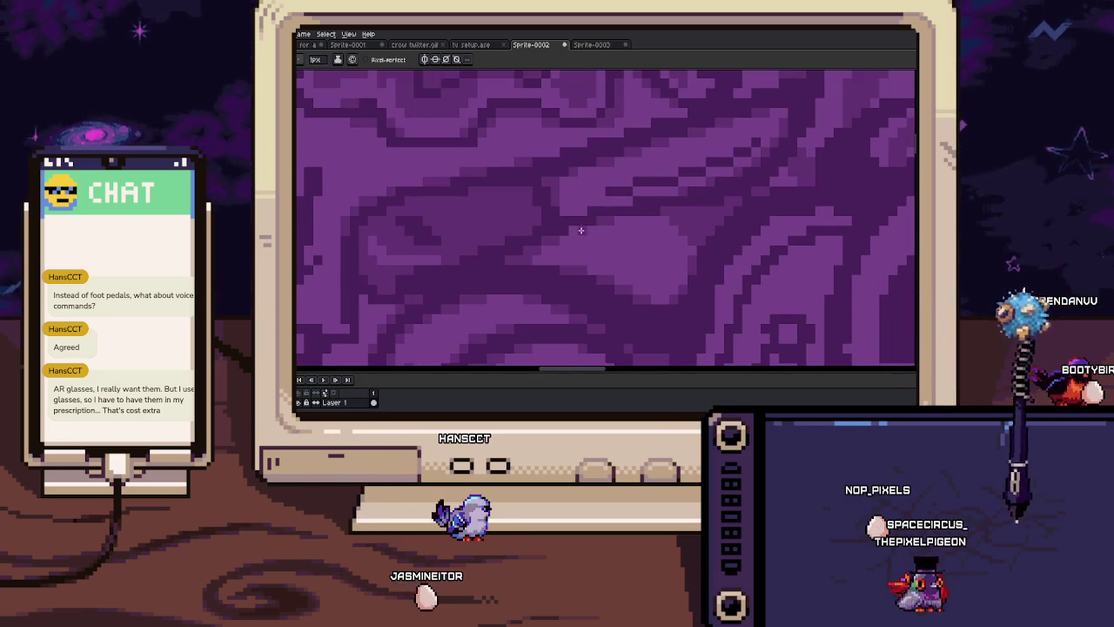
scroll(651, 216, "down", 1)
scroll(641, 223, "down", 2)
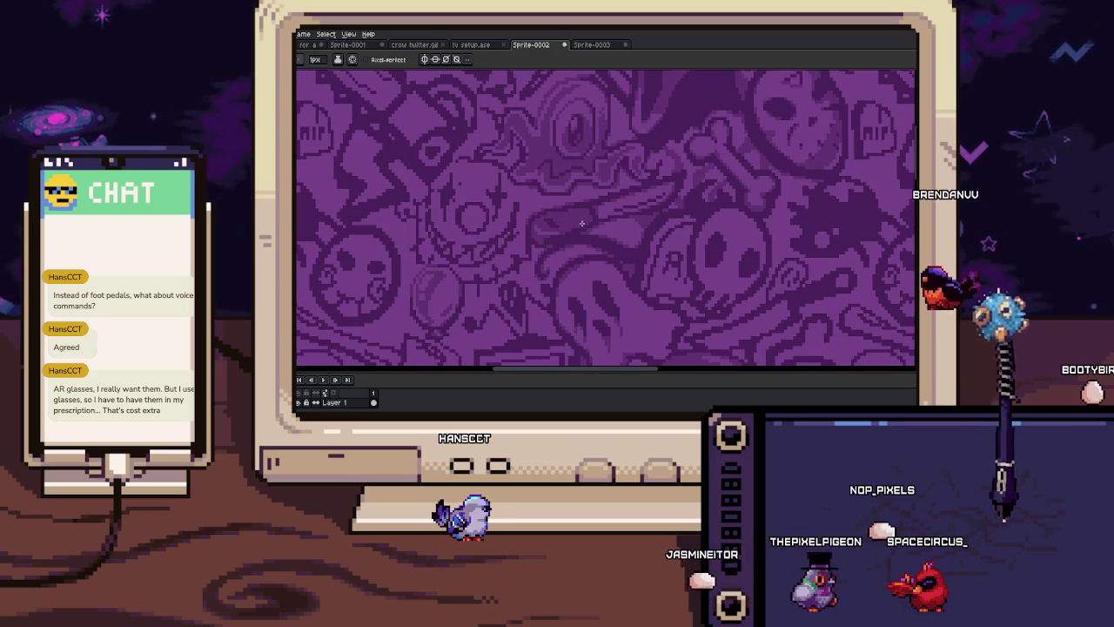
scroll(637, 257, "up", 1)
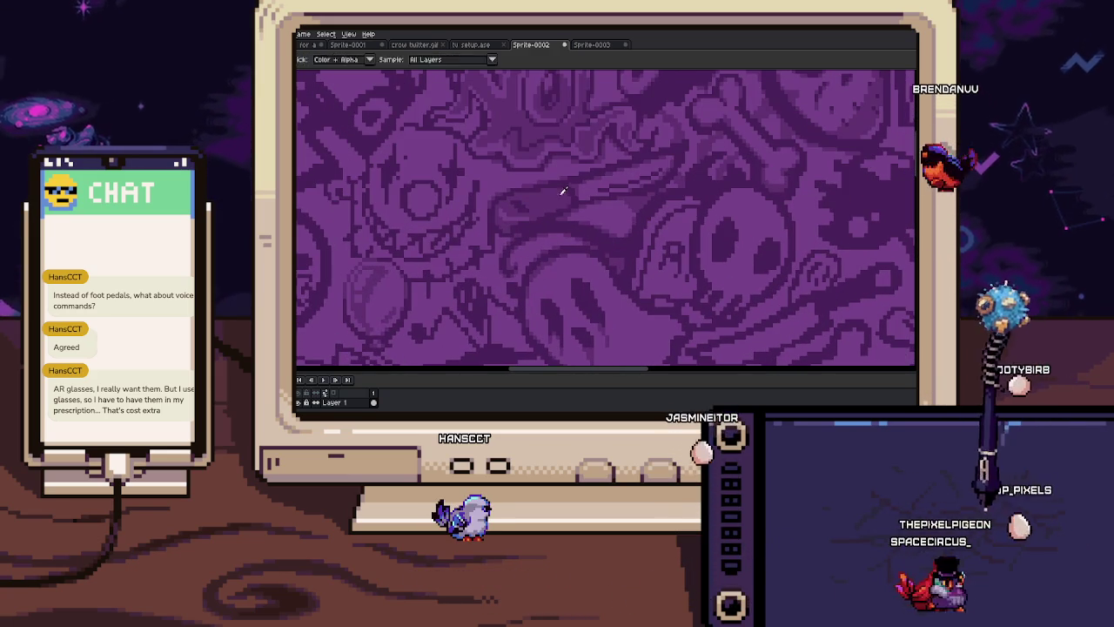
scroll(637, 256, "up", 1)
scroll(628, 254, "up", 1)
scroll(626, 254, "up", 1)
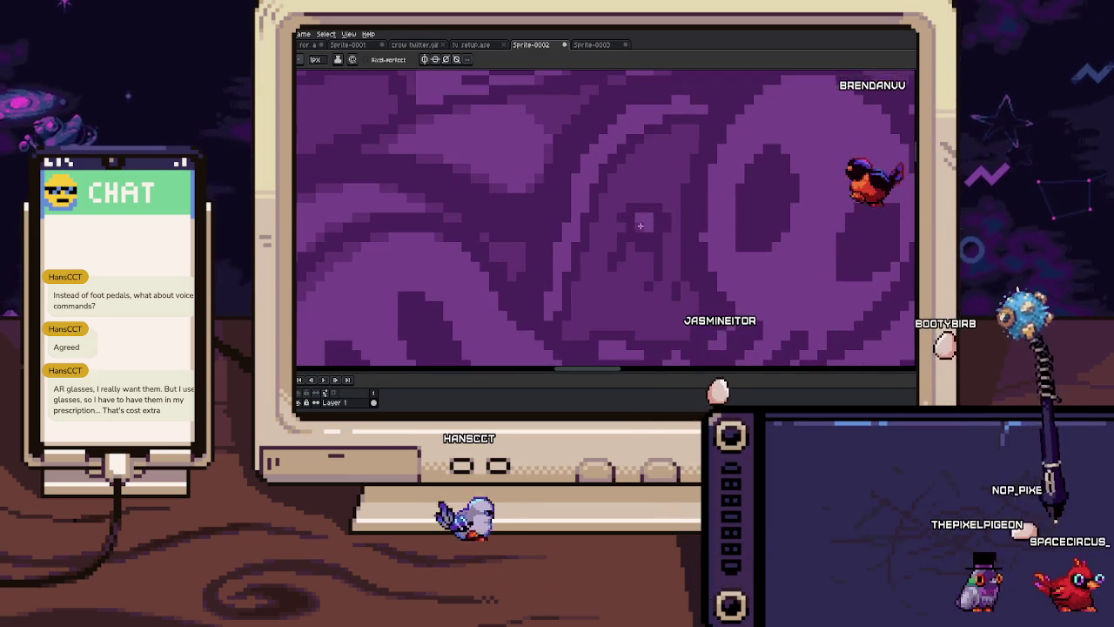
key("i")
key("b")
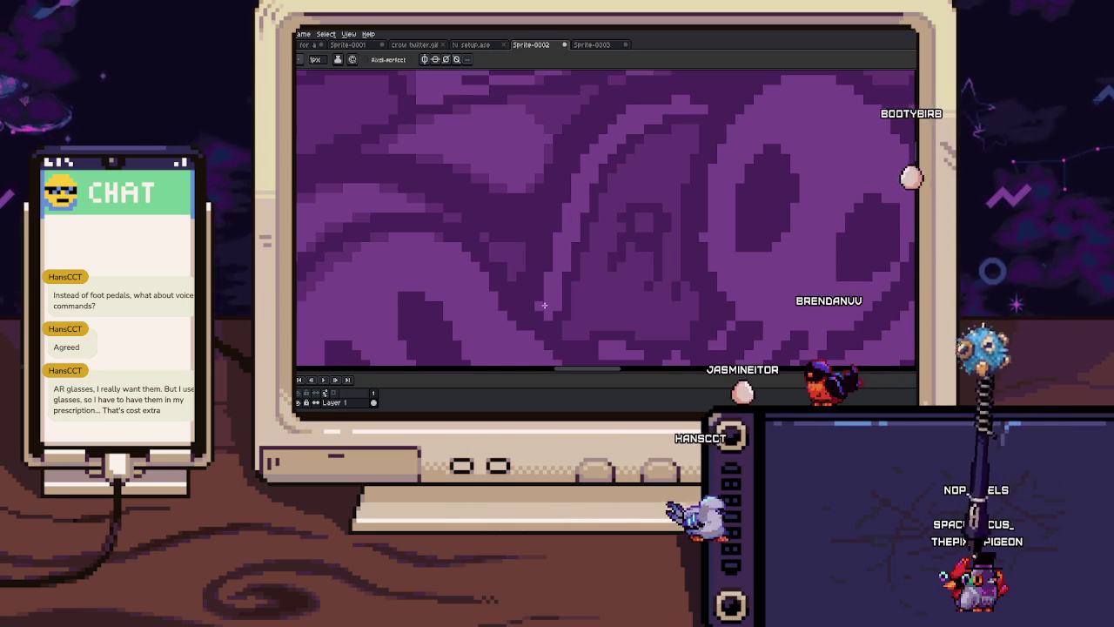
Centre the view over the skull area, sampling a colour and returning to the pencil
scroll(544, 312, "down", 1)
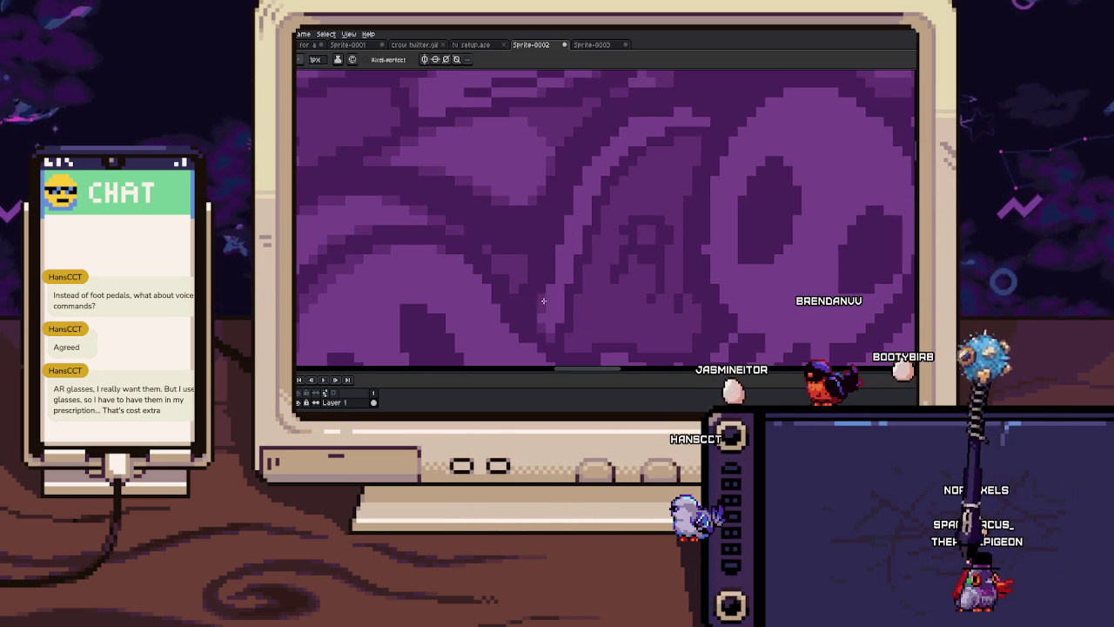
left_click_drag(571, 196, 564, 236)
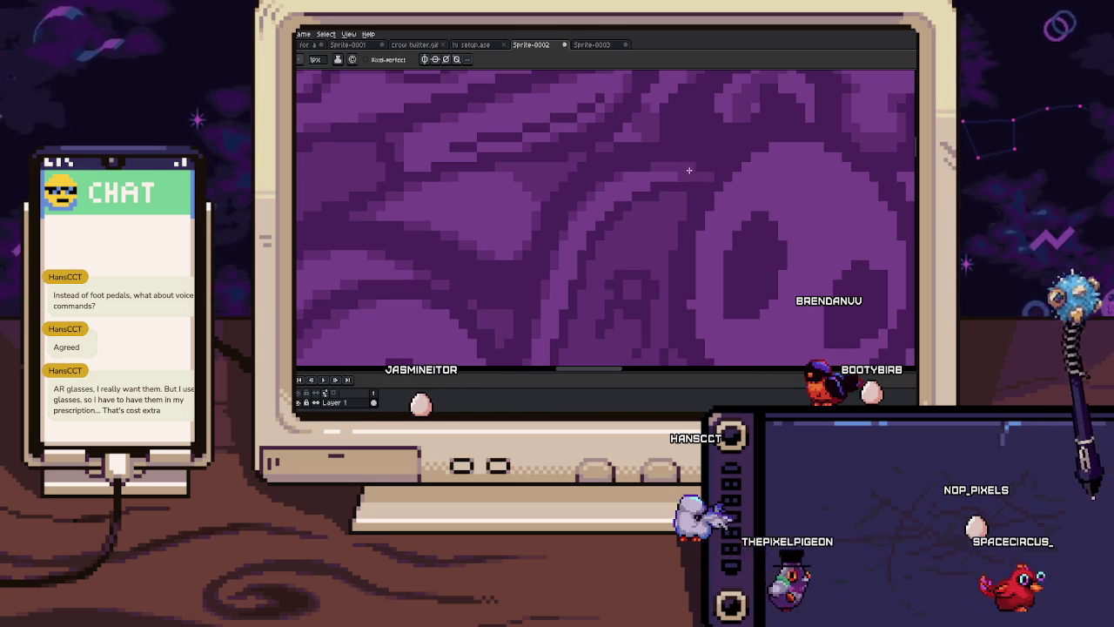
scroll(679, 175, "down", 3)
scroll(578, 222, "up", 3)
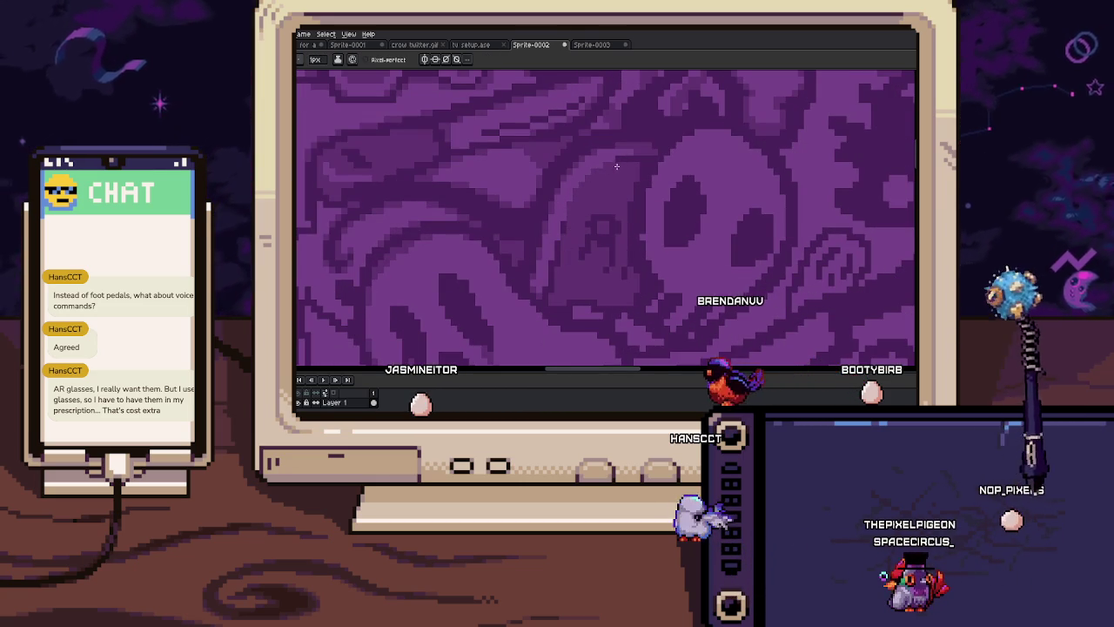
scroll(572, 234, "down", 1)
scroll(575, 217, "up", 3)
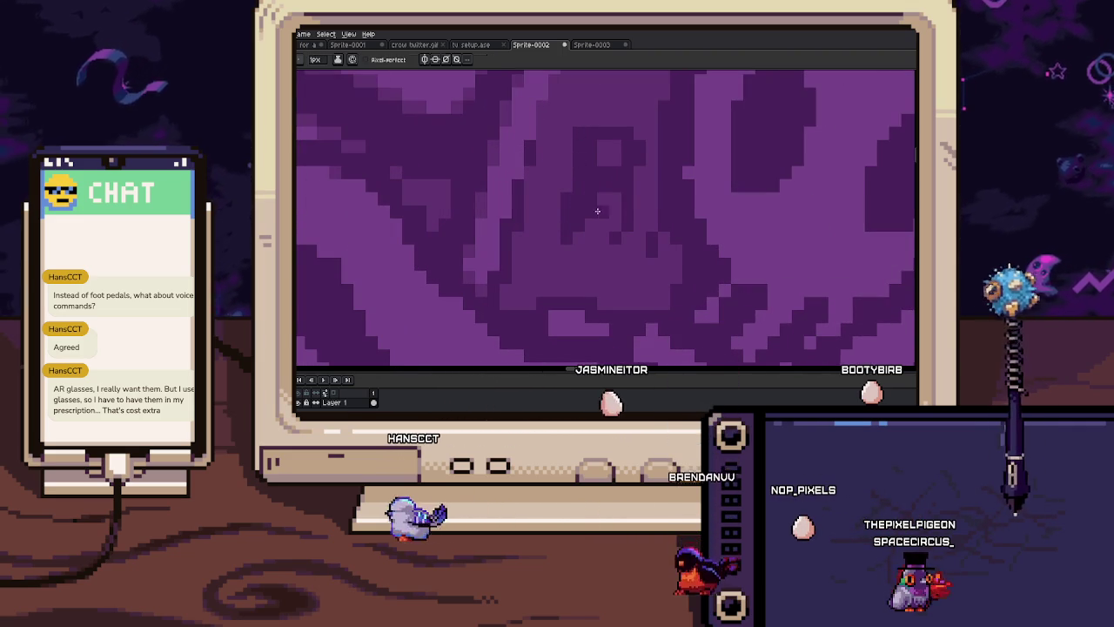
scroll(592, 211, "up", 1)
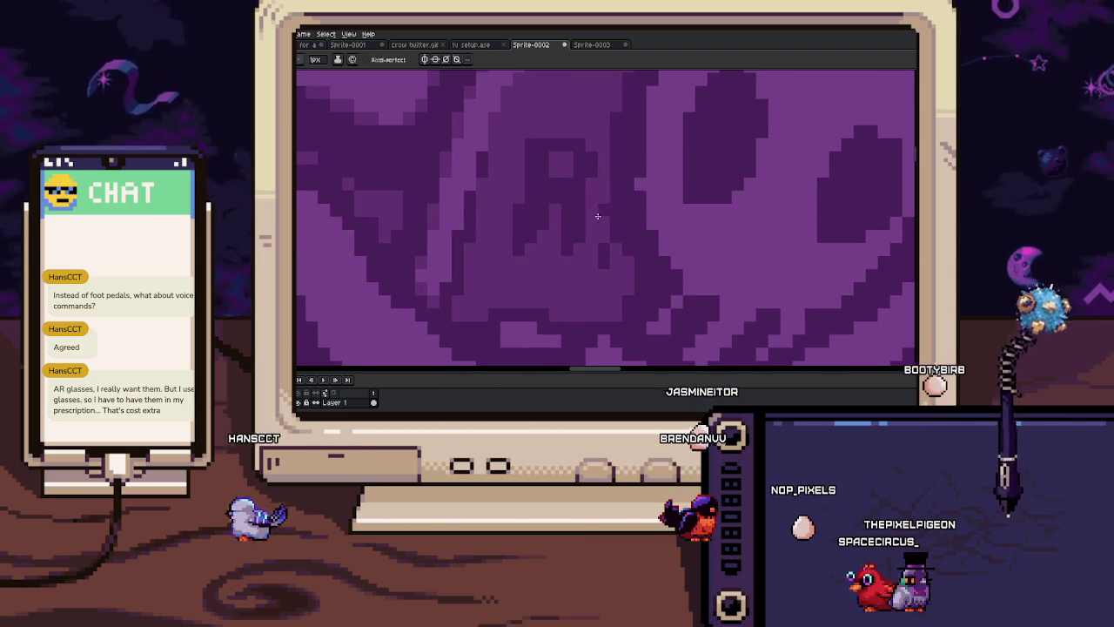
key("i")
scroll(602, 179, "down", 3)
key("b")
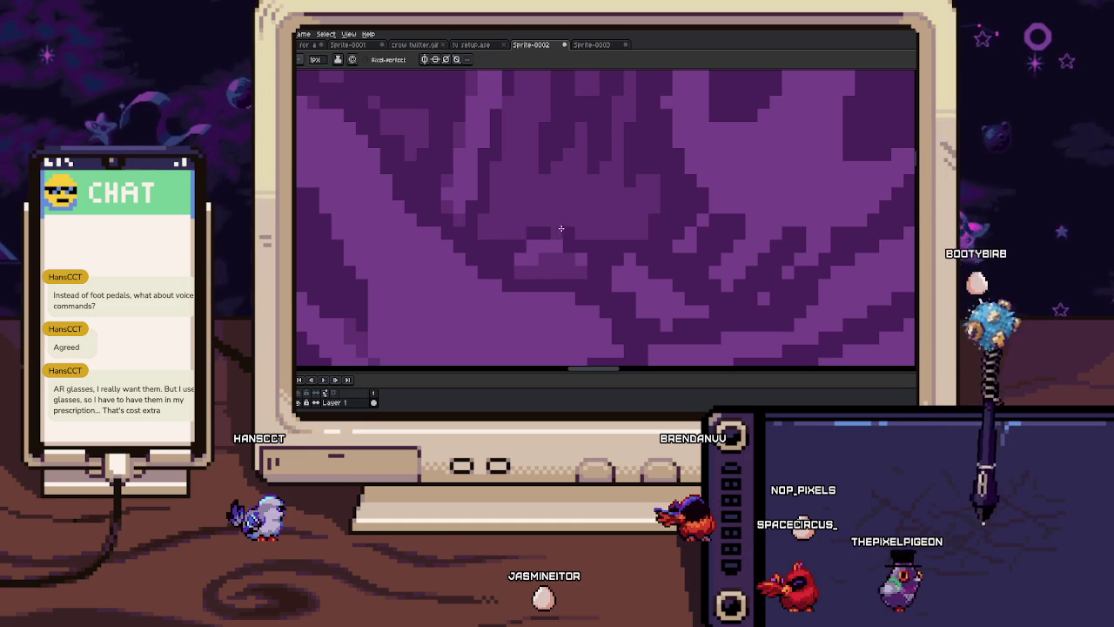
Pan across the close-up purple pixels and zoom out to see the whole tiled pattern
scroll(573, 262, "right", 2)
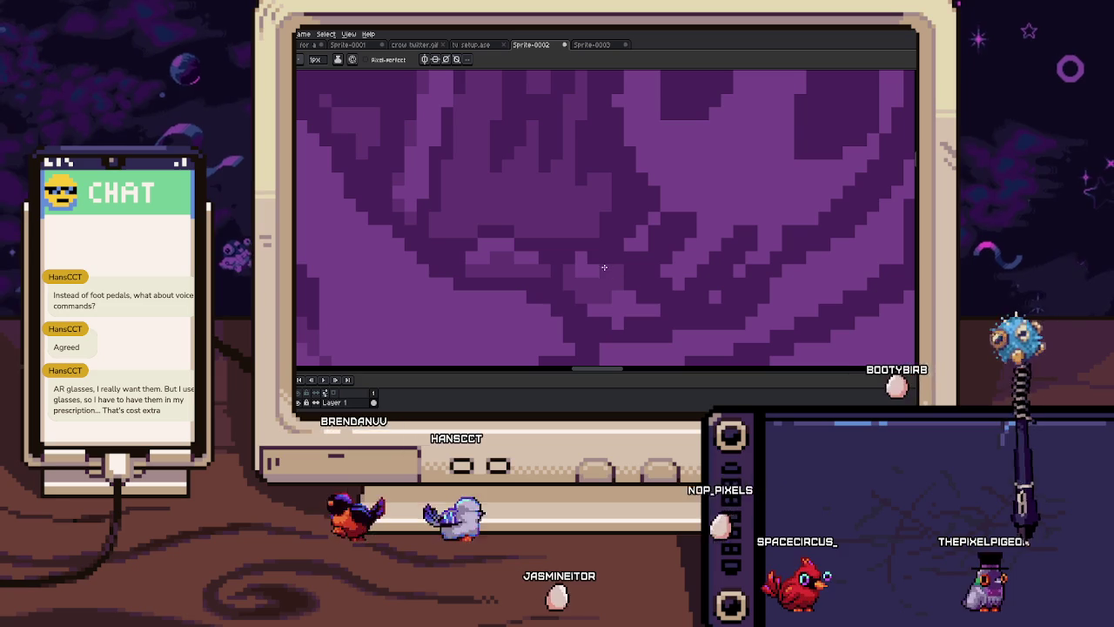
scroll(615, 265, "down", 1)
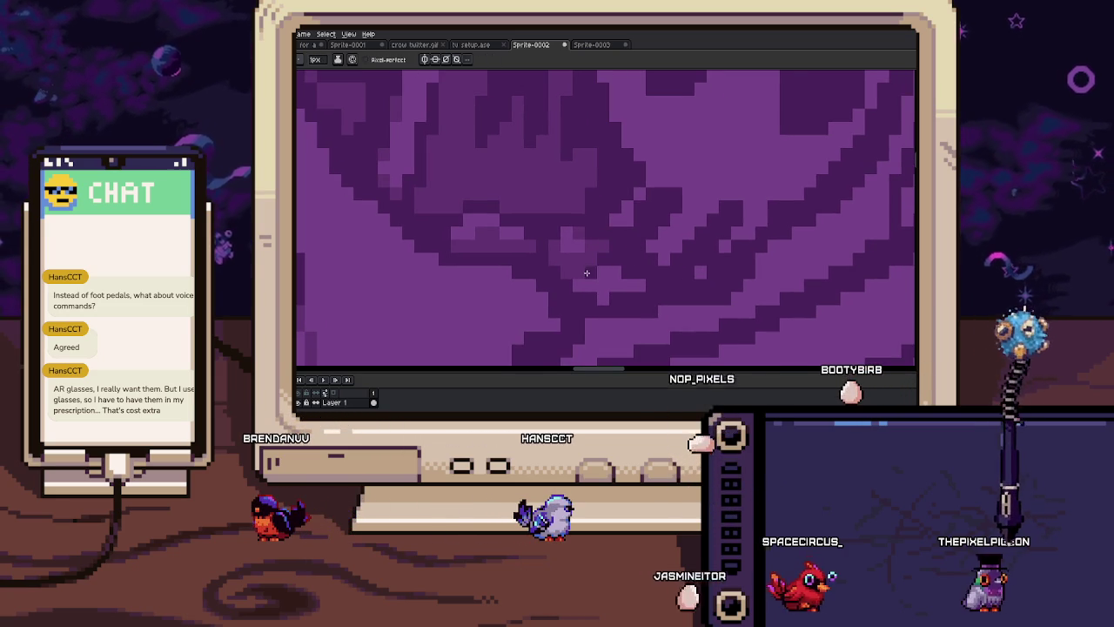
mouse_move(565, 275)
left_mouse_down()
mouse_move(587, 288)
mouse_move(625, 279)
left_mouse_up()
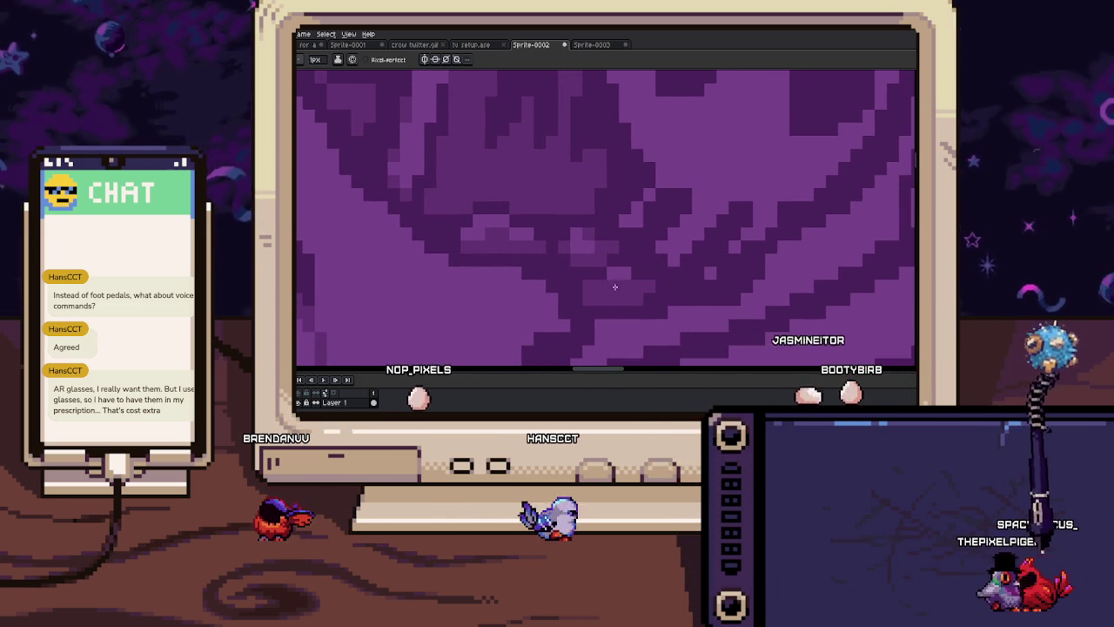
scroll(616, 285, "down", 3)
scroll(639, 301, "down", 3)
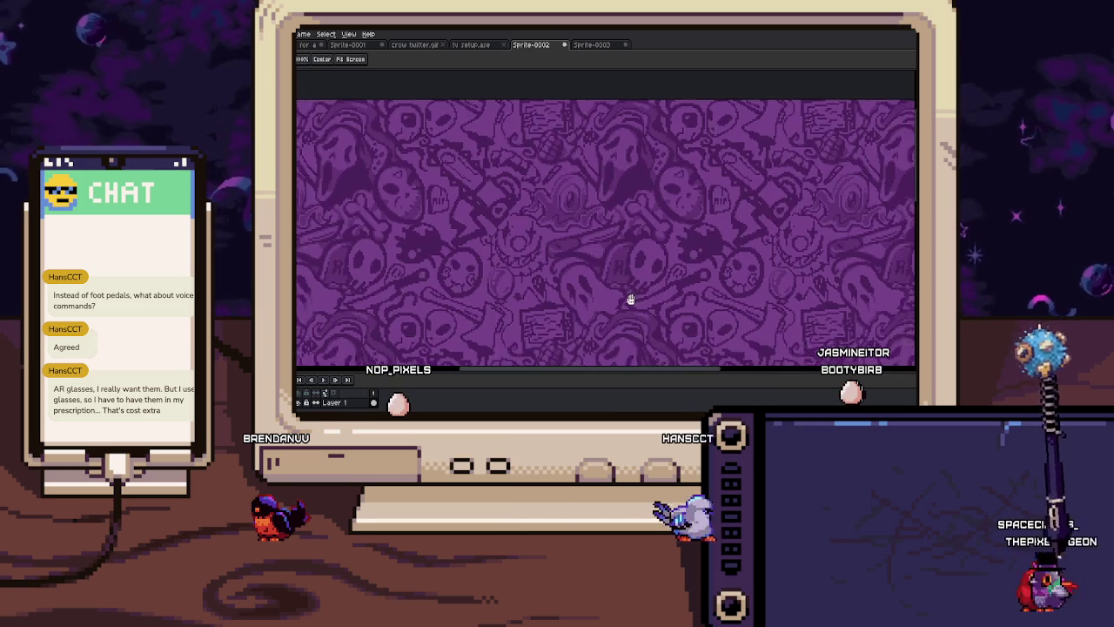
Look around the whole tiled skull pattern and zoom toward the hockey mask
scroll(594, 282, "up", 1)
left_click_drag(553, 257, 586, 231)
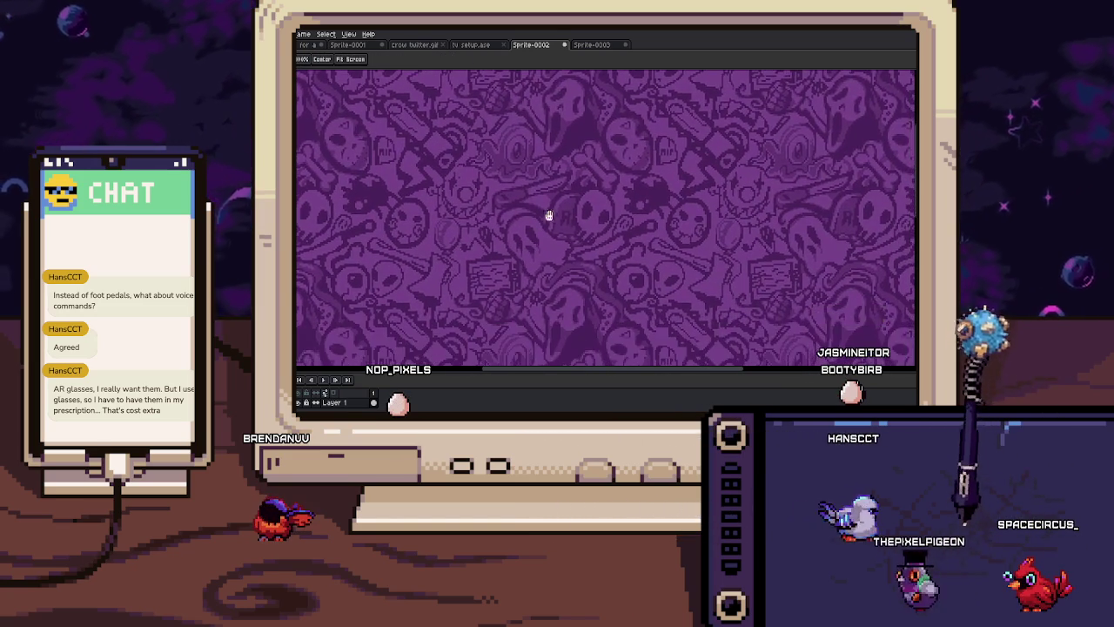
scroll(579, 230, "up", 2)
scroll(571, 228, "up", 2)
scroll(580, 223, "down", 1)
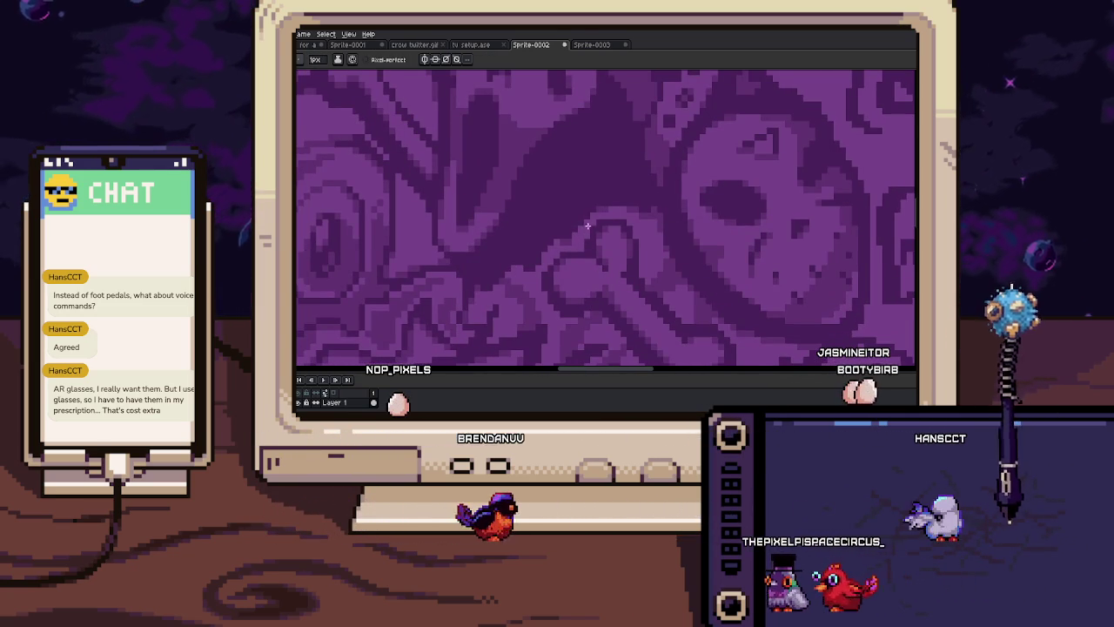
scroll(577, 206, "up", 1)
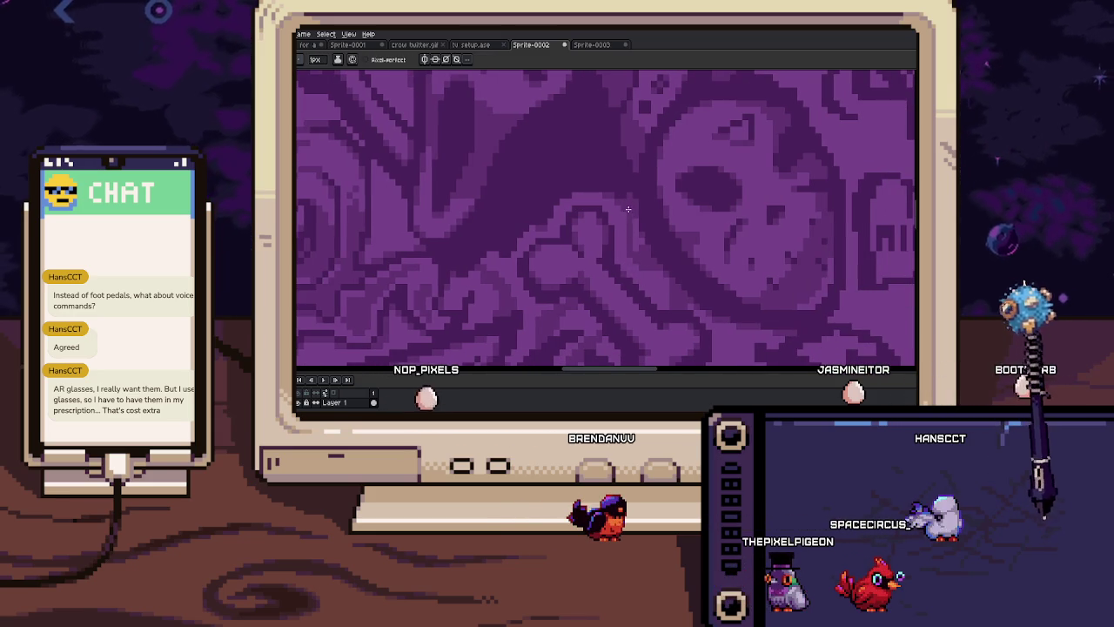
Bring the hockey mask and bone into close-up, then switch to the Sprite-0003 tab
left_click_drag(642, 246, 624, 207)
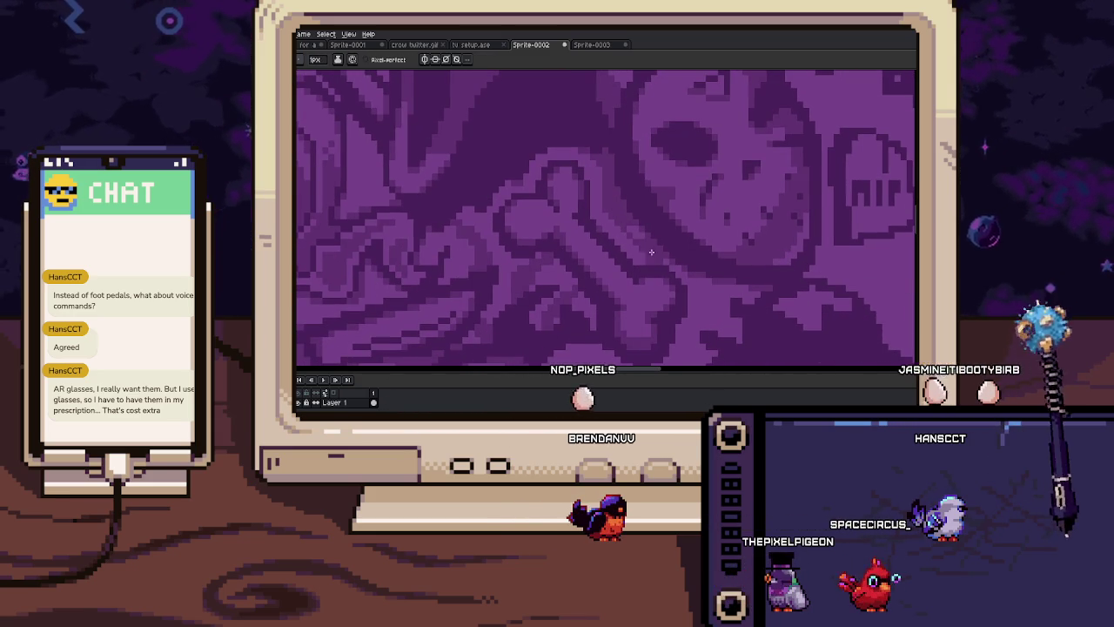
scroll(609, 257, "down", 2)
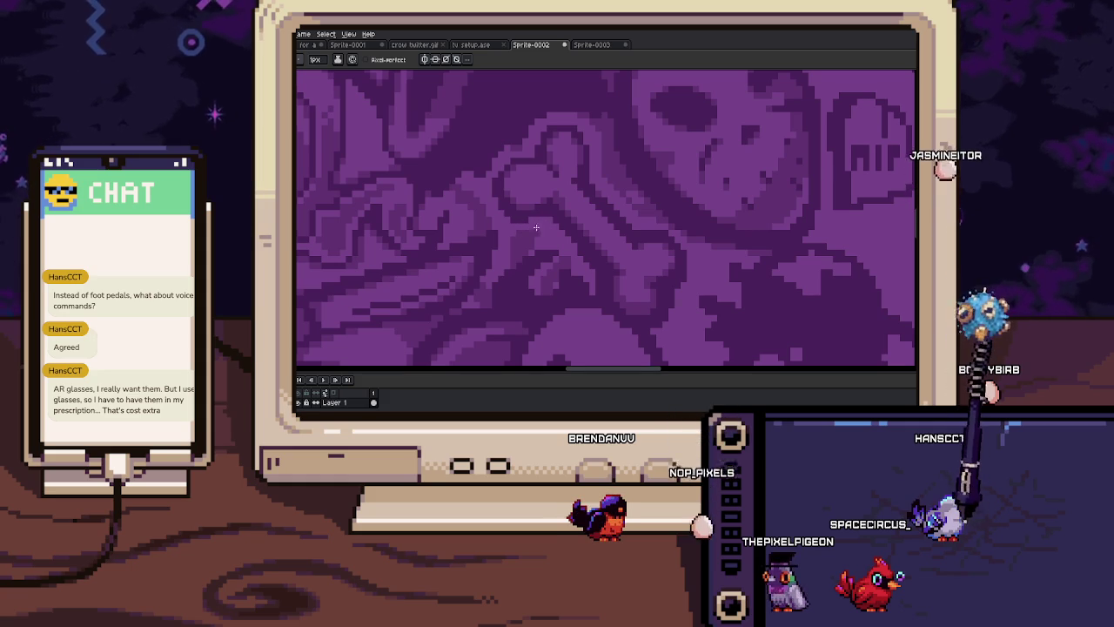
scroll(539, 236, "up", 3)
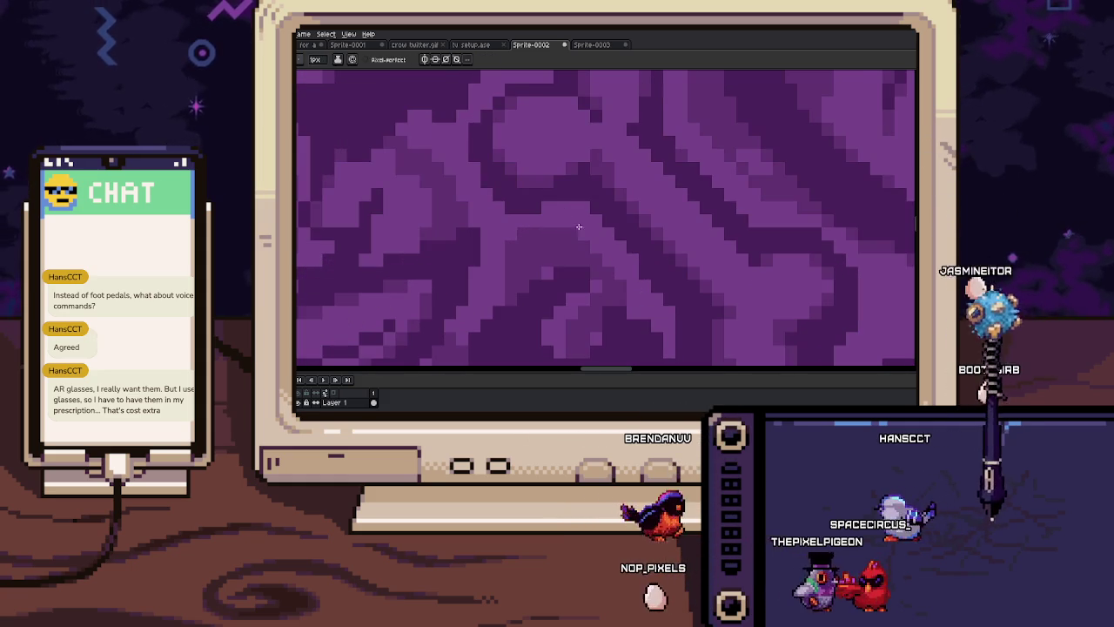
left_click_drag(529, 249, 540, 264)
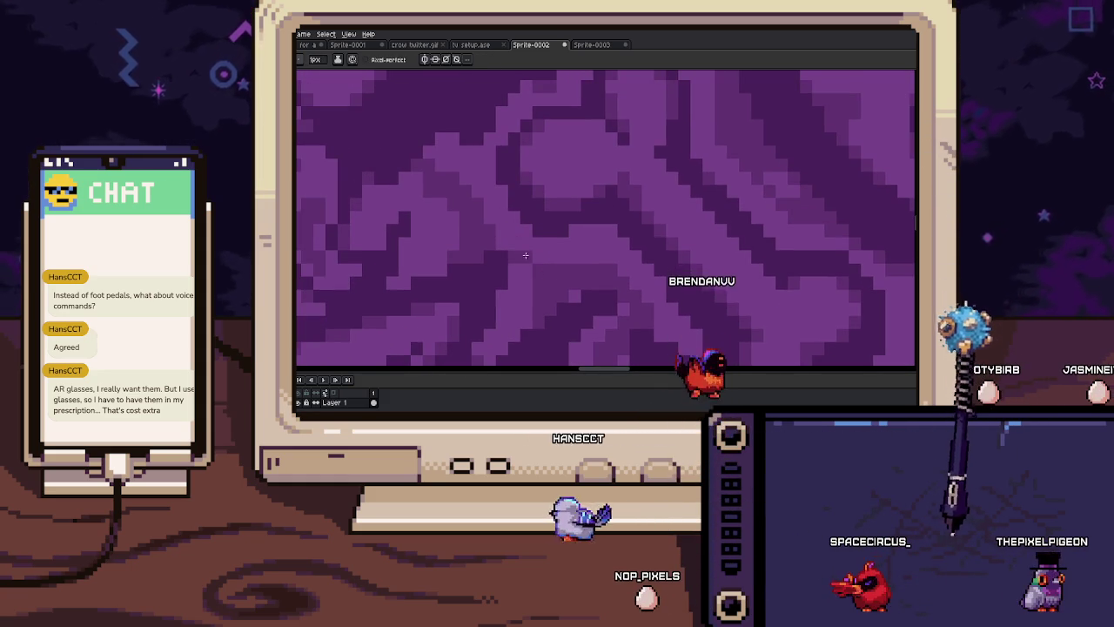
scroll(531, 261, "down", 5)
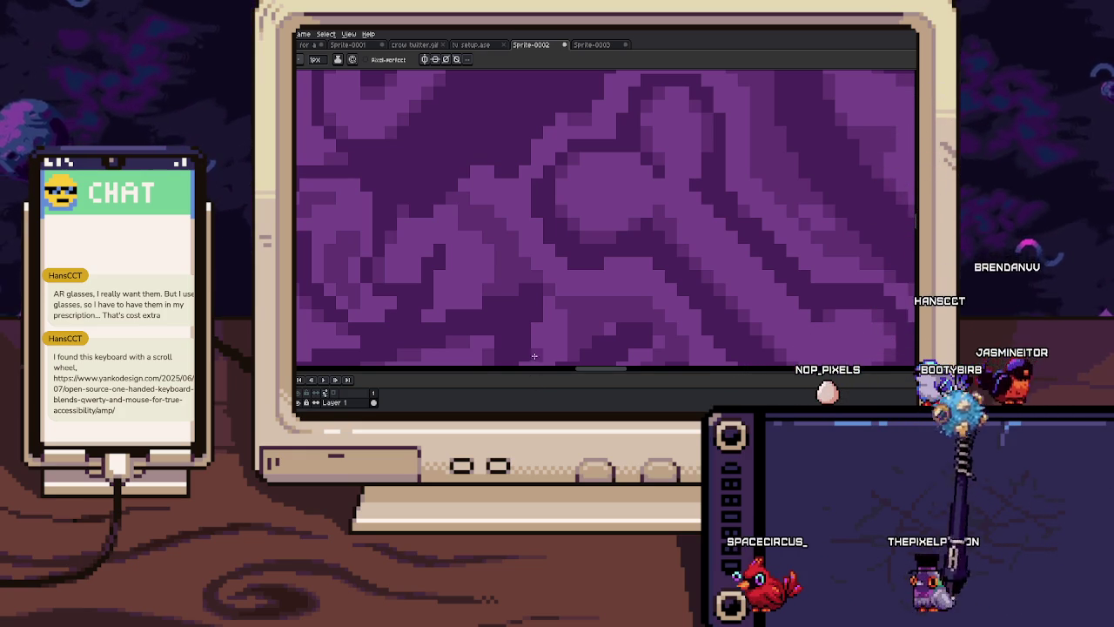
left_click(590, 46)
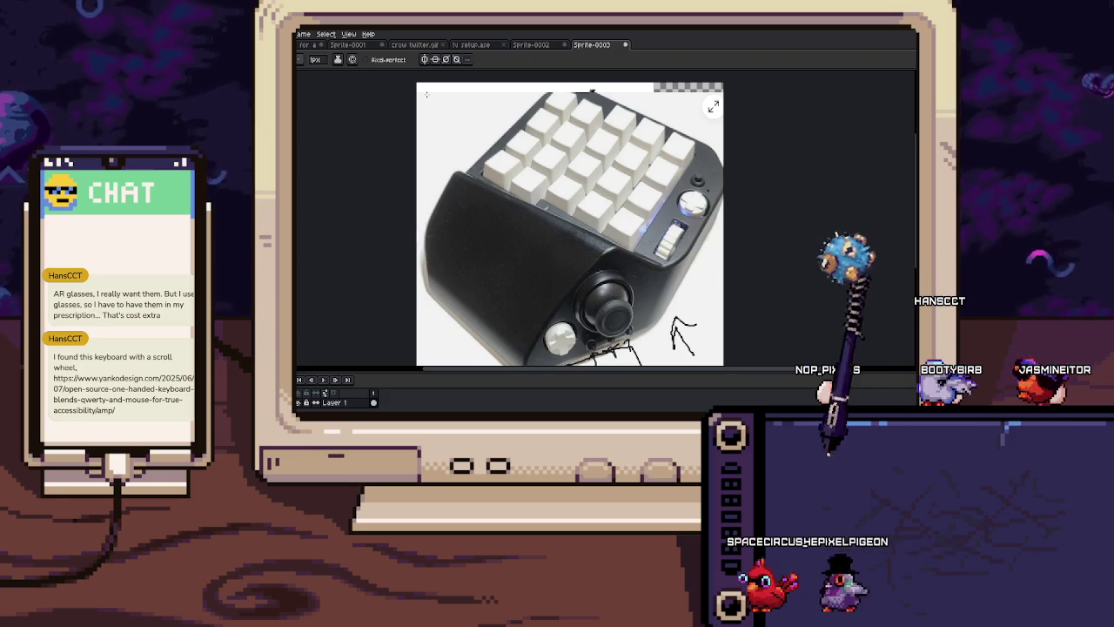
Paste the colourful one-handed keyboard image into Sprite-0003 and zoom to frame it
scroll(619, 205, "down", 3)
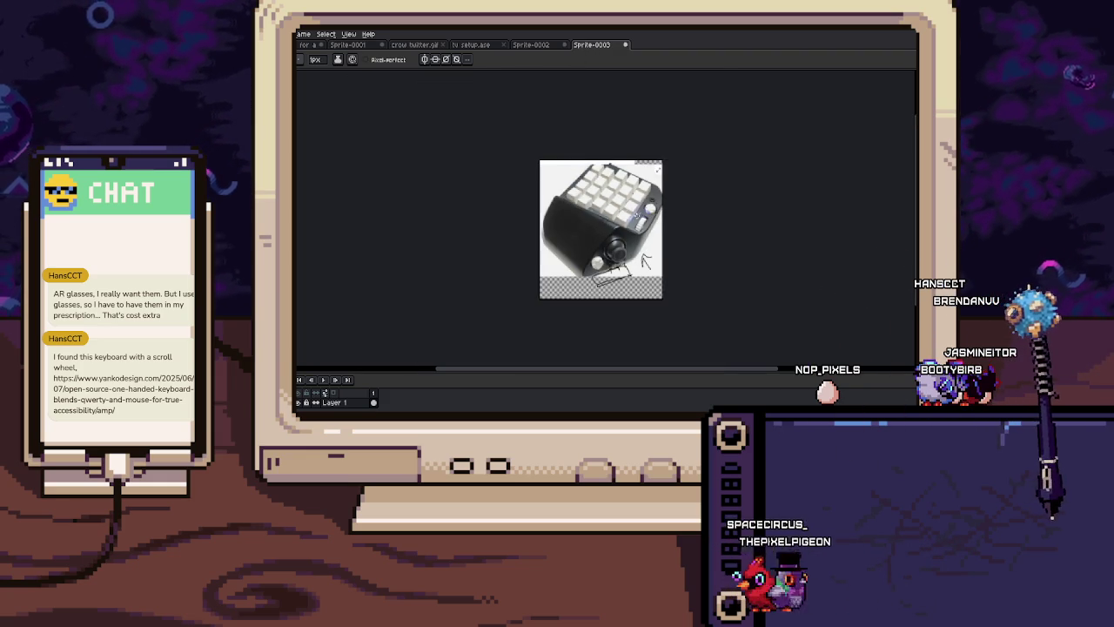
key("ctrl+v")
scroll(607, 211, "up", 2)
scroll(608, 211, "up", 2)
scroll(607, 212, "down", 3)
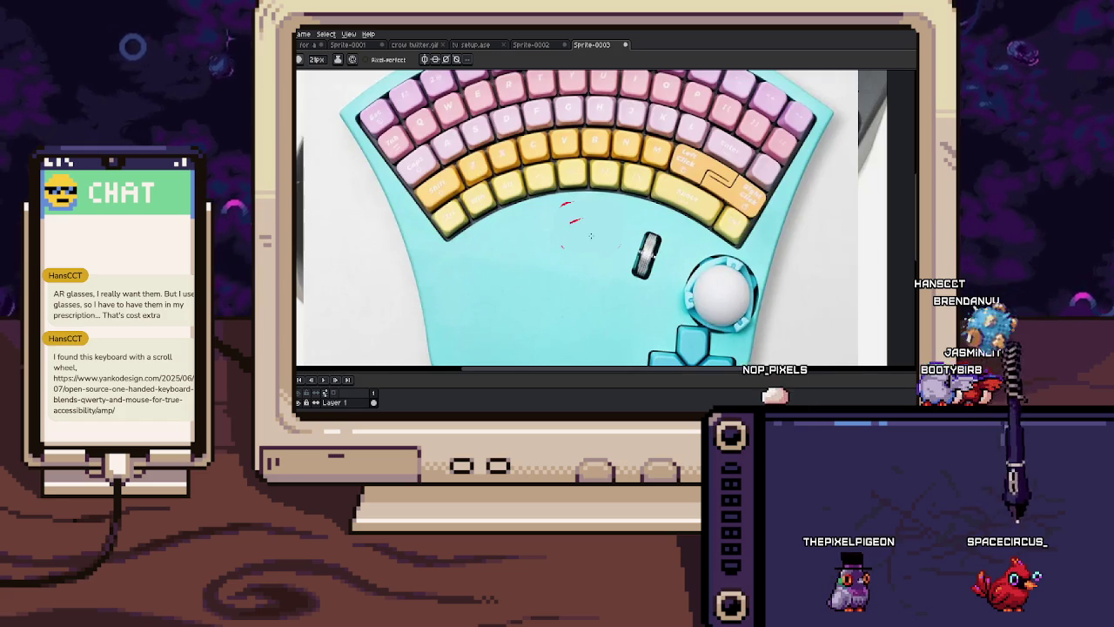
scroll(555, 207, "down", 2)
scroll(564, 239, "down", 2)
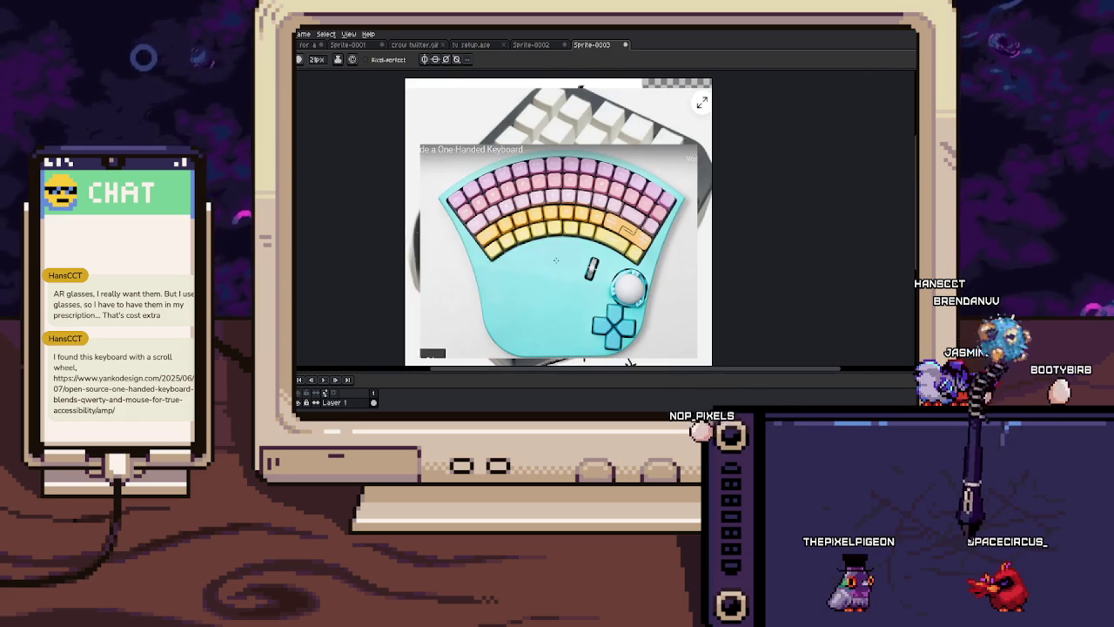
scroll(557, 274, "up", 2)
scroll(609, 275, "up", 1)
scroll(670, 277, "down", 1)
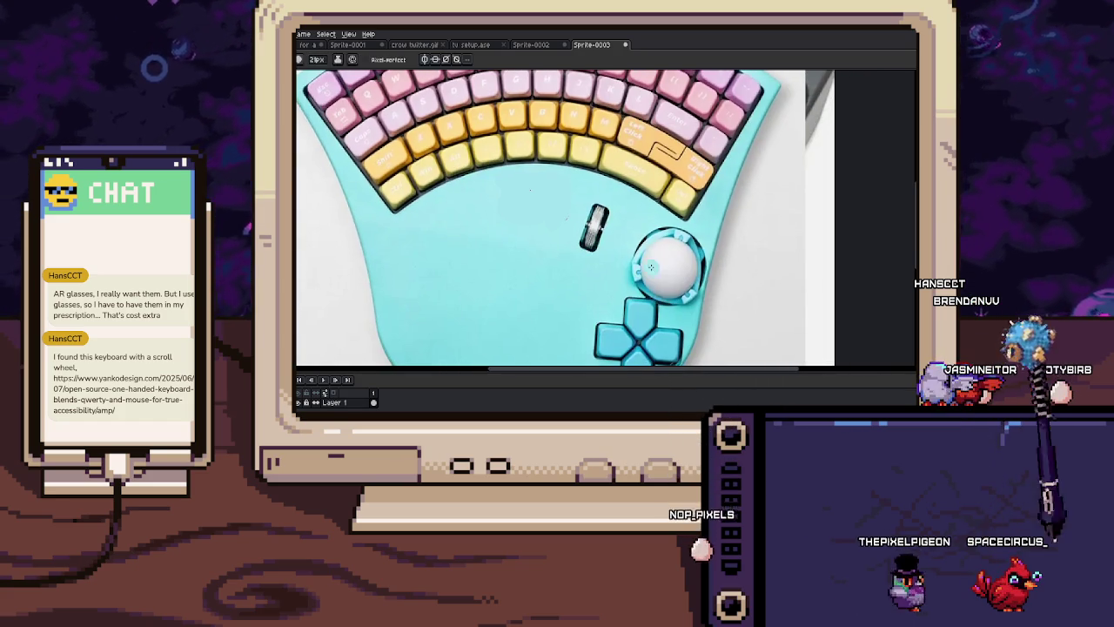
scroll(662, 261, "up", 3)
scroll(648, 248, "down", 1)
scroll(644, 244, "down", 1)
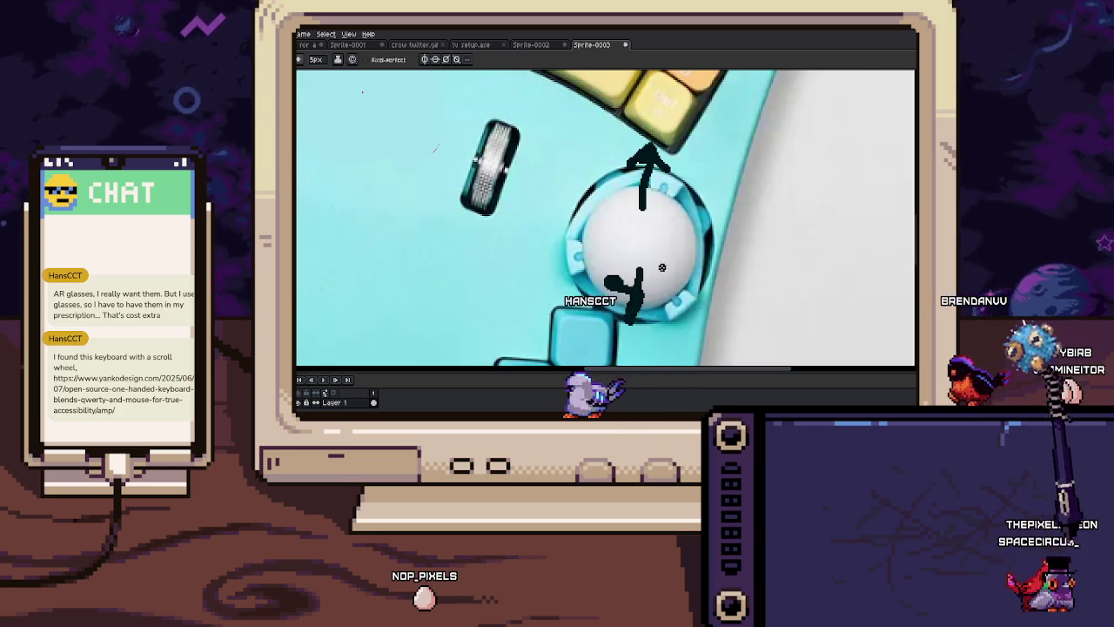
Undo the trackball arrow, recentre on the keyboard, then draw and undo a vertical line
key("ctrl+z")
left_click_drag(660, 268, 604, 246)
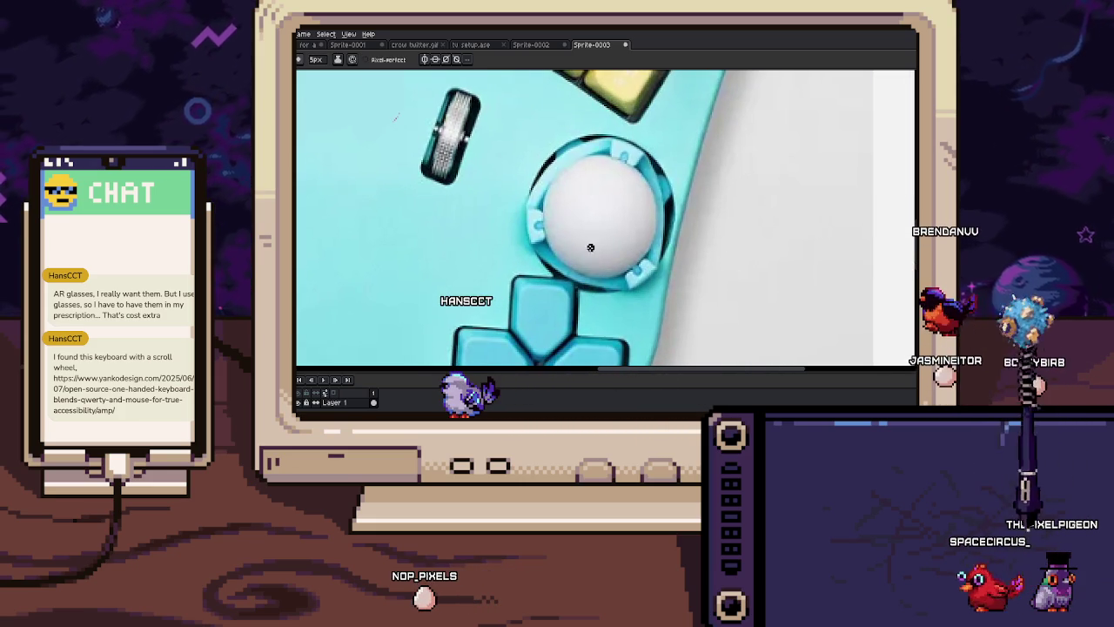
scroll(691, 244, "down", 2)
mouse_move(606, 300)
left_mouse_down()
mouse_move(653, 283)
mouse_move(700, 366)
left_mouse_up()
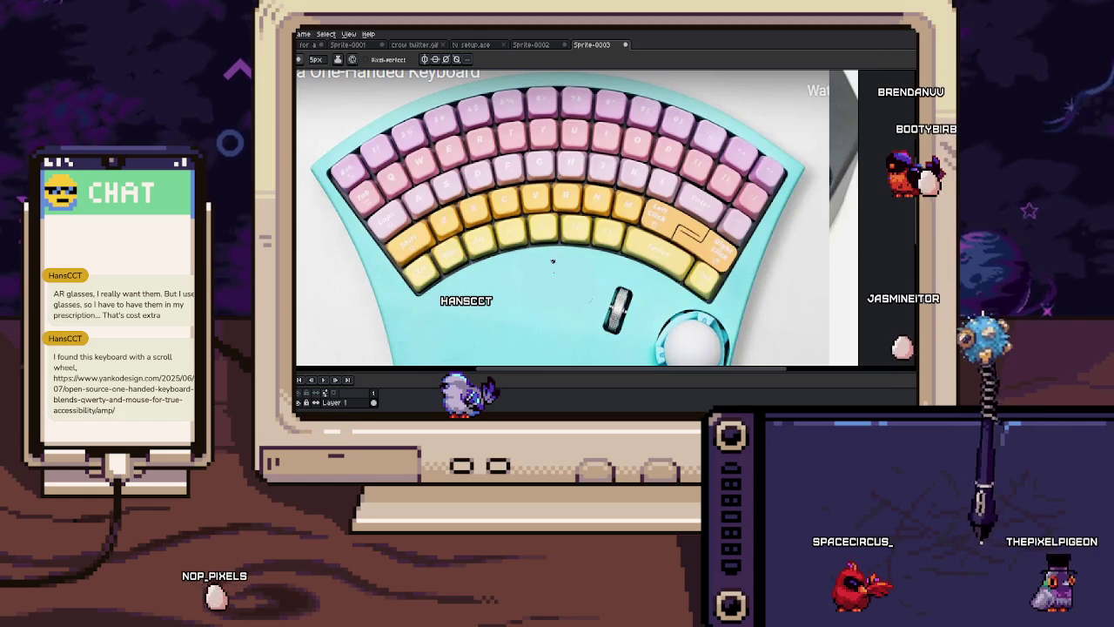
scroll(546, 104, "down", 2)
mouse_move(551, 96)
left_mouse_down()
mouse_move(548, 153)
mouse_move(600, 285)
left_mouse_up()
key("ctrl+z")
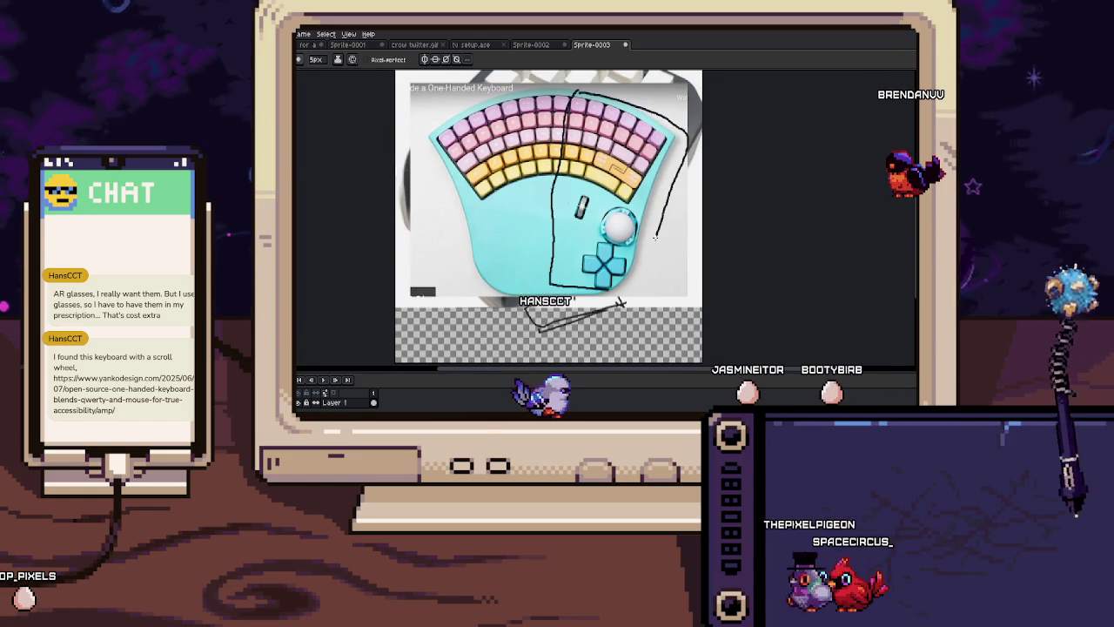
Reframe the view around the trackball and whole keyboard, then return to Sprite-0002
scroll(644, 126, "up", 1)
scroll(716, 237, "down", 2)
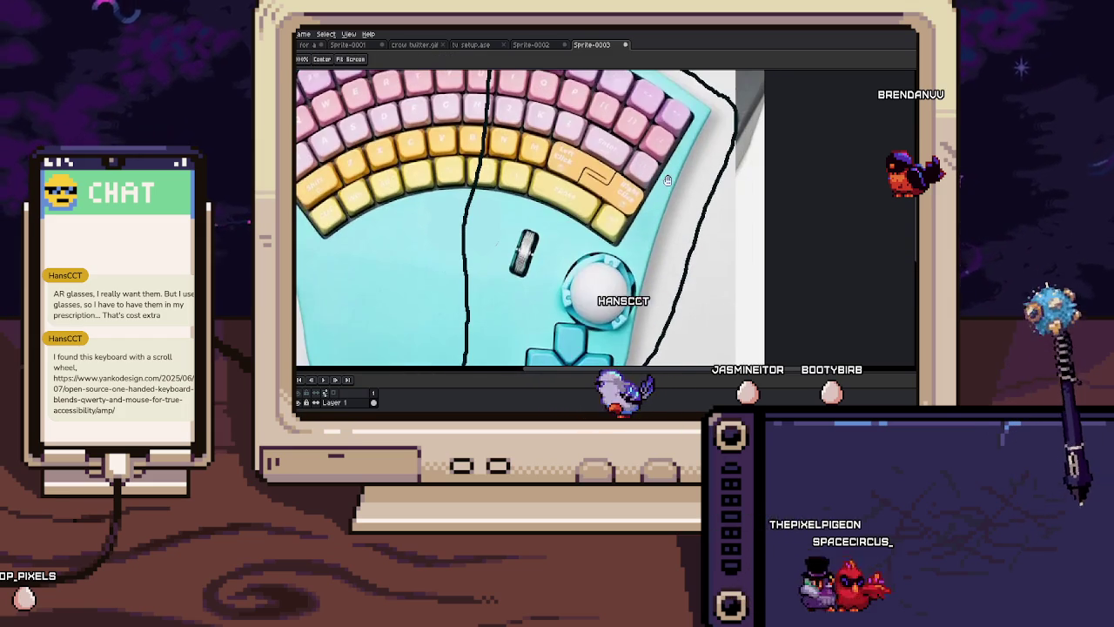
mouse_move(657, 218)
left_mouse_down()
mouse_move(677, 196)
mouse_move(668, 195)
left_mouse_up()
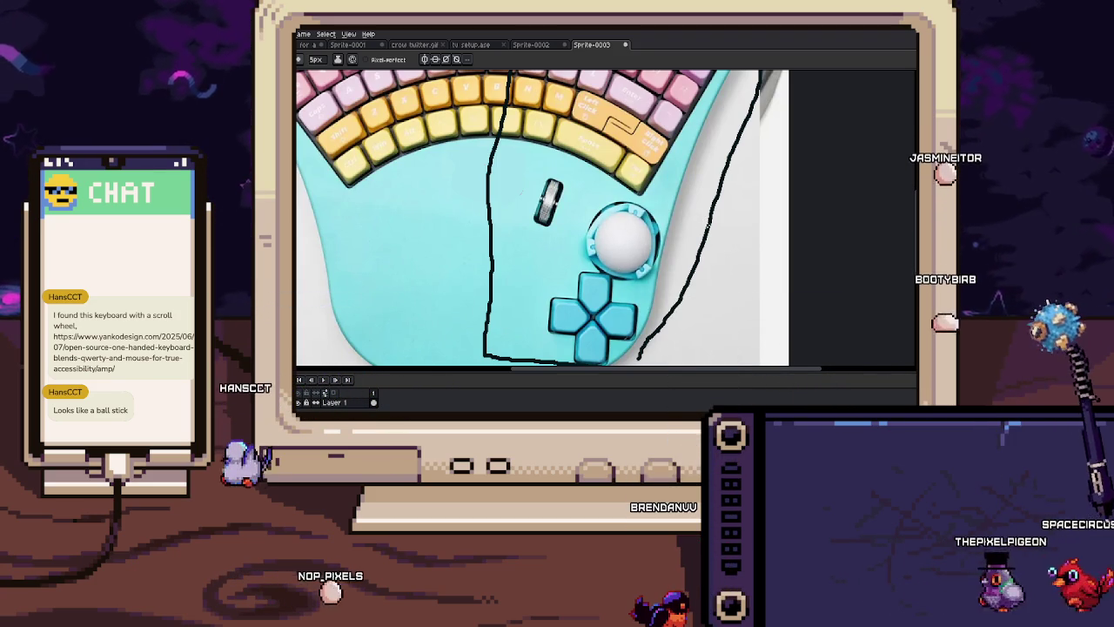
left_click_drag(650, 203, 666, 186)
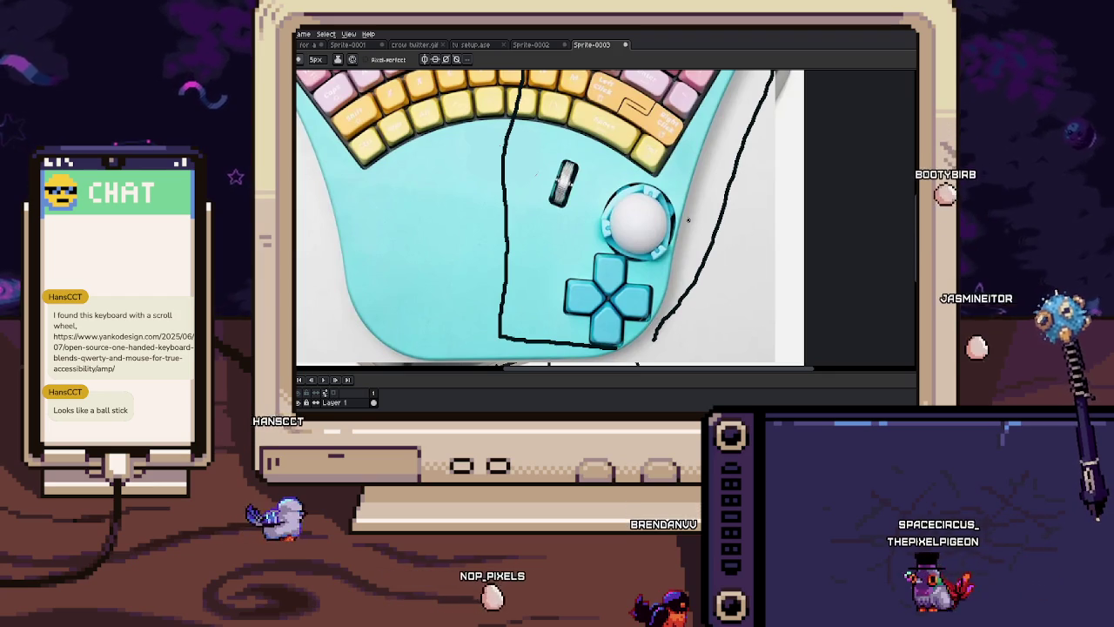
scroll(687, 220, "down", 3)
left_click_drag(561, 131, 534, 162)
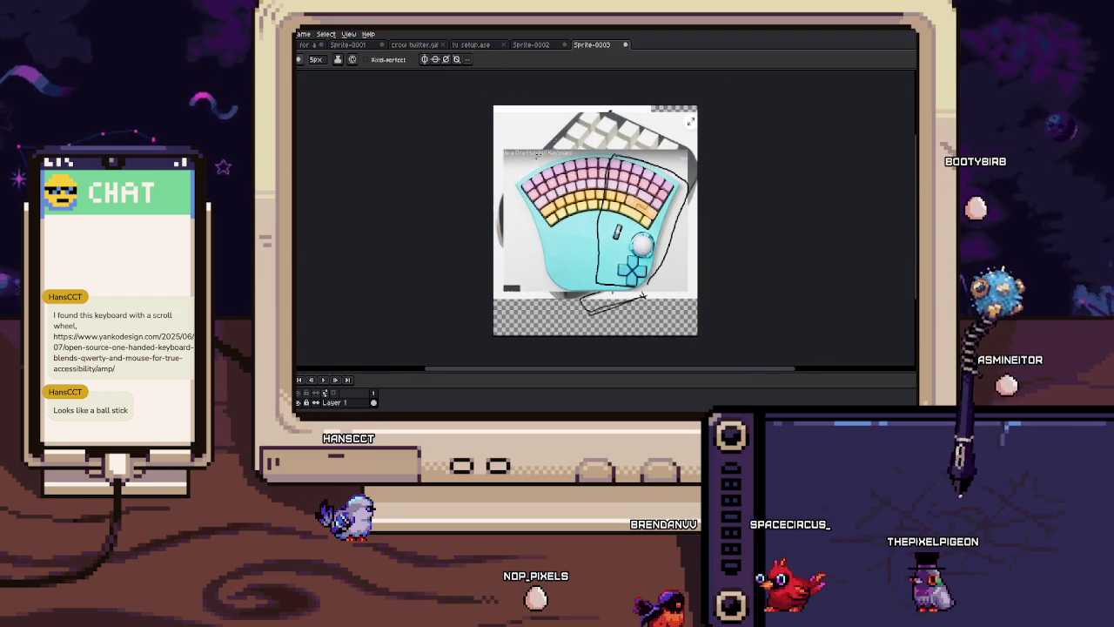
left_click(531, 44)
Pick a dark purple from the pattern and go back to the 1px pencil
scroll(591, 210, "up", 5)
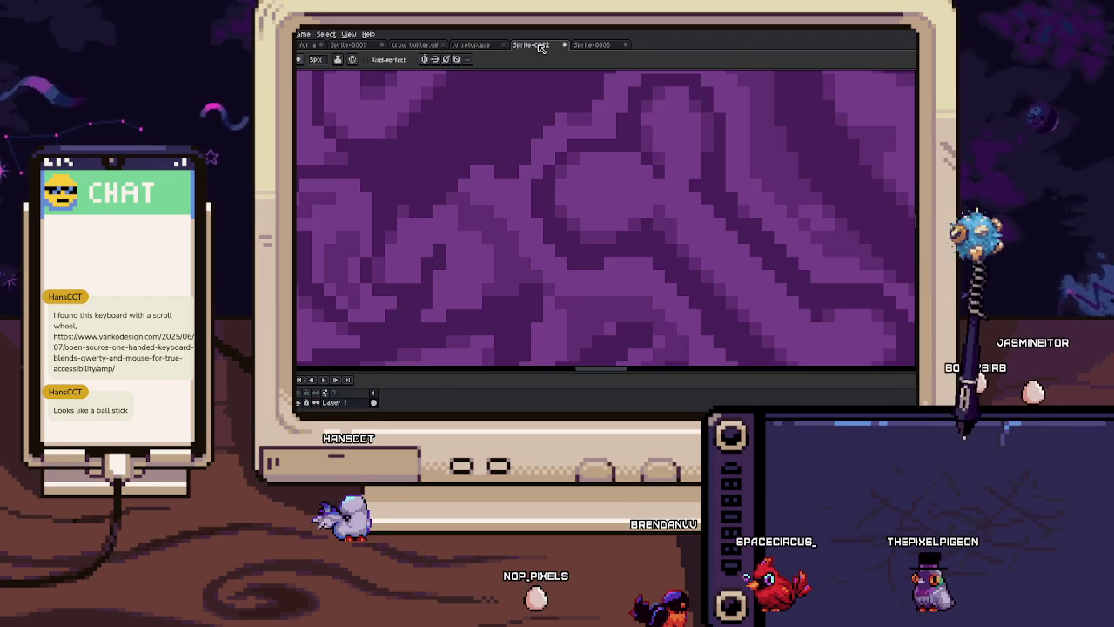
scroll(591, 210, "down", 3)
scroll(584, 212, "up", 3)
key("b")
left_click(564, 205)
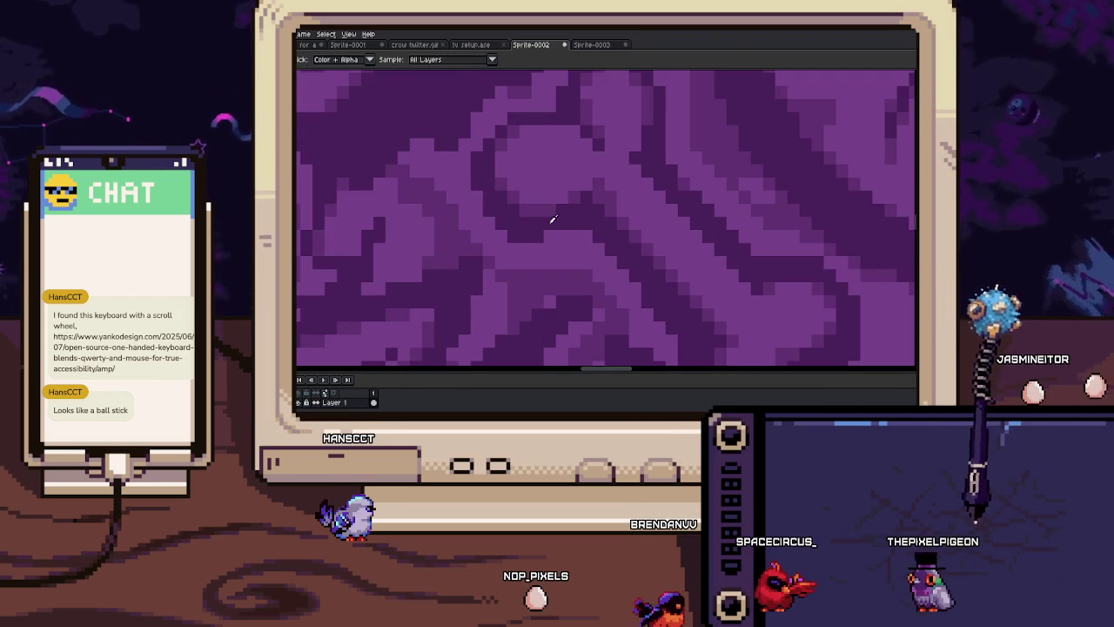
key("b")
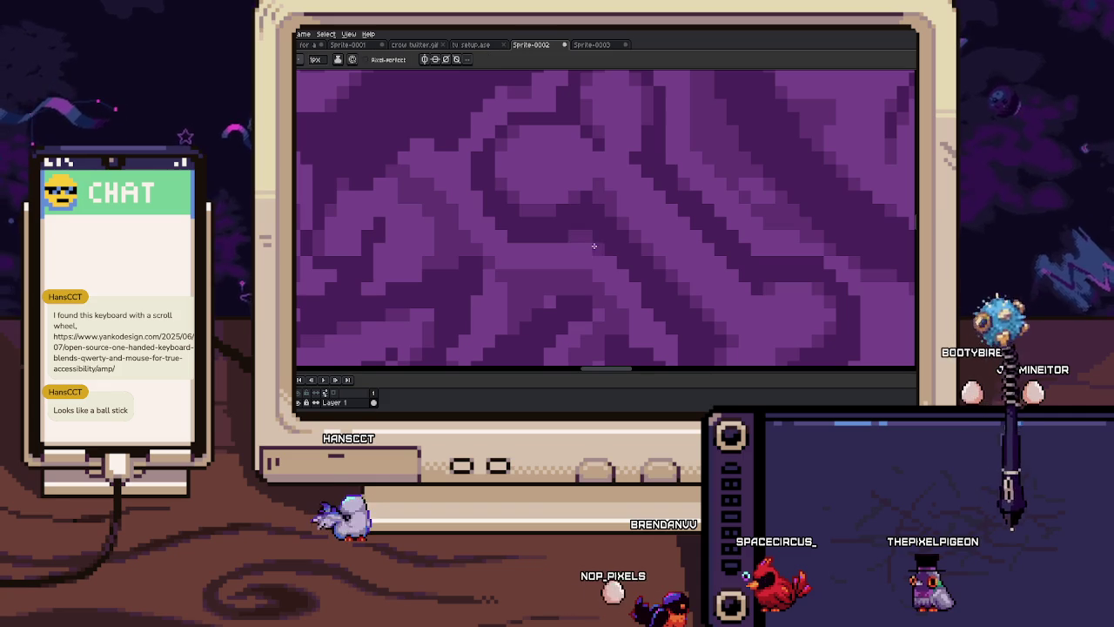
Zoom and pan until the skull's eye area fills the view
scroll(592, 243, "down", 2)
scroll(615, 264, "up", 2)
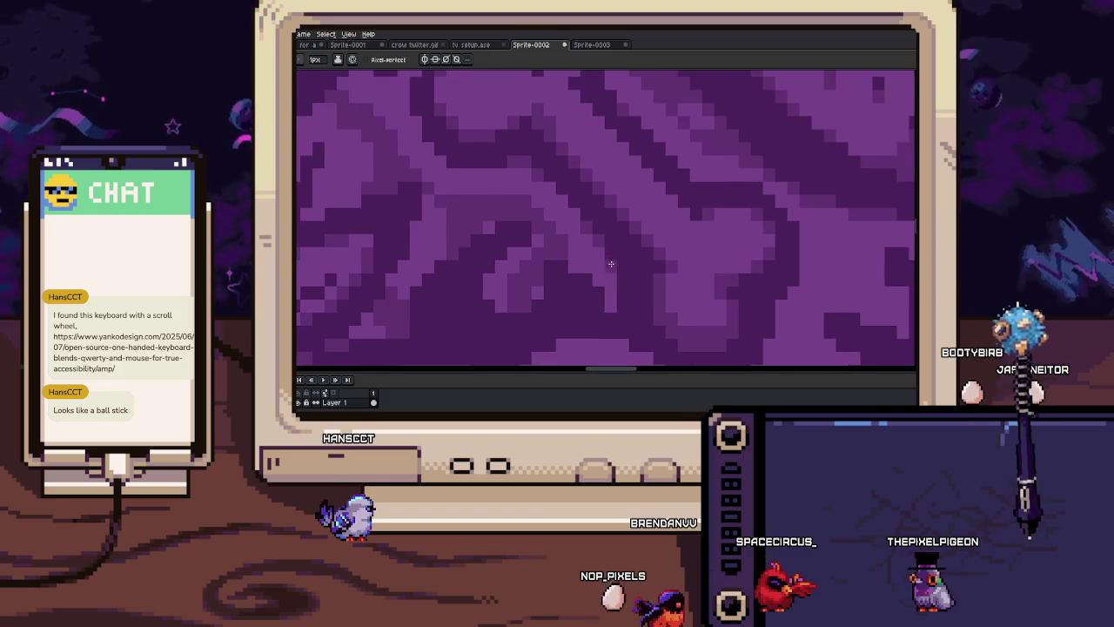
scroll(612, 260, "down", 2)
scroll(622, 257, "down", 1)
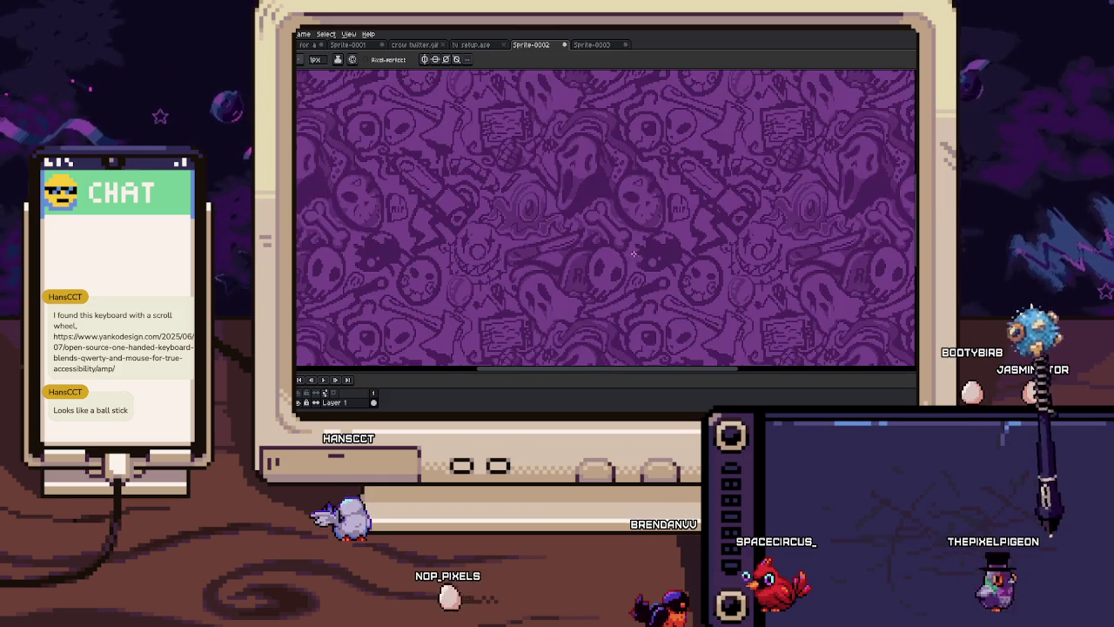
scroll(634, 255, "up", 2)
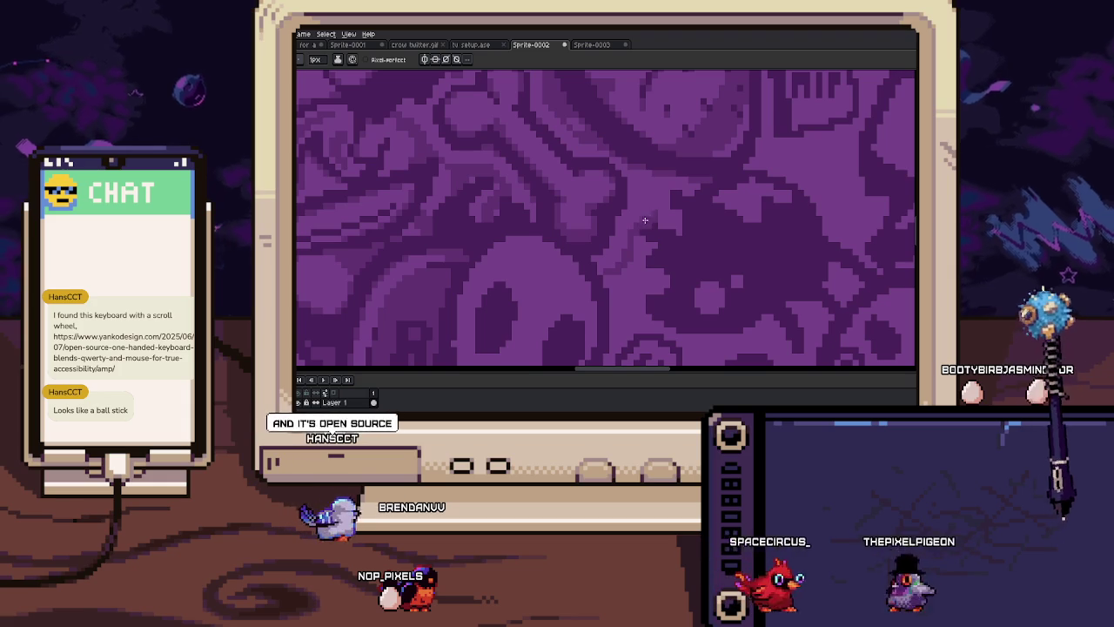
mouse_move(650, 181)
left_mouse_down()
mouse_move(638, 163)
mouse_move(633, 175)
left_mouse_up()
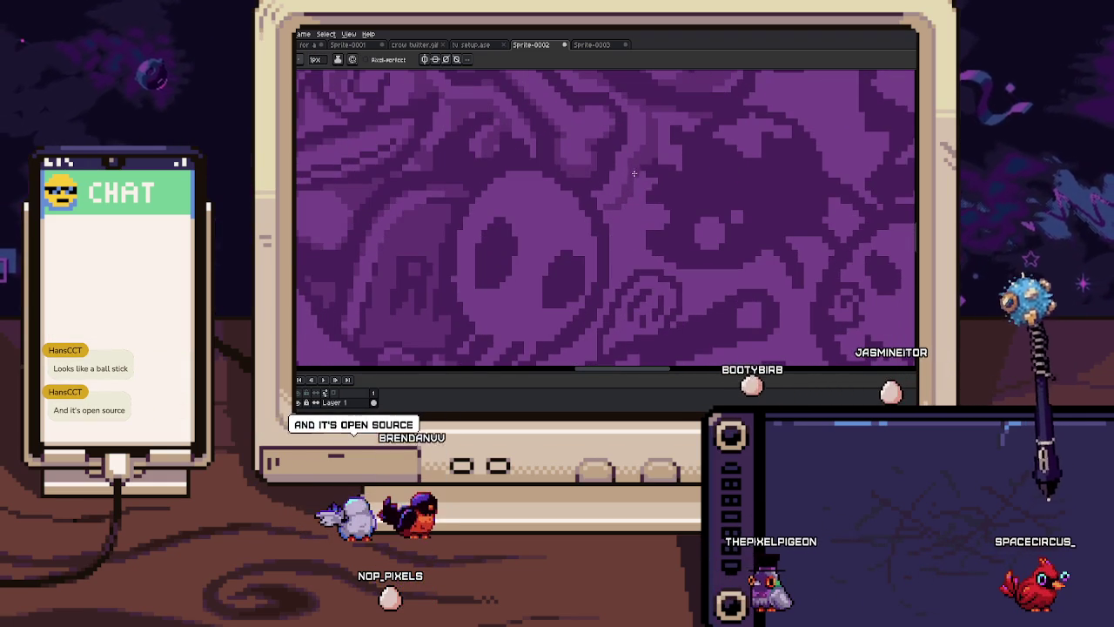
scroll(607, 210, "down", 1)
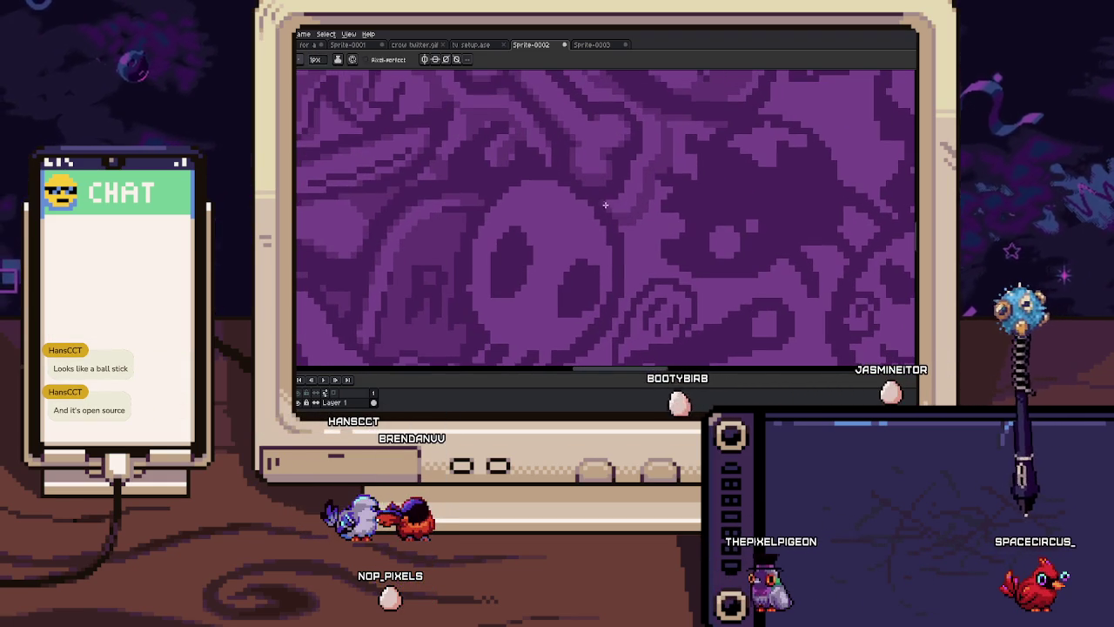
scroll(618, 213, "down", 1)
scroll(627, 216, "down", 1)
scroll(618, 223, "up", 3)
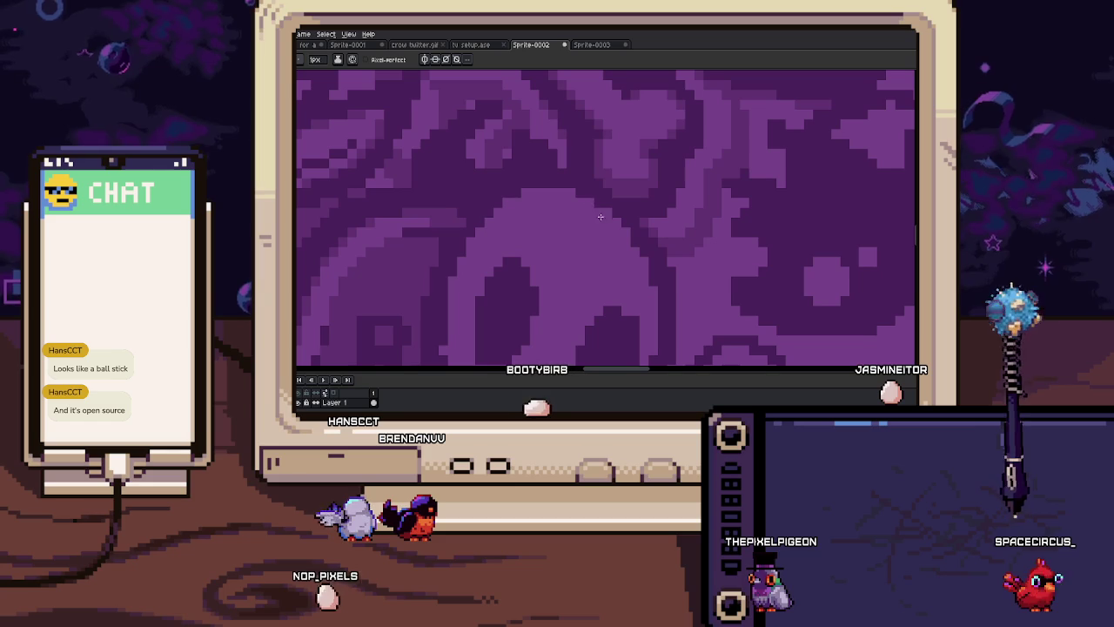
left_click_drag(639, 262, 618, 202)
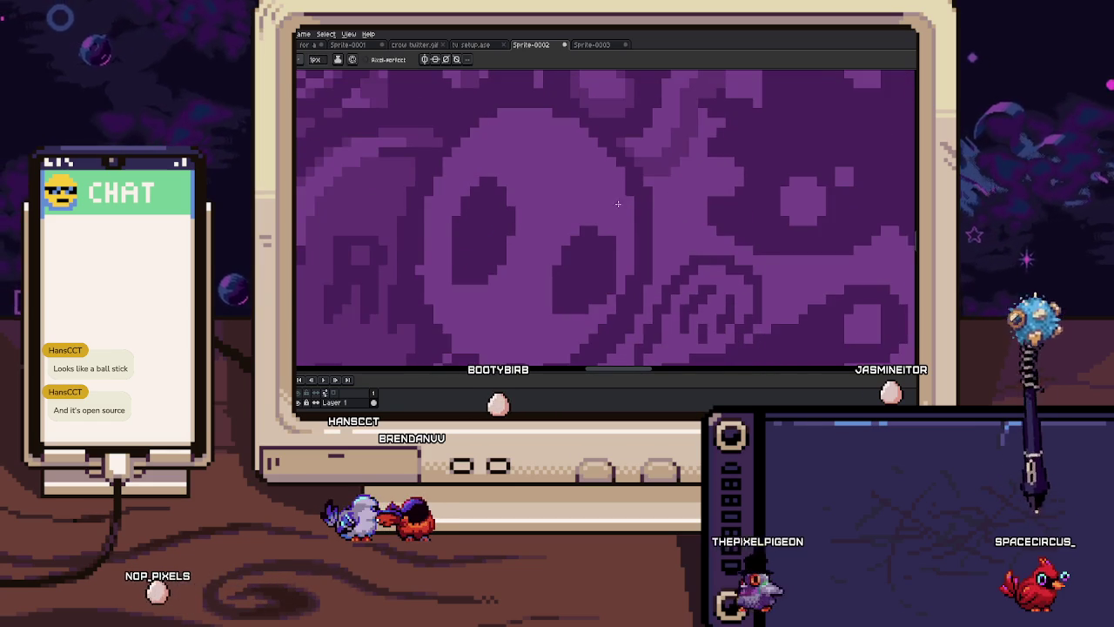
Darken the shading pixels inside the skull's eye with the 1px pencil
scroll(591, 252, "down", 1)
scroll(545, 250, "down", 1)
scroll(545, 250, "up", 1)
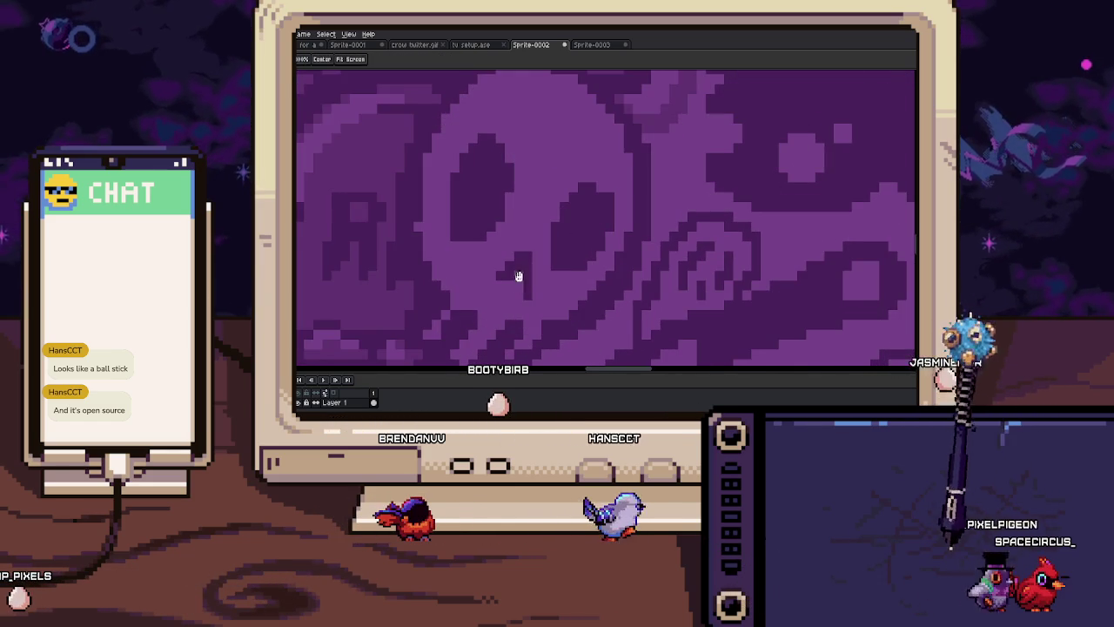
scroll(545, 247, "up", 1)
key("i")
key("b")
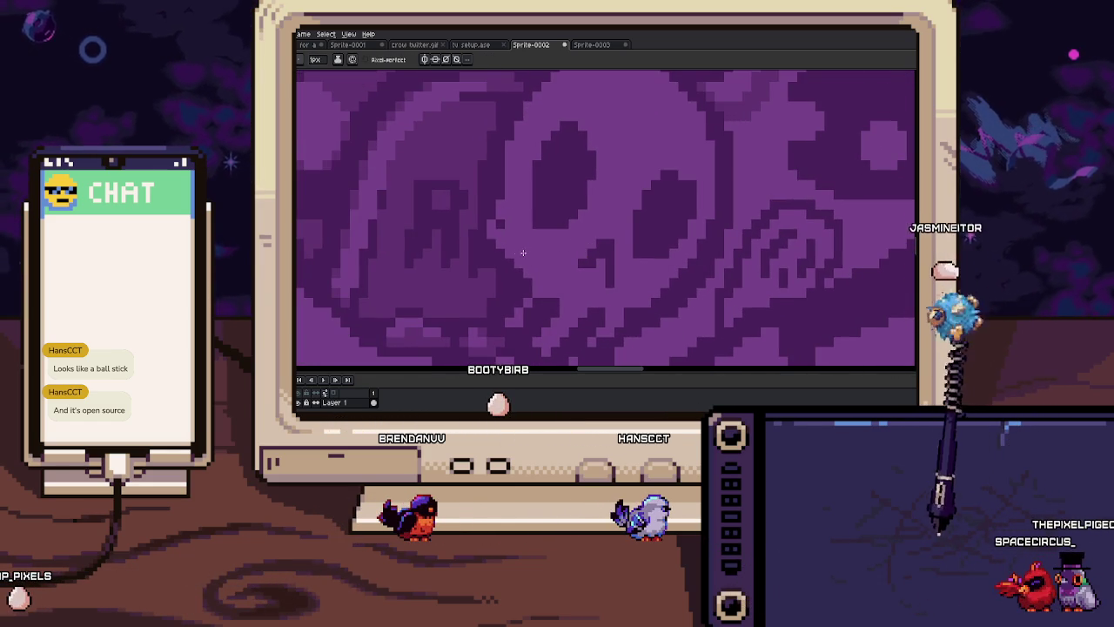
key("b")
mouse_move(499, 206)
left_mouse_down()
mouse_move(500, 264)
mouse_move(473, 251)
left_mouse_up()
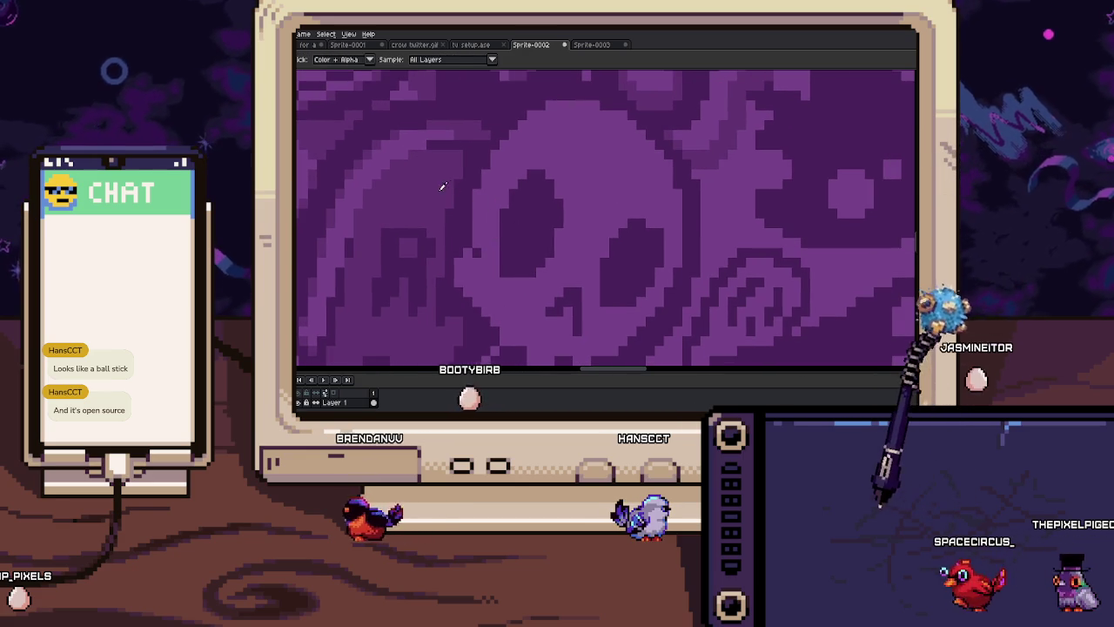
left_click_drag(521, 210, 622, 273)
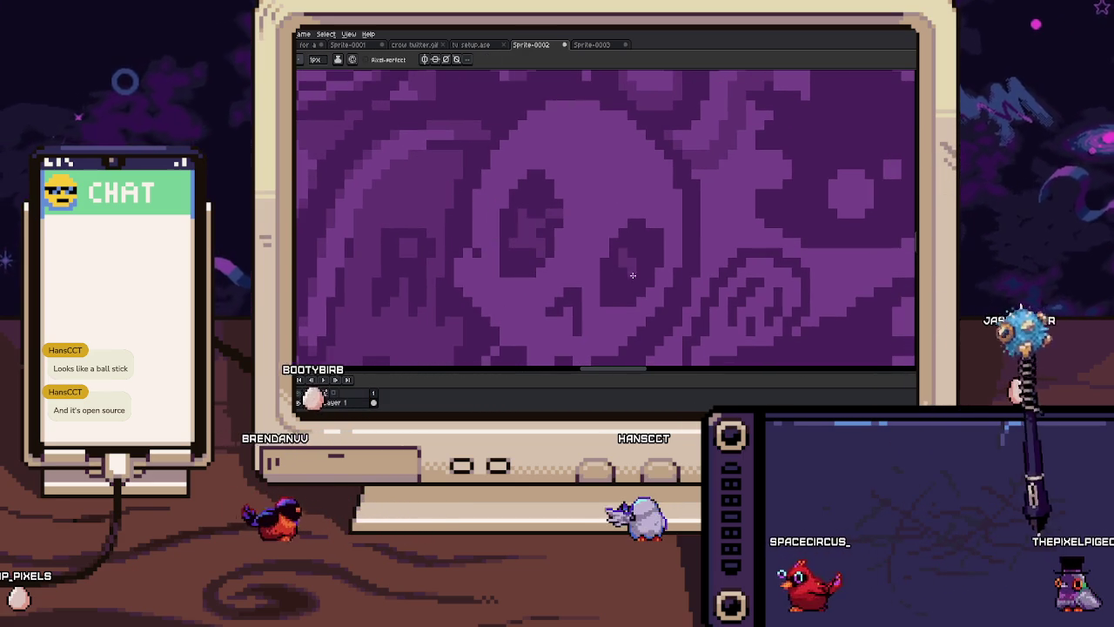
Sample purples from the canvas, alternating with the 1px pencil for touch-ups
scroll(622, 273, "up", 2)
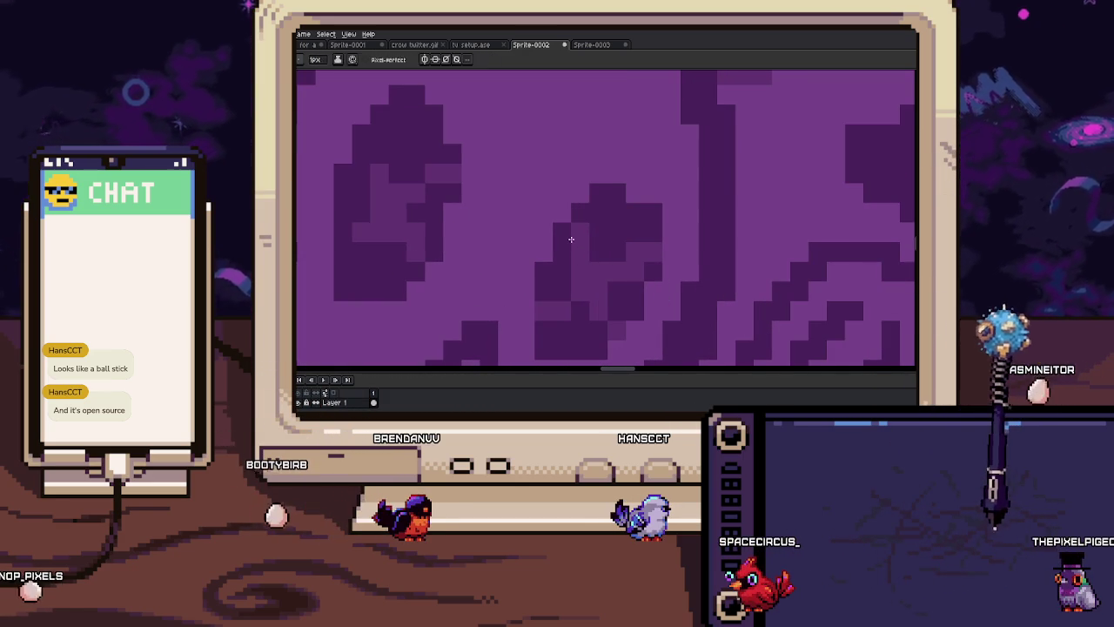
key("i")
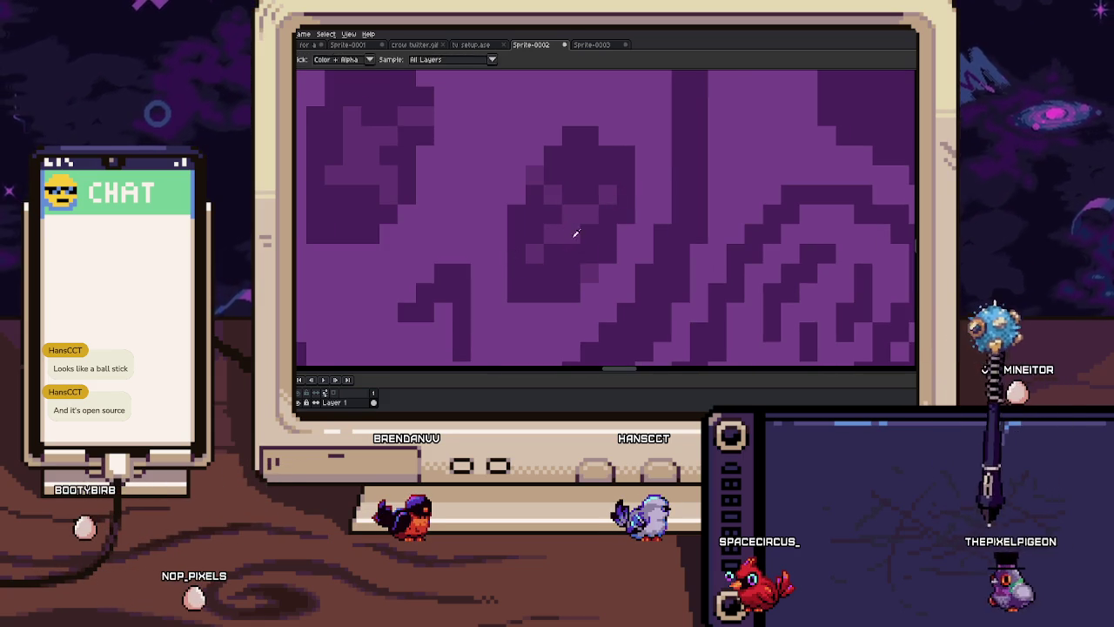
key("b")
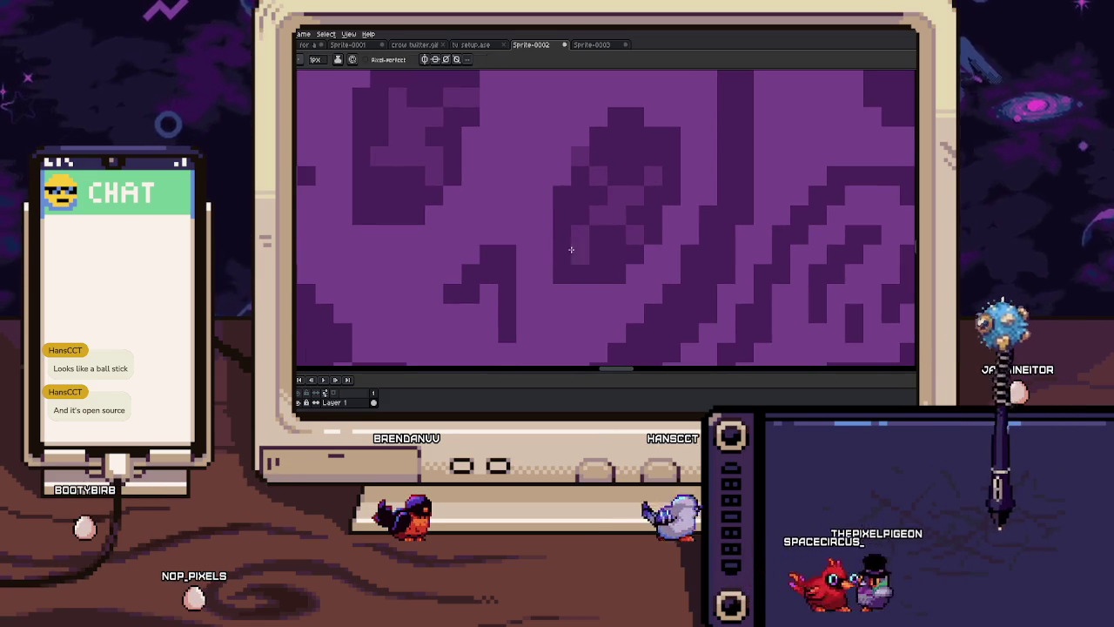
key("i")
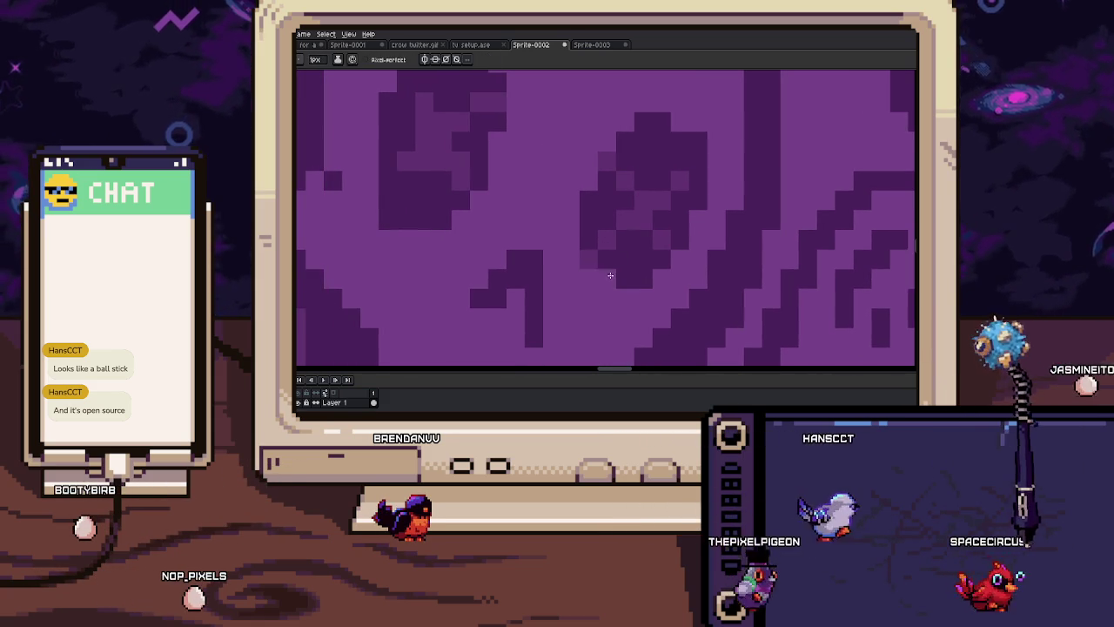
scroll(616, 254, "down", 3)
key("b")
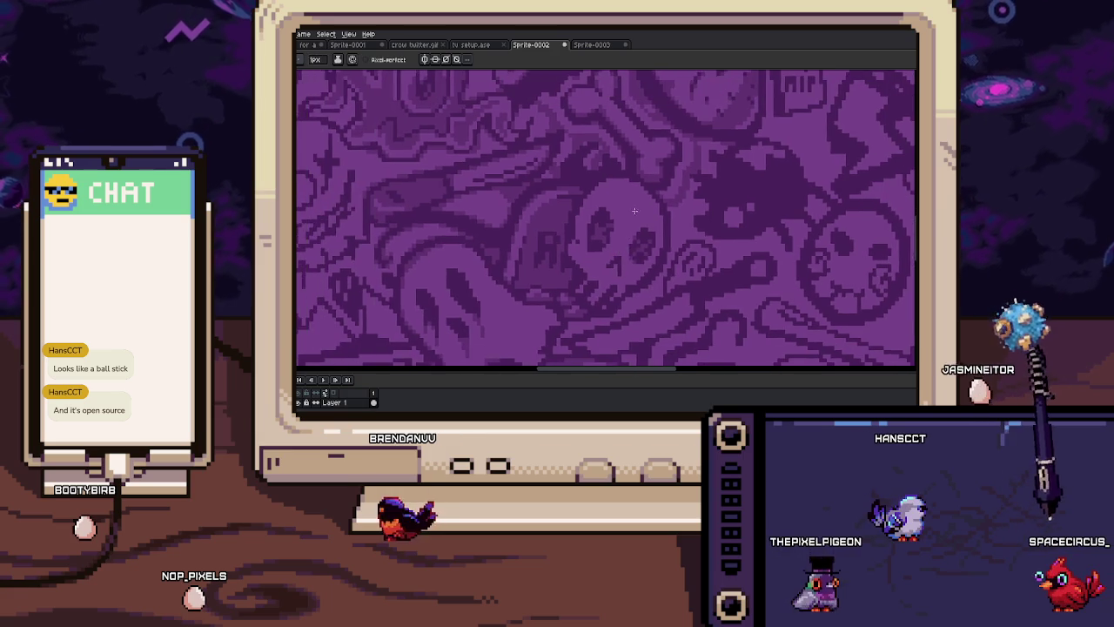
scroll(604, 232, "up", 3)
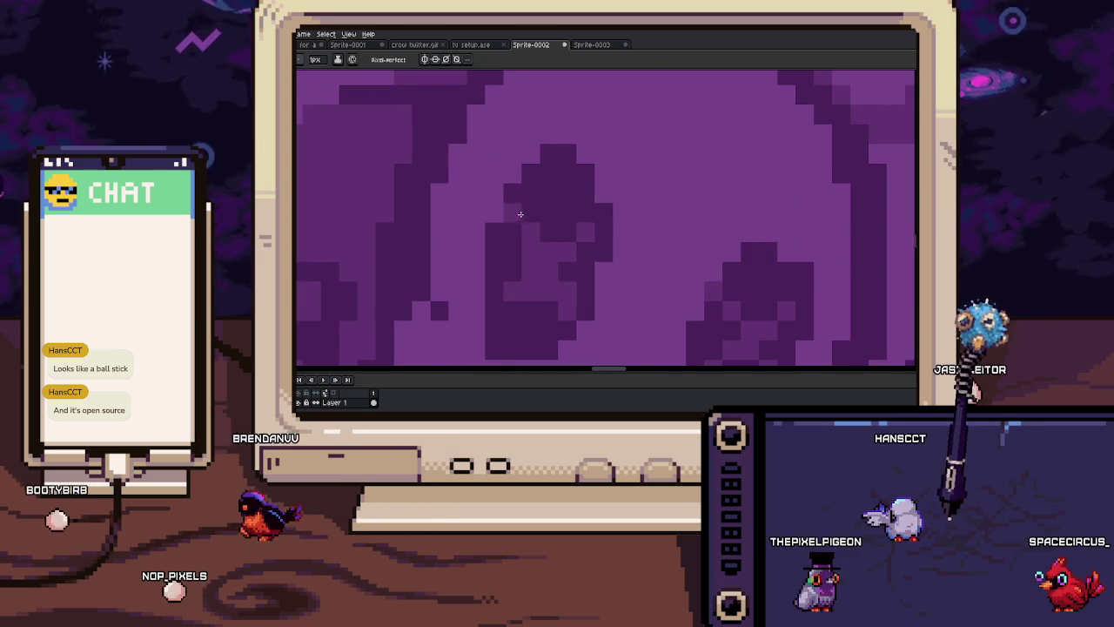
Zoom around the eye socket and pick its darker purple shade
scroll(527, 249, "down", 2)
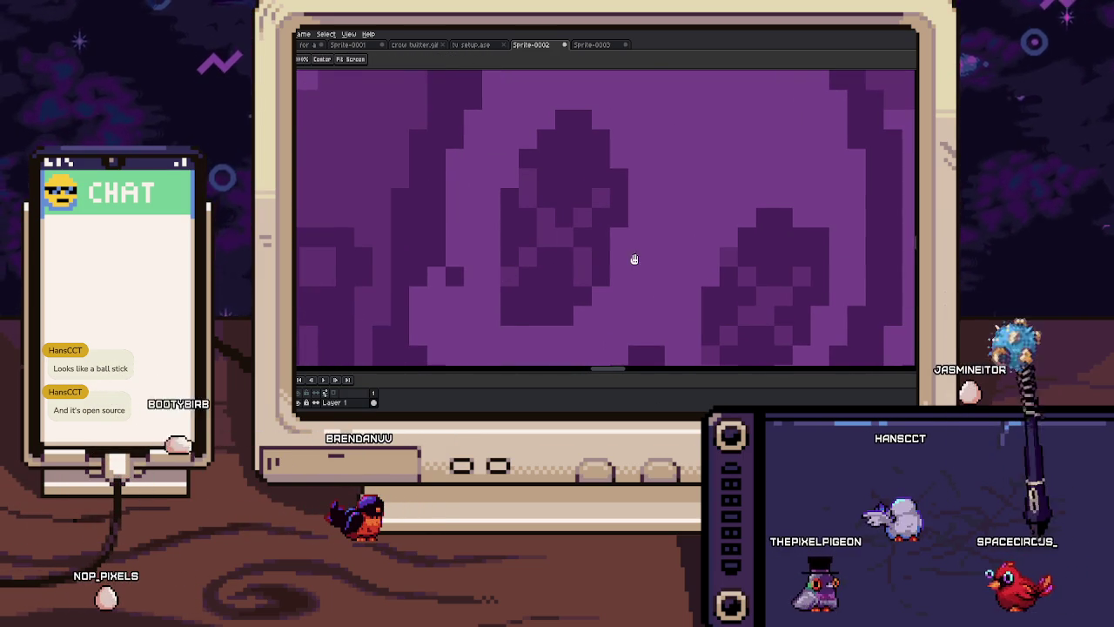
scroll(590, 205, "down", 3)
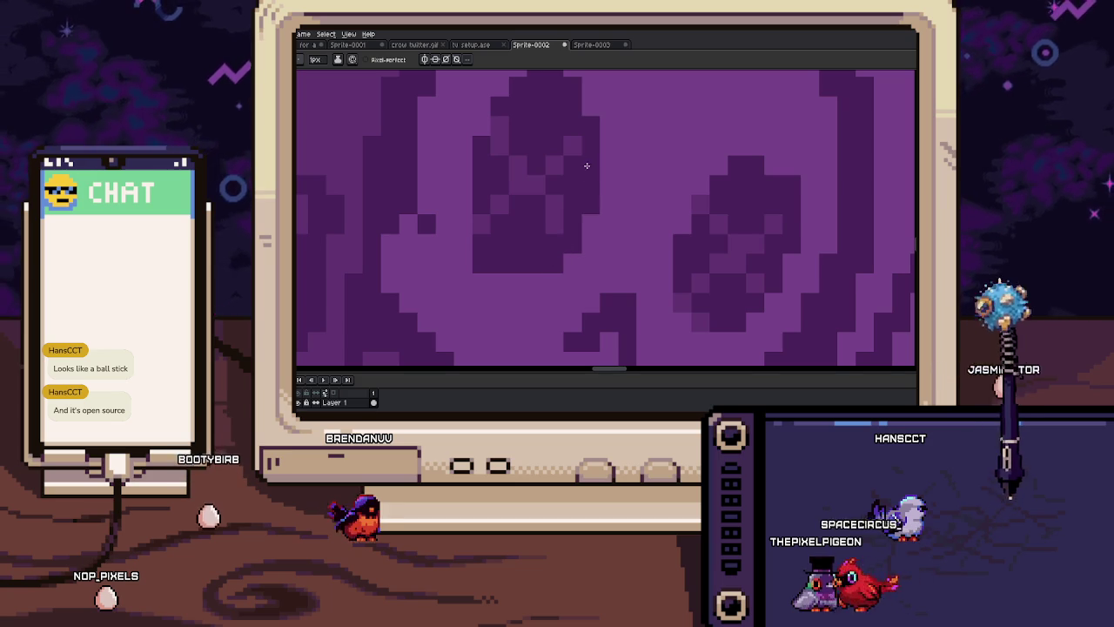
scroll(580, 228, "down", 2)
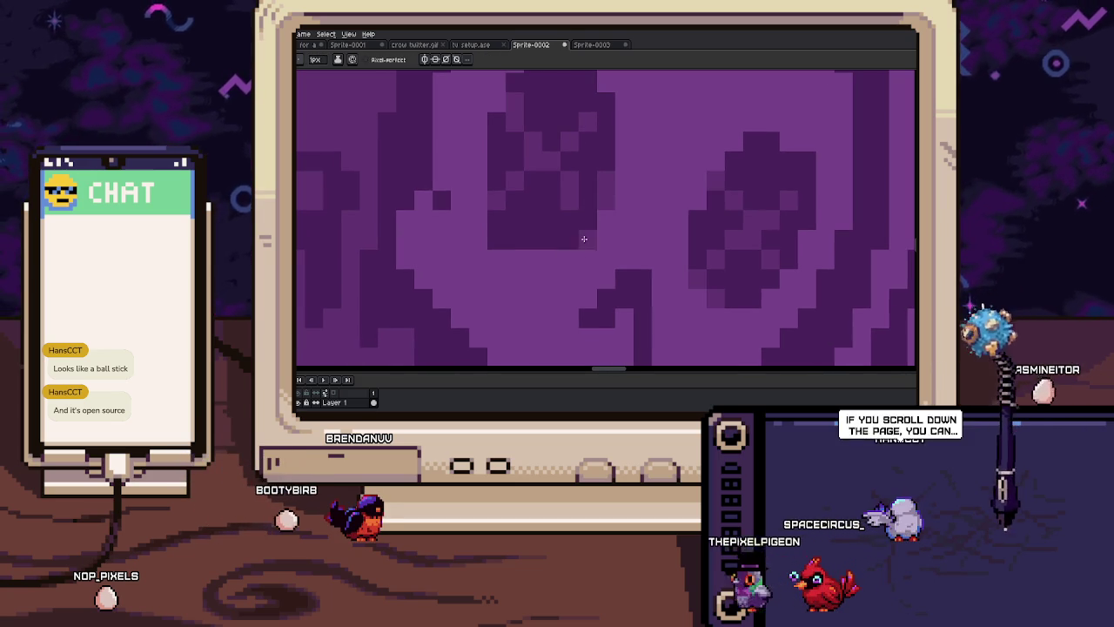
scroll(566, 251, "up", 2)
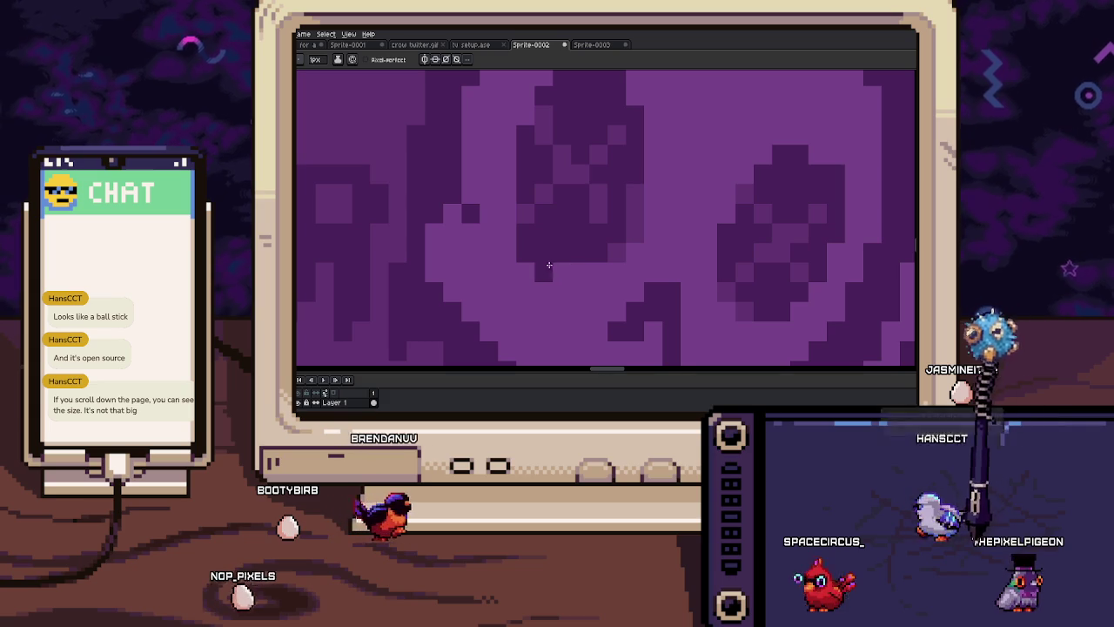
scroll(592, 265, "up", 2)
scroll(547, 302, "up", 2)
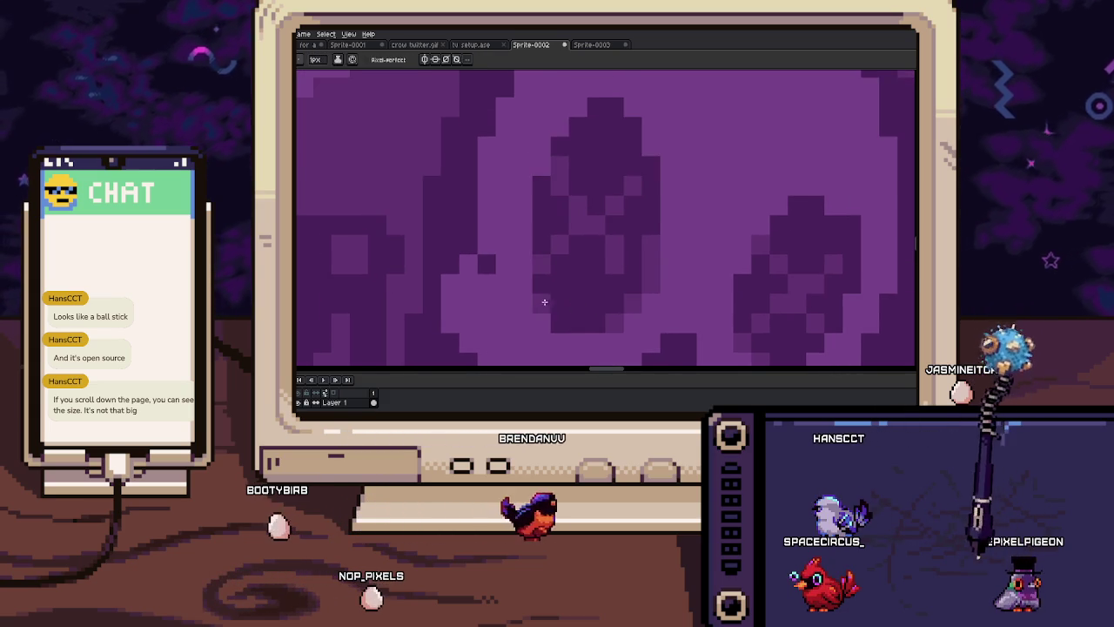
scroll(554, 289, "up", 2)
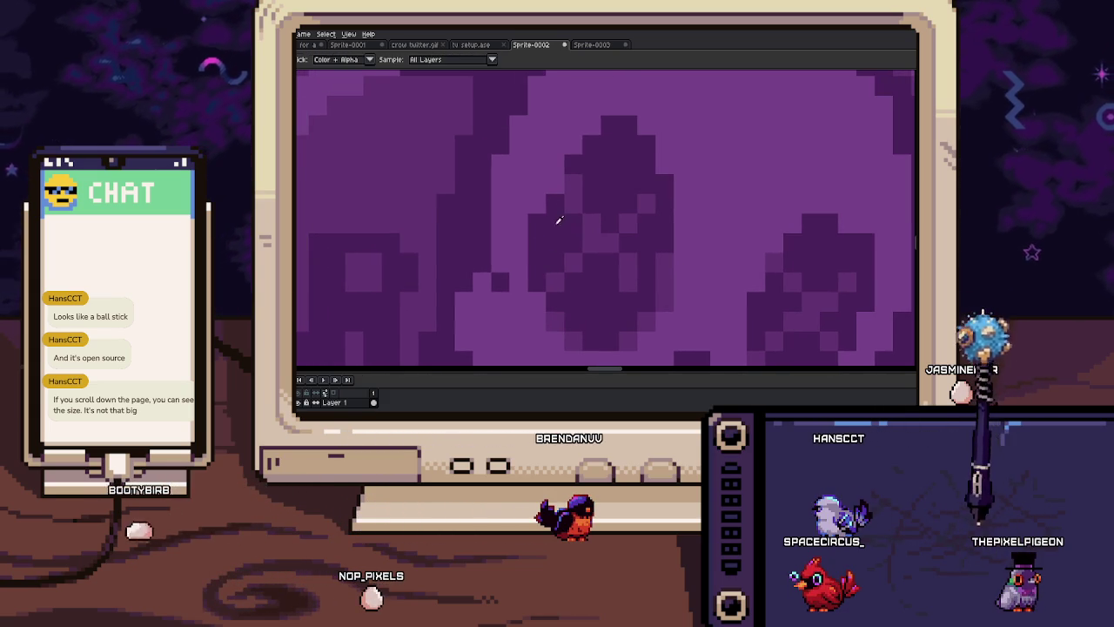
left_click(564, 315, "alt")
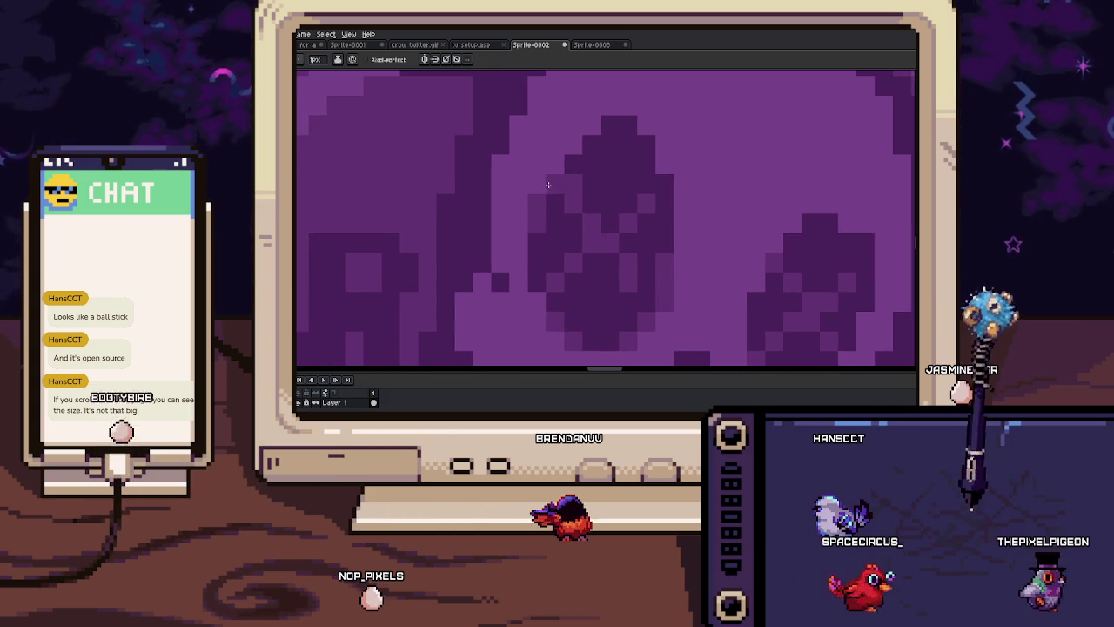
Zoom out and back in to check the skull's eye shading
scroll(601, 183, "down", 2)
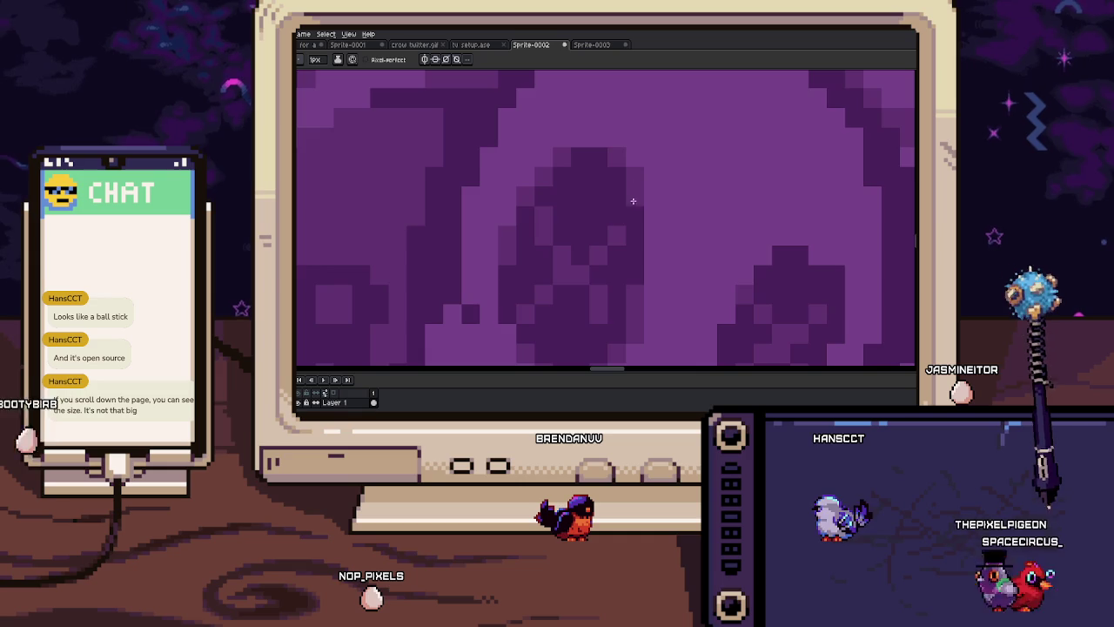
scroll(634, 195, "down", 2)
scroll(609, 195, "down", 2)
scroll(601, 200, "up", 1)
scroll(583, 217, "up", 1)
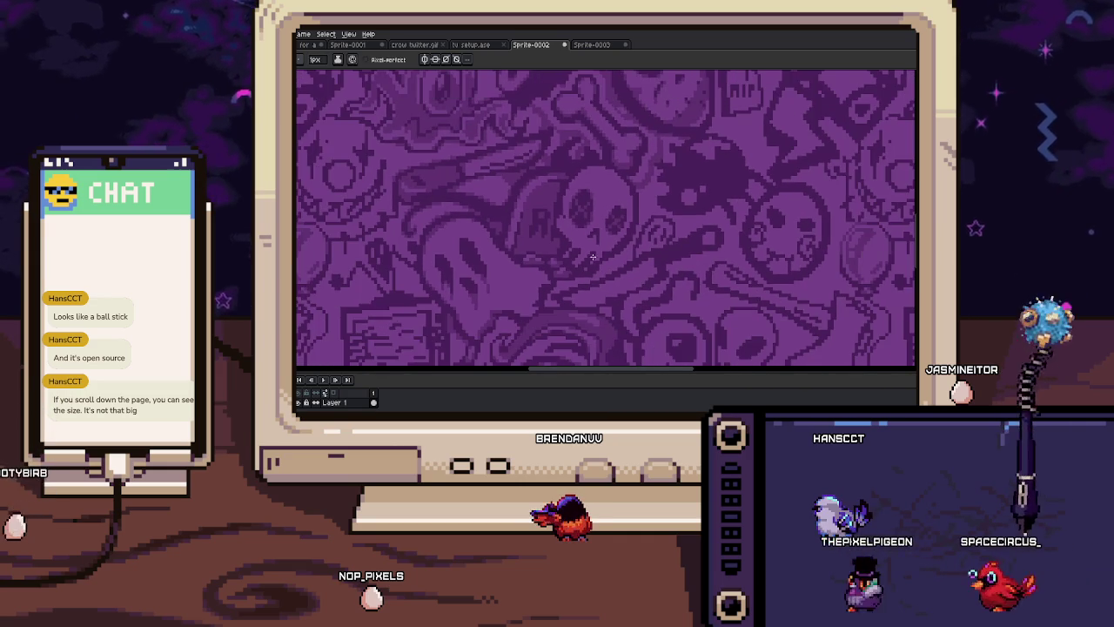
scroll(564, 241, "up", 3)
left_click(562, 202)
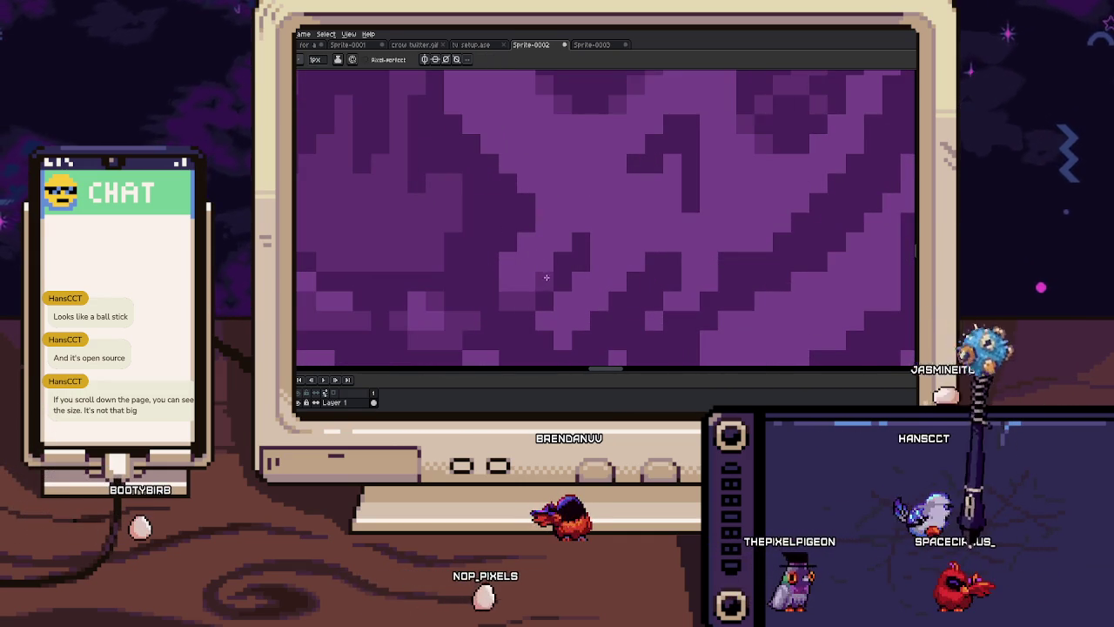
left_click_drag(575, 247, 526, 190)
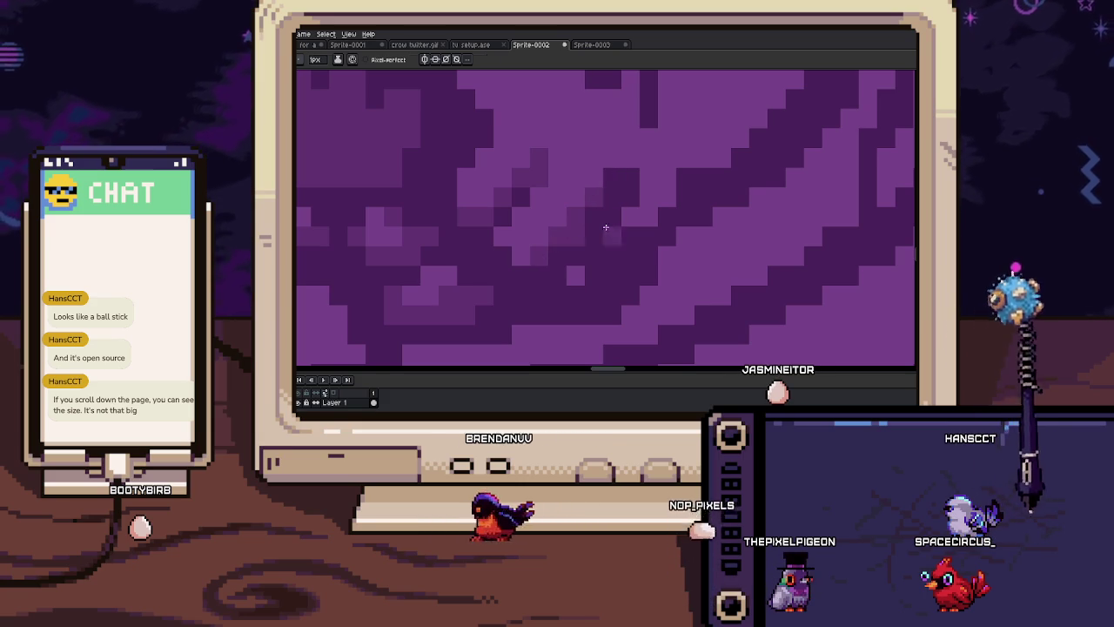
key("i")
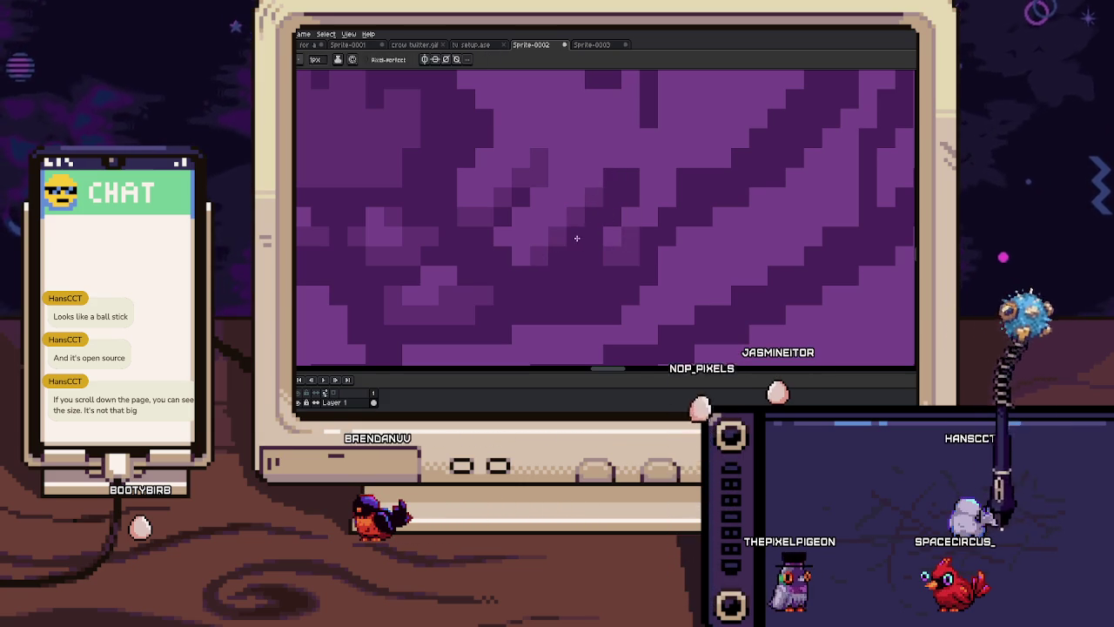
left_click_drag(612, 183, 552, 210)
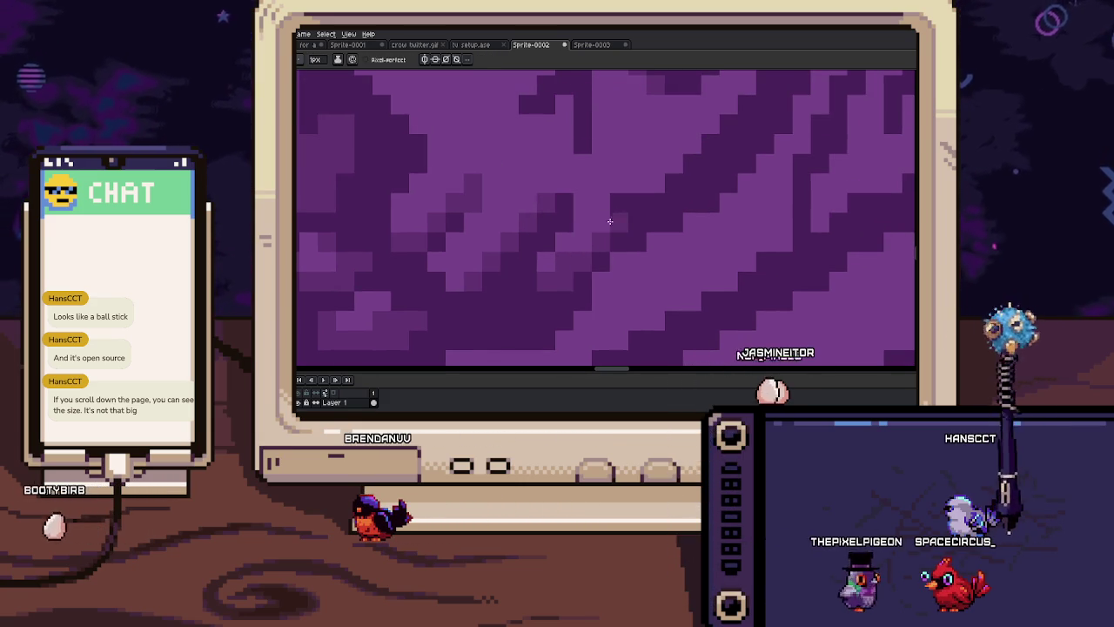
left_click_drag(636, 203, 597, 273)
key("i")
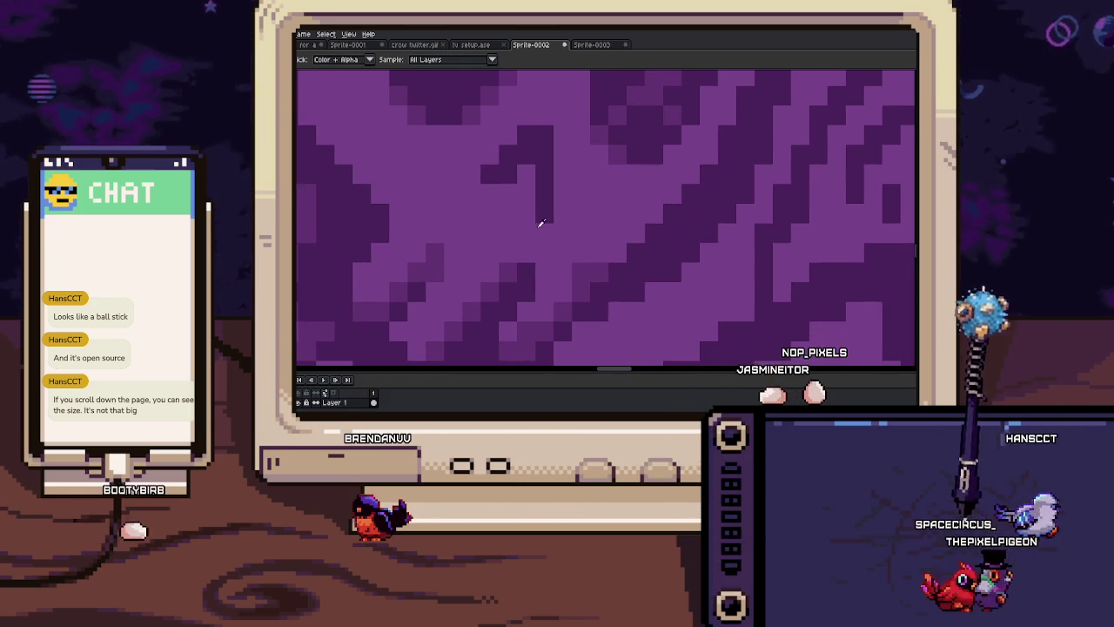
left_click_drag(490, 189, 508, 218)
key("b")
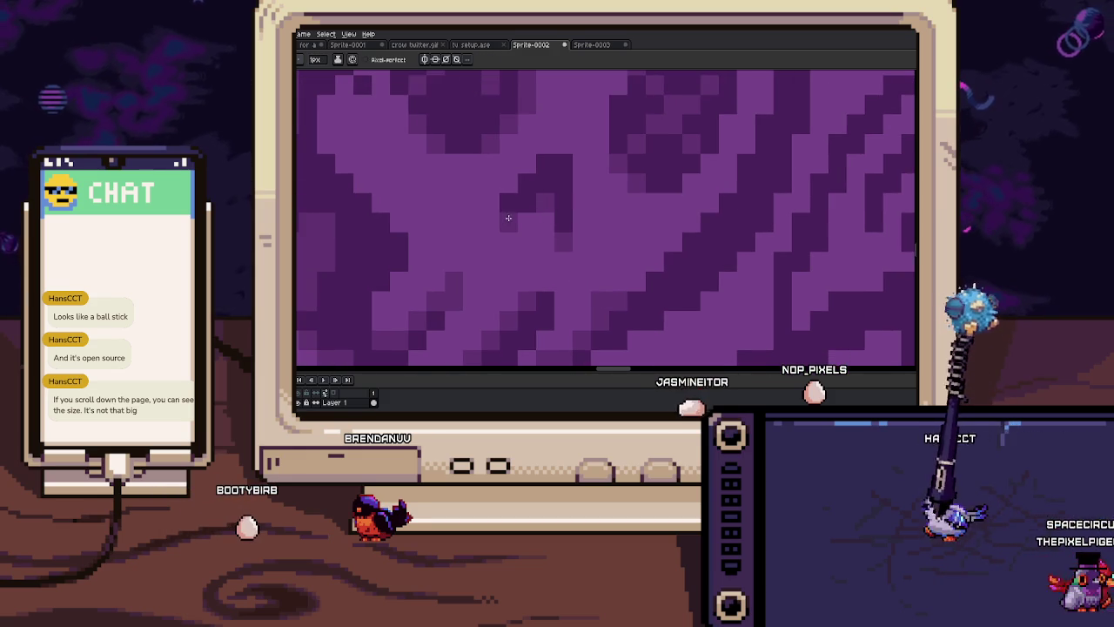
scroll(509, 218, "down", 1)
scroll(557, 256, "down", 1)
scroll(534, 228, "up", 2)
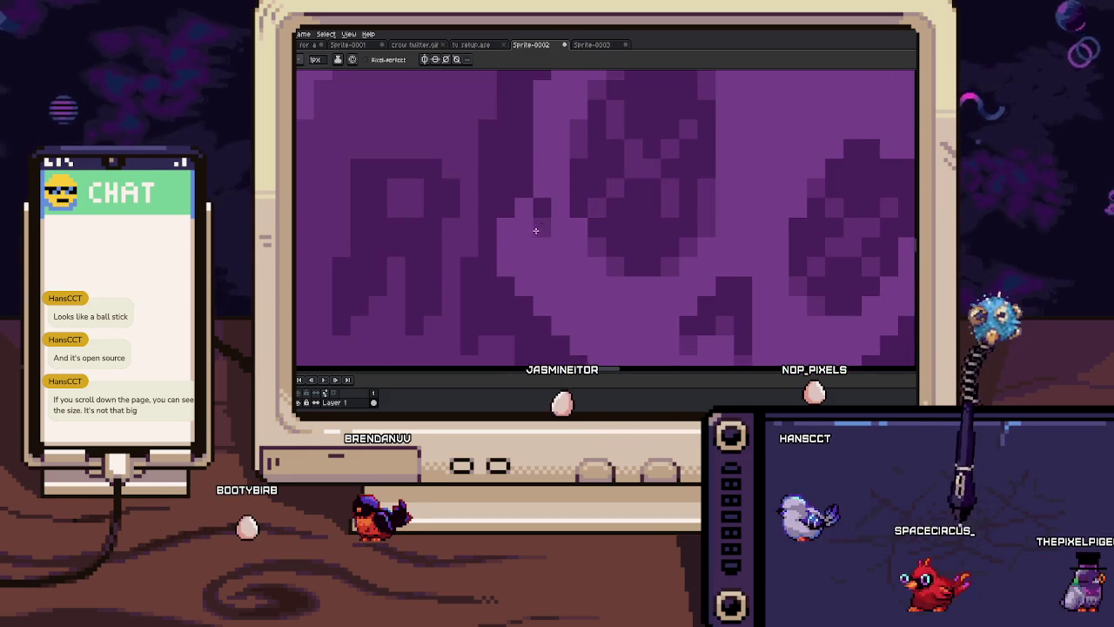
mouse_move(544, 183)
left_mouse_down()
mouse_move(531, 236)
mouse_move(514, 232)
left_mouse_up()
scroll(510, 252, "down", 2)
scroll(522, 192, "down", 2)
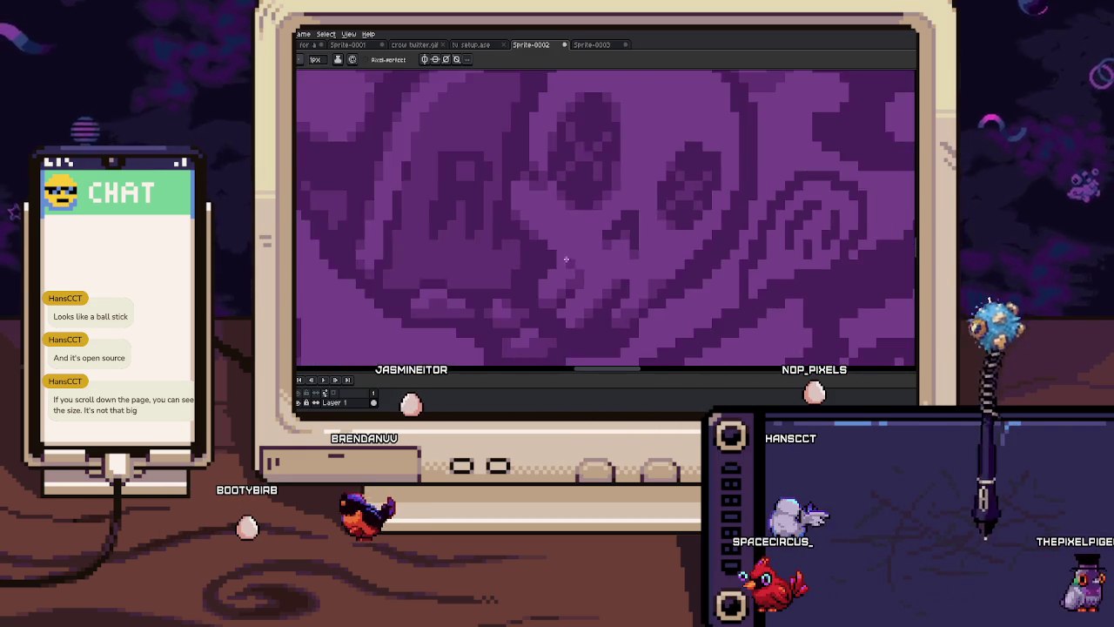
scroll(671, 243, "down", 1)
scroll(611, 245, "up", 5)
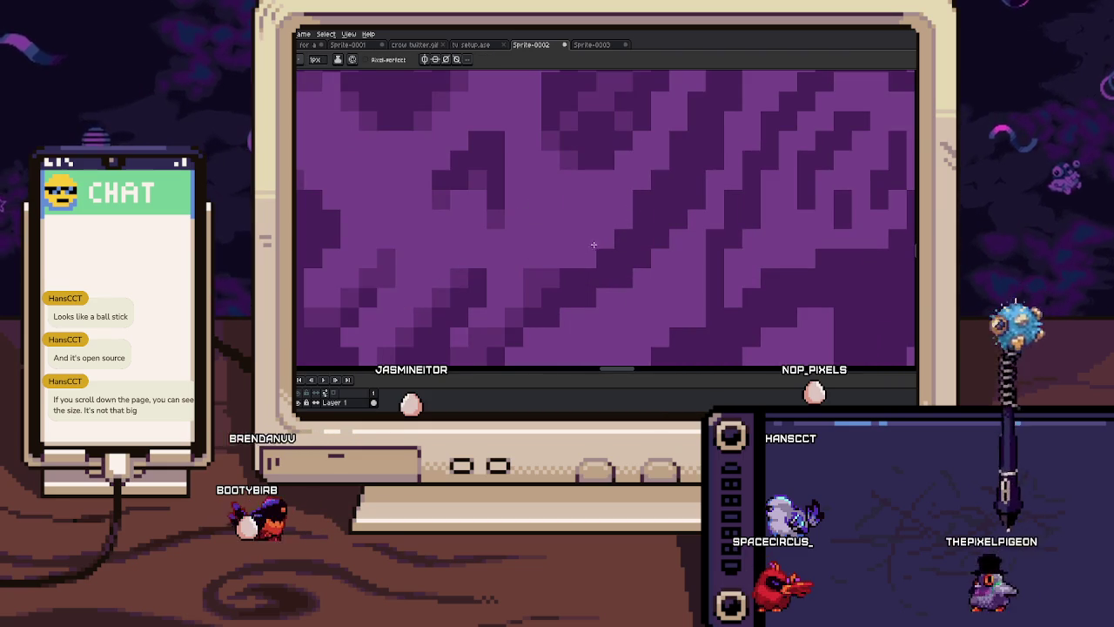
scroll(622, 238, "down", 2)
scroll(667, 219, "down", 2)
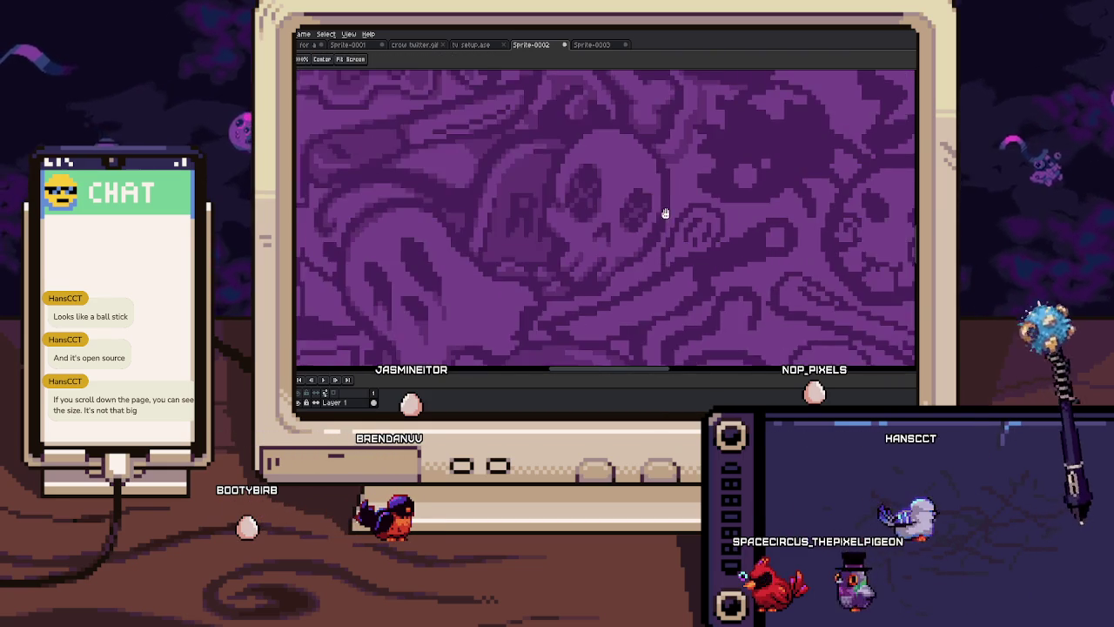
scroll(600, 199, "up", 3)
scroll(575, 244, "down", 2)
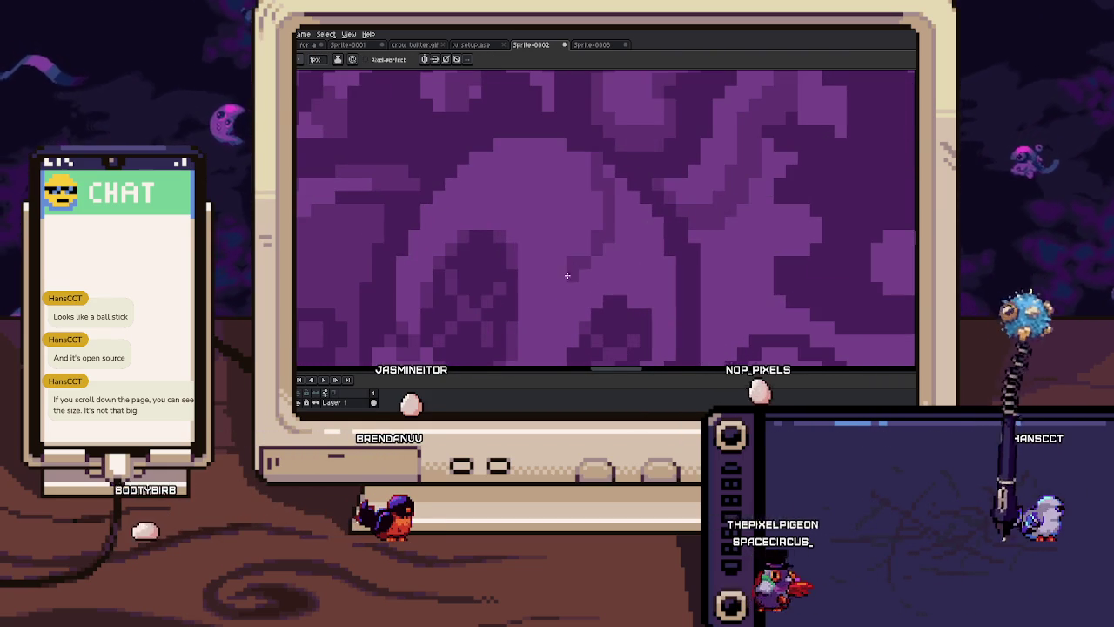
scroll(592, 263, "up", 2)
scroll(596, 263, "down", 2)
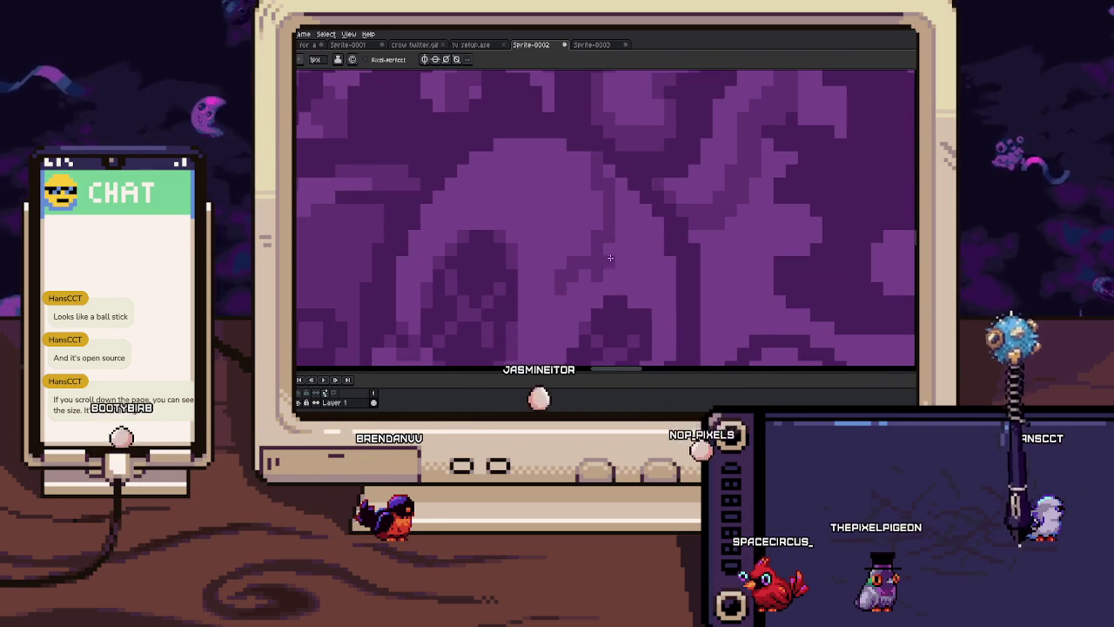
scroll(609, 194, "up", 2)
scroll(608, 197, "down", 2)
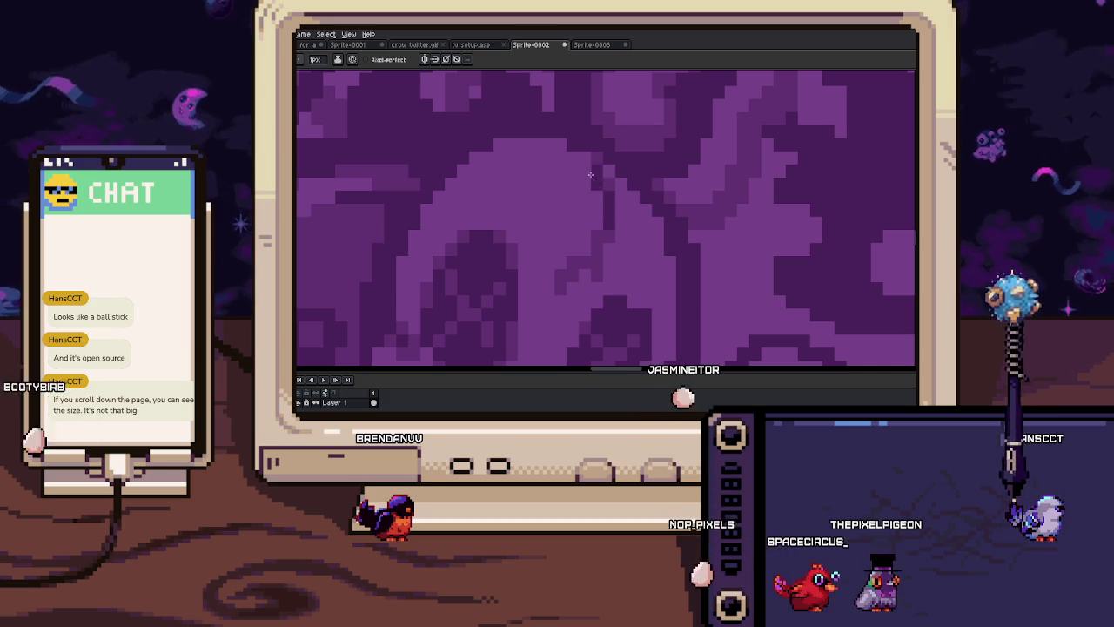
scroll(585, 159, "up", 2)
key("b")
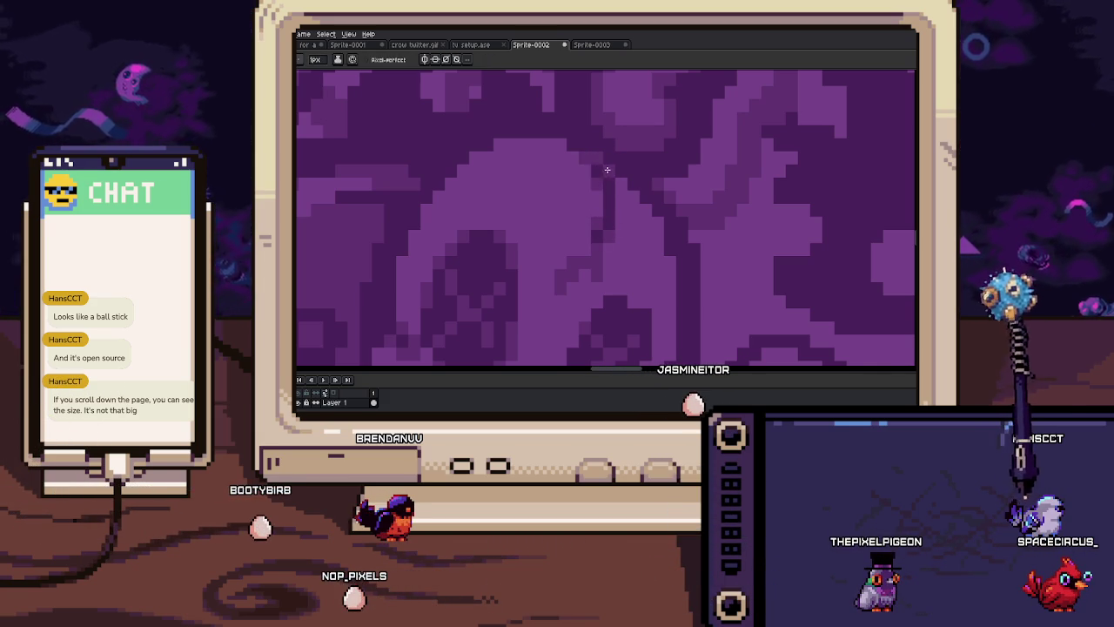
left_click_drag(608, 170, 683, 190)
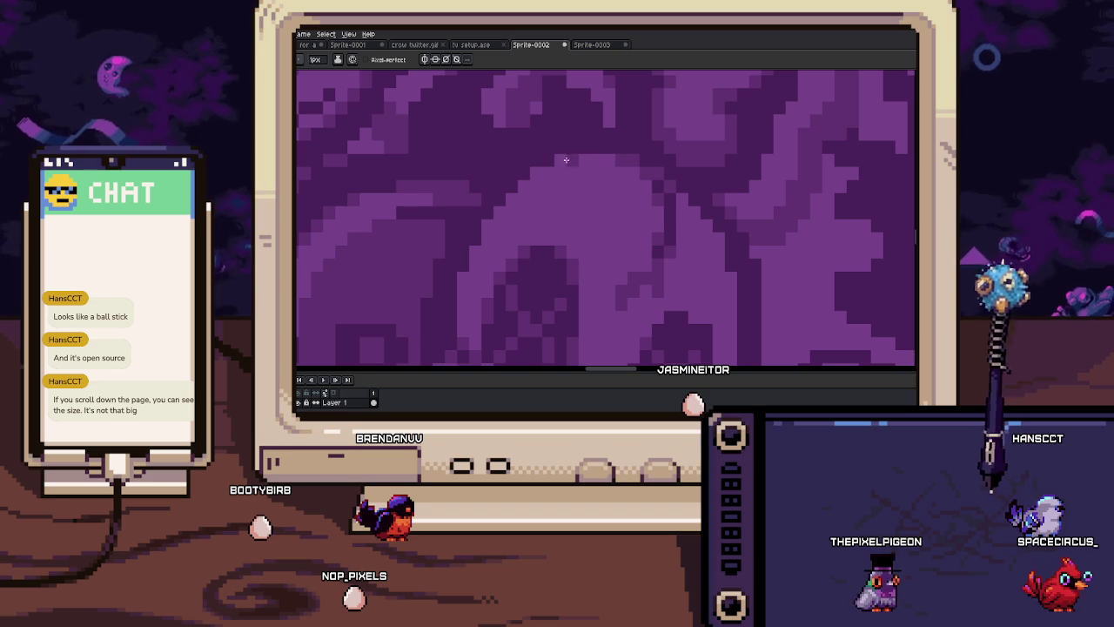
left_click_drag(567, 159, 528, 206)
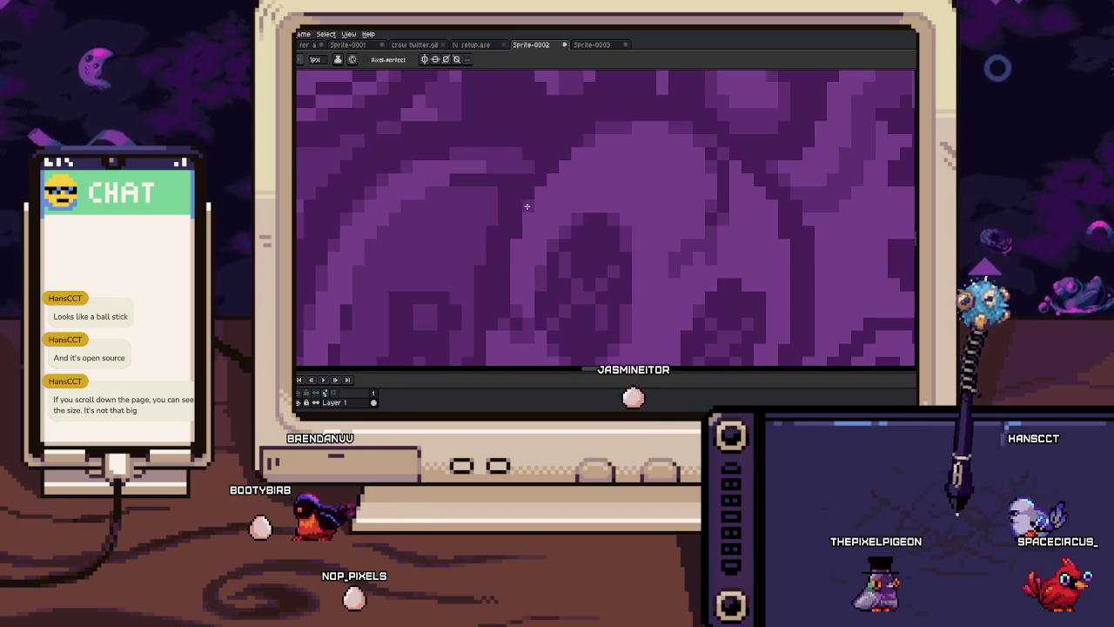
scroll(527, 196, "down", 2)
scroll(528, 187, "down", 2)
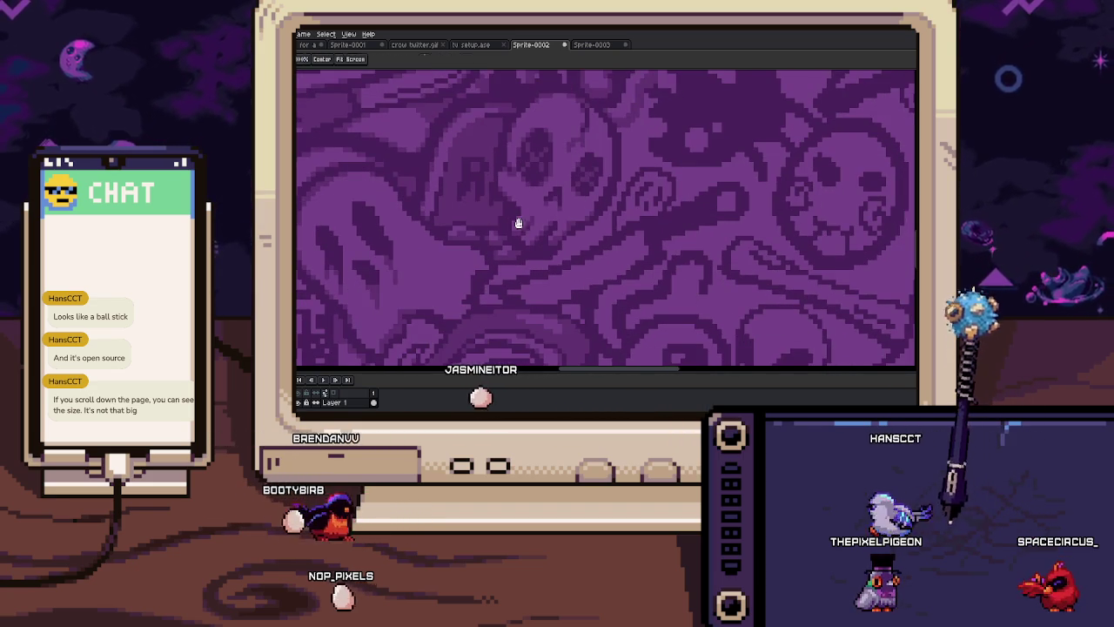
scroll(520, 225, "up", 1)
scroll(522, 226, "up", 2)
mouse_move(557, 244)
left_mouse_down()
mouse_move(591, 242)
mouse_move(605, 209)
left_mouse_up()
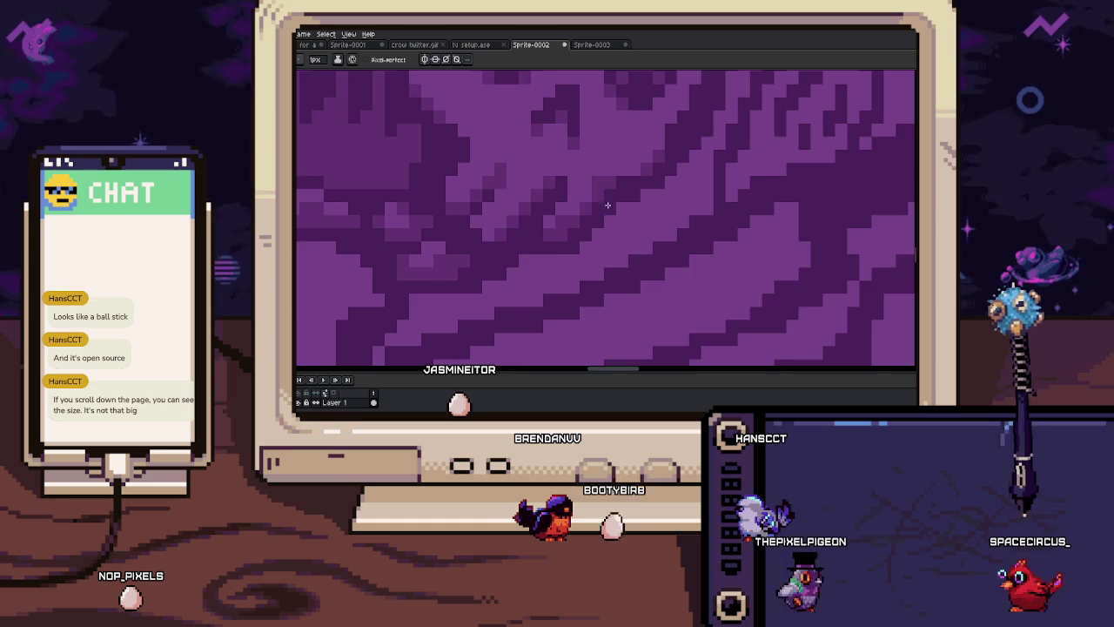
scroll(605, 209, "down", 3)
scroll(589, 196, "up", 1)
scroll(595, 206, "up", 2)
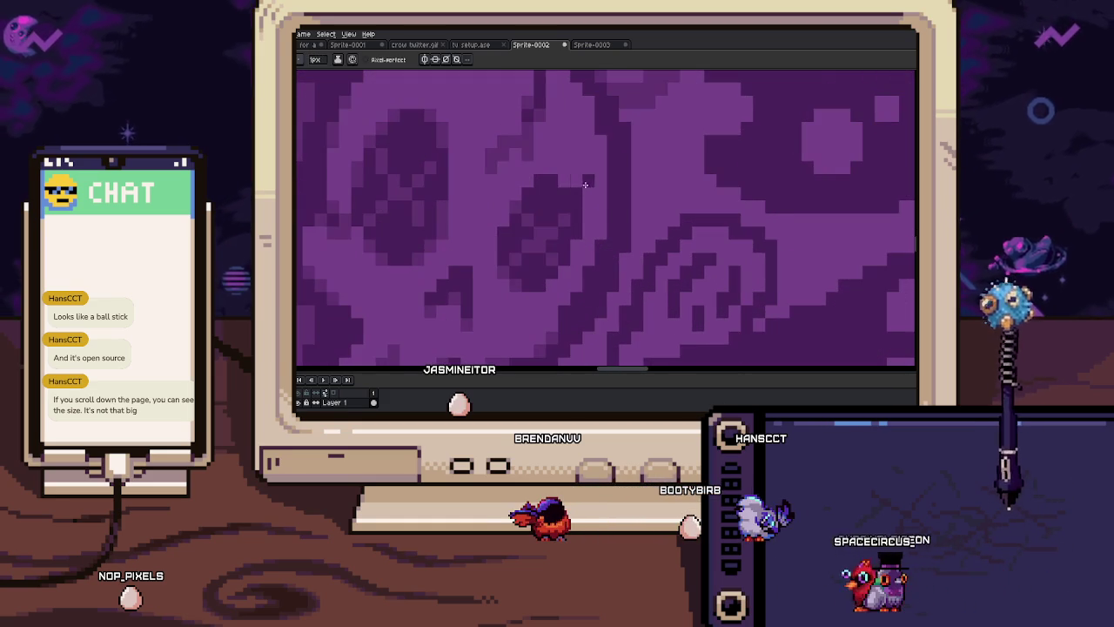
left_click(538, 139, "alt")
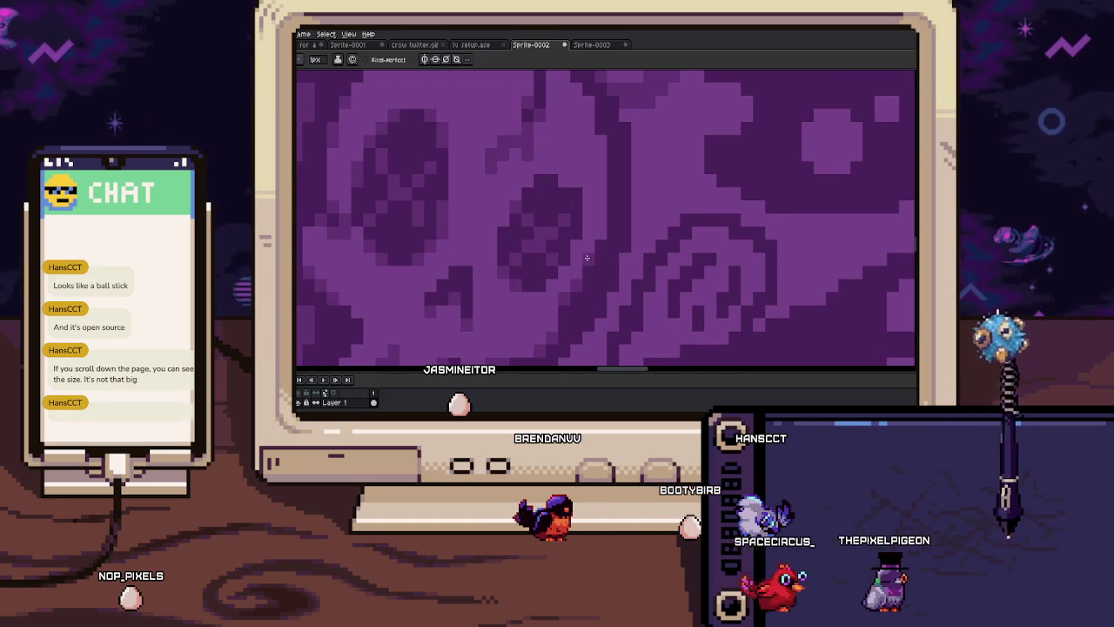
scroll(600, 218, "up", 3)
scroll(589, 174, "down", 1)
scroll(592, 174, "down", 2)
scroll(607, 154, "down", 1)
scroll(613, 261, "down", 1)
scroll(613, 274, "down", 1)
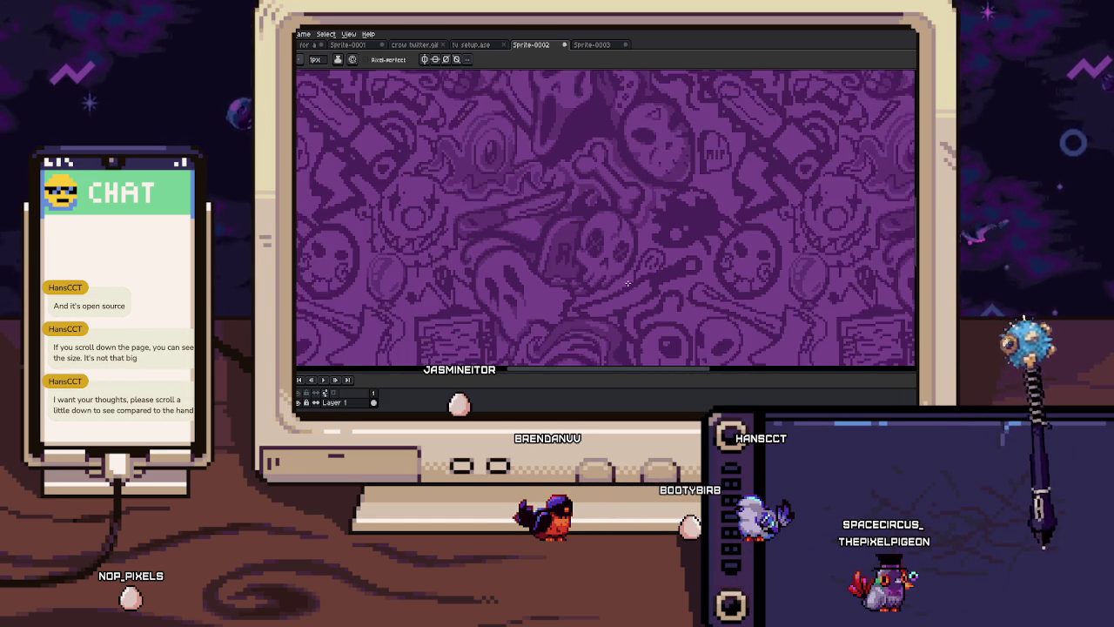
scroll(615, 250, "up", 2)
scroll(576, 241, "up", 2)
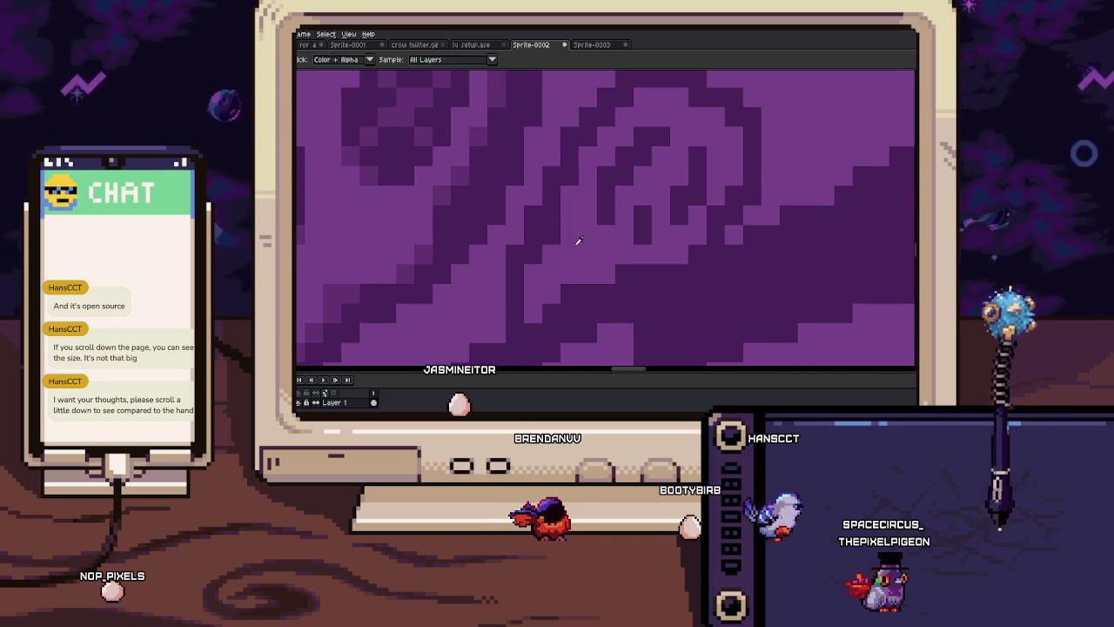
key("i")
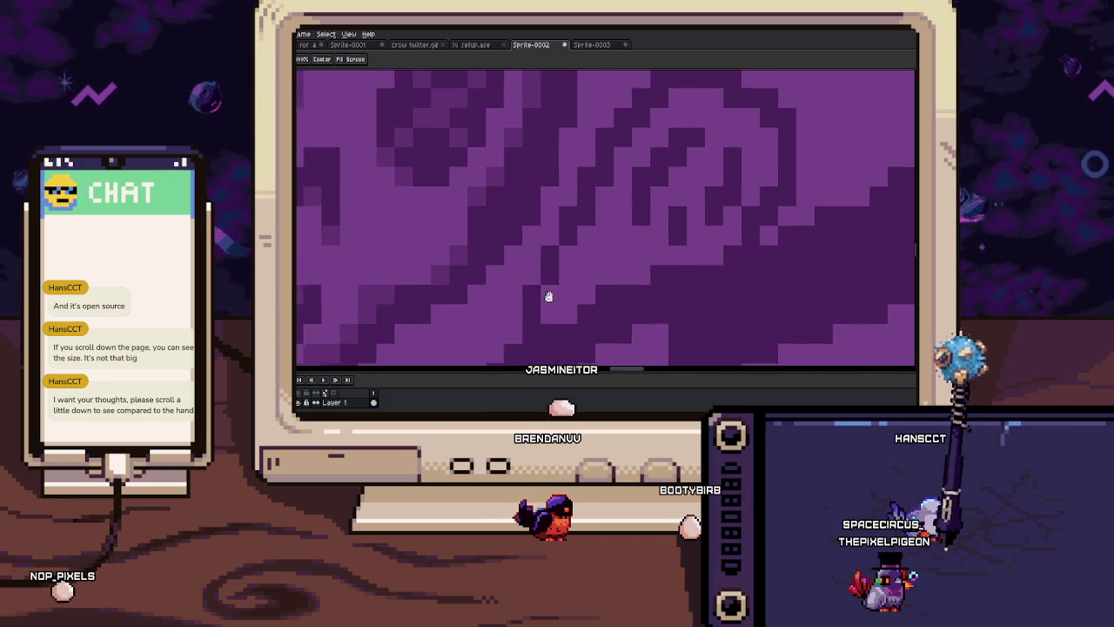
key("b")
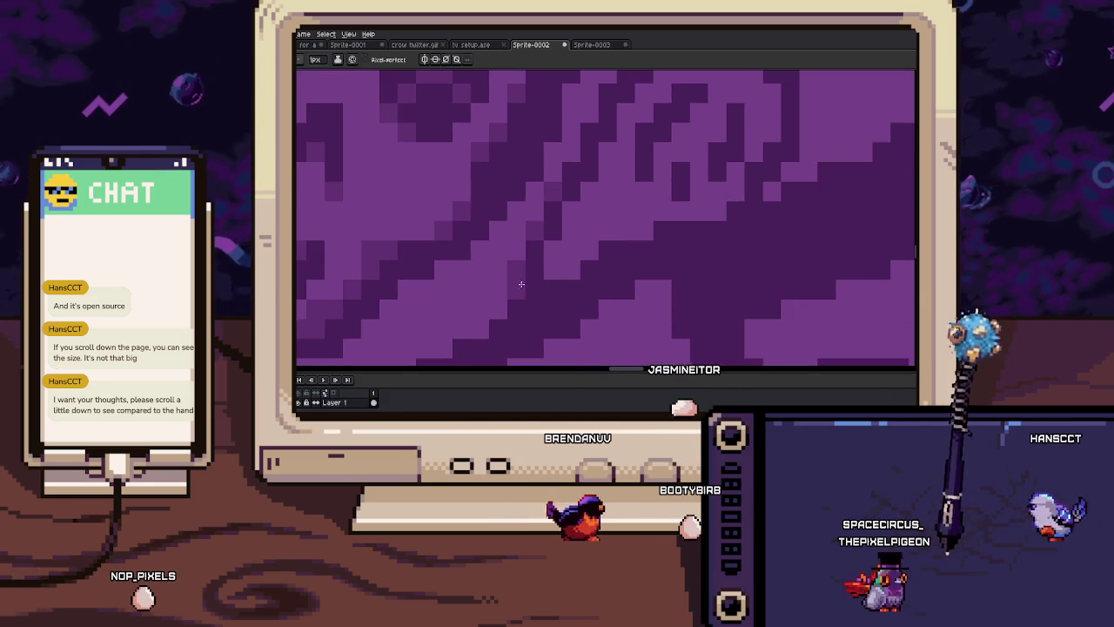
scroll(592, 254, "up", 1)
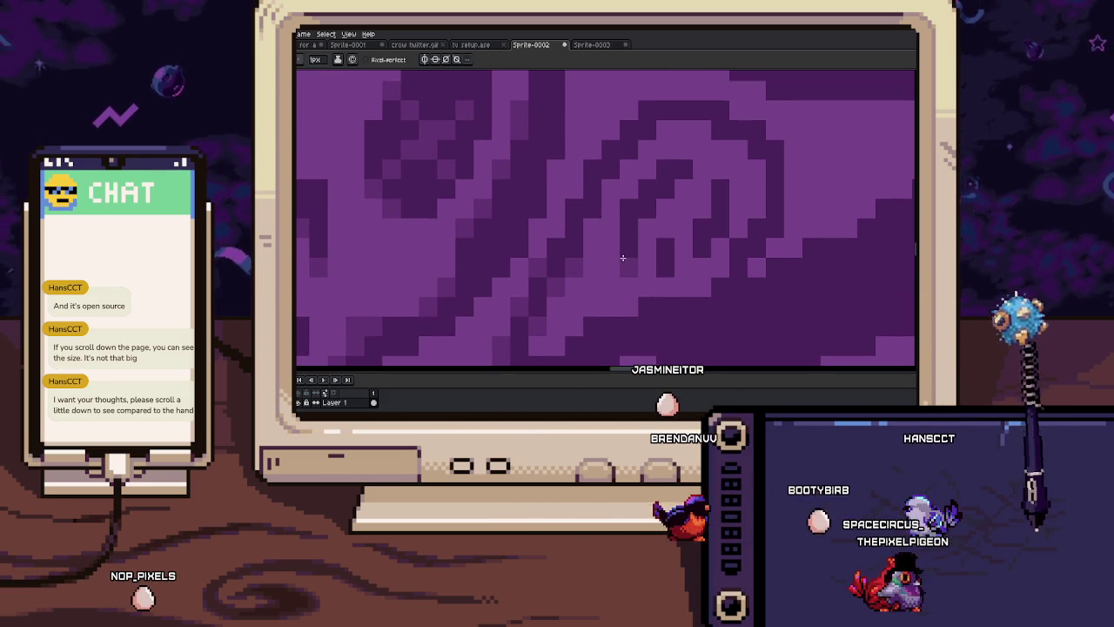
left_click_drag(653, 206, 641, 202)
scroll(642, 202, "down", 3)
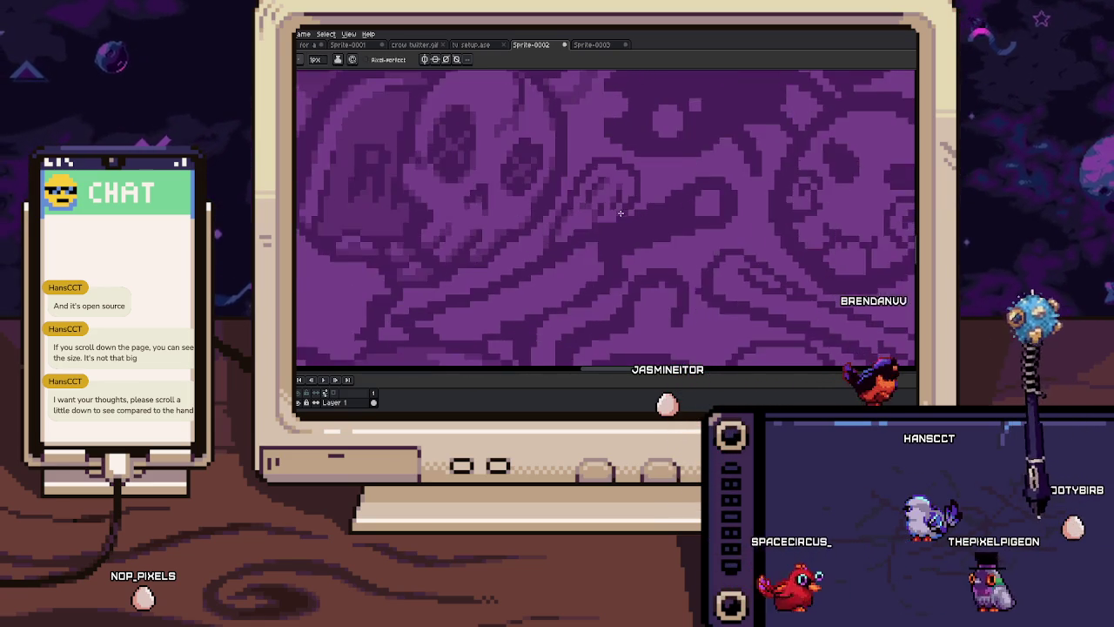
scroll(588, 220, "up", 3)
key("i")
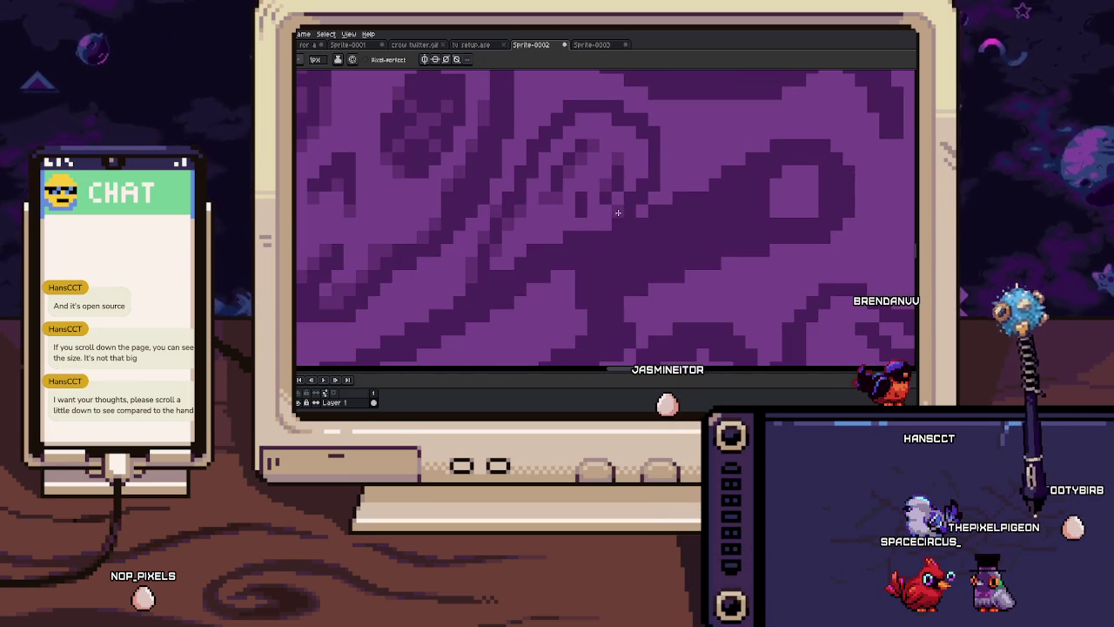
left_click_drag(640, 178, 659, 178)
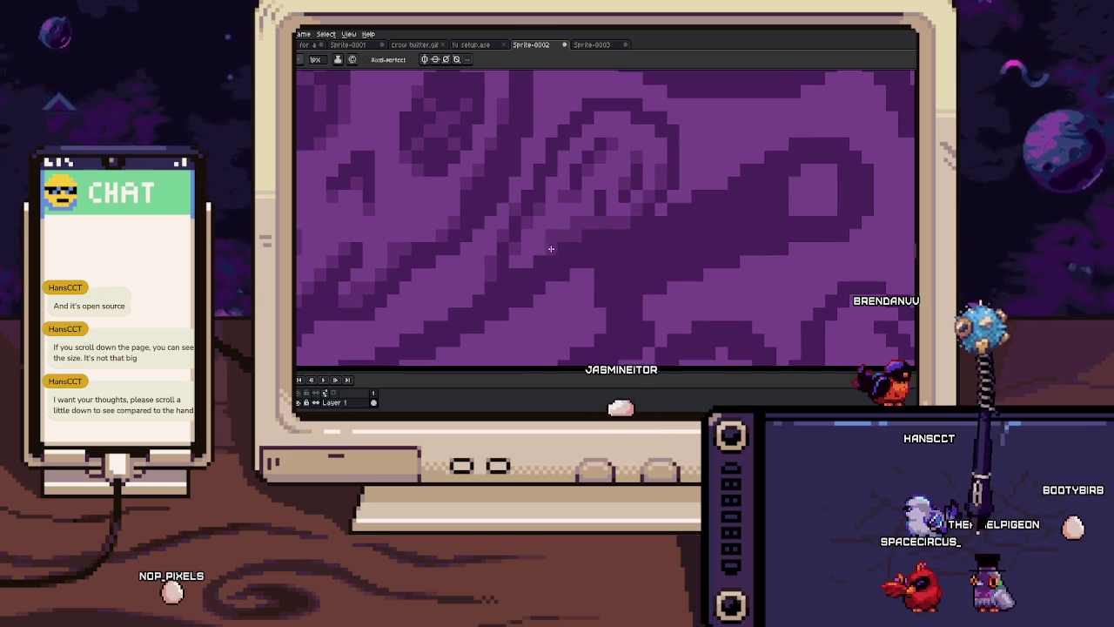
left_click_drag(546, 253, 574, 241)
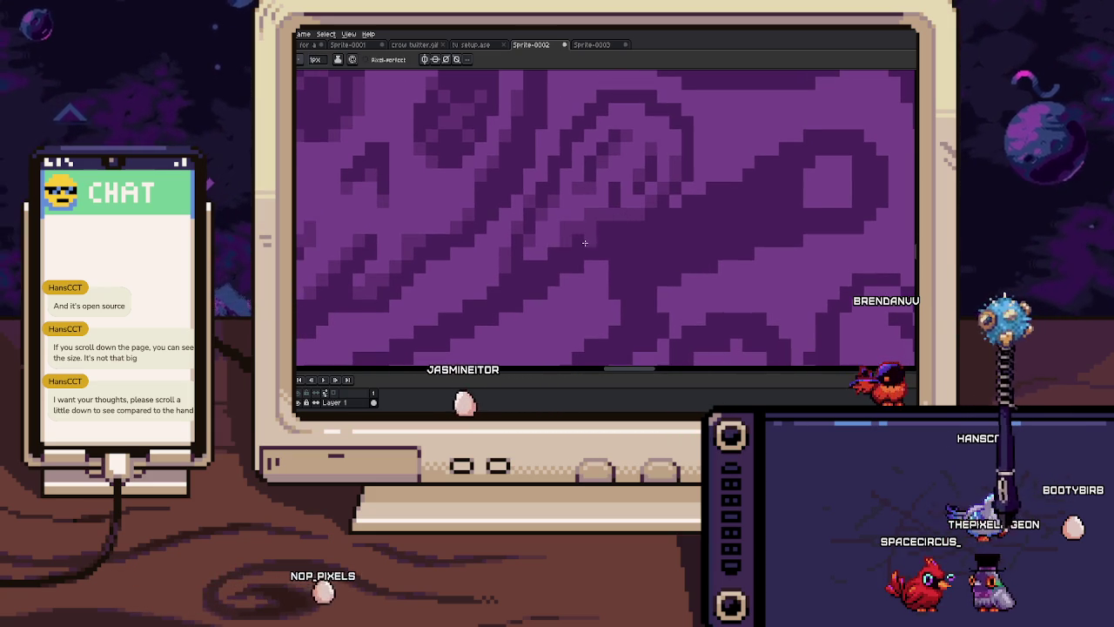
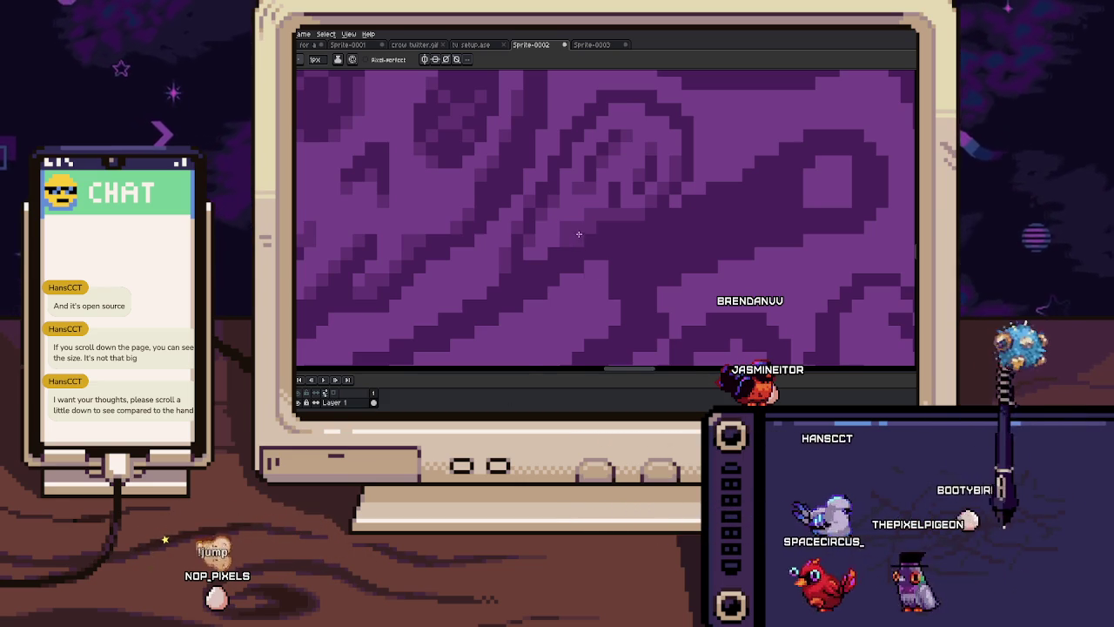
Sample a purple shade from the artwork, set a 1px pencil, and clear the skull-area selection
scroll(575, 248, "down", 2)
scroll(567, 271, "down", 2)
scroll(567, 271, "up", 2)
scroll(549, 274, "up", 2)
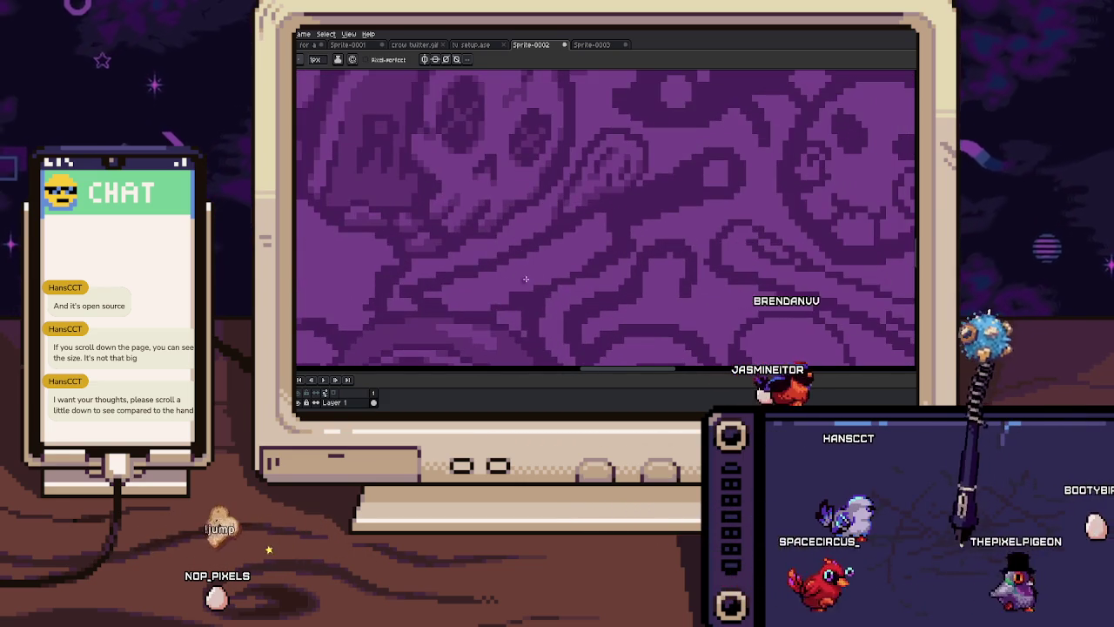
key("g")
key("w")
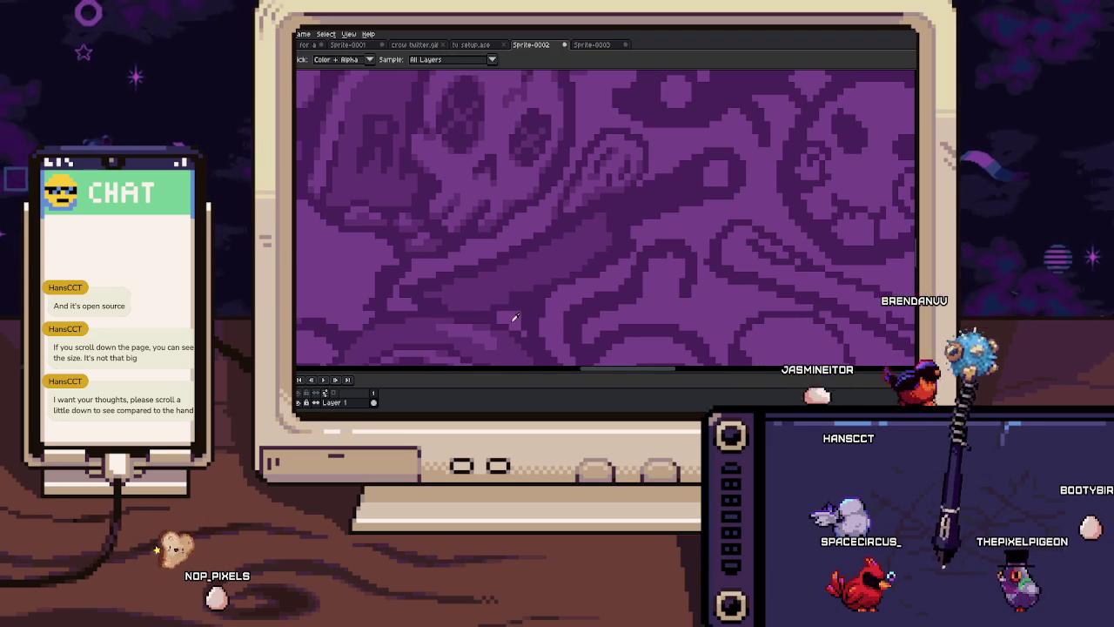
left_click(525, 279)
key("b")
key("minus")
key("minus")
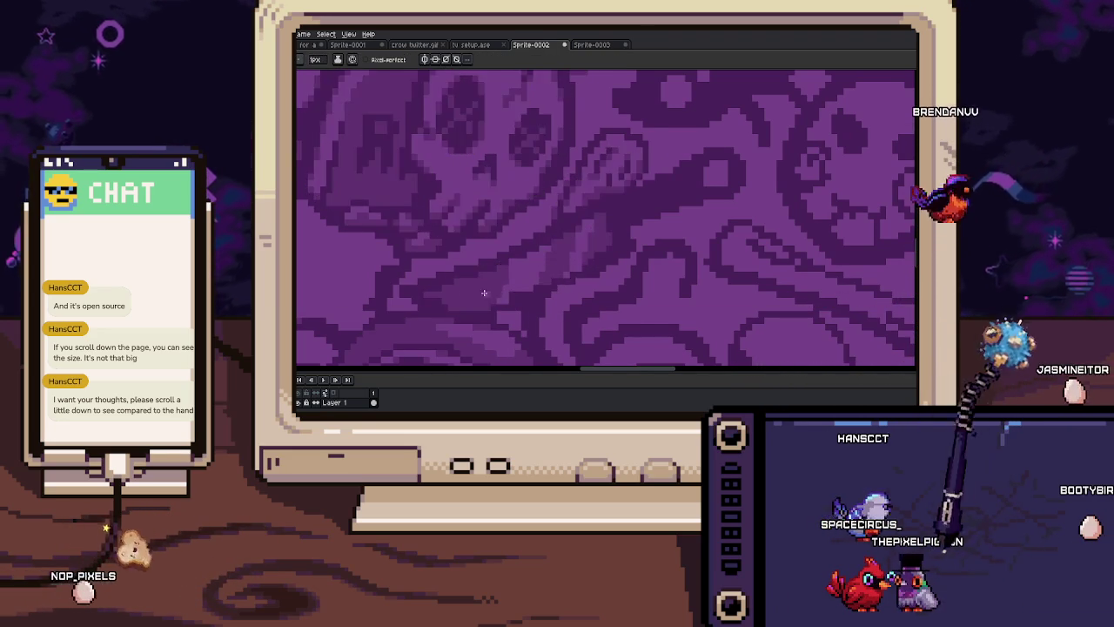
key("ctrl+d")
Zoom in on the pattern and drag a short pencil stroke across the magnified area
scroll(487, 287, "up", 2)
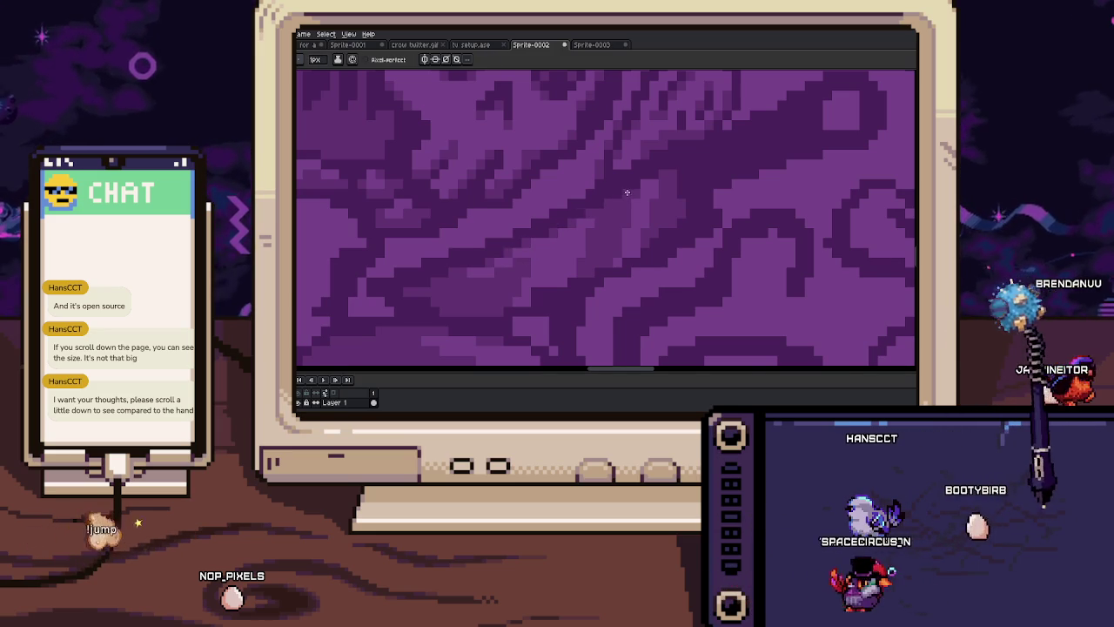
scroll(637, 185, "down", 1)
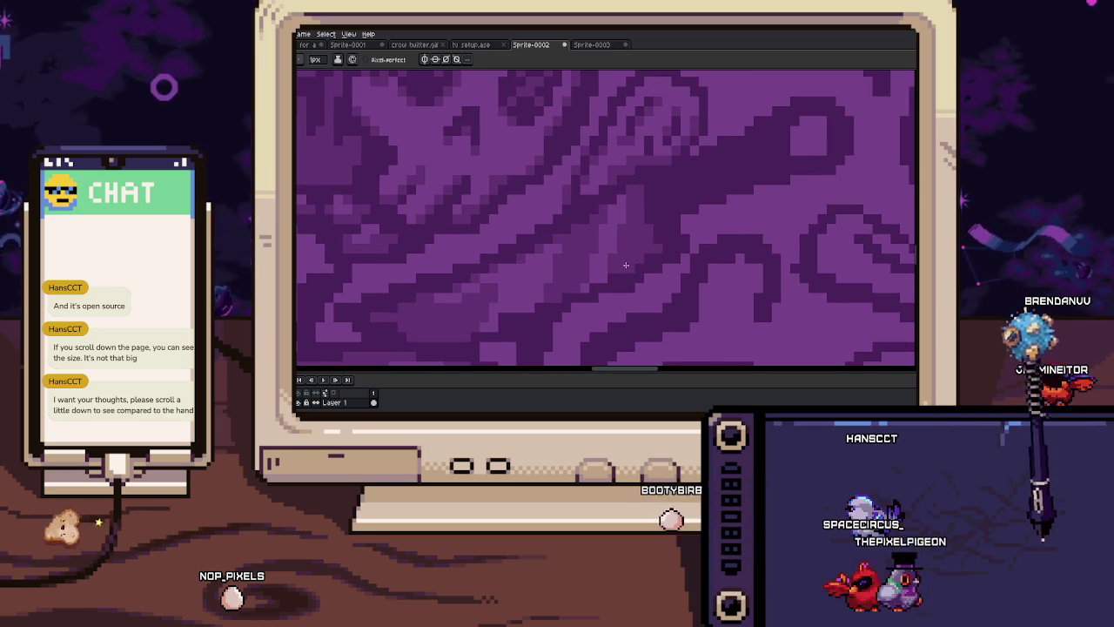
mouse_move(595, 287)
left_mouse_down()
mouse_move(674, 274)
mouse_move(623, 302)
mouse_move(651, 261)
left_mouse_up()
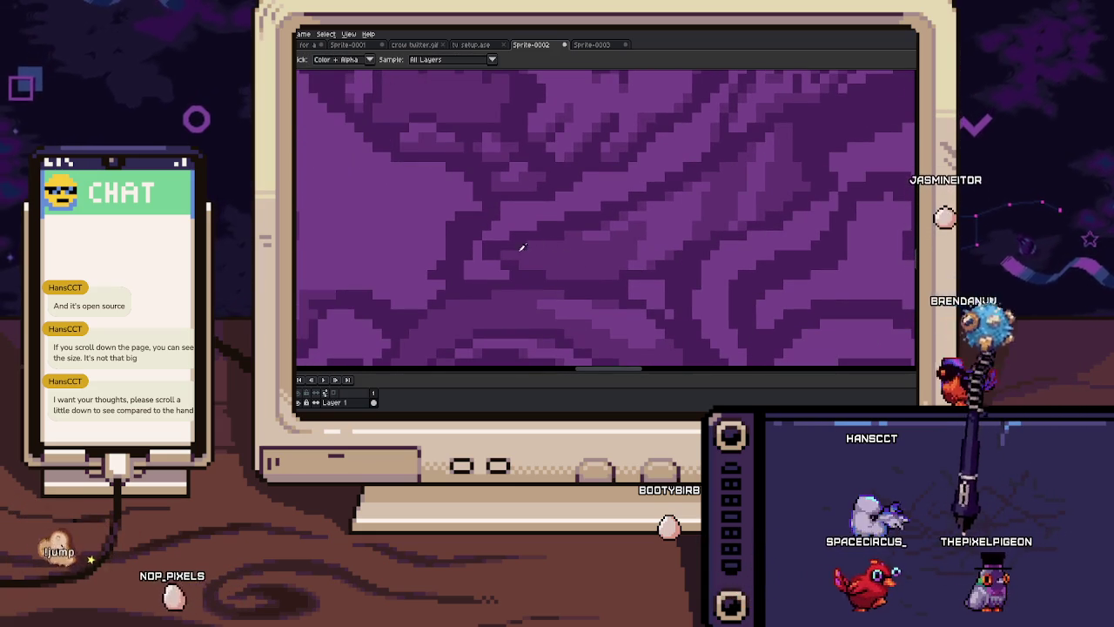
scroll(522, 257, "down", 1)
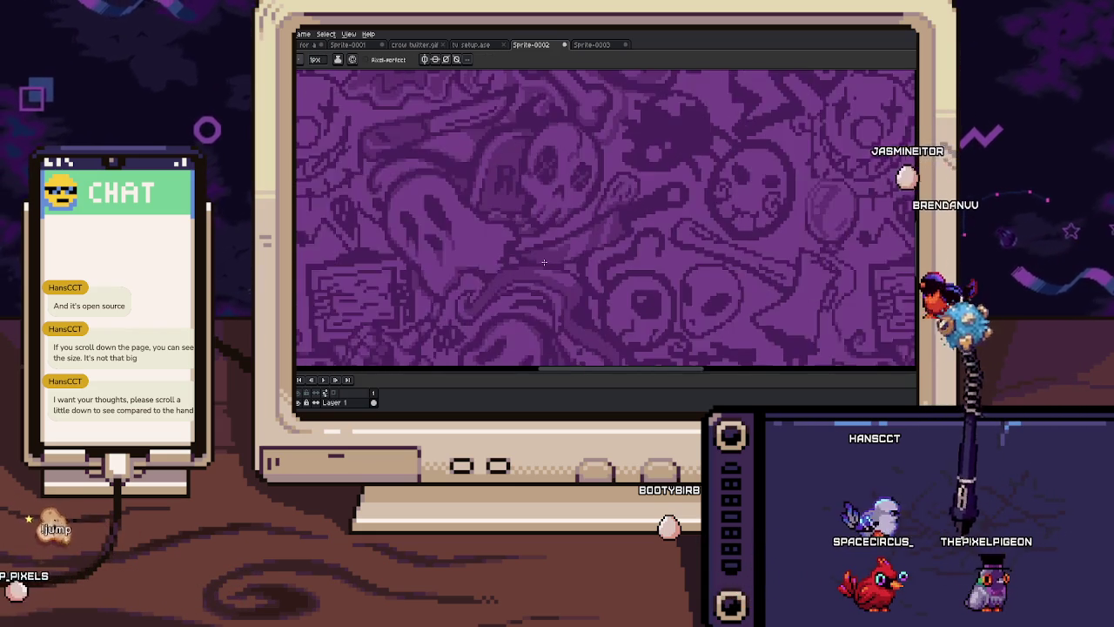
scroll(577, 273, "down", 2)
scroll(583, 241, "down", 1)
scroll(583, 241, "up", 4)
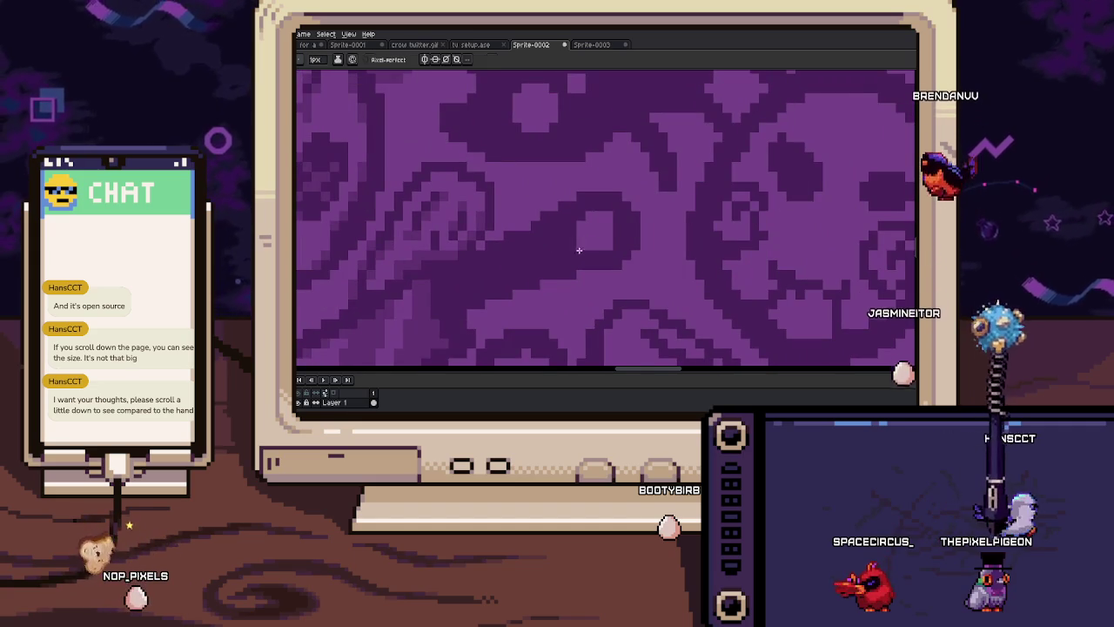
Toggle between the eyedropper and 1px pencil while panning and zooming across the close-up artwork
key("i")
key("b")
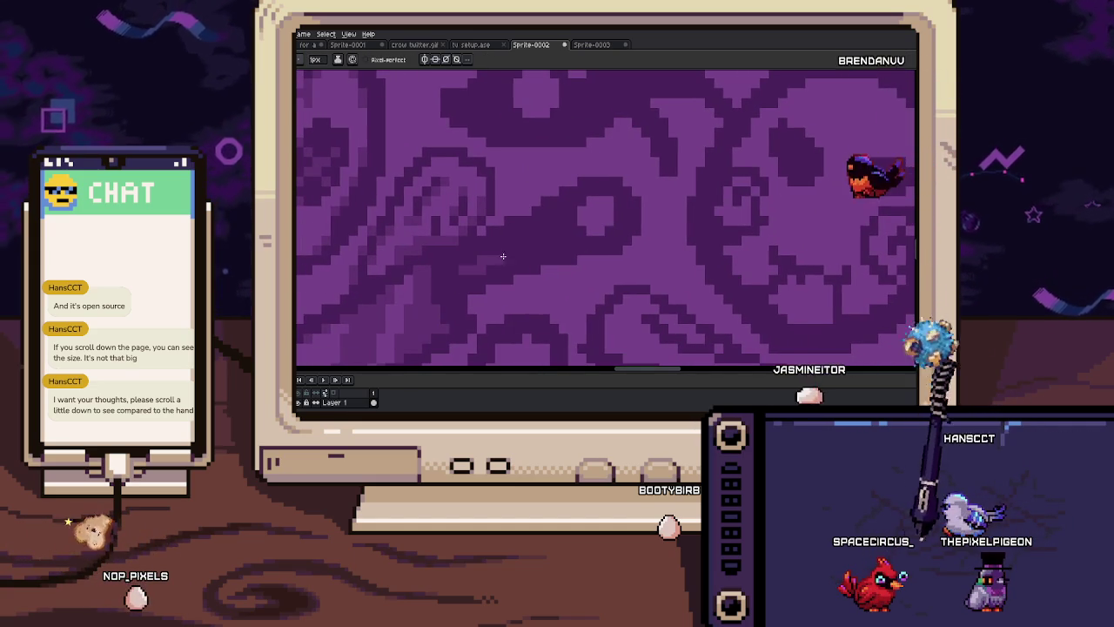
scroll(542, 254, "up", 1)
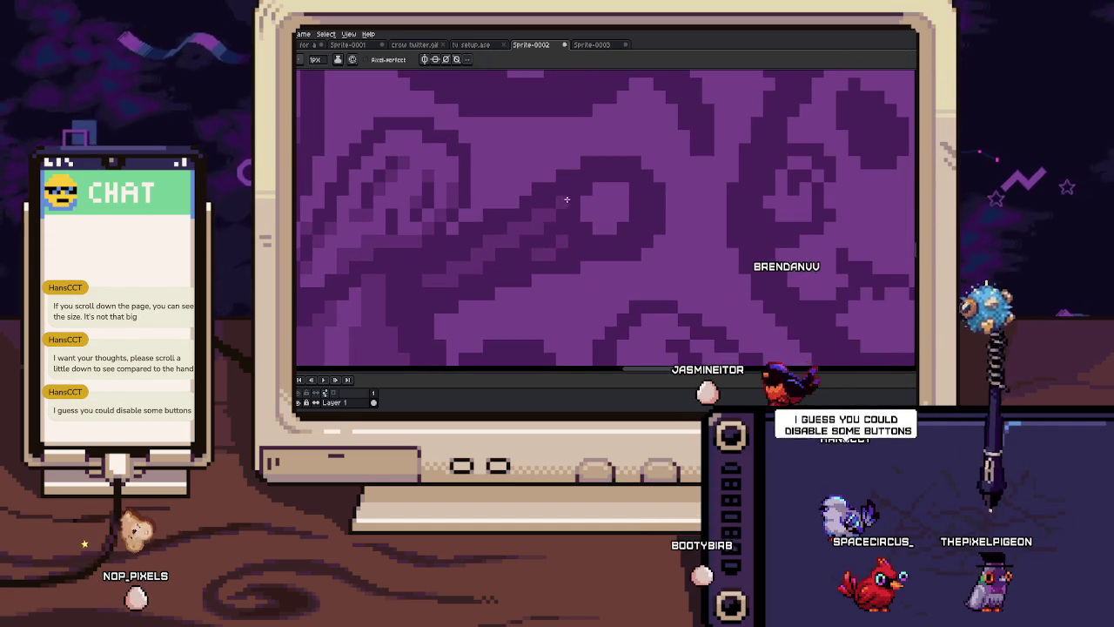
left_click_drag(621, 191, 642, 236)
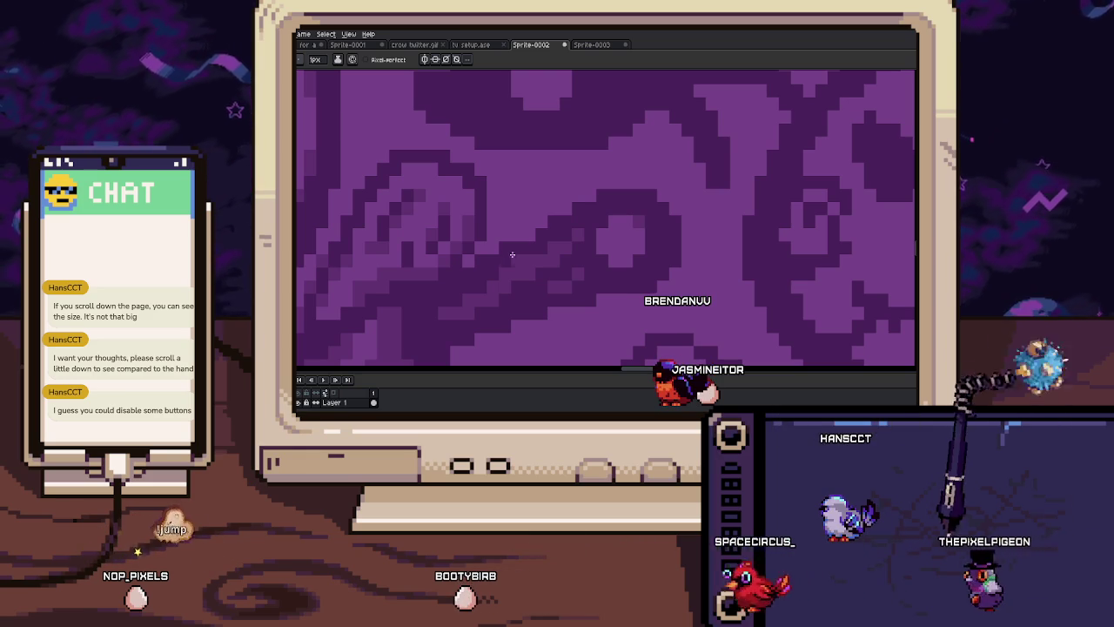
scroll(534, 256, "down", 2)
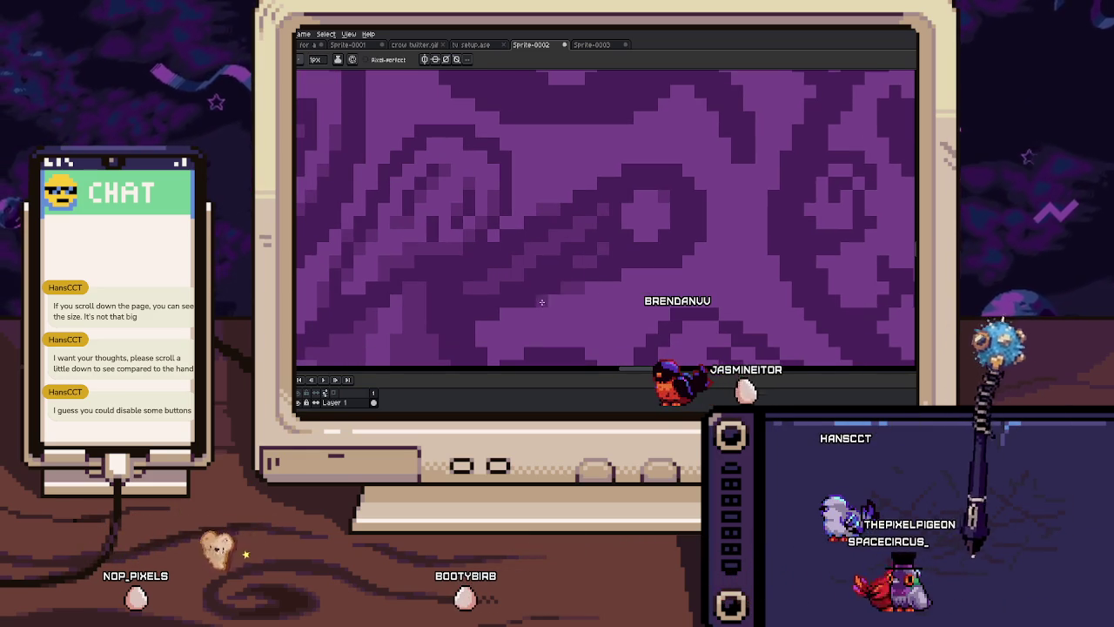
scroll(609, 254, "down", 2)
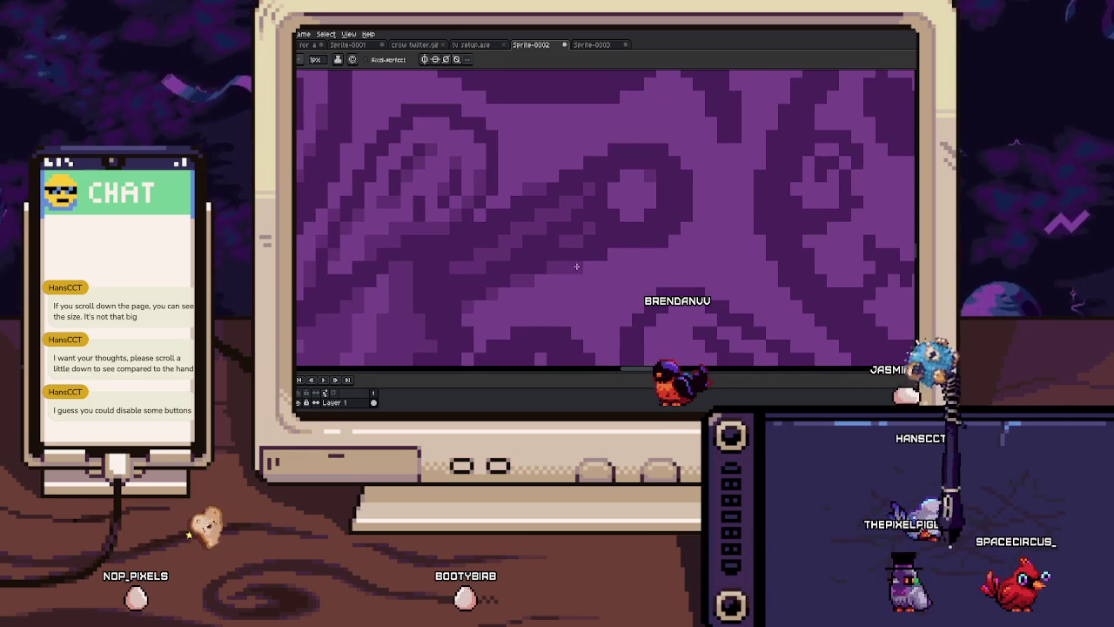
scroll(609, 254, "up", 2)
scroll(609, 254, "up", 1)
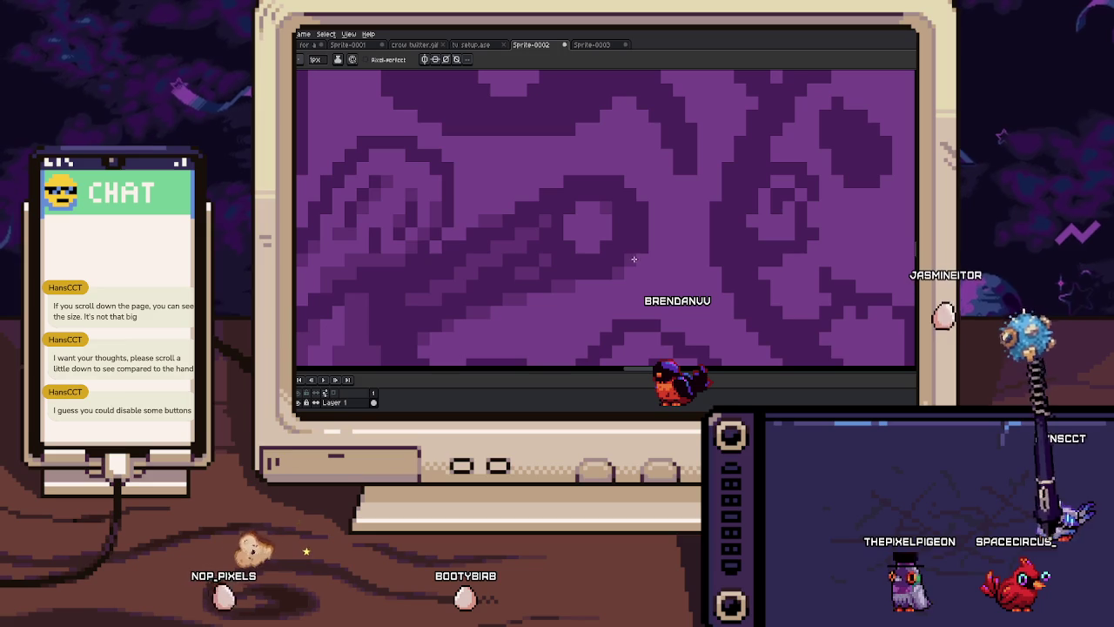
scroll(640, 245, "up", 3)
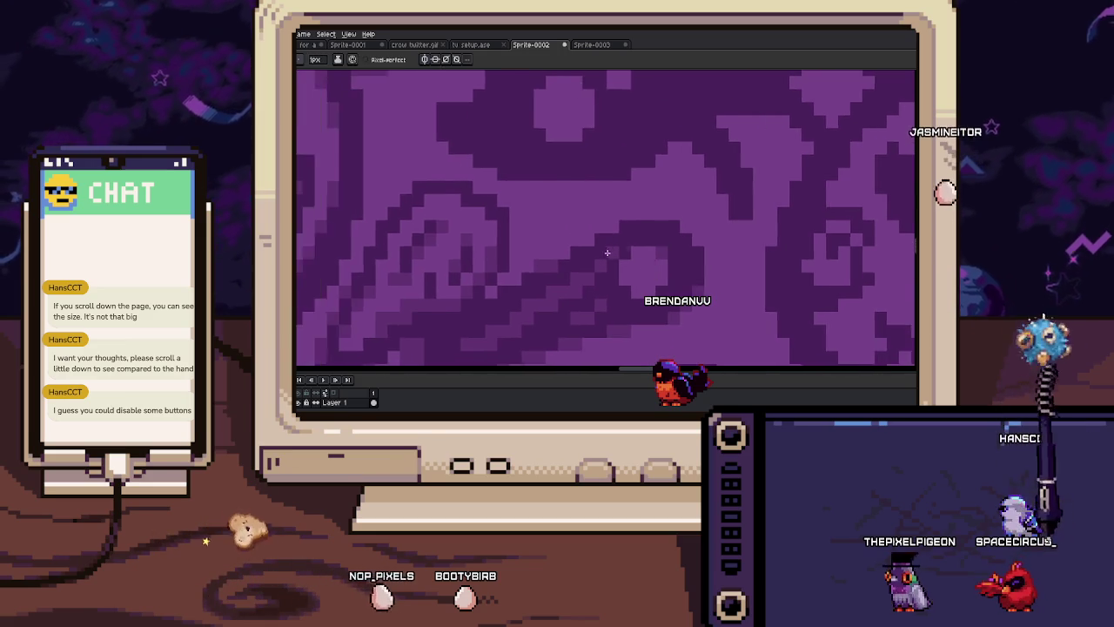
scroll(583, 260, "down", 2)
scroll(557, 260, "up", 2)
scroll(574, 243, "down", 3)
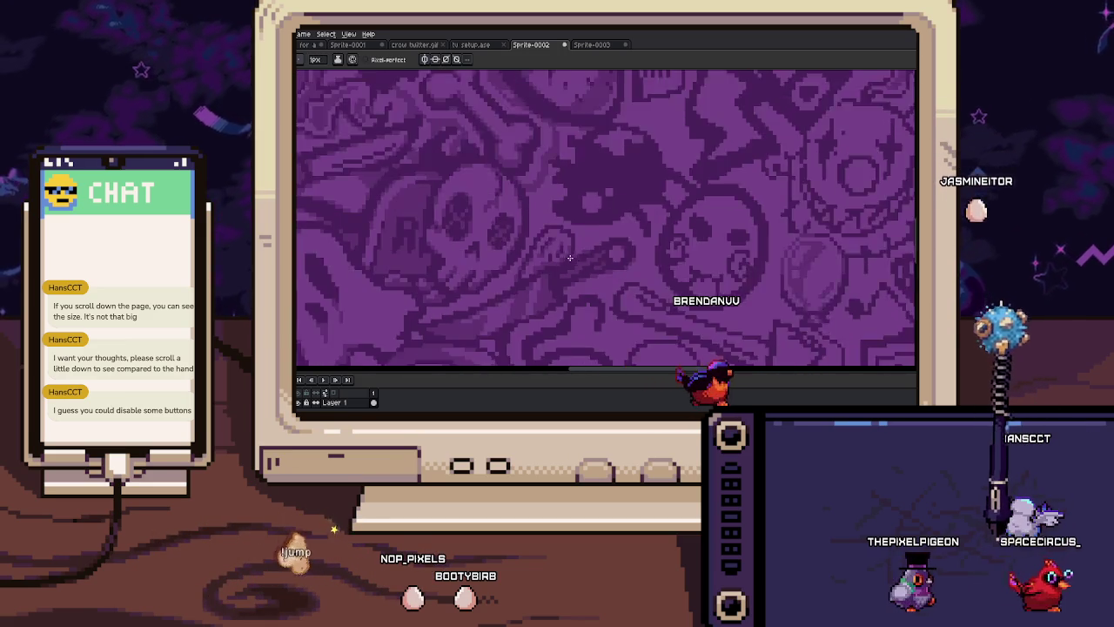
scroll(569, 258, "up", 1)
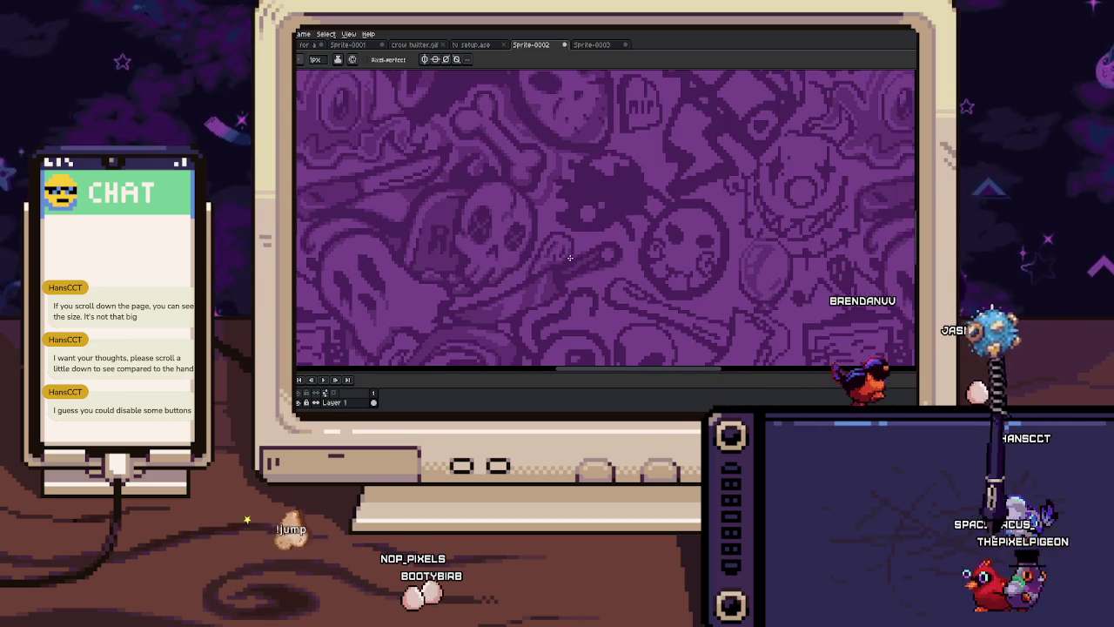
scroll(583, 259, "up", 1)
scroll(601, 262, "up", 2)
scroll(621, 263, "up", 2)
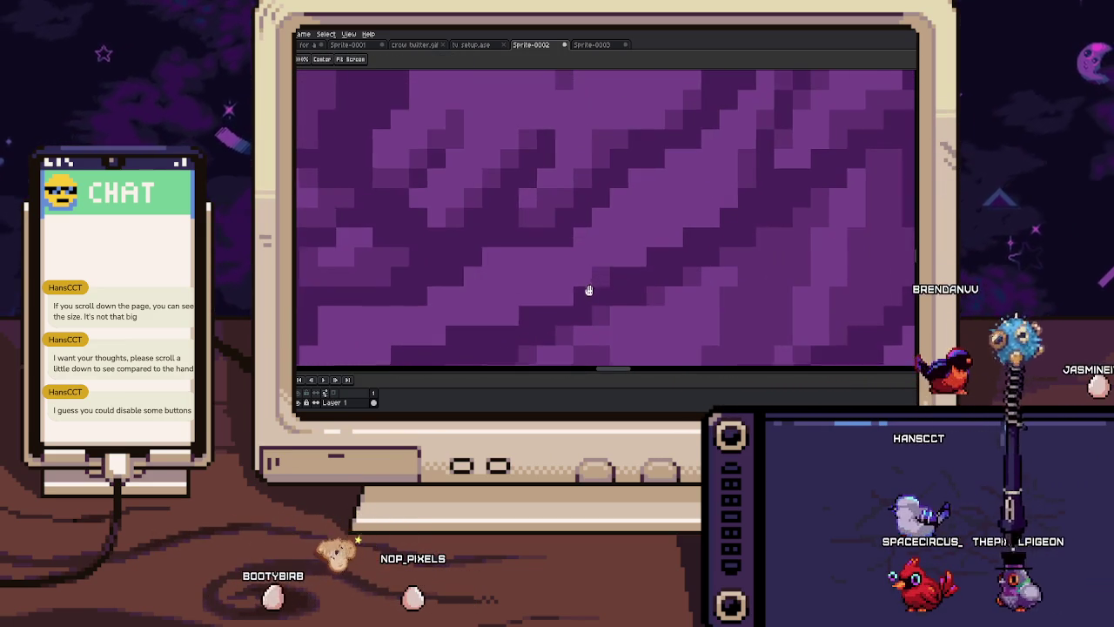
scroll(601, 277, "up", 1)
scroll(608, 281, "down", 1)
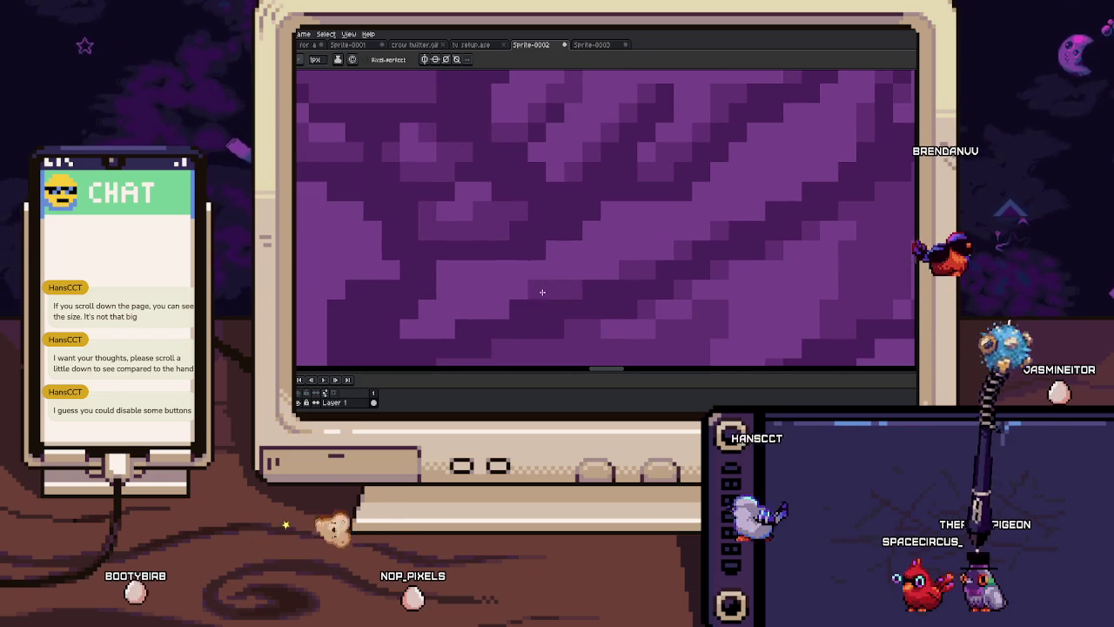
scroll(497, 305, "down", 1)
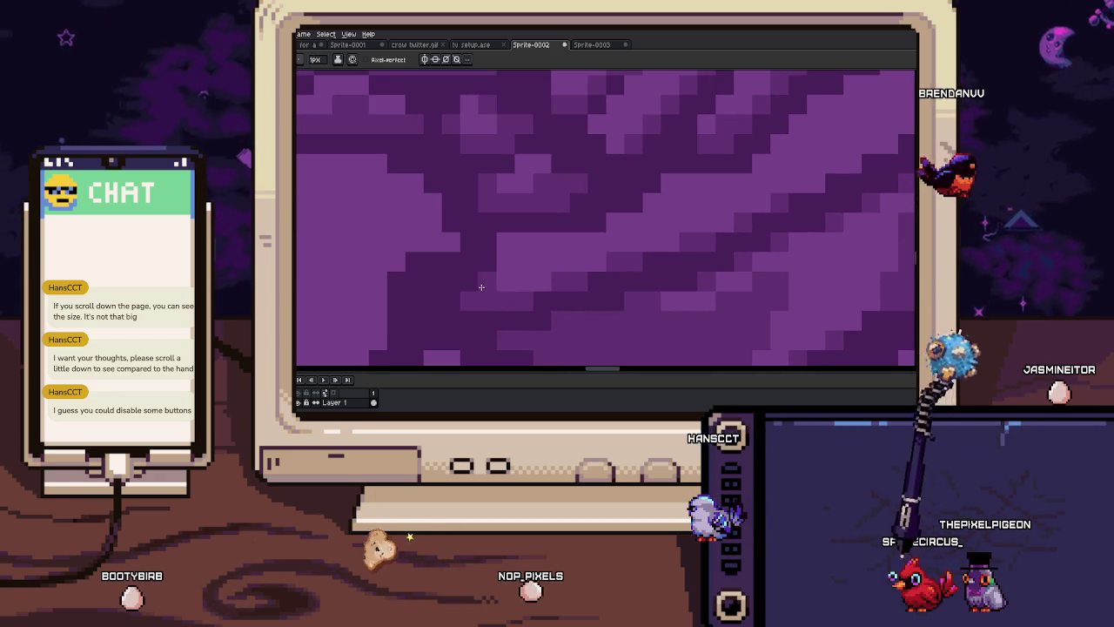
scroll(530, 259, "down", 1)
scroll(469, 282, "down", 1)
scroll(469, 282, "down", 1)
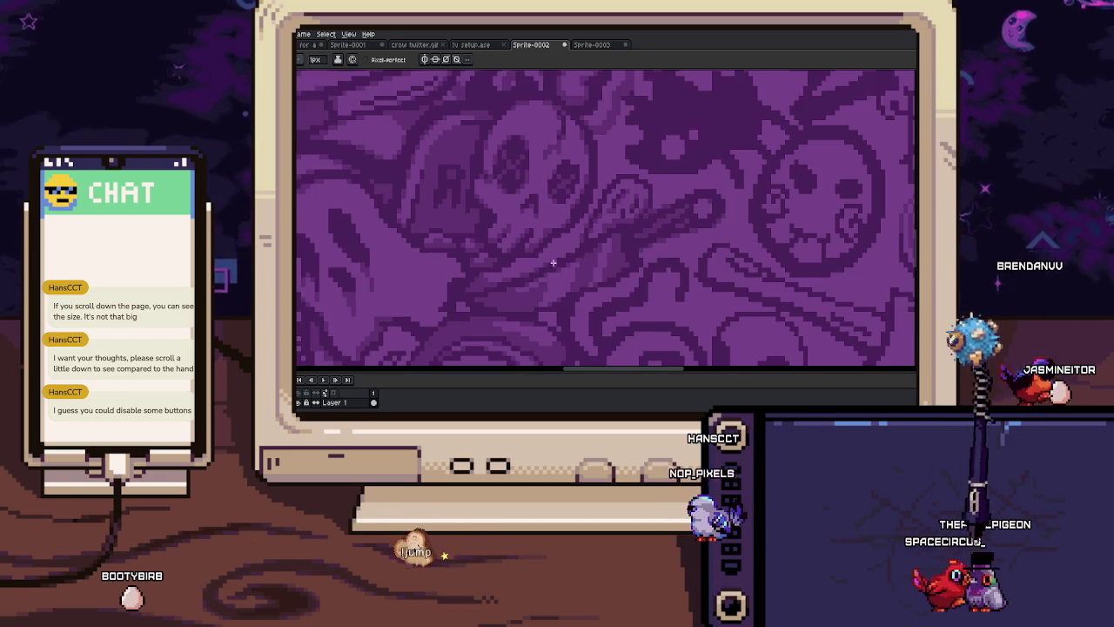
scroll(563, 271, "up", 1)
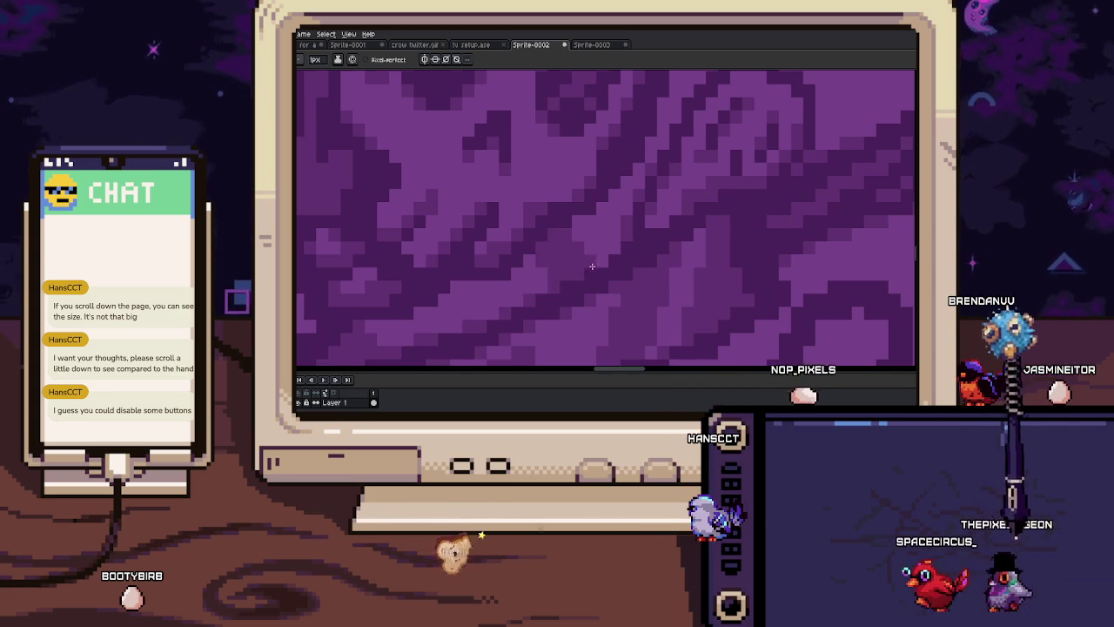
scroll(575, 218, "down", 3)
scroll(601, 259, "down", 1)
scroll(583, 266, "down", 1)
scroll(577, 273, "down", 1)
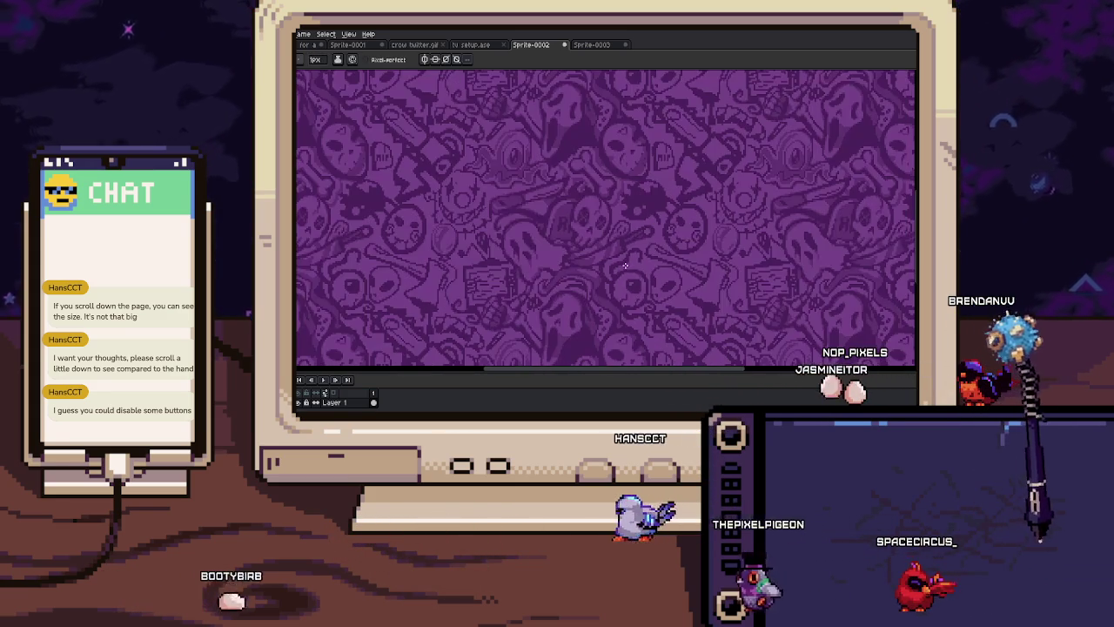
scroll(610, 259, "up", 1)
scroll(583, 253, "up", 1)
scroll(566, 245, "up", 1)
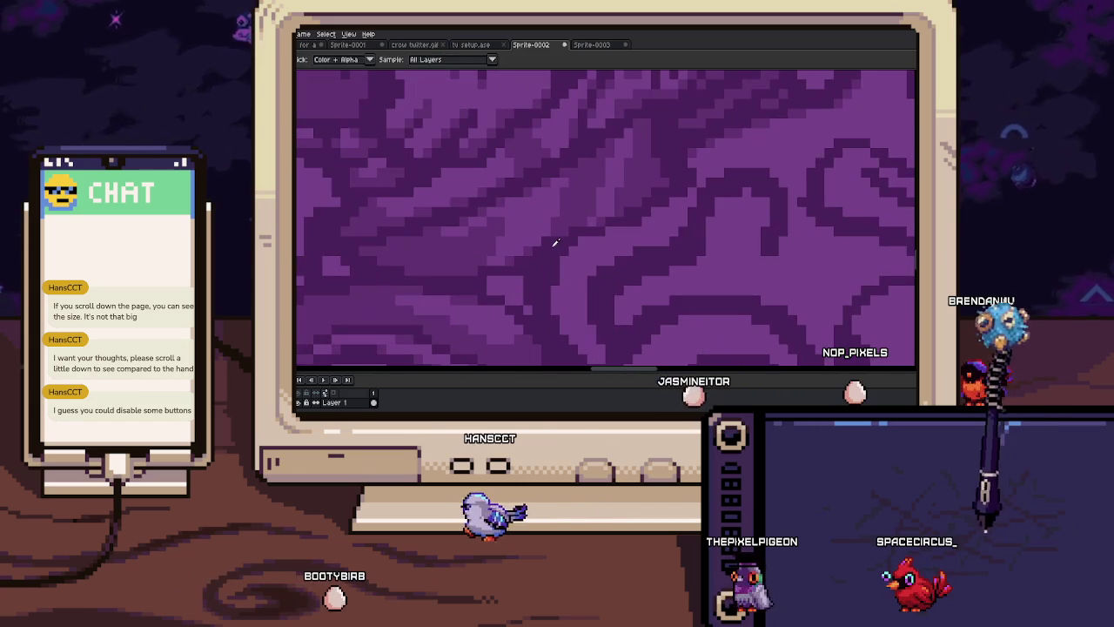
Survey several nearby areas of the magnified pattern with the 1px pencil active
key("b")
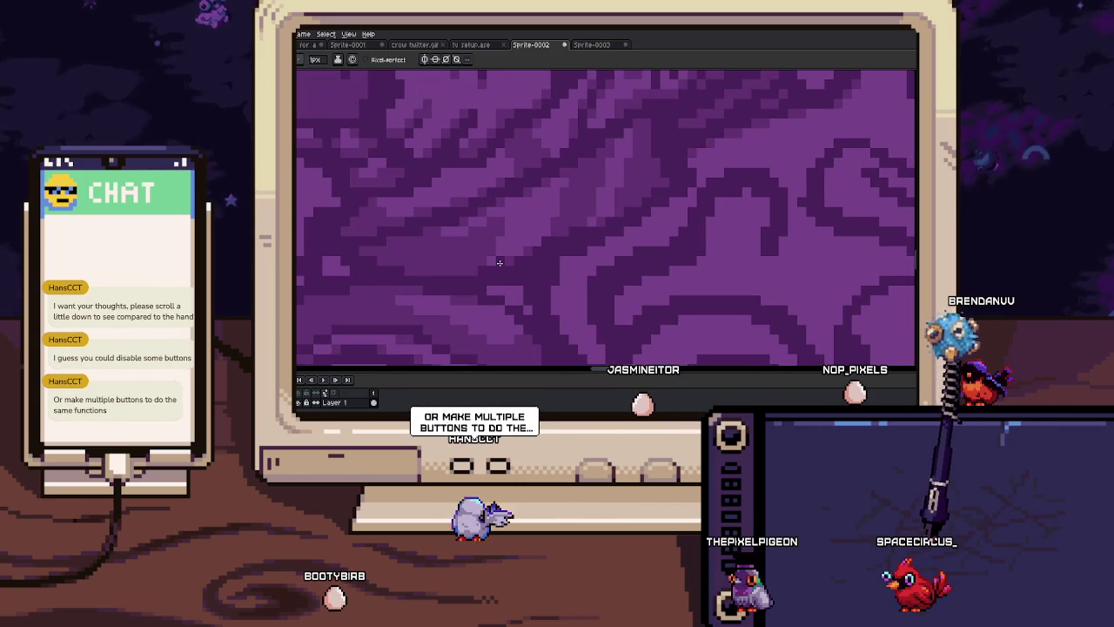
scroll(554, 227, "up", 1)
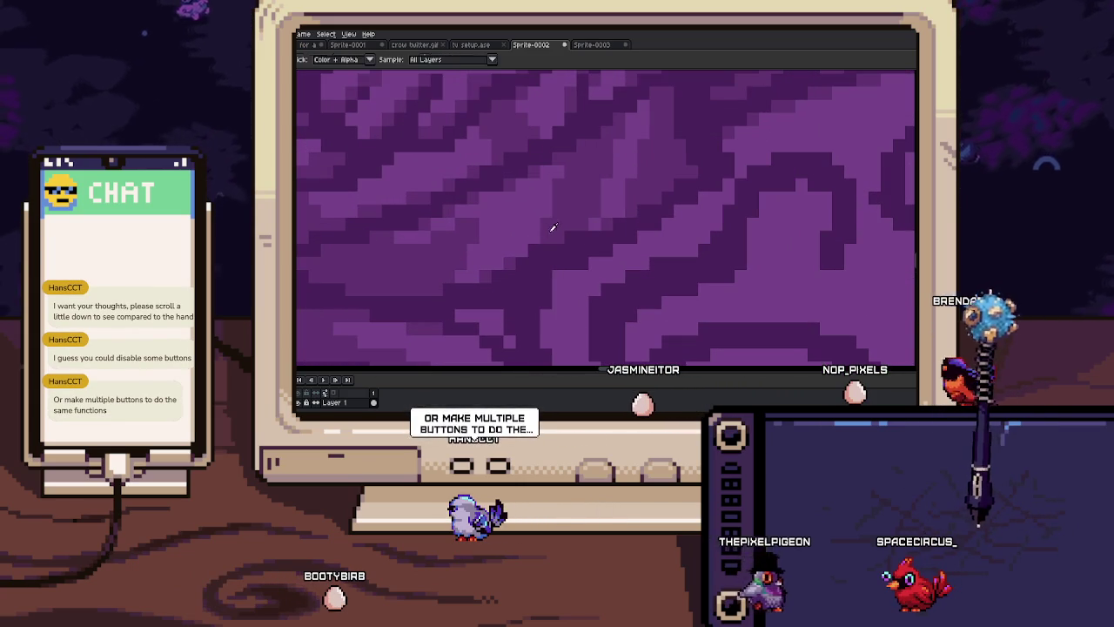
scroll(570, 236, "down", 3)
scroll(532, 263, "up", 1)
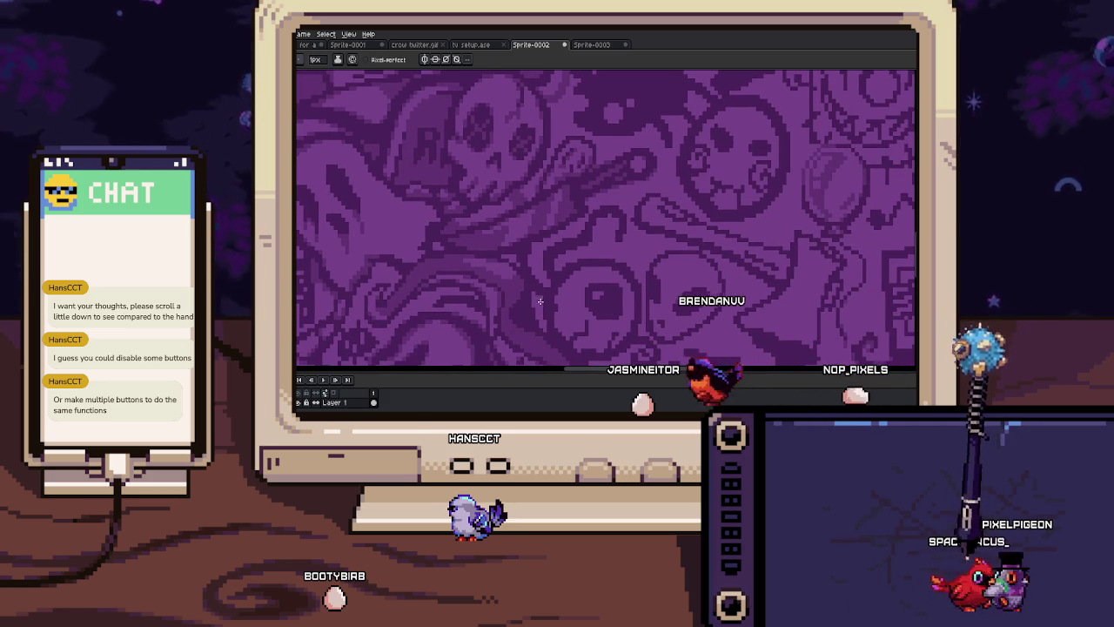
scroll(546, 275, "up", 1)
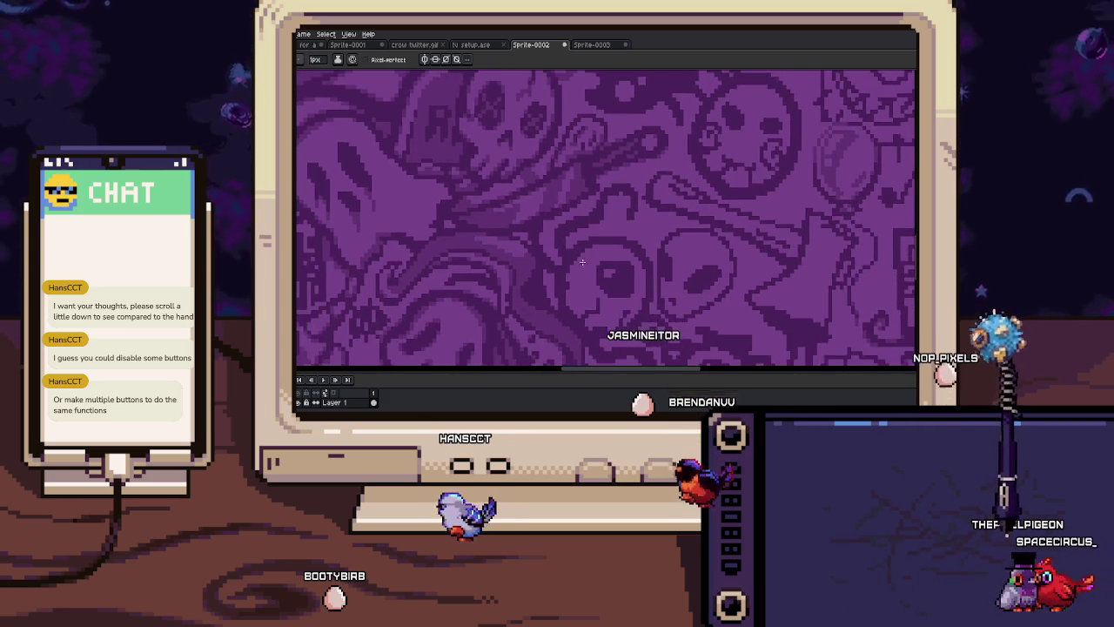
scroll(555, 248, "up", 2)
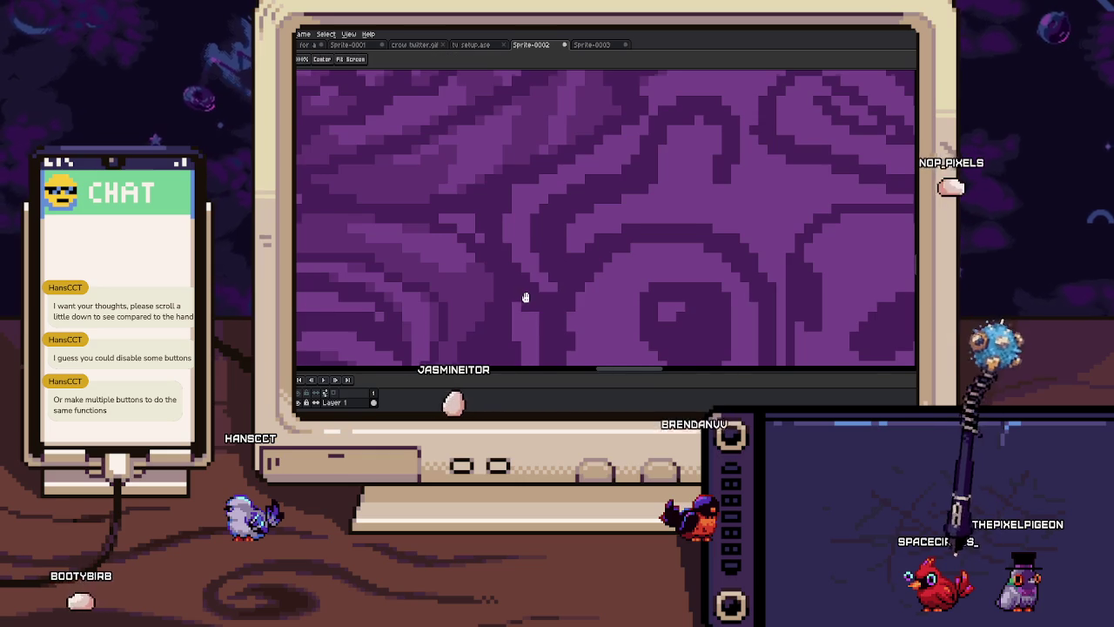
left_click_drag(525, 296, 573, 311)
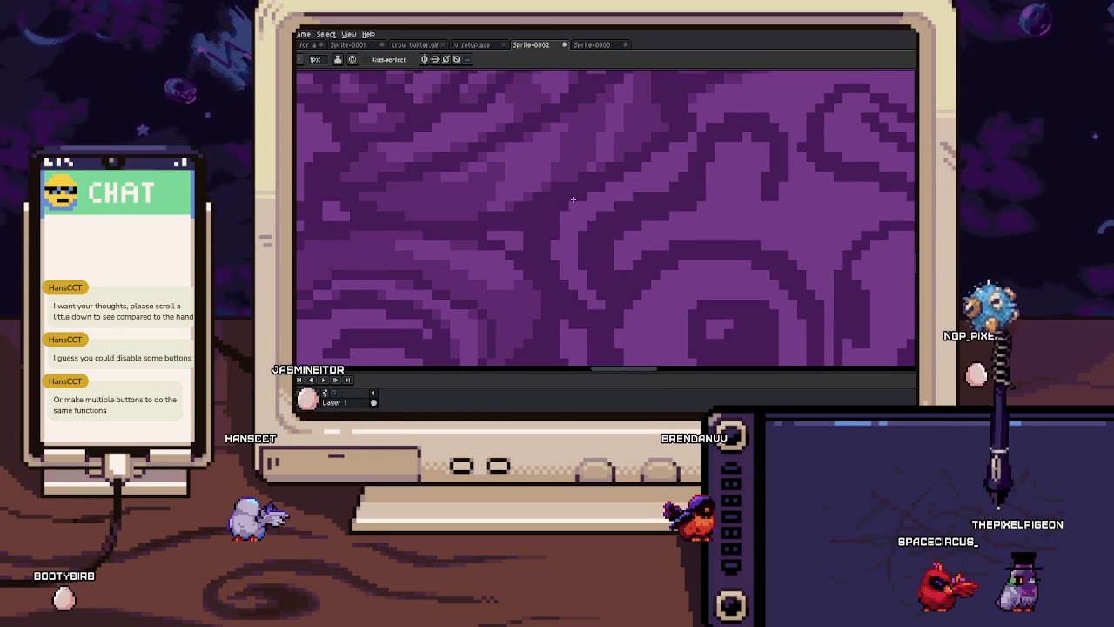
left_click_drag(557, 240, 599, 242)
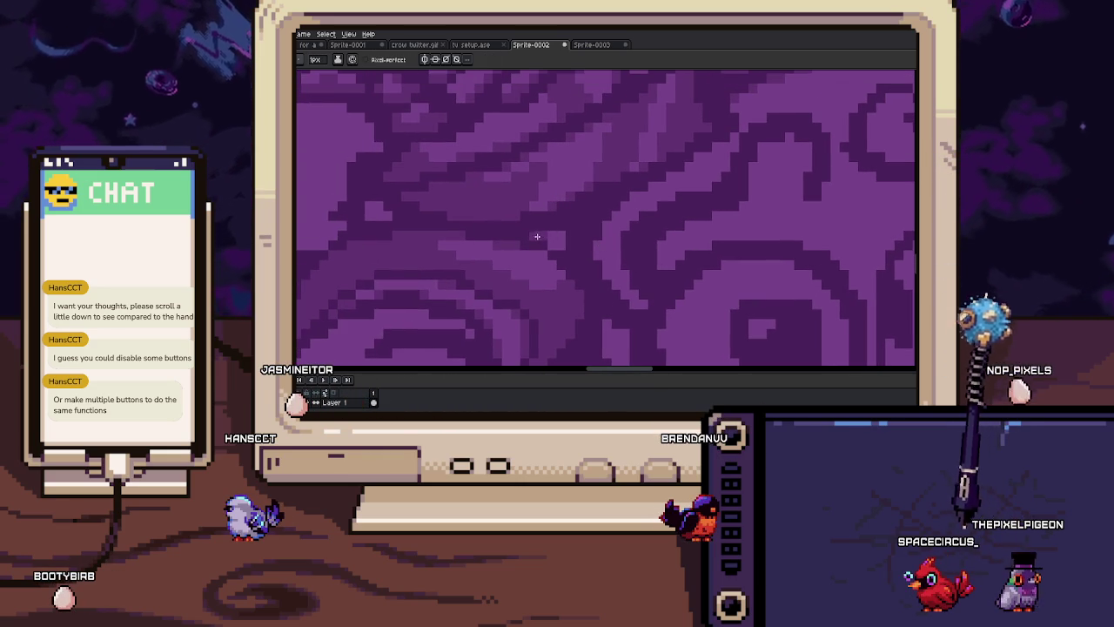
left_click_drag(606, 327, 572, 288)
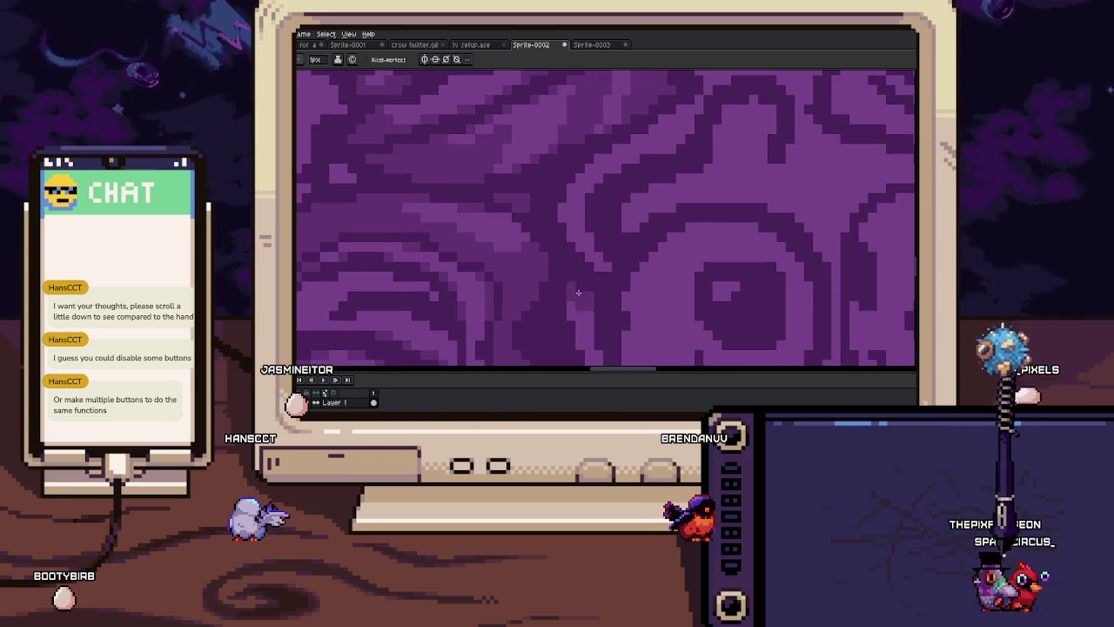
scroll(579, 294, "down", 3)
scroll(613, 233, "up", 3)
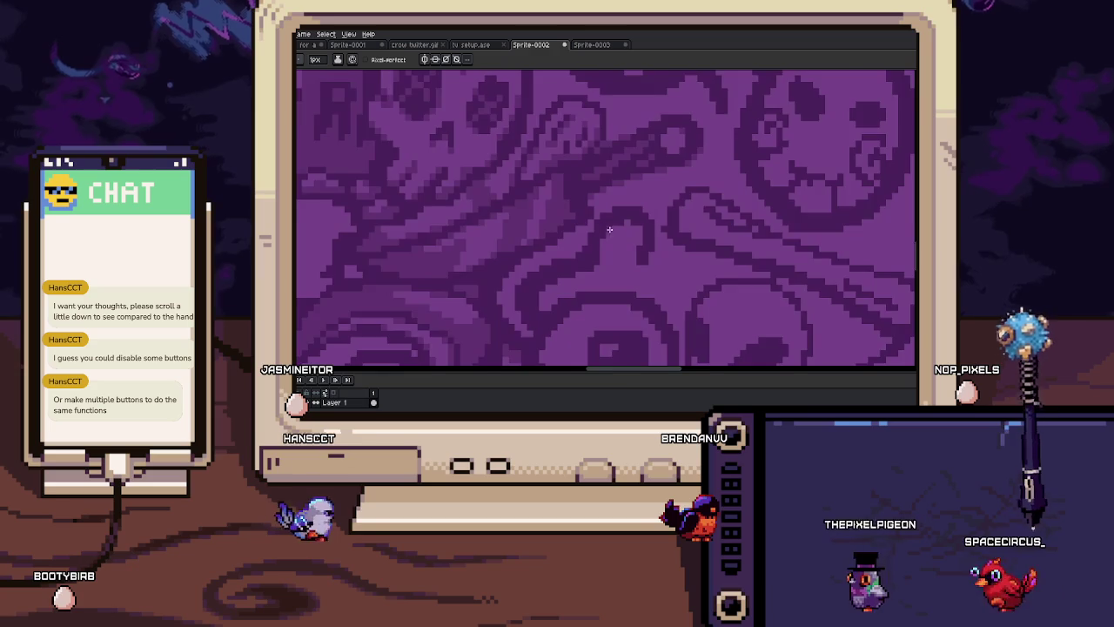
scroll(613, 234, "up", 1)
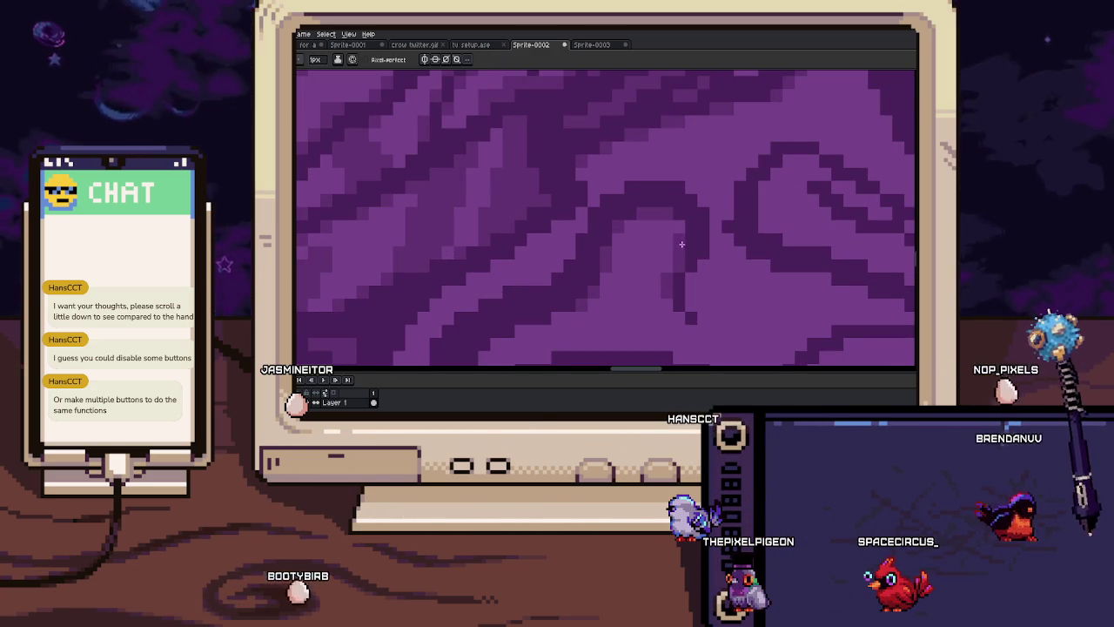
scroll(671, 256, "right", 2)
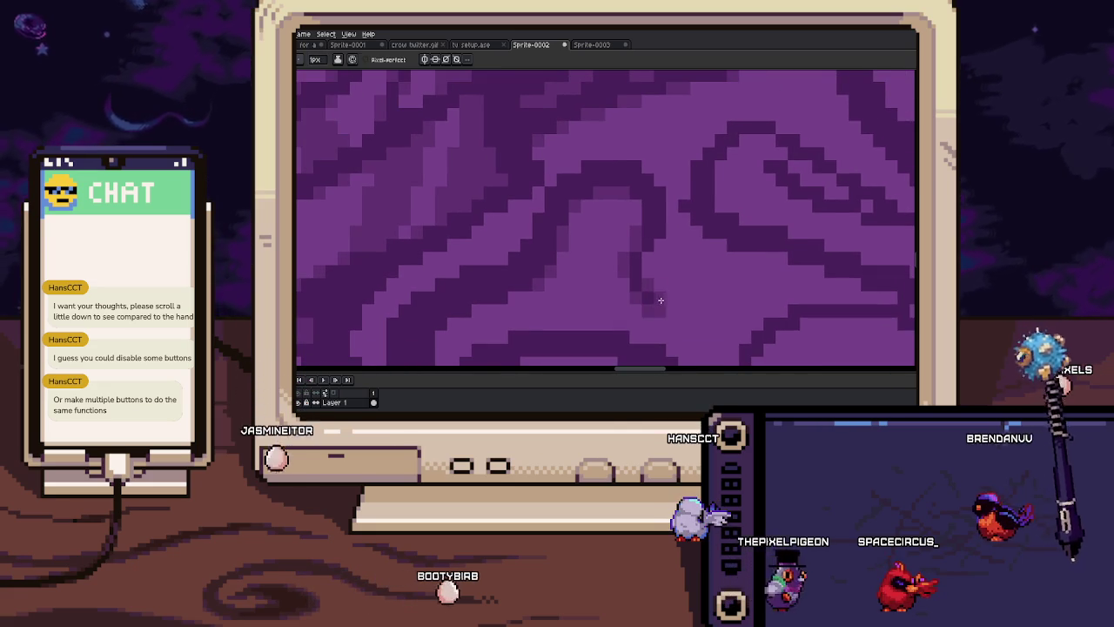
scroll(661, 262, "up", 2)
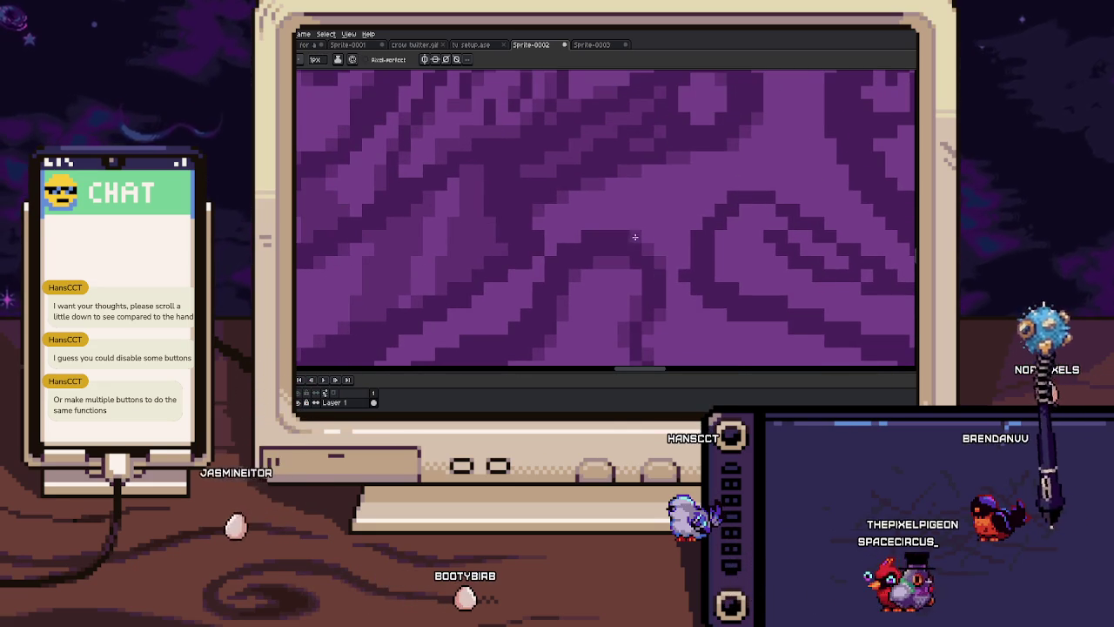
scroll(593, 255, "down", 2)
scroll(592, 255, "left", 1)
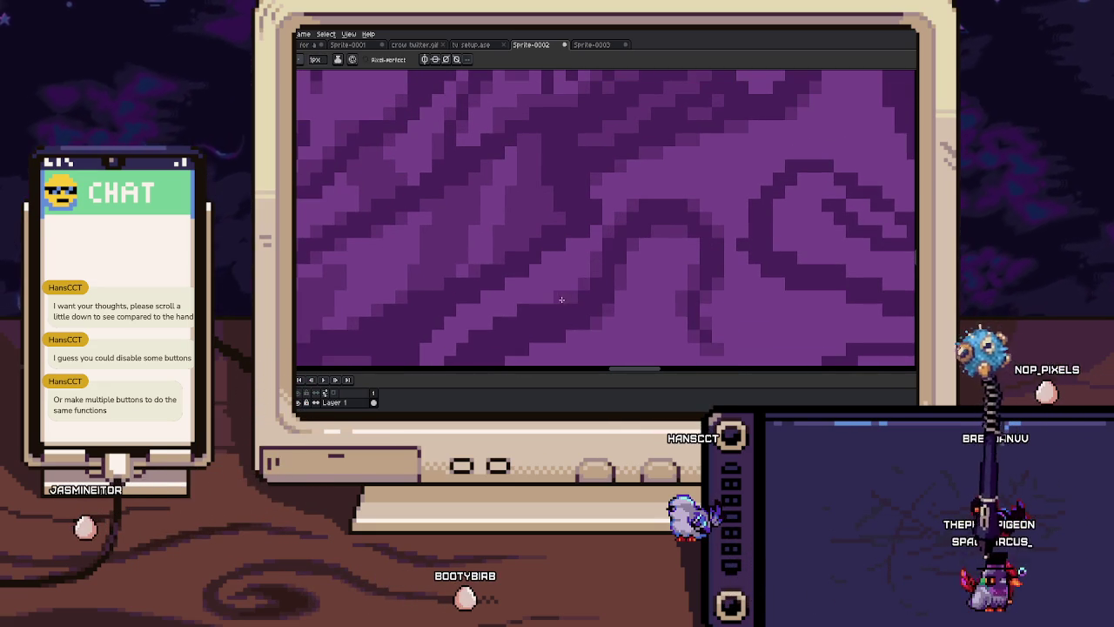
left_click_drag(549, 319, 632, 273)
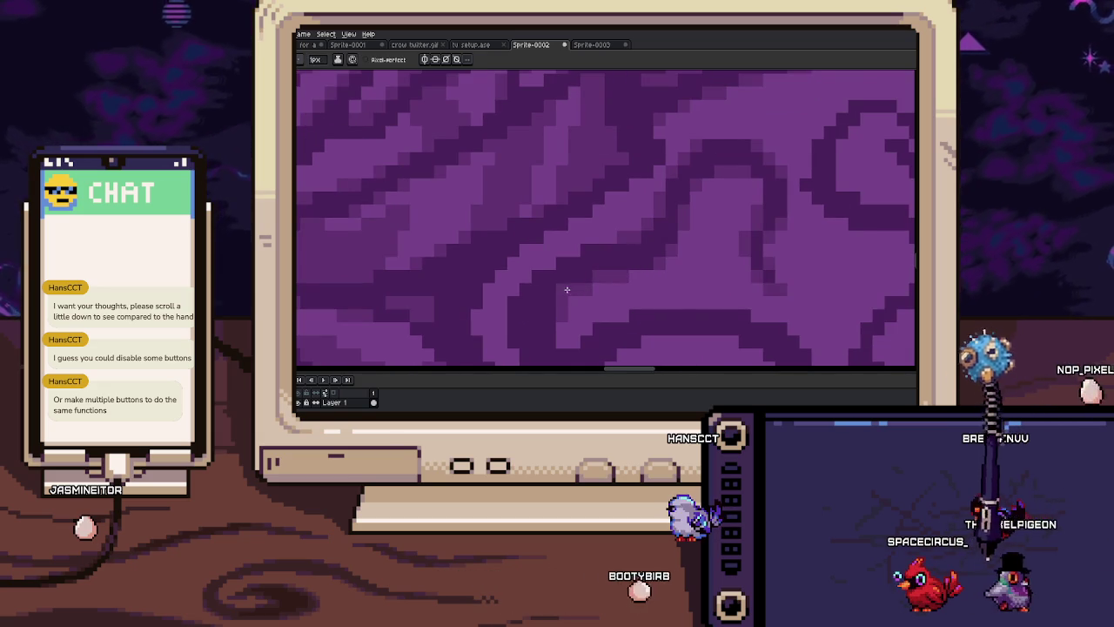
left_click_drag(583, 270, 544, 269)
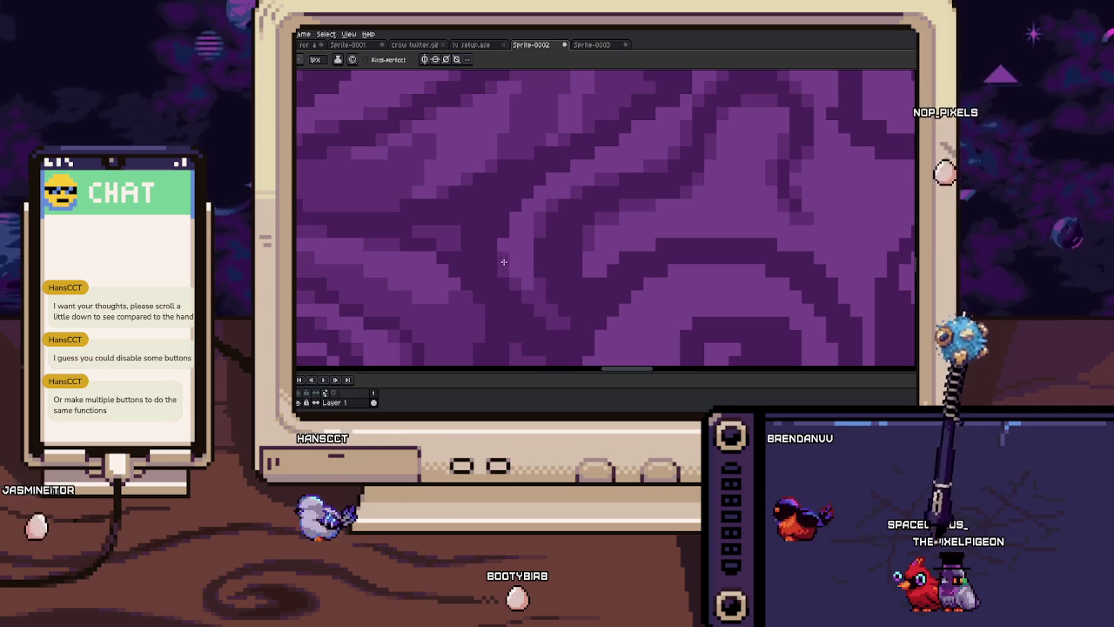
scroll(512, 219, "down", 5)
scroll(580, 294, "down", 3)
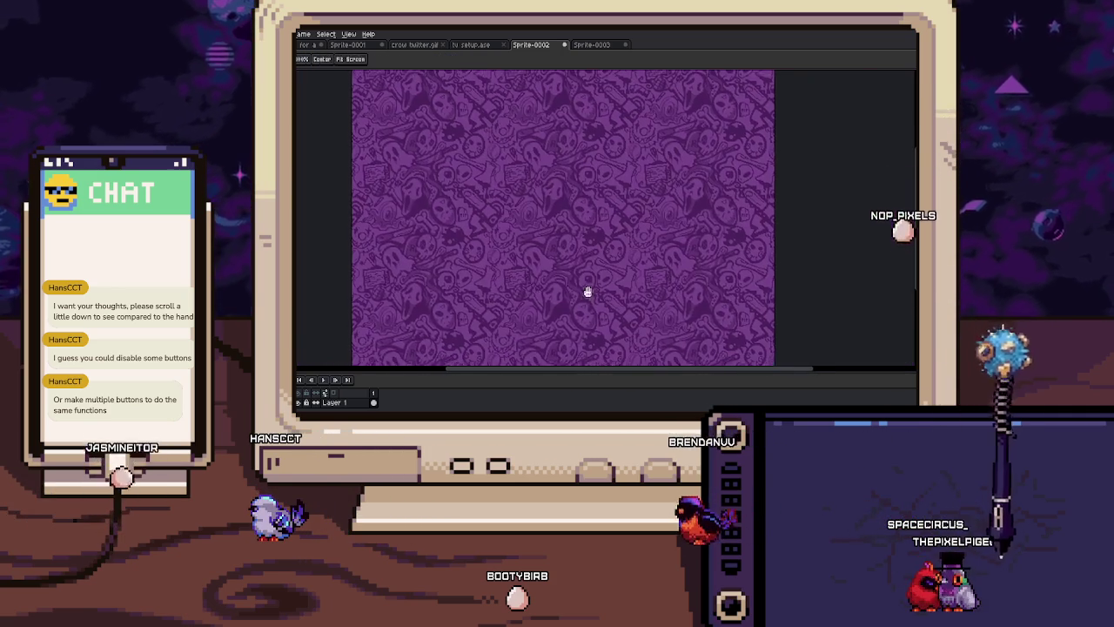
scroll(549, 233, "up", 4)
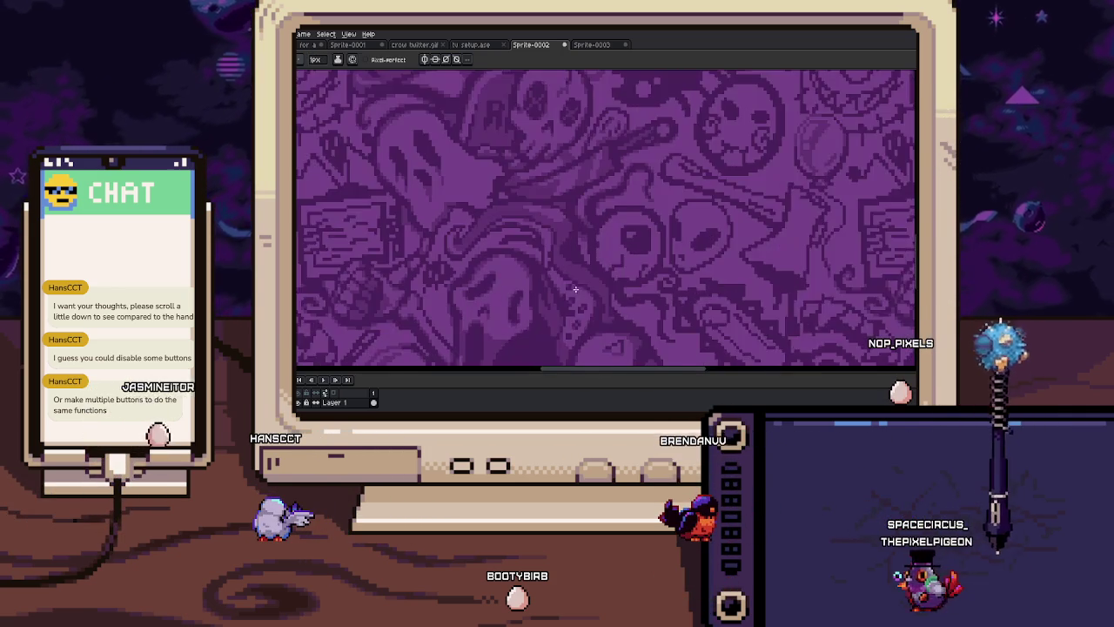
scroll(564, 234, "up", 1)
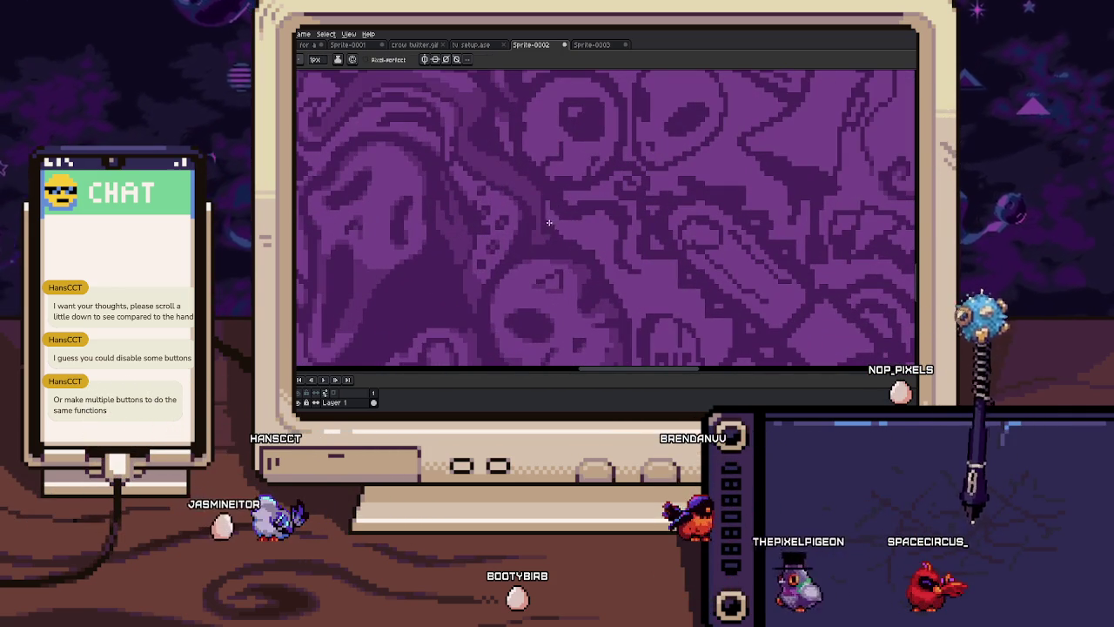
scroll(547, 209, "up", 1)
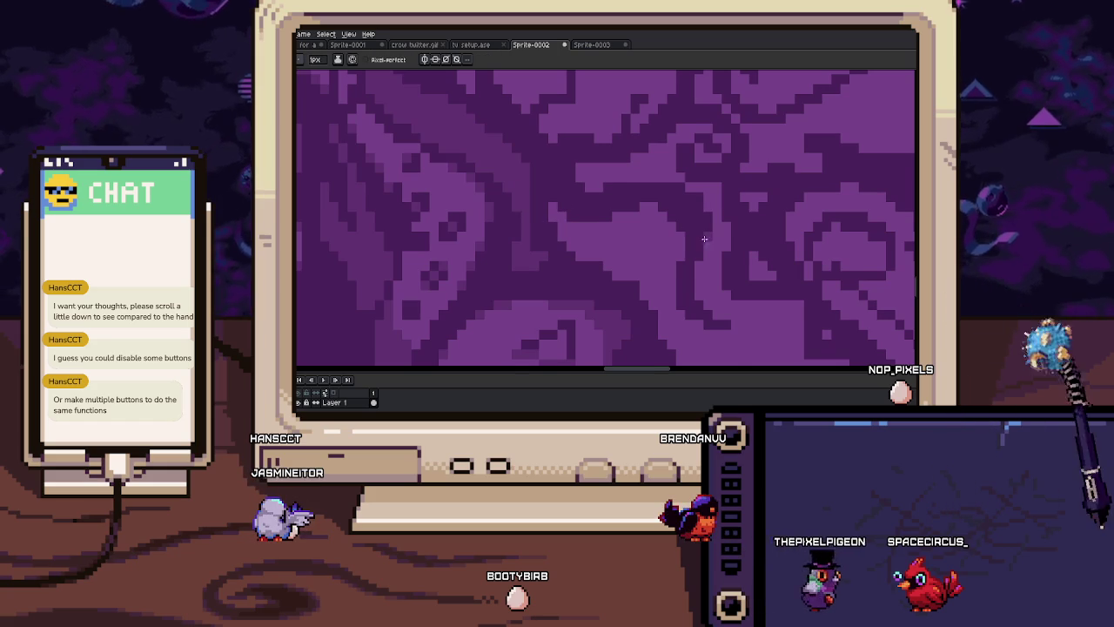
scroll(702, 237, "up", 1)
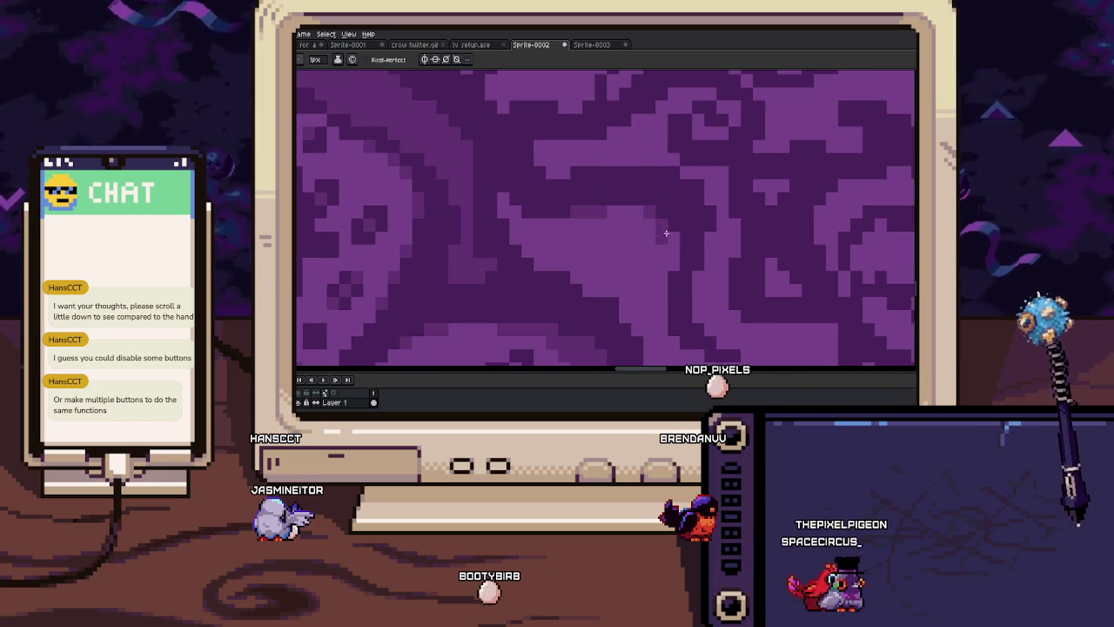
scroll(675, 261, "up", 1)
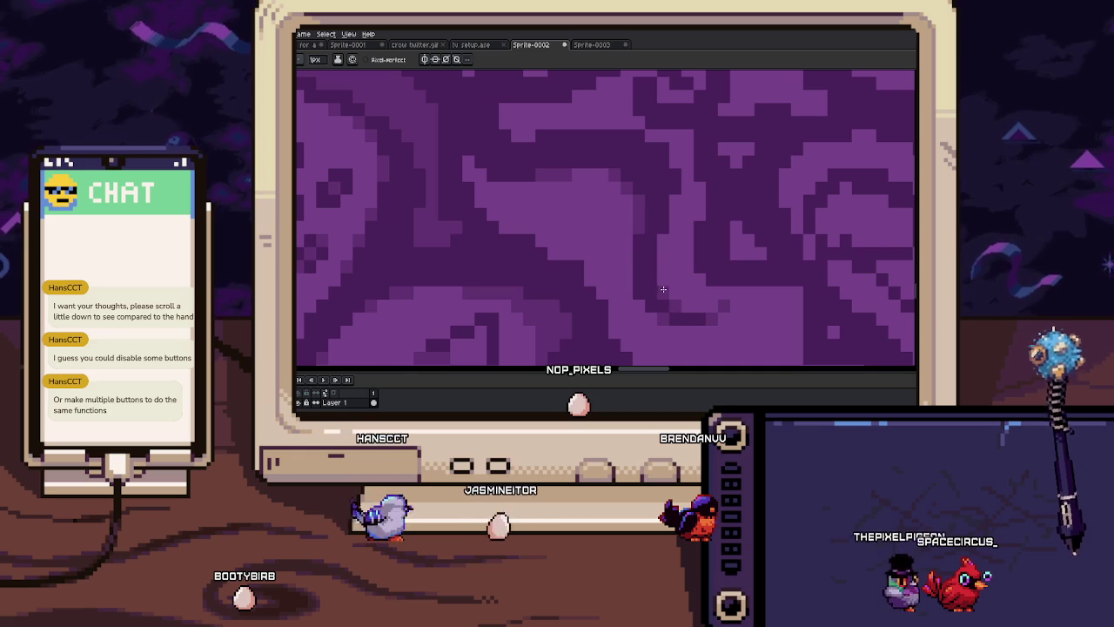
scroll(667, 224, "up", 1)
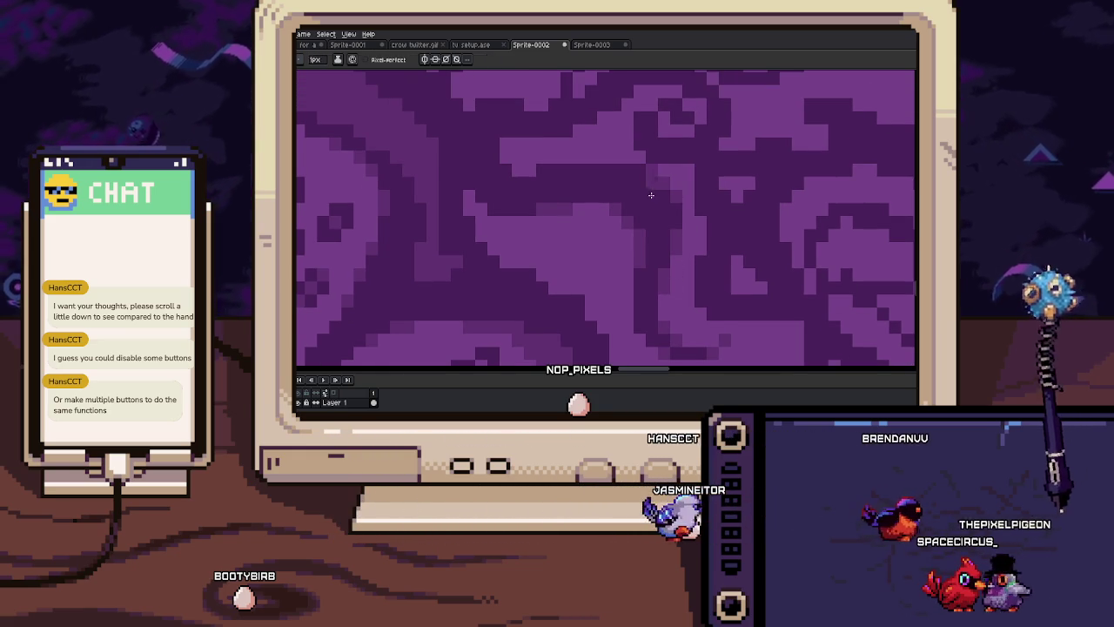
Sample the purple shade beside the skull's eye as the pencil colour
key("b")
scroll(540, 192, "up", 1)
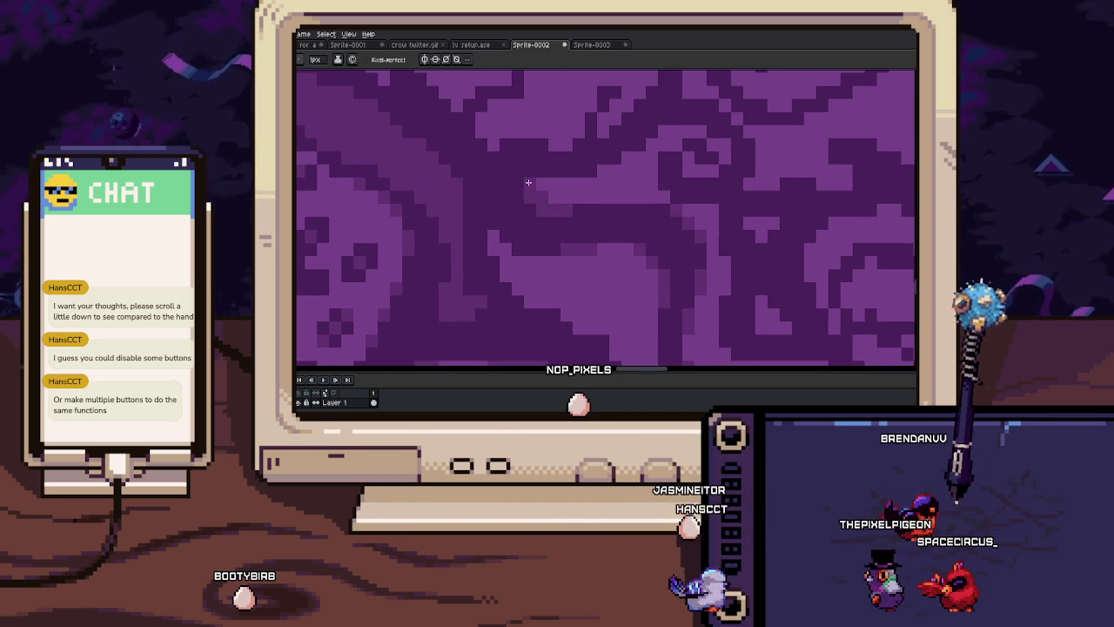
scroll(554, 292, "up", 1)
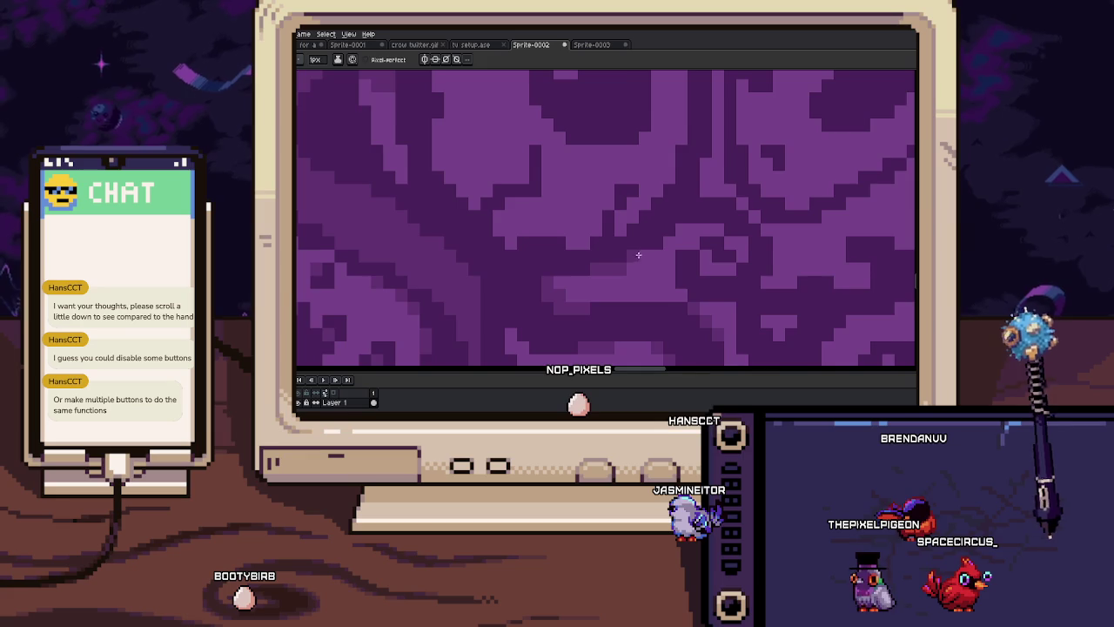
scroll(636, 255, "right", 2)
scroll(620, 248, "down", 3)
scroll(640, 235, "up", 3)
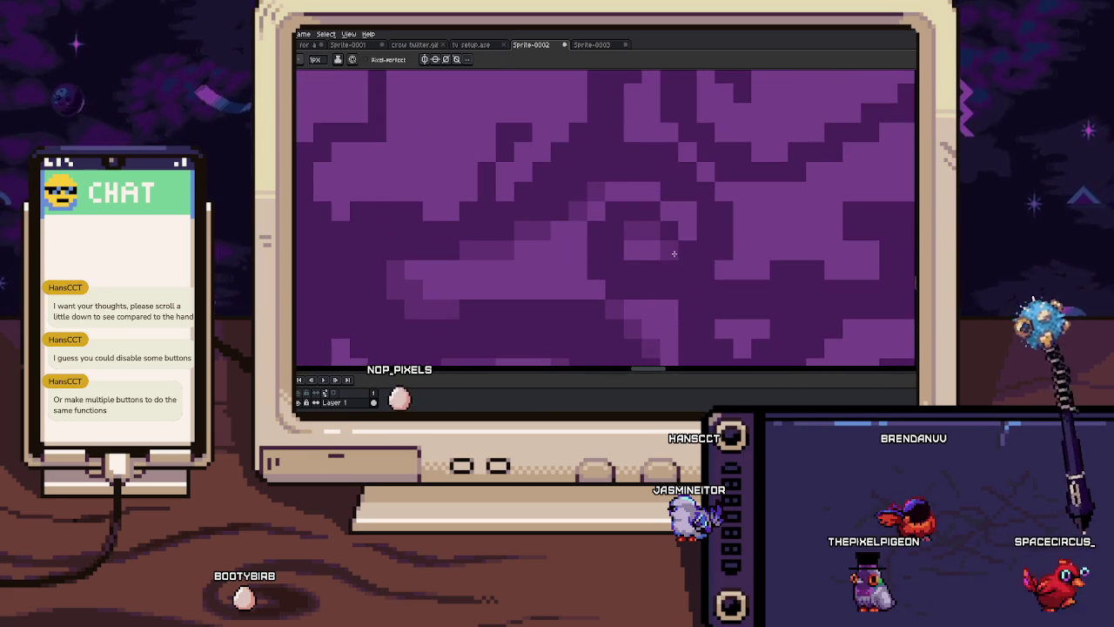
scroll(652, 261, "down", 2)
scroll(592, 242, "up", 2)
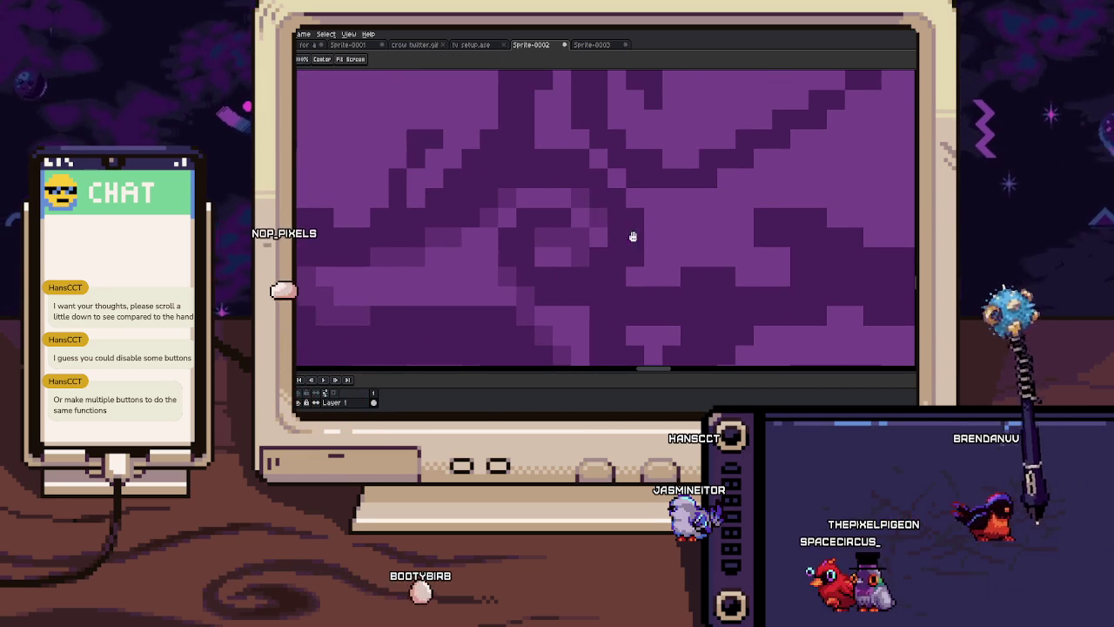
scroll(626, 230, "down", 2)
scroll(612, 229, "down", 1)
scroll(612, 229, "up", 1)
scroll(593, 245, "down", 2)
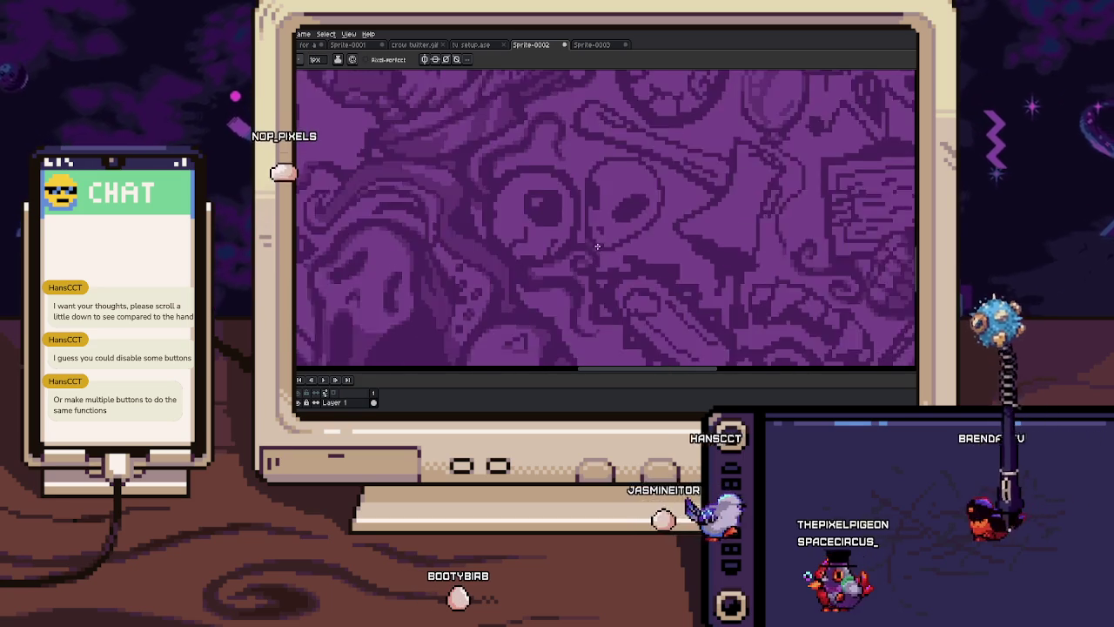
scroll(593, 245, "down", 1)
scroll(597, 257, "up", 3)
key("i")
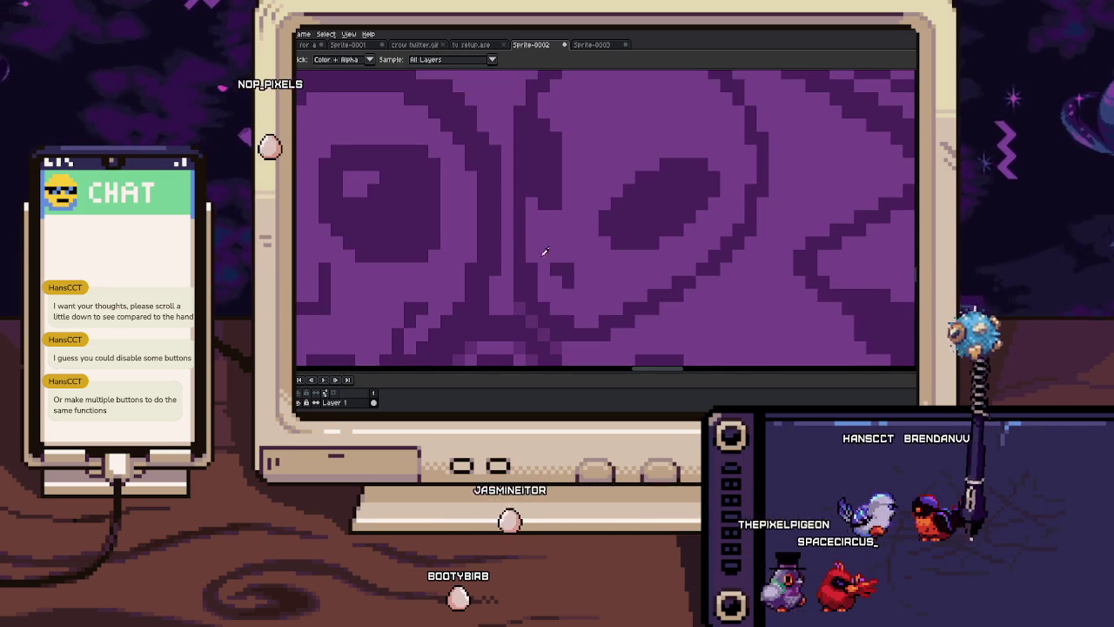
key("b")
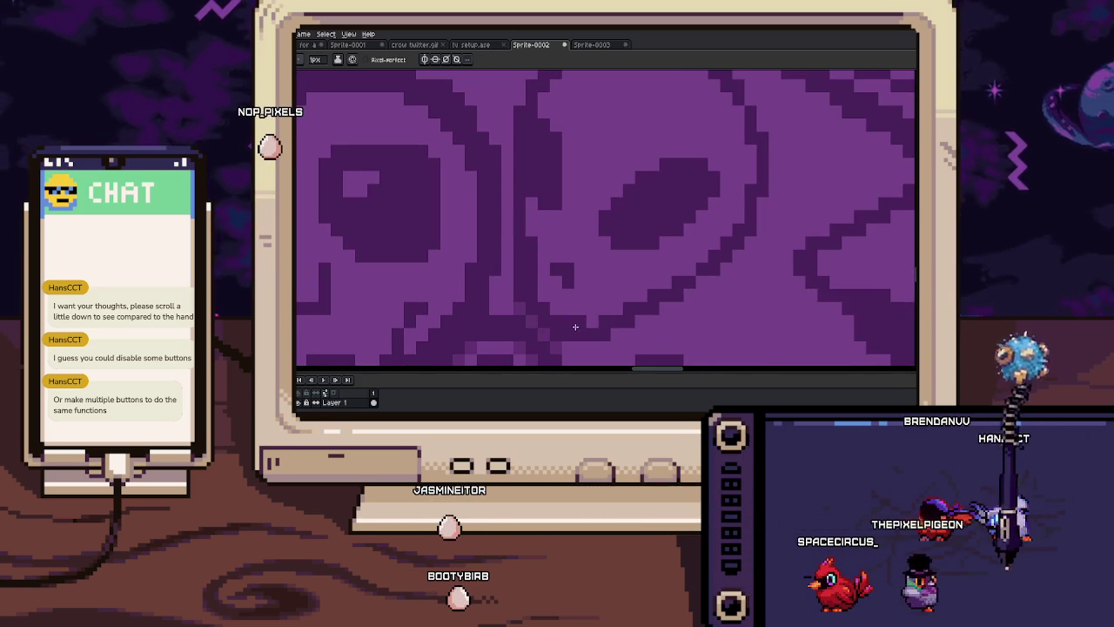
scroll(662, 279, "right", 1)
key("i")
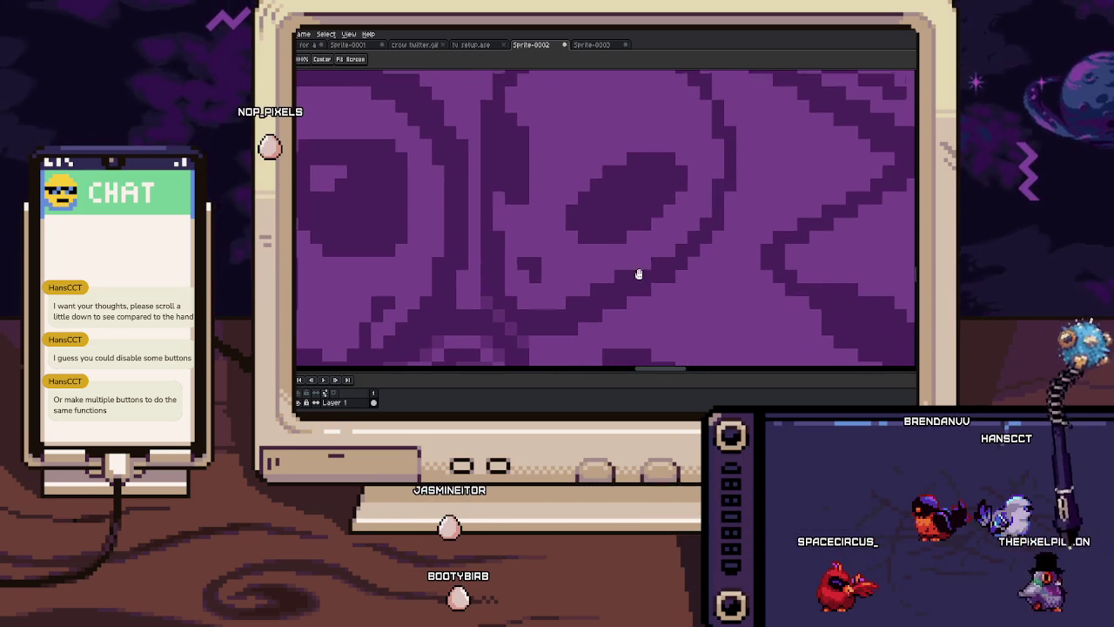
left_click(582, 269)
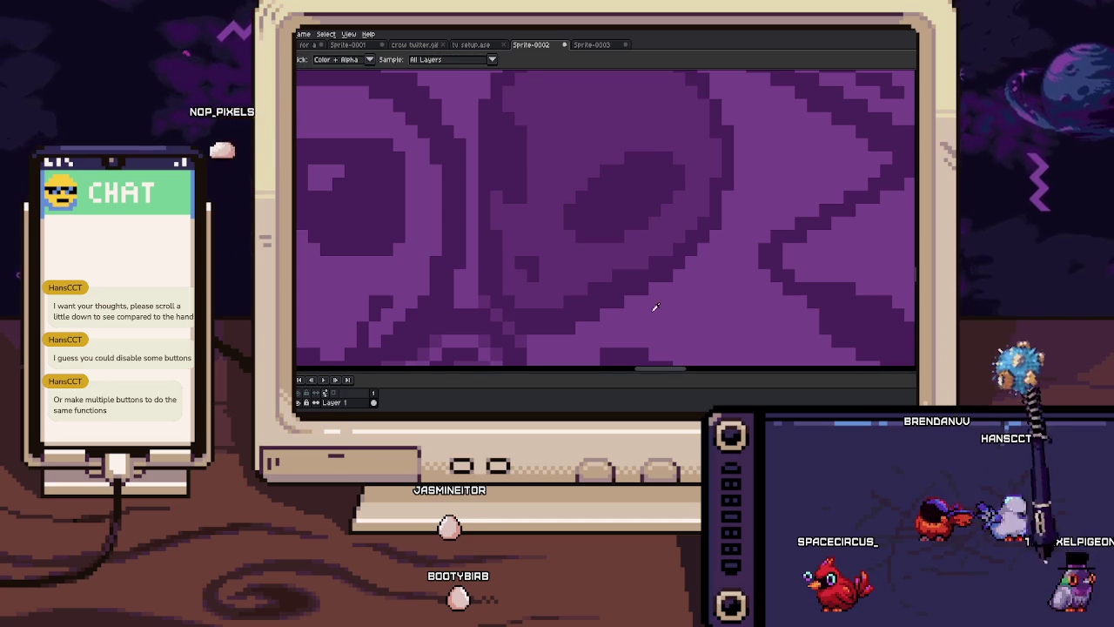
key("b")
Inspect the alien head's eye up close, switching to colour picking along the way
scroll(615, 323, "up", 2)
scroll(600, 203, "up", 1)
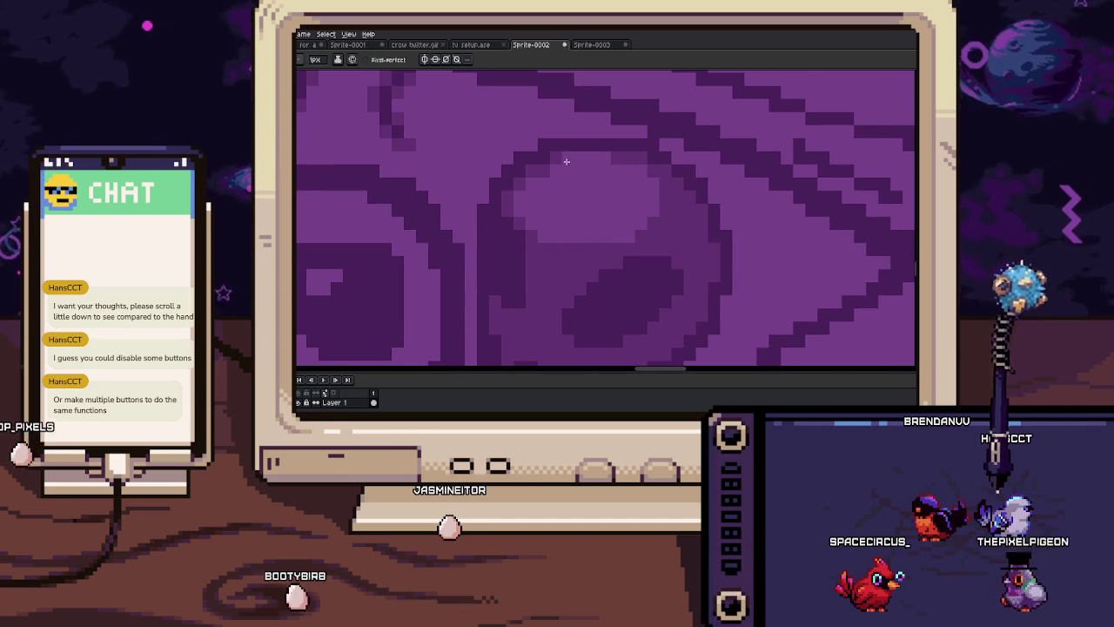
scroll(639, 237, "down", 1)
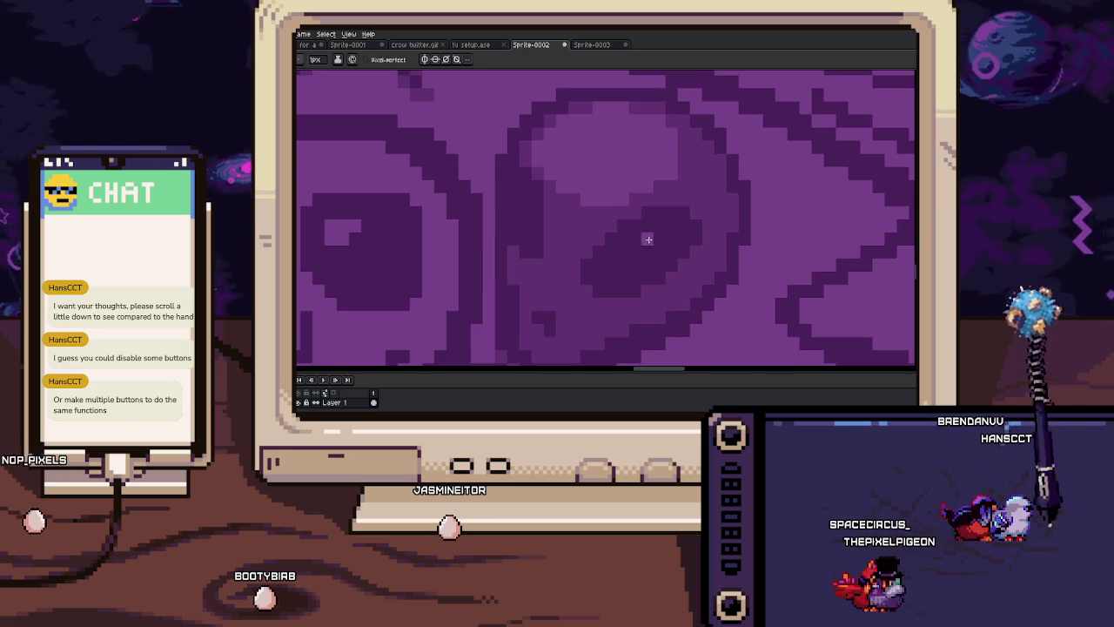
scroll(652, 231, "up", 1)
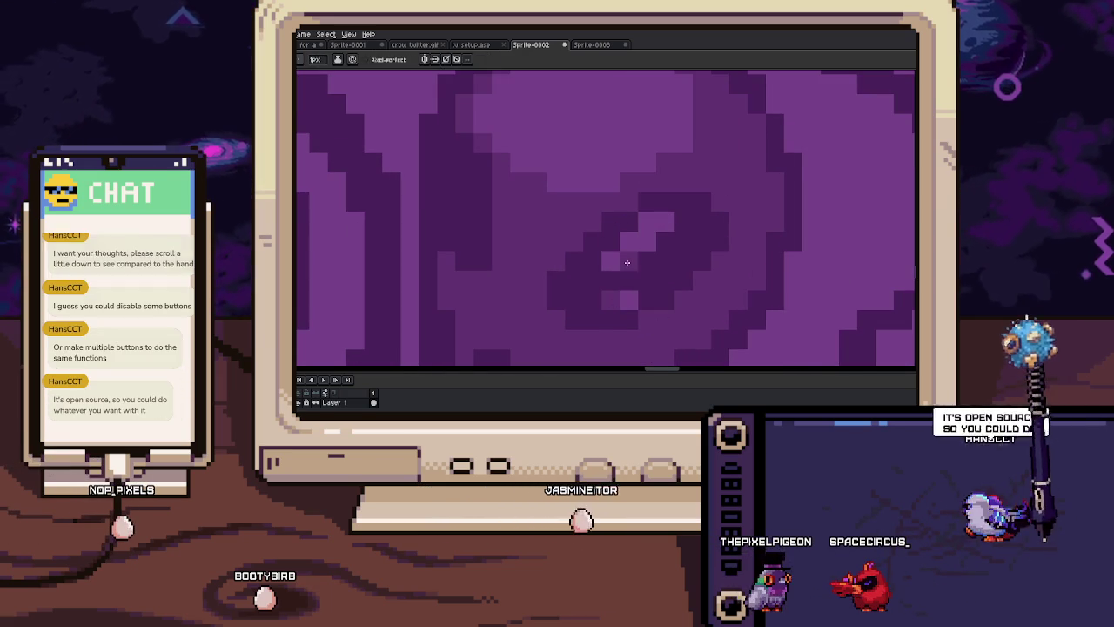
scroll(695, 255, "down", 3)
scroll(695, 255, "down", 1)
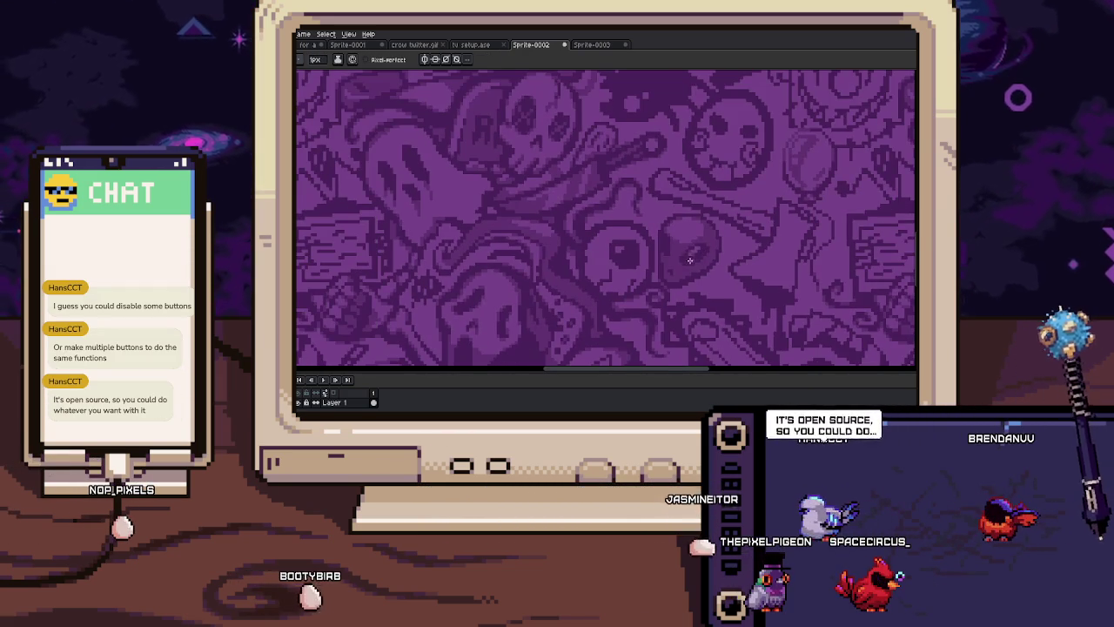
scroll(697, 257, "up", 1)
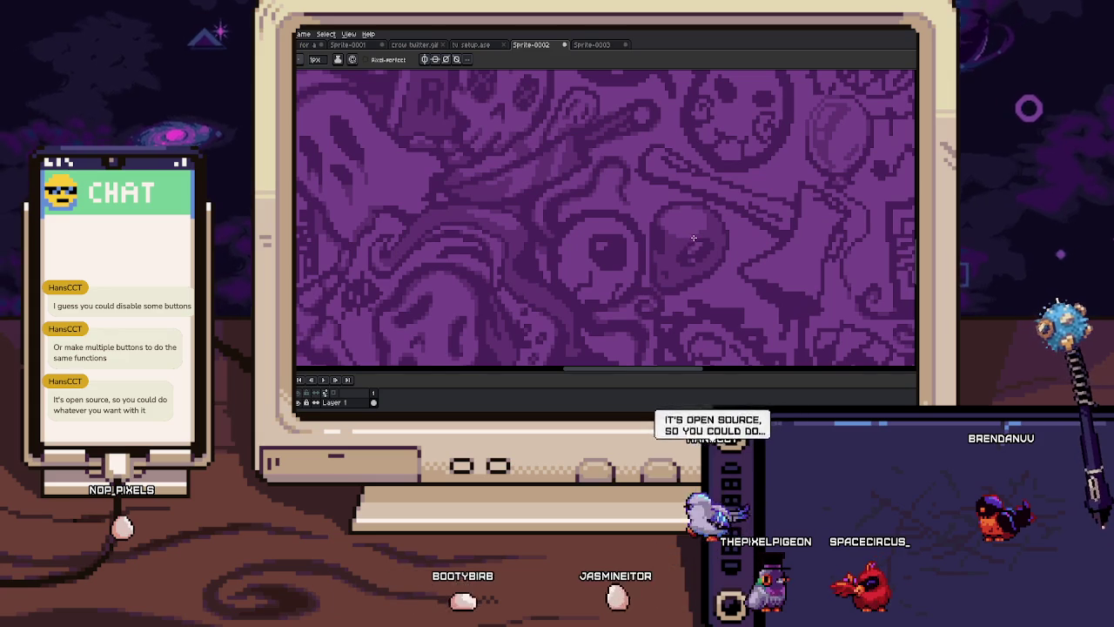
scroll(692, 238, "up", 2)
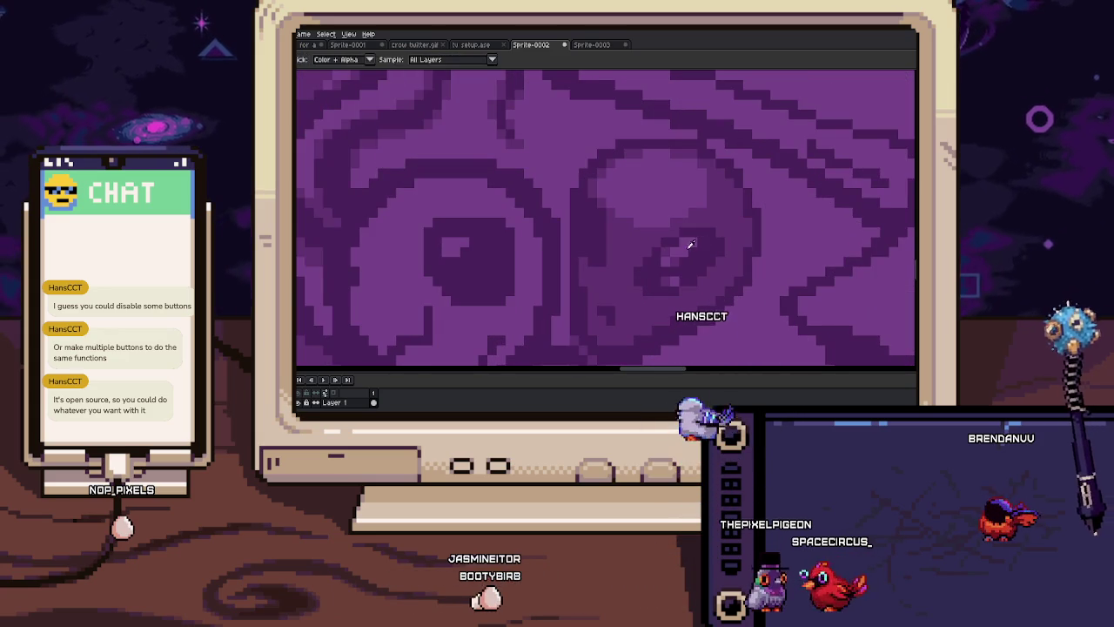
scroll(589, 214, "up", 1)
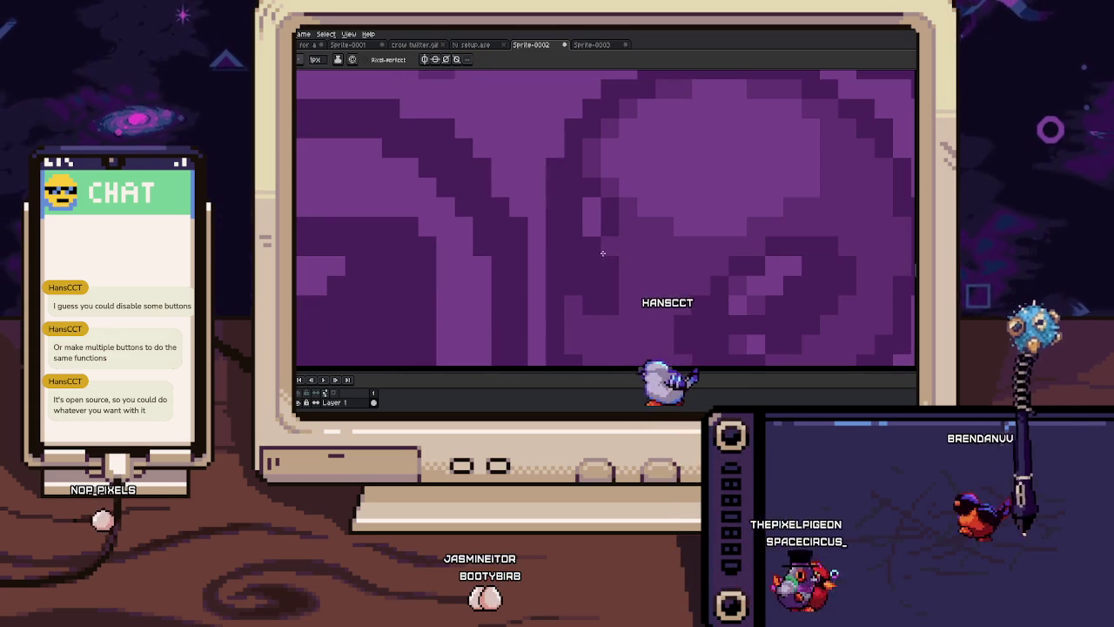
scroll(592, 244, "down", 1)
scroll(574, 232, "down", 3)
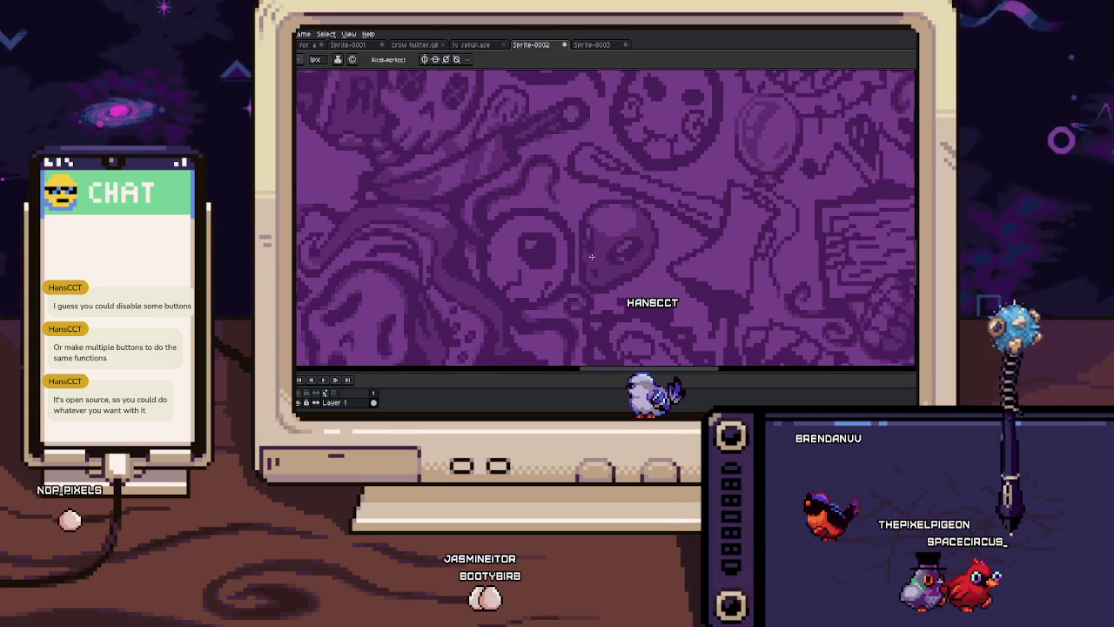
scroll(650, 247, "up", 3)
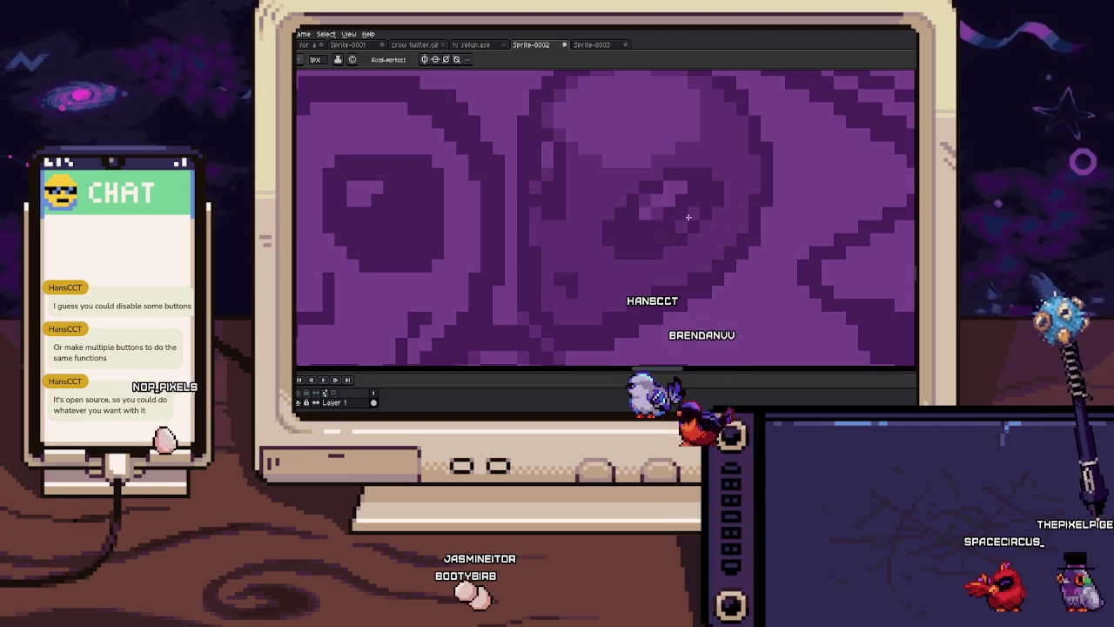
left_click_drag(671, 241, 611, 281)
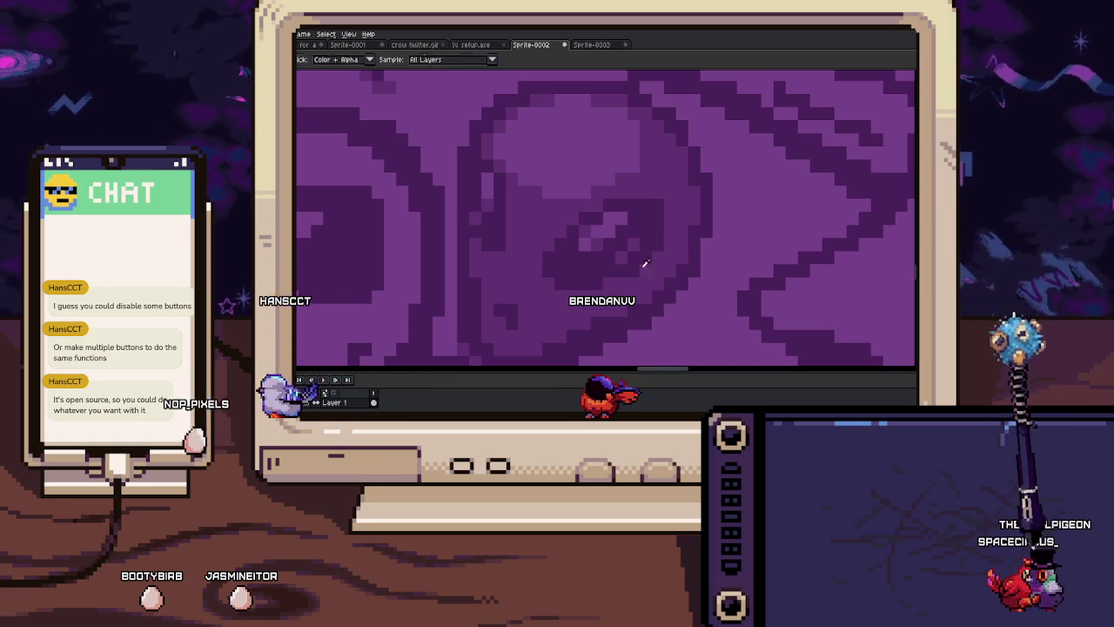
key("i")
scroll(582, 275, "down", 2)
scroll(615, 261, "down", 1)
scroll(592, 266, "down", 2)
scroll(557, 267, "down", 2)
key("space")
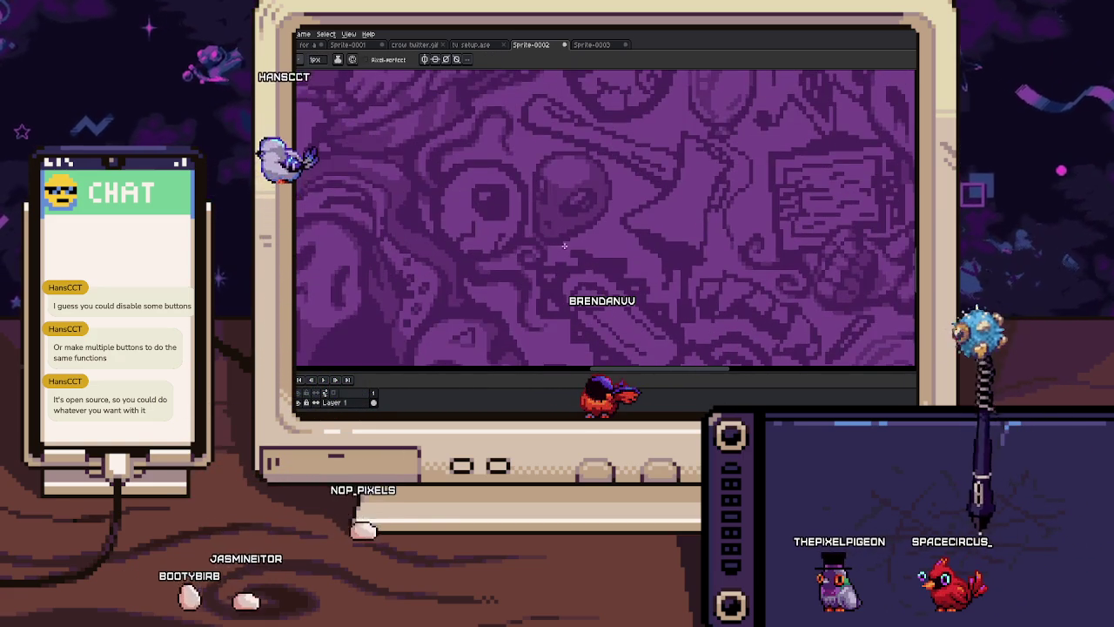
scroll(562, 261, "up", 3)
scroll(578, 254, "down", 2)
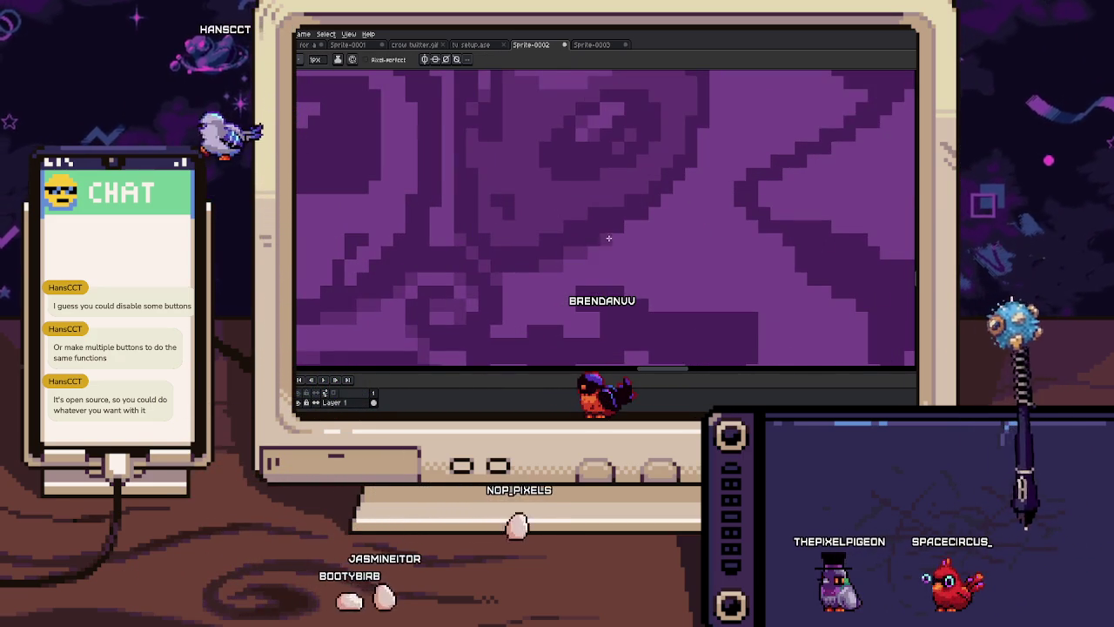
scroll(599, 269, "up", 2)
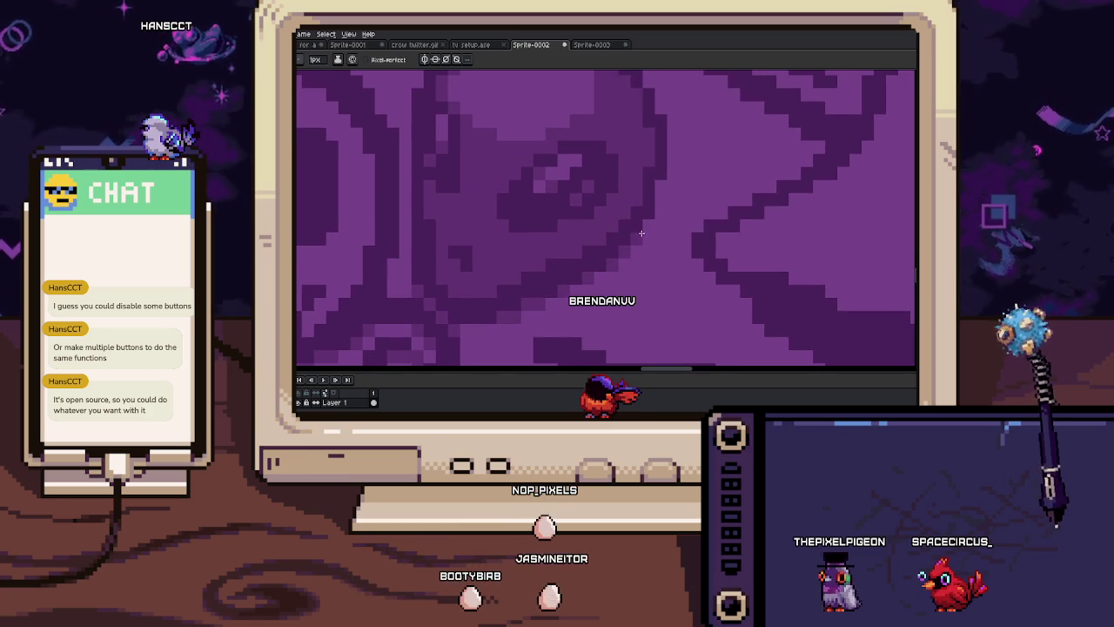
scroll(652, 224, "down", 2)
scroll(645, 223, "up", 2)
key("alt")
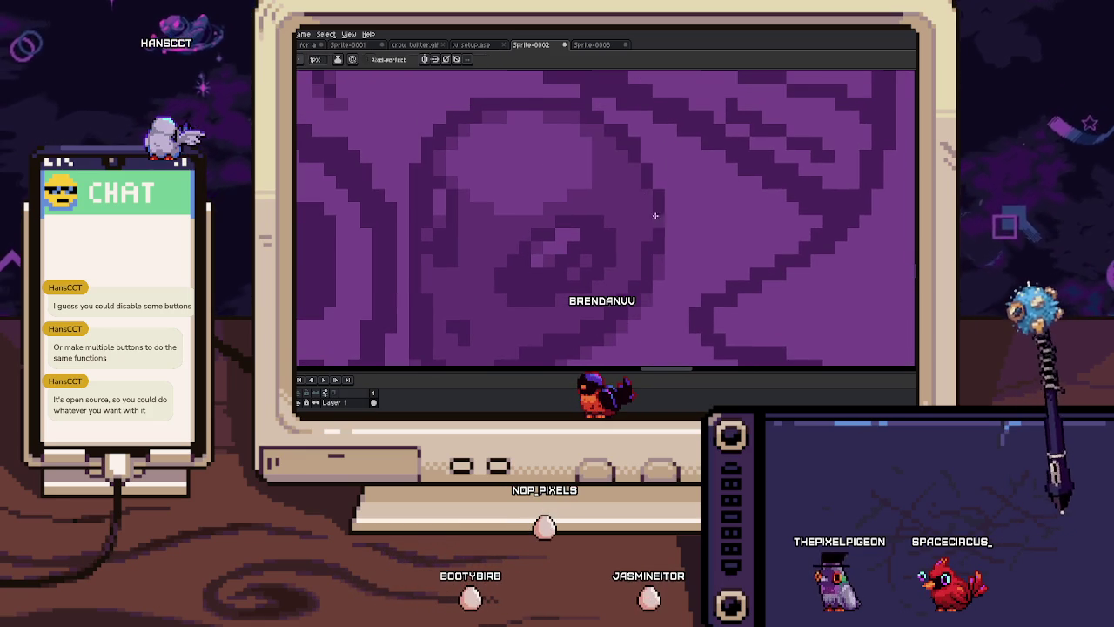
scroll(655, 183, "up", 2)
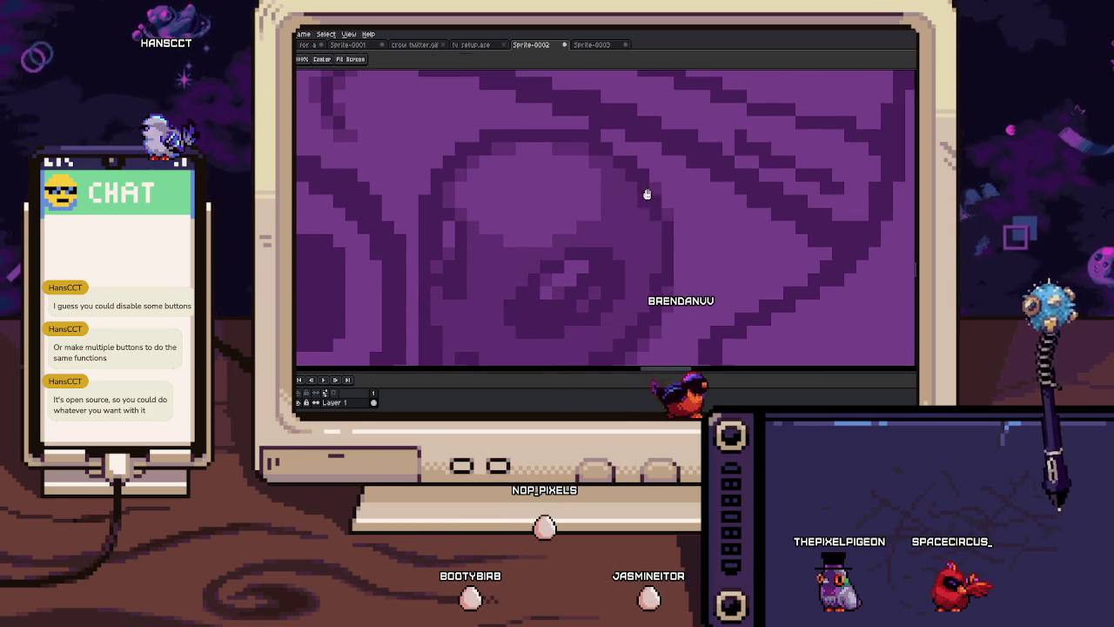
scroll(645, 195, "up", 2)
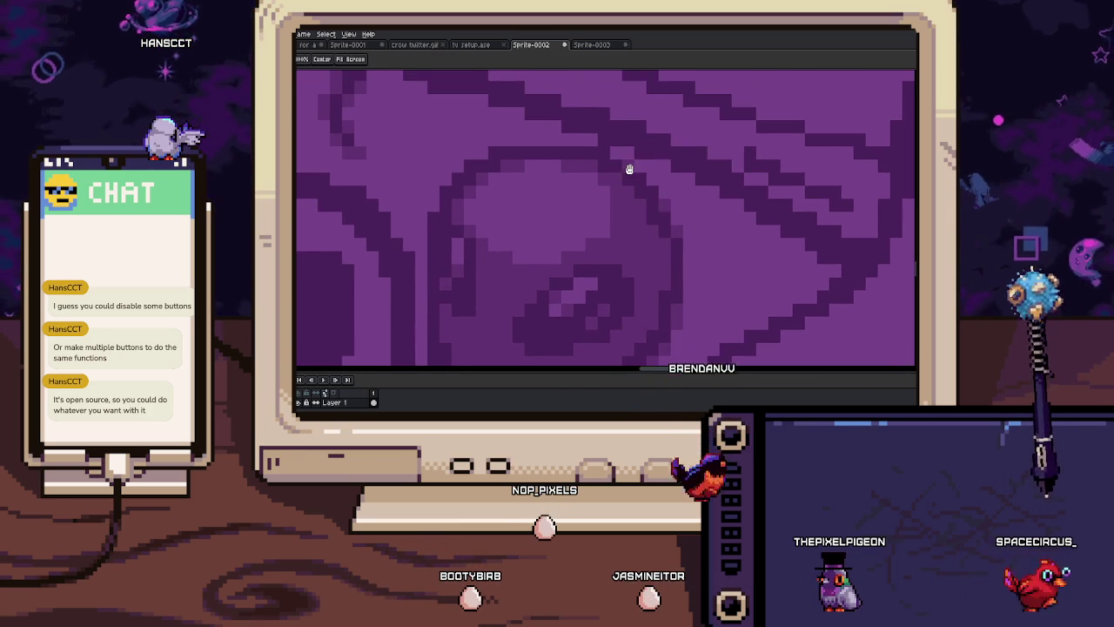
scroll(630, 169, "up", 2)
scroll(679, 223, "up", 2)
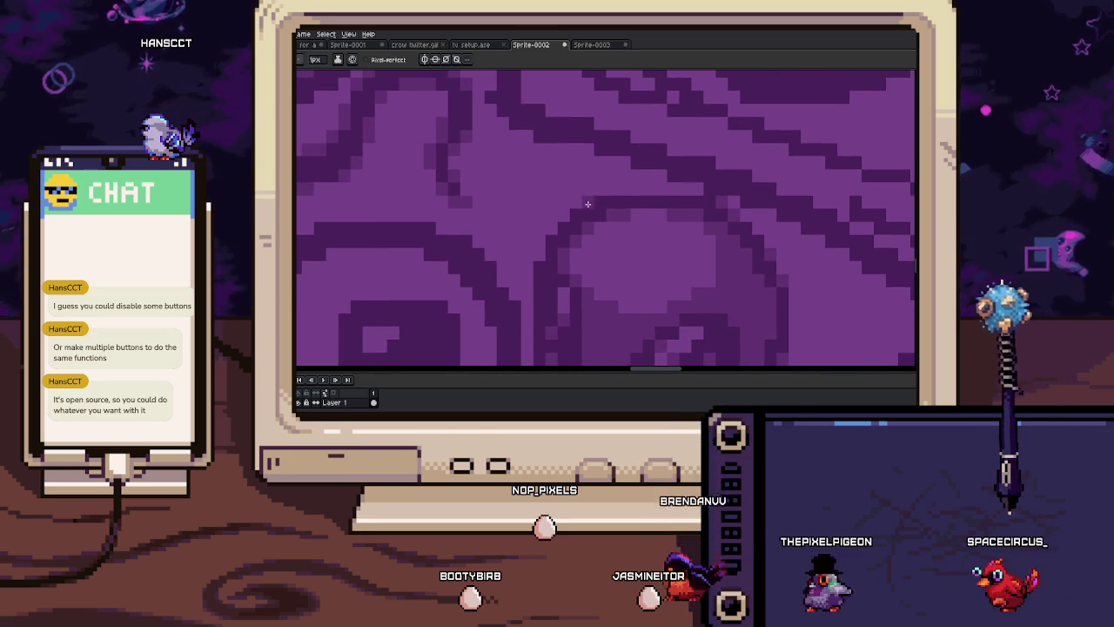
scroll(557, 235, "down", 1)
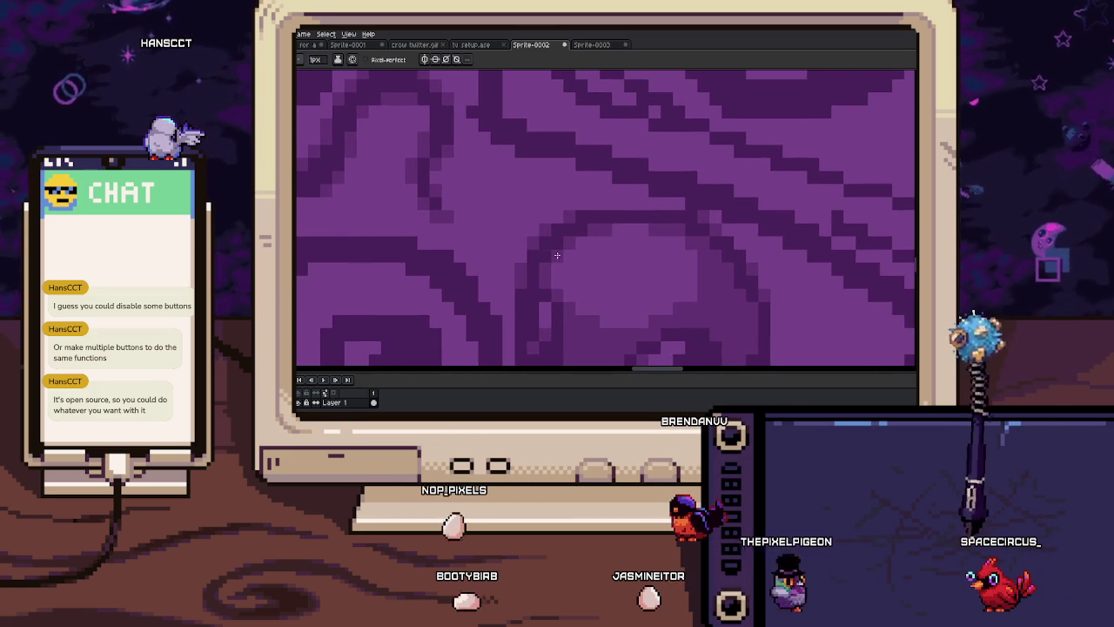
scroll(664, 216, "down", 1)
scroll(577, 265, "up", 5)
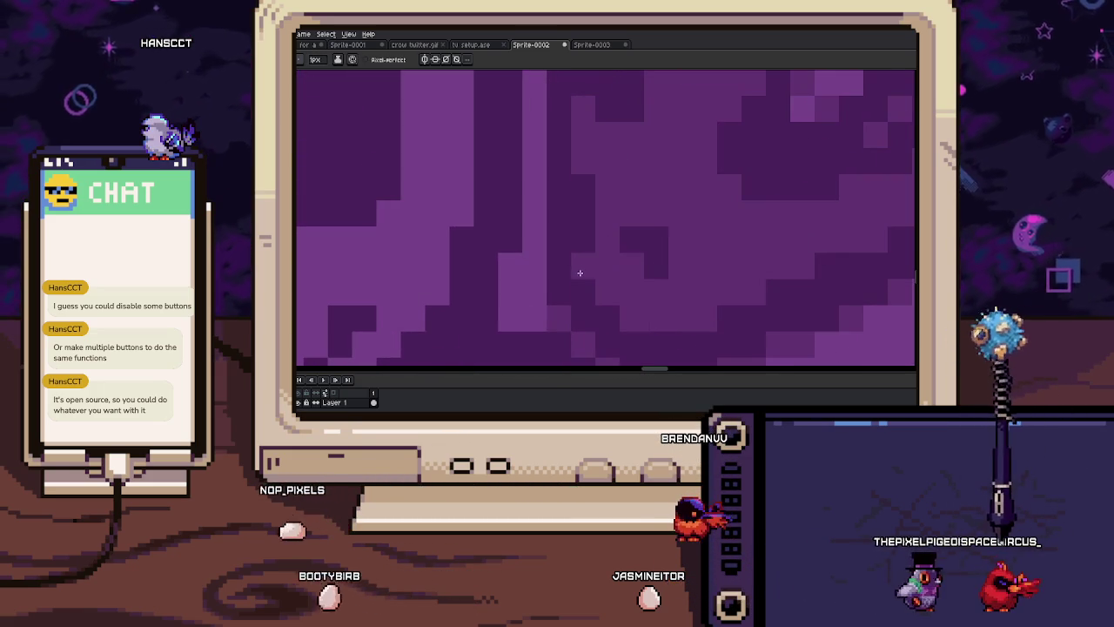
scroll(566, 265, "down", 2)
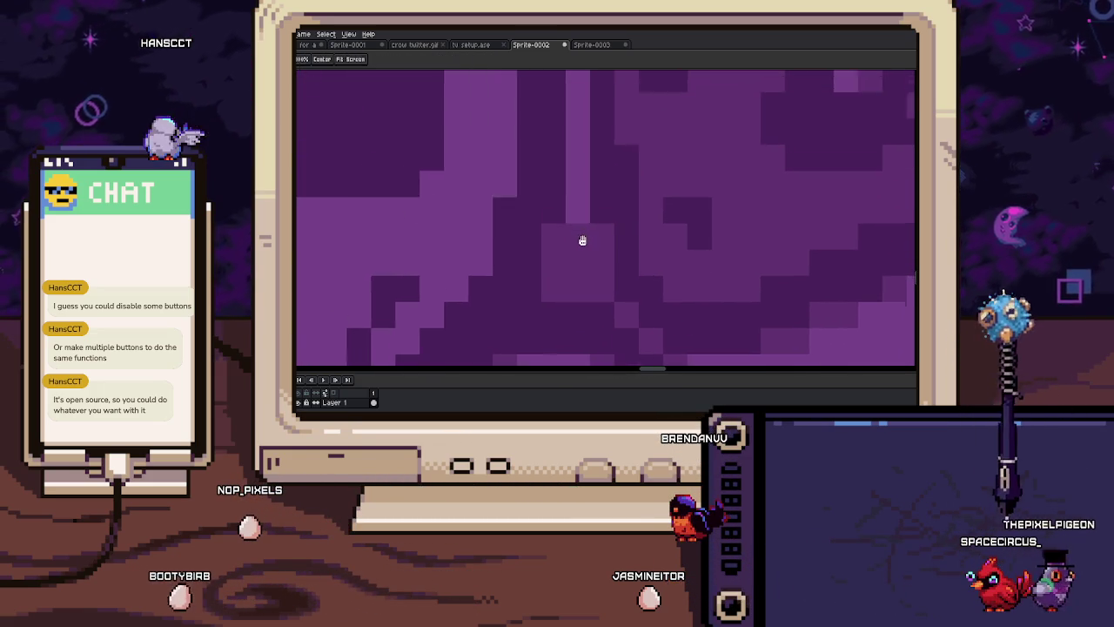
scroll(574, 219, "down", 2)
scroll(572, 215, "up", 2)
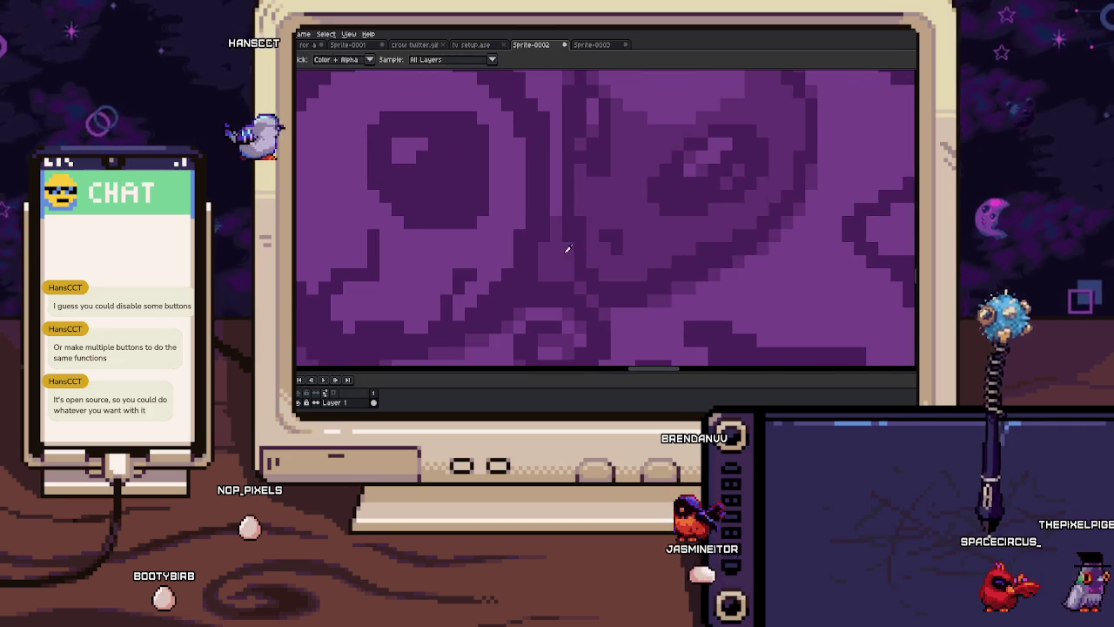
scroll(568, 251, "down", 1)
scroll(609, 226, "down", 1)
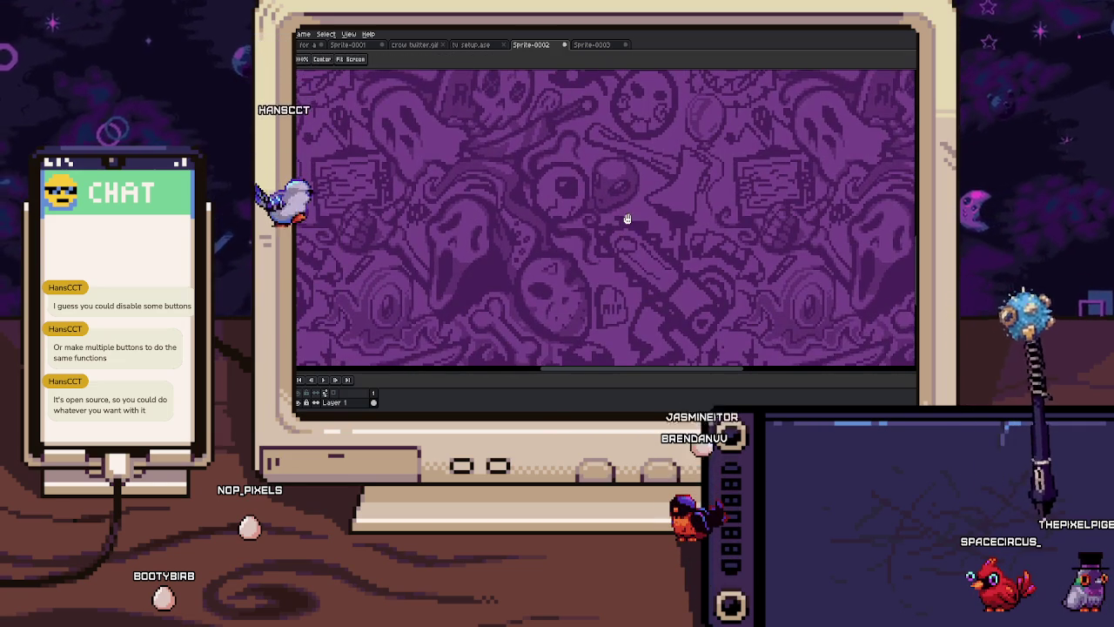
scroll(627, 213, "up", 1)
scroll(629, 199, "up", 1)
scroll(636, 165, "up", 1)
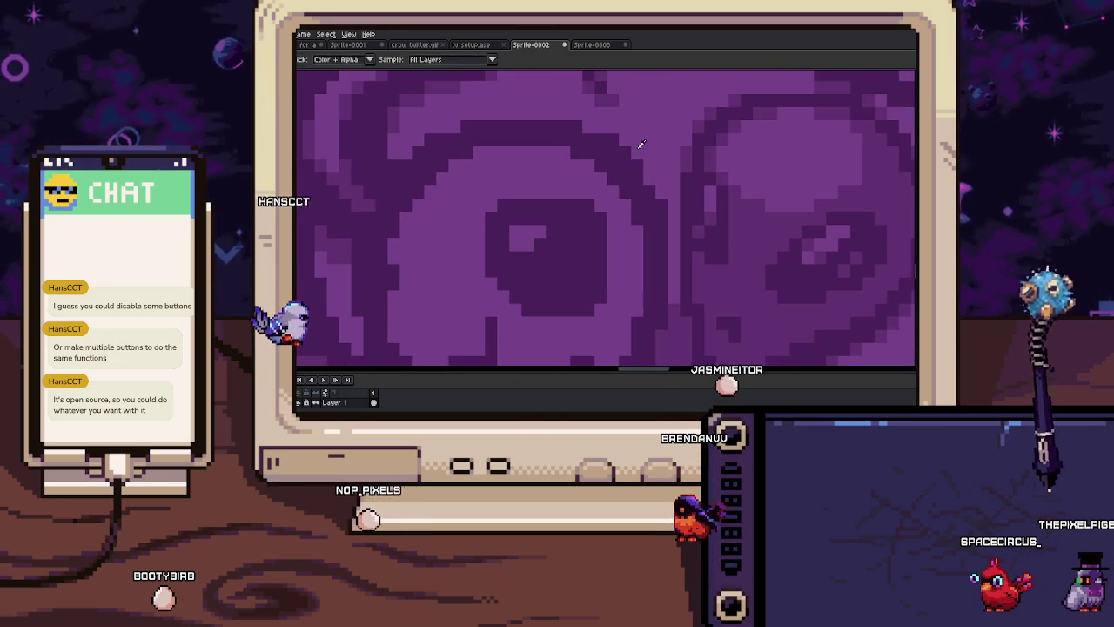
scroll(639, 196, "up", 1)
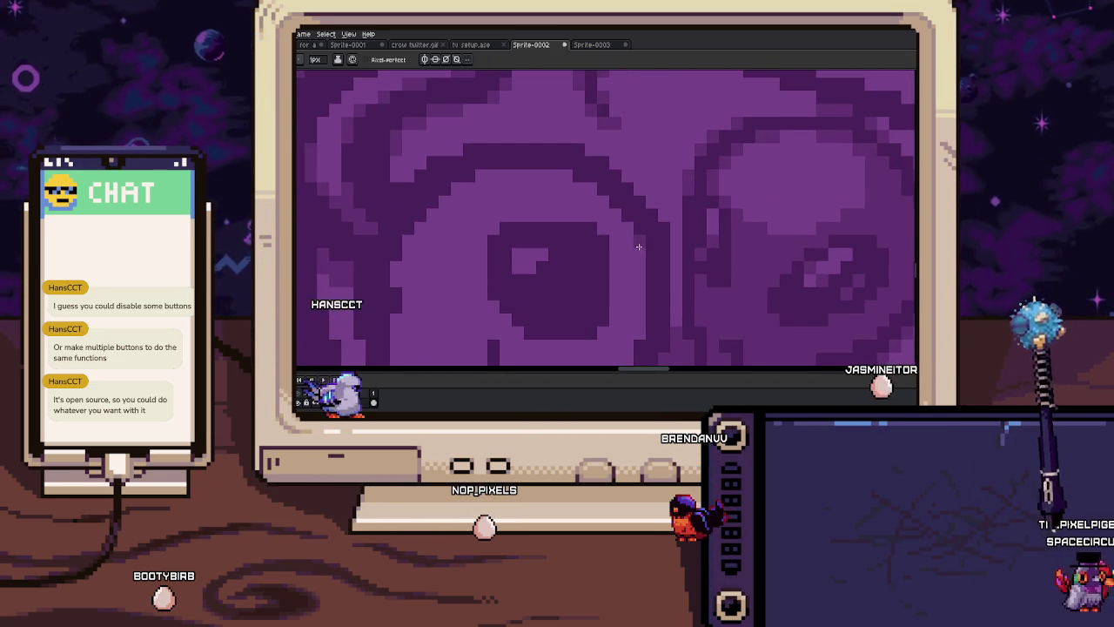
scroll(632, 186, "down", 1)
scroll(510, 186, "down", 1)
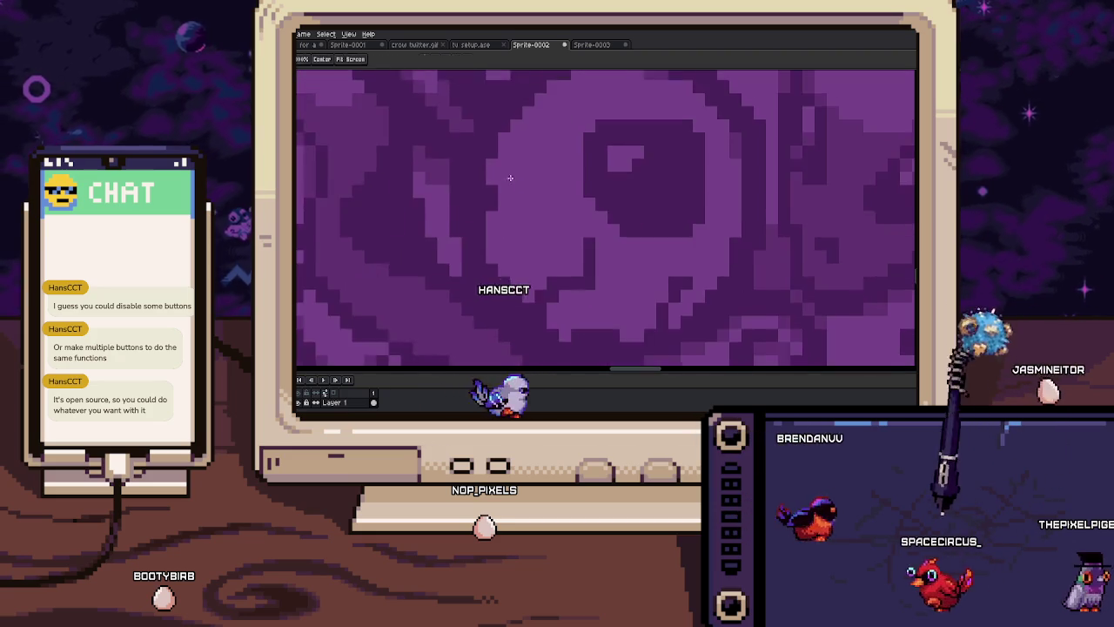
scroll(547, 215, "down", 1)
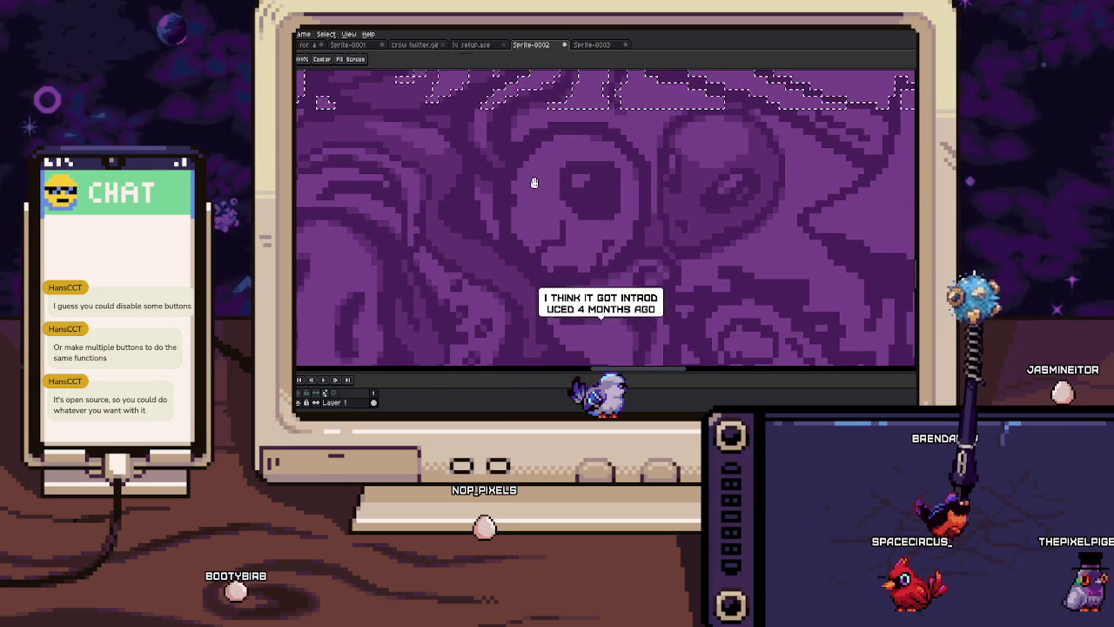
scroll(534, 183, "down", 2)
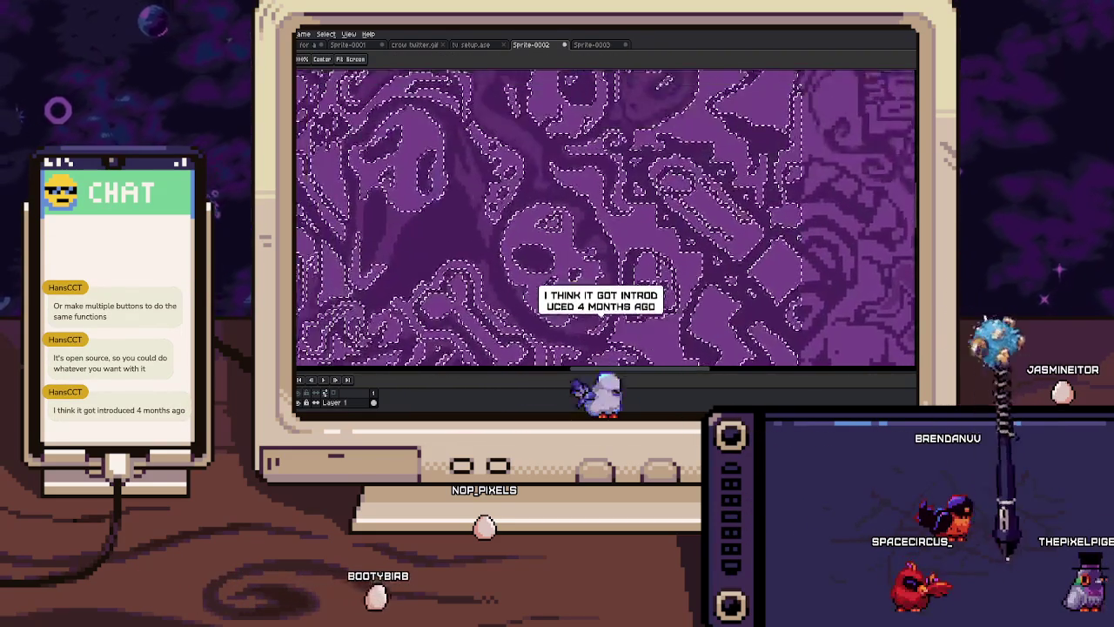
scroll(556, 183, "up", 1)
scroll(555, 183, "up", 2)
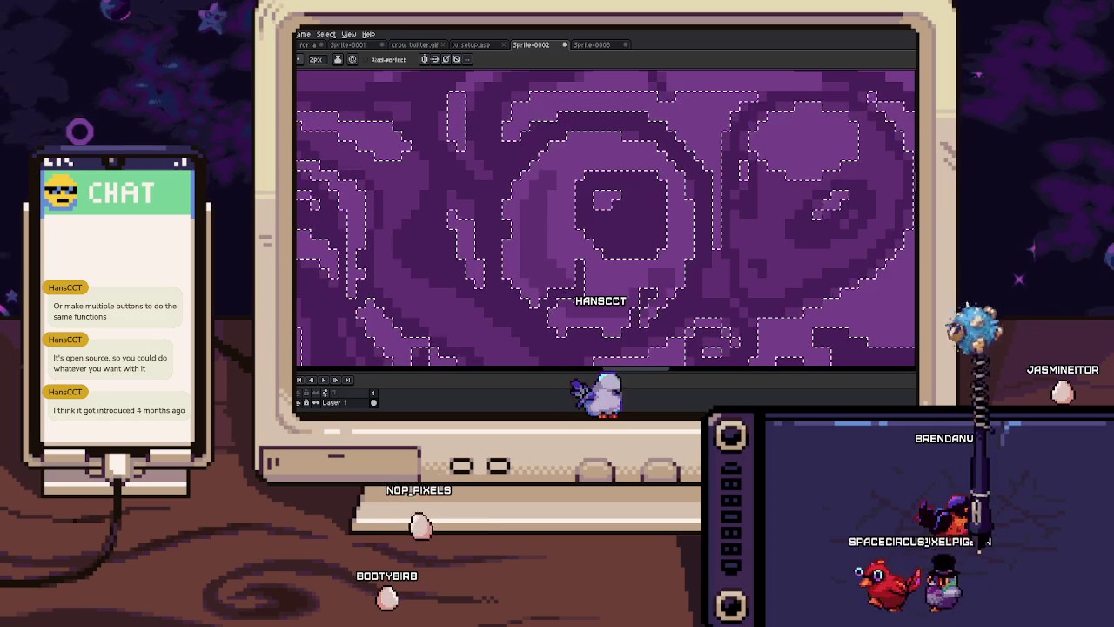
Clear the selection and alternate between eyedropper and pencil while zooming on the pattern
key("ctrl+d")
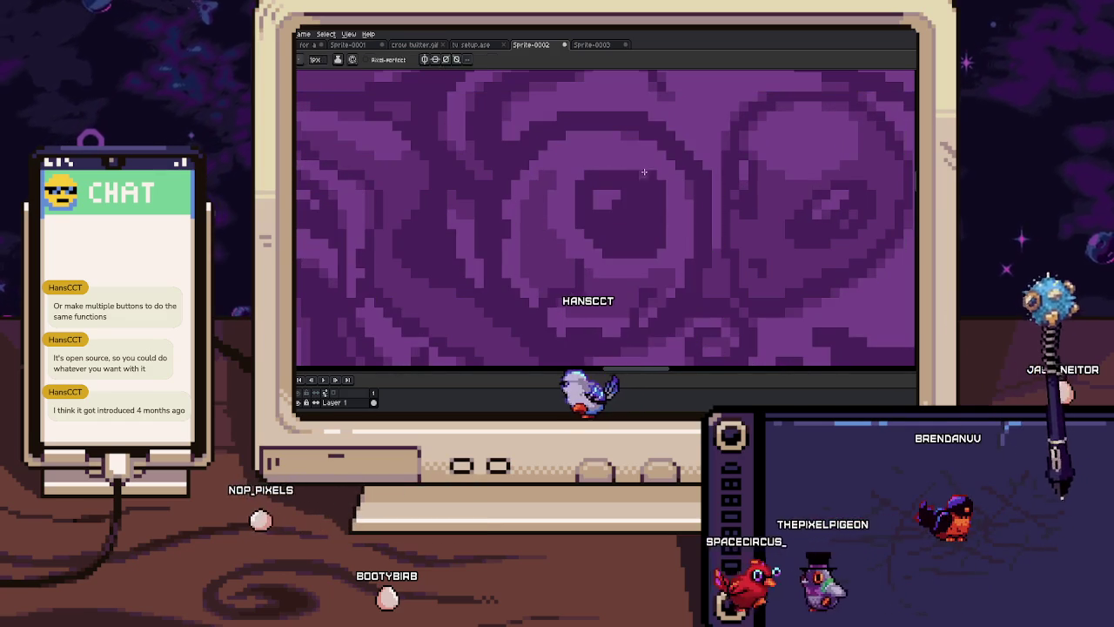
scroll(645, 174, "up", 1)
key("i")
key("b")
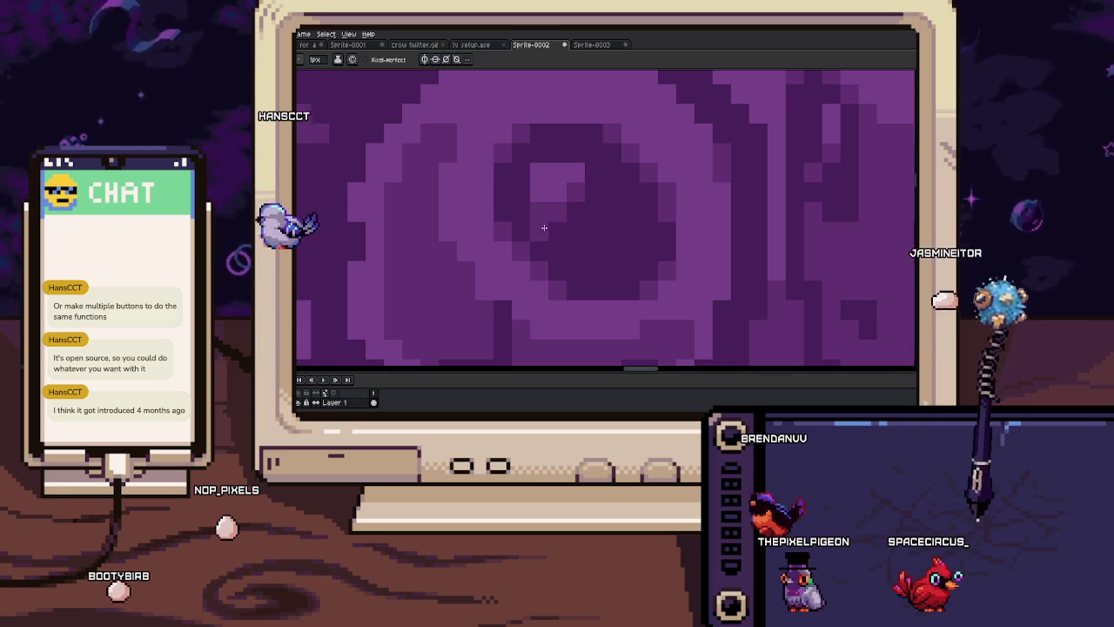
key("i")
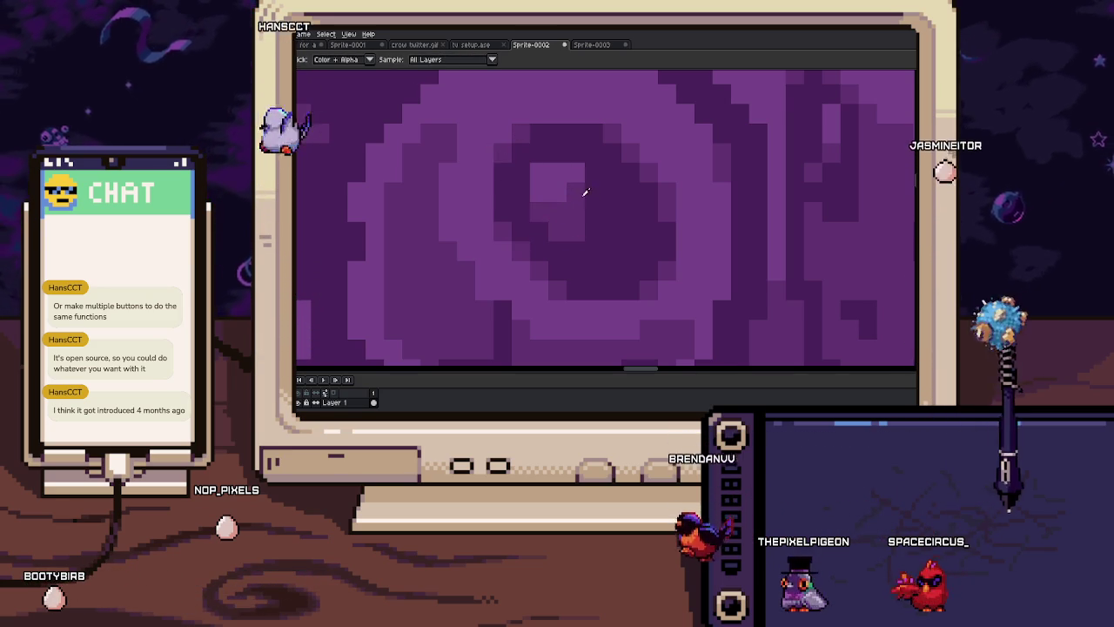
key("alt")
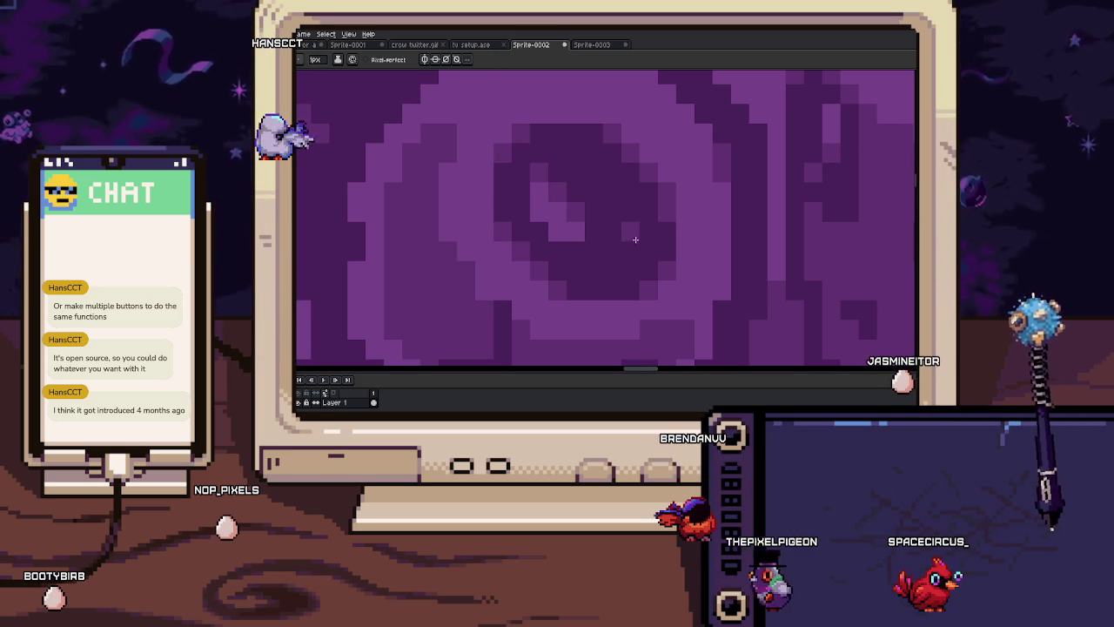
scroll(613, 274, "down", 3)
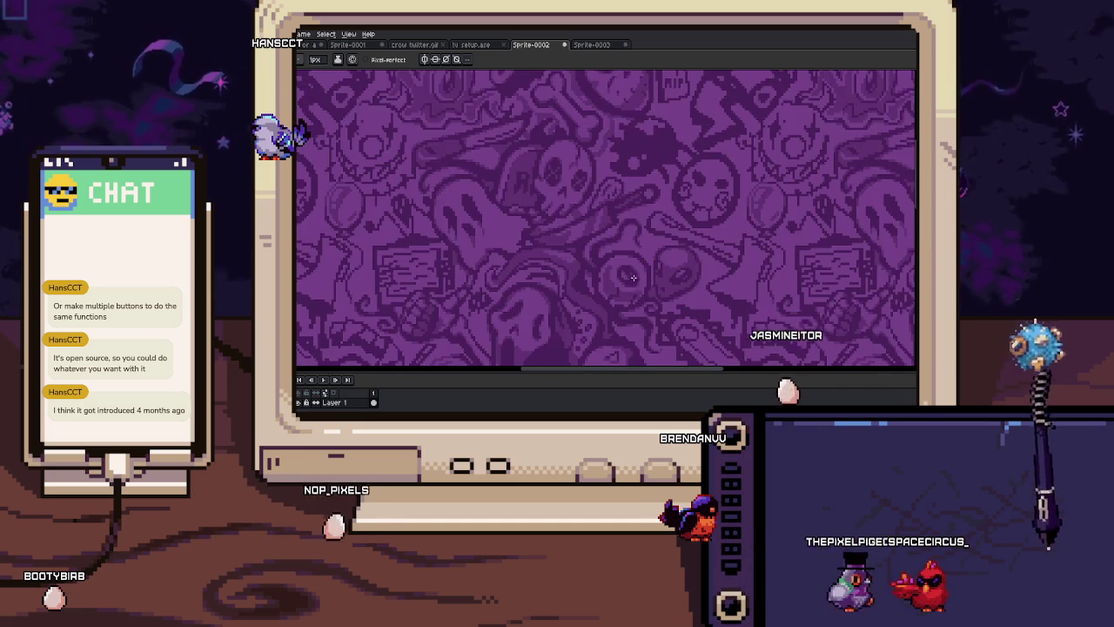
scroll(583, 249, "up", 2)
scroll(580, 227, "up", 1)
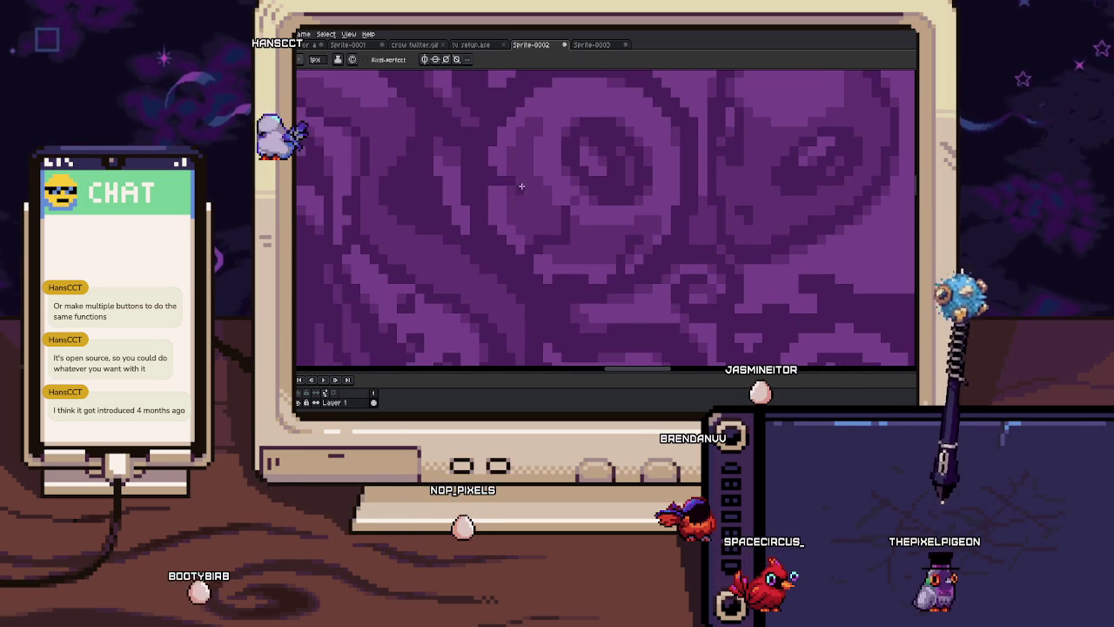
scroll(540, 193, "down", 1)
scroll(574, 209, "up", 1)
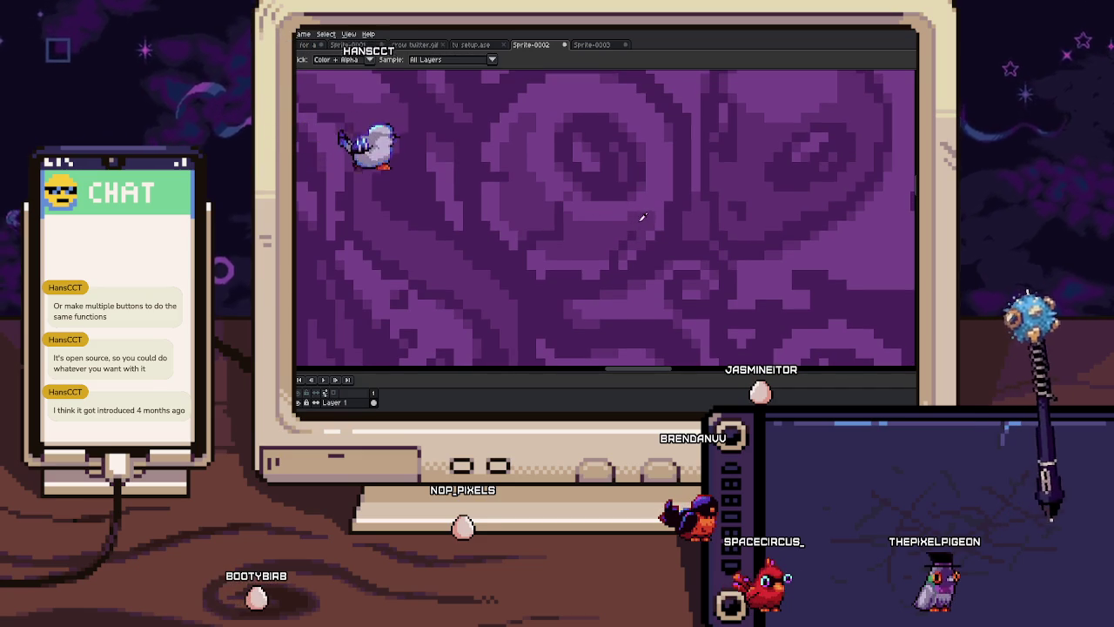
scroll(624, 234, "down", 1)
scroll(642, 229, "up", 1)
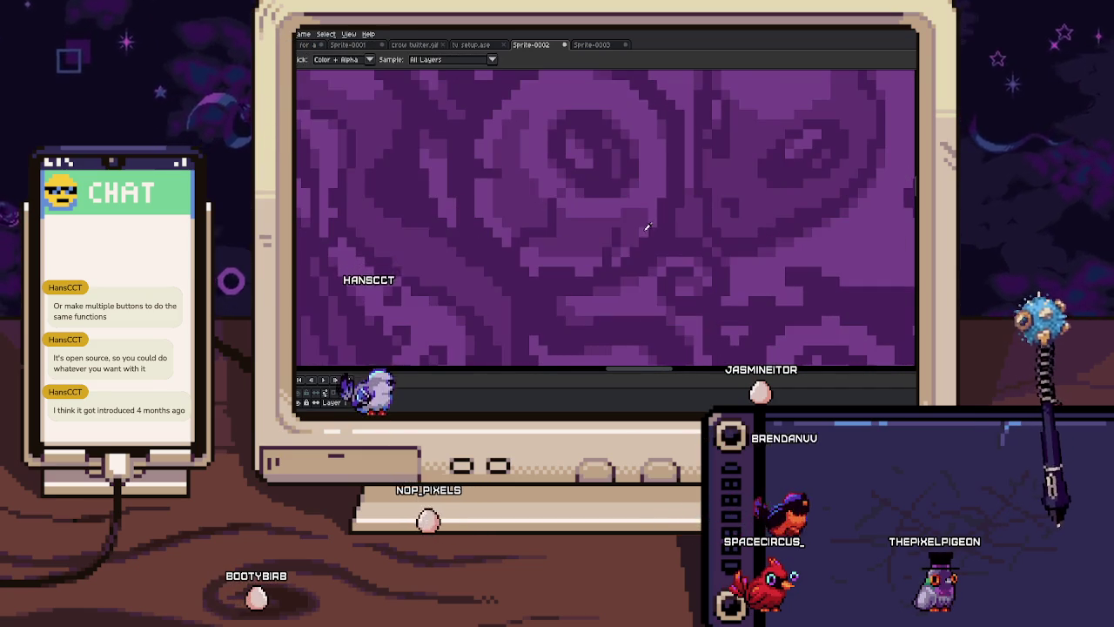
key("i")
scroll(635, 241, "up", 1)
key("b")
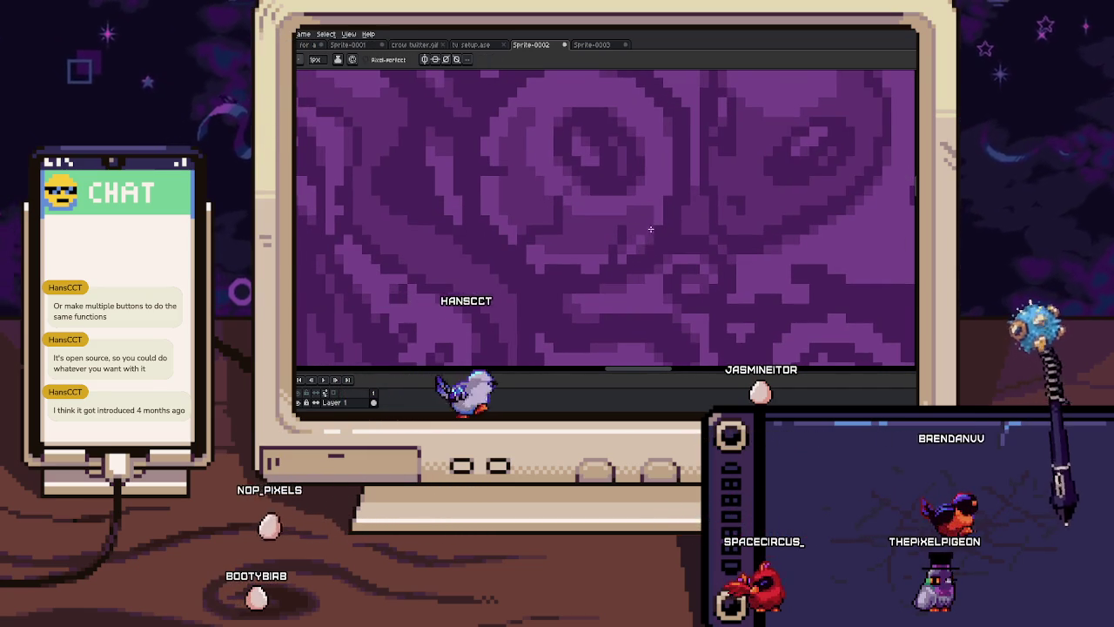
scroll(652, 229, "down", 1)
scroll(662, 252, "up", 1)
scroll(626, 270, "up", 1)
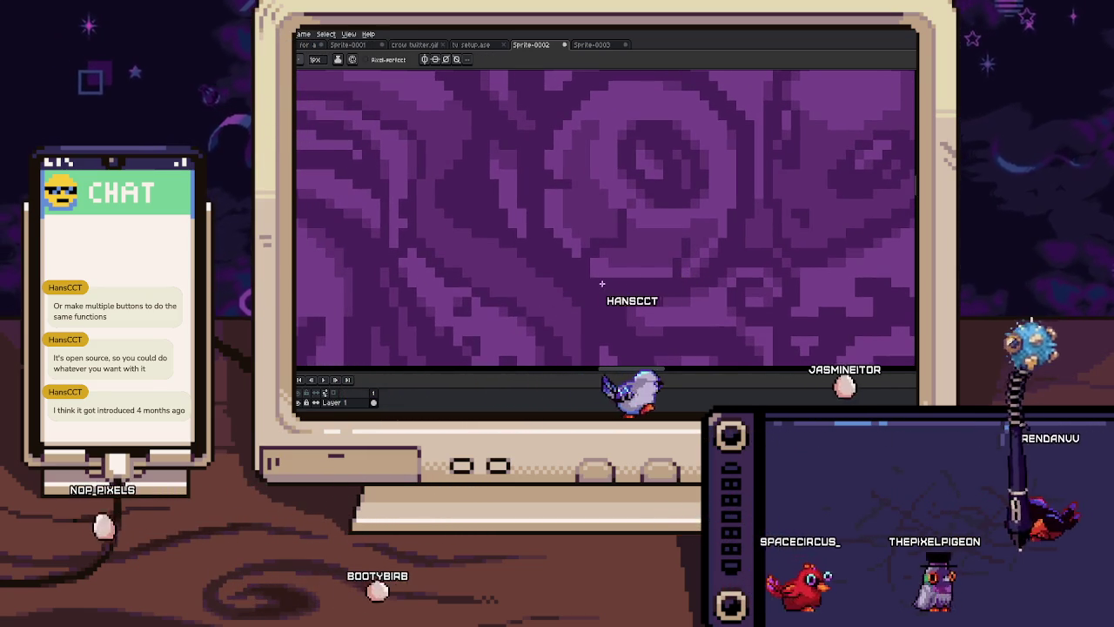
scroll(552, 233, "up", 1)
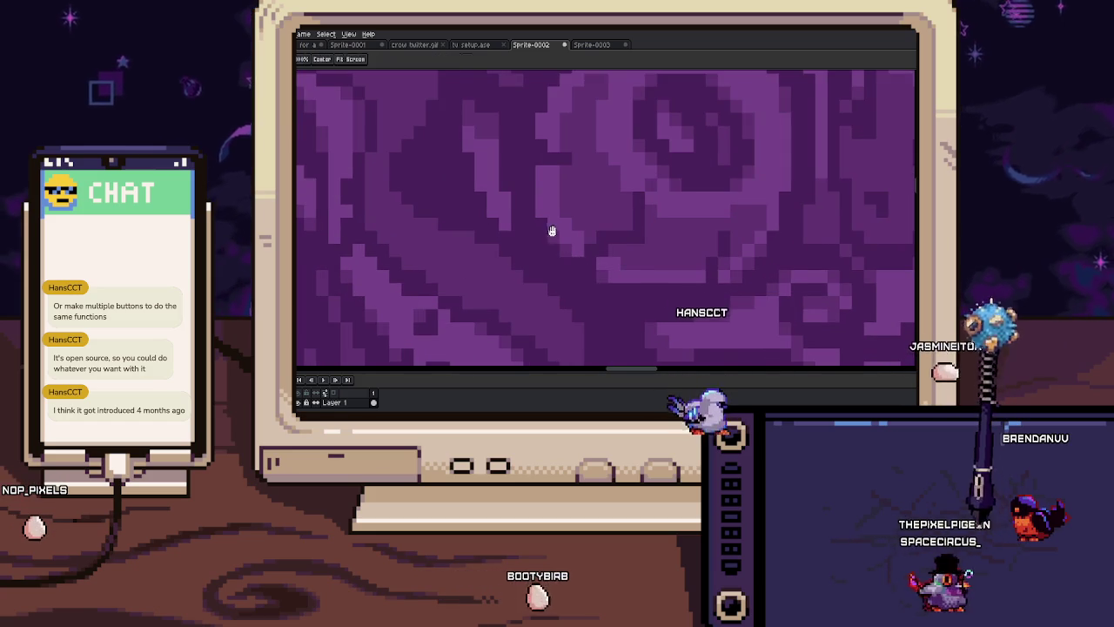
scroll(553, 231, "down", 1)
scroll(561, 235, "down", 1)
scroll(567, 228, "up", 1)
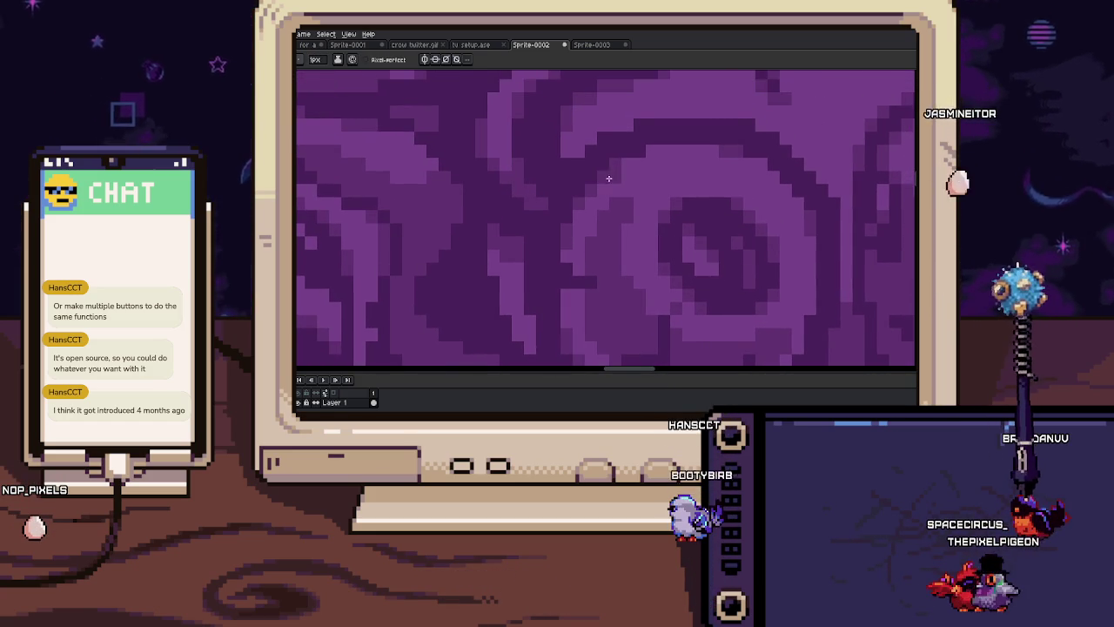
Bring the spiral's centre into view and look around nearby parts of the pattern
left_click_drag(651, 177, 637, 195)
scroll(641, 195, "down", 2)
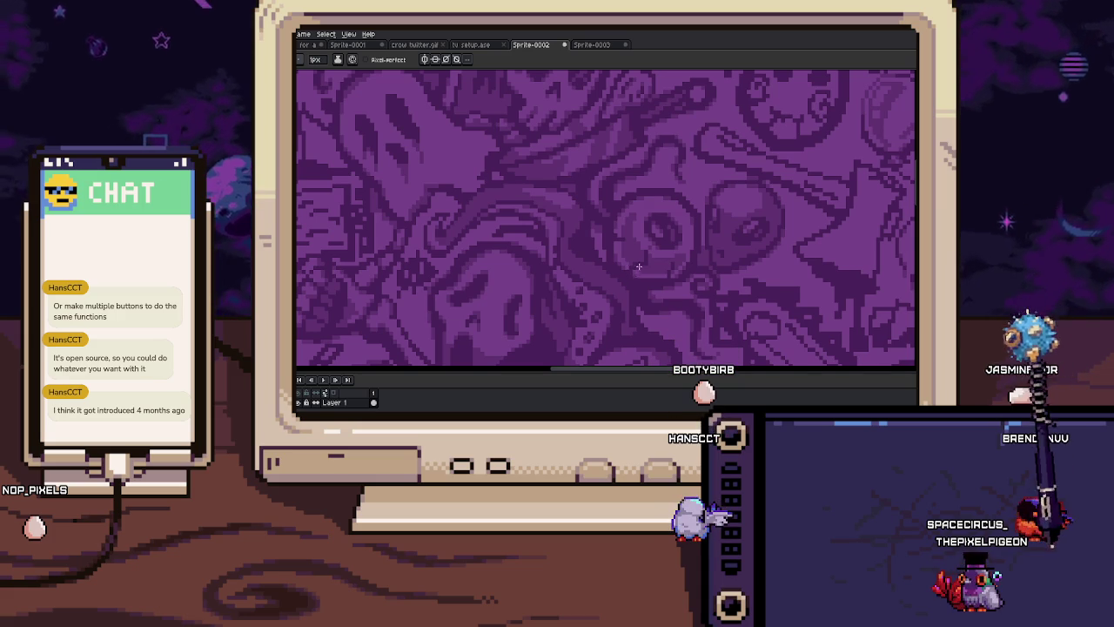
scroll(664, 252, "up", 2)
scroll(660, 194, "up", 1)
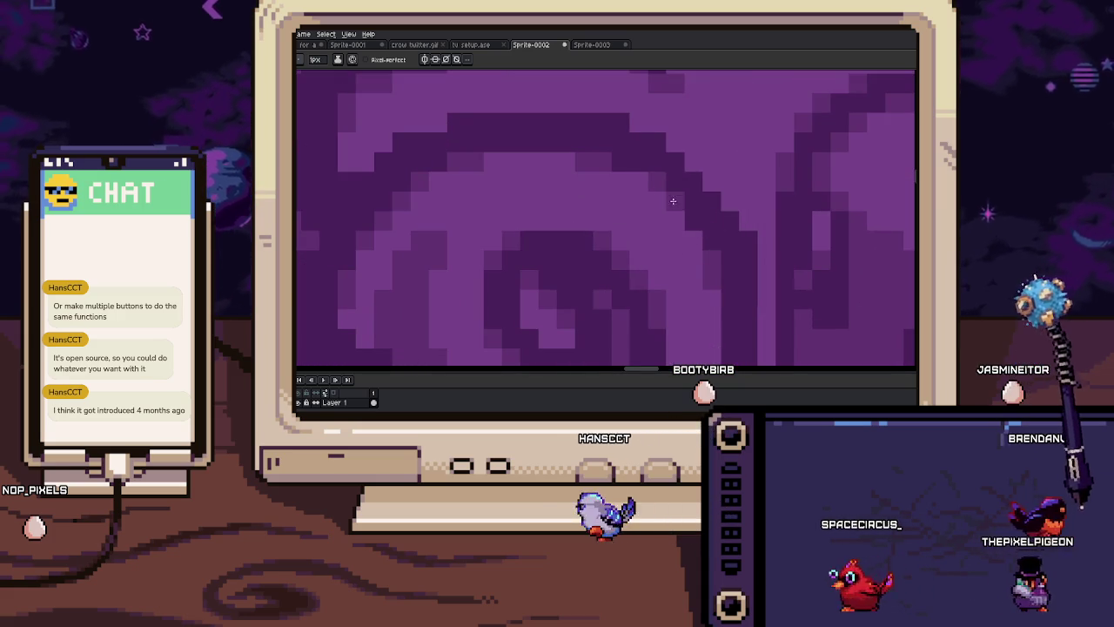
left_click_drag(691, 218, 639, 177)
scroll(666, 207, "down", 2)
scroll(677, 276, "up", 2)
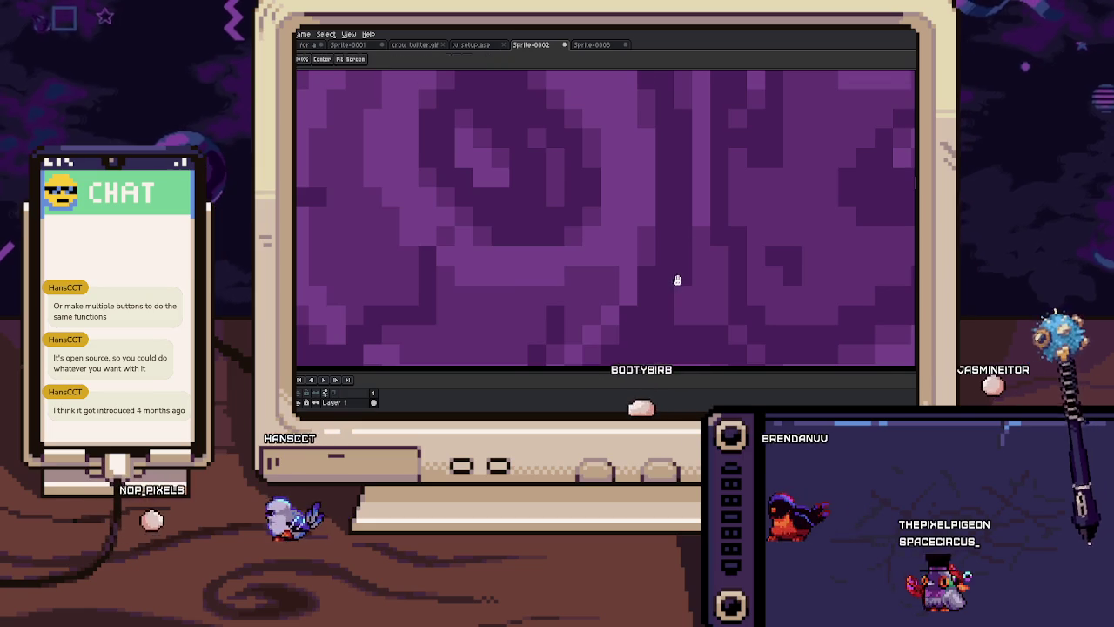
scroll(678, 276, "down", 1)
scroll(636, 253, "down", 1)
scroll(621, 274, "down", 2)
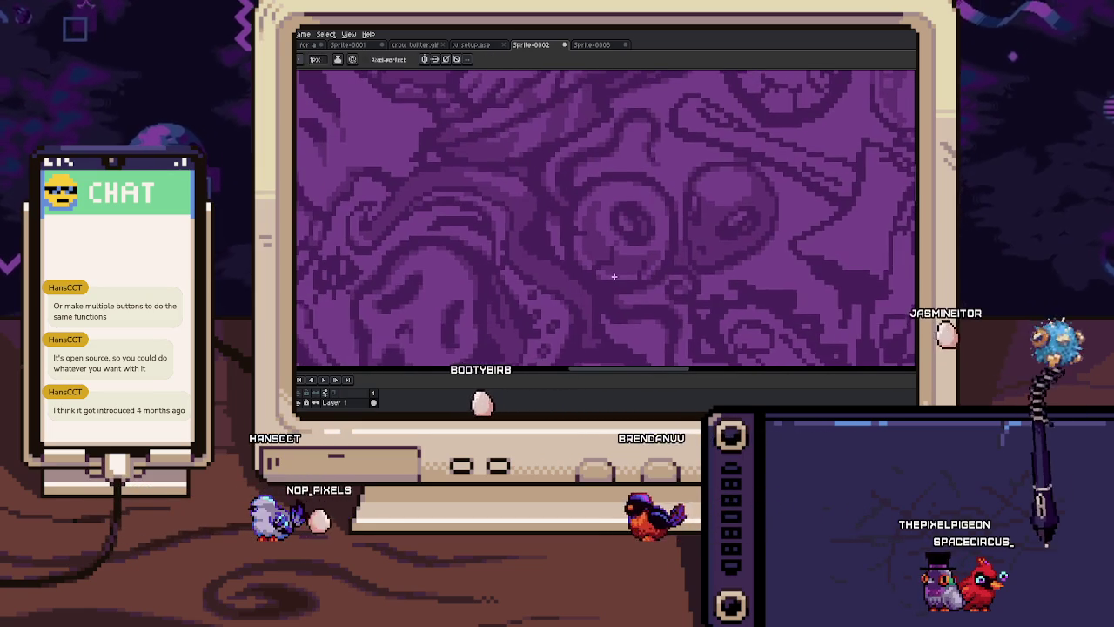
scroll(621, 274, "down", 1)
scroll(592, 265, "down", 1)
scroll(627, 261, "down", 1)
scroll(649, 261, "down", 1)
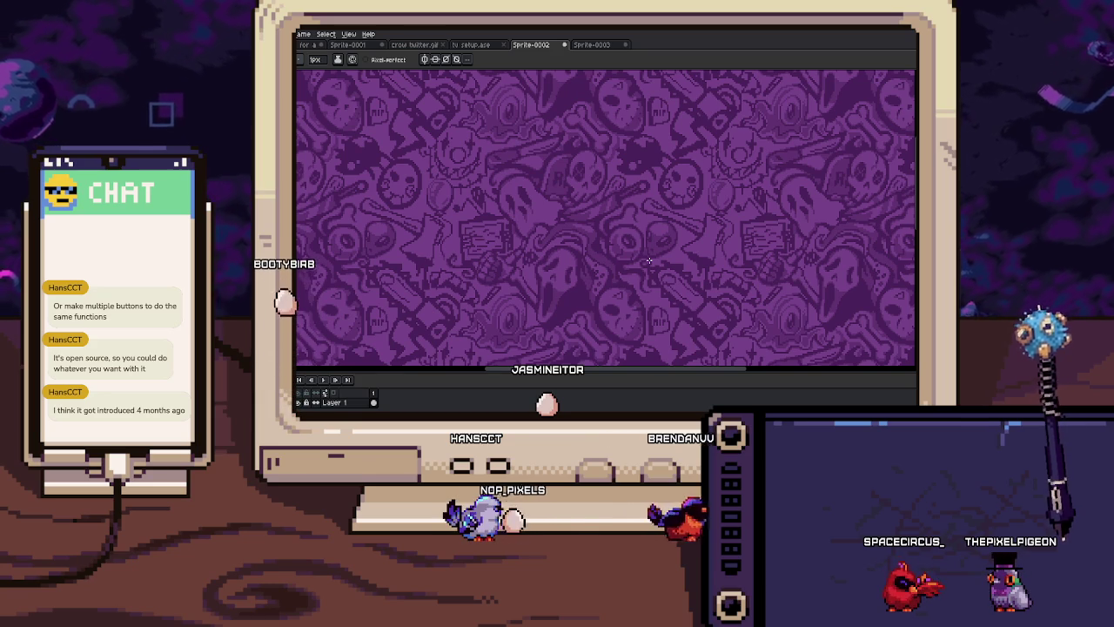
scroll(577, 227, "down", 1)
scroll(621, 226, "down", 1)
scroll(589, 228, "down", 1)
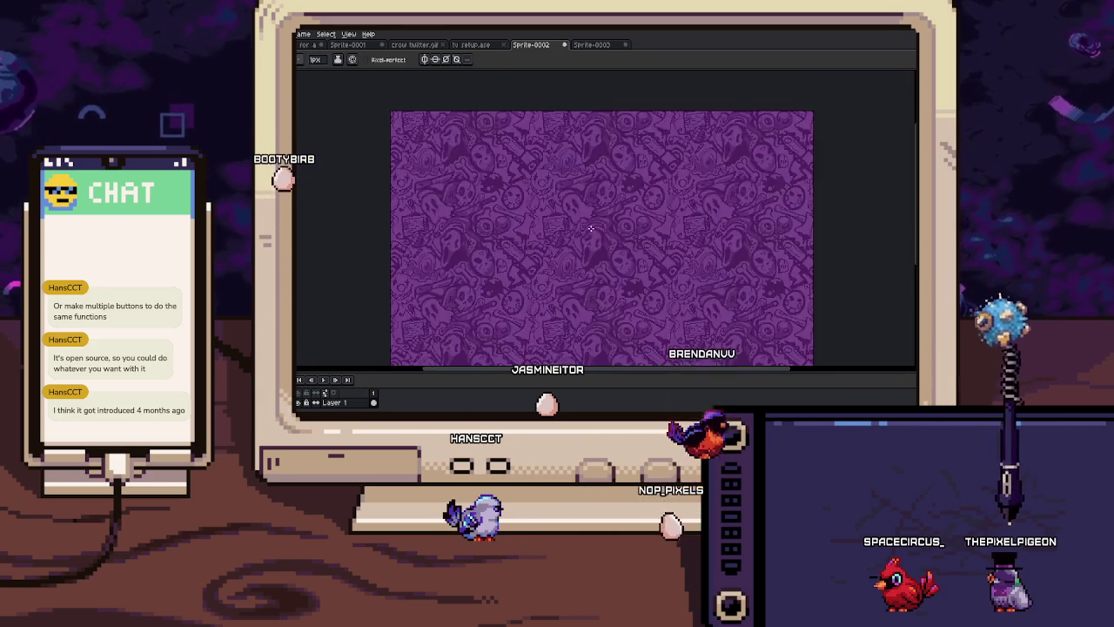
scroll(586, 235, "down", 1)
scroll(575, 231, "up", 1)
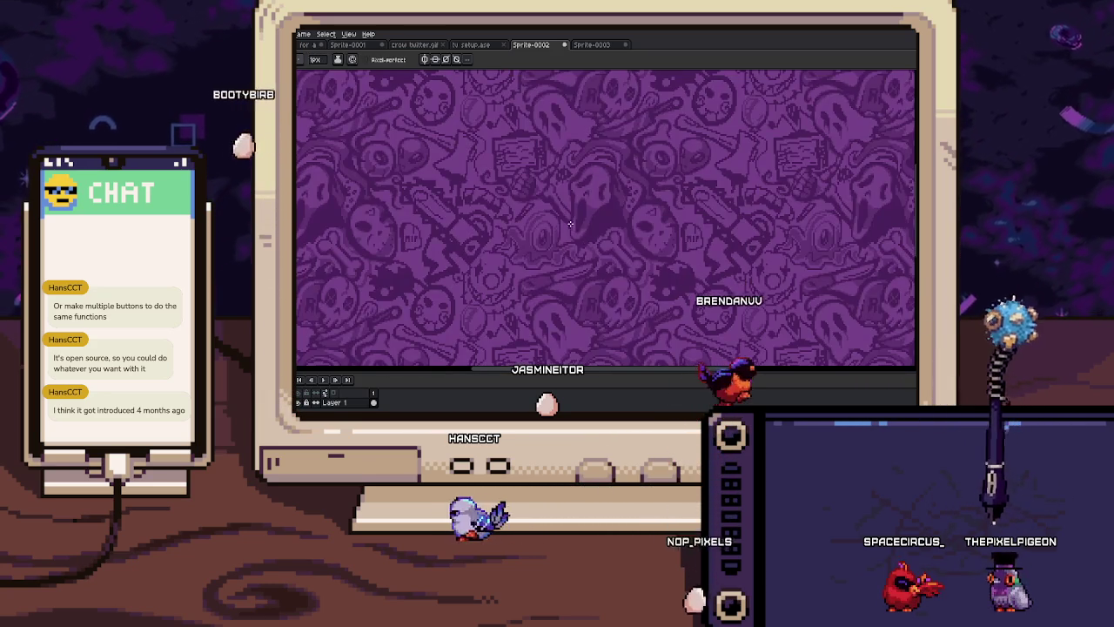
scroll(585, 227, "up", 1)
mouse_move(589, 209)
left_mouse_down()
mouse_move(620, 222)
mouse_move(617, 206)
left_mouse_up()
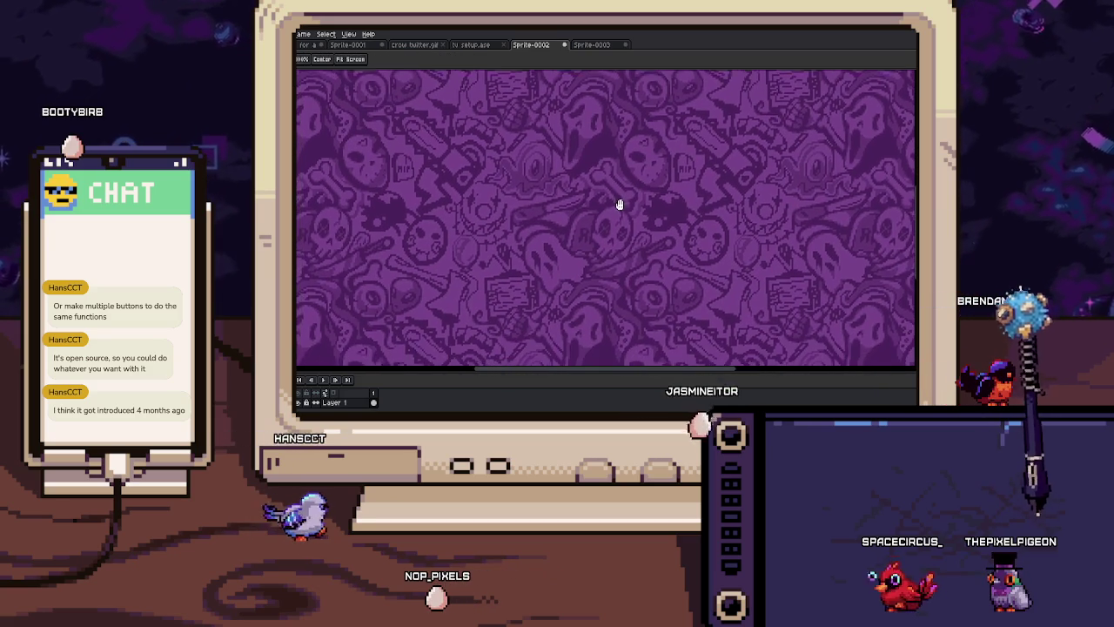
scroll(521, 247, "up", 2)
scroll(503, 212, "up", 2)
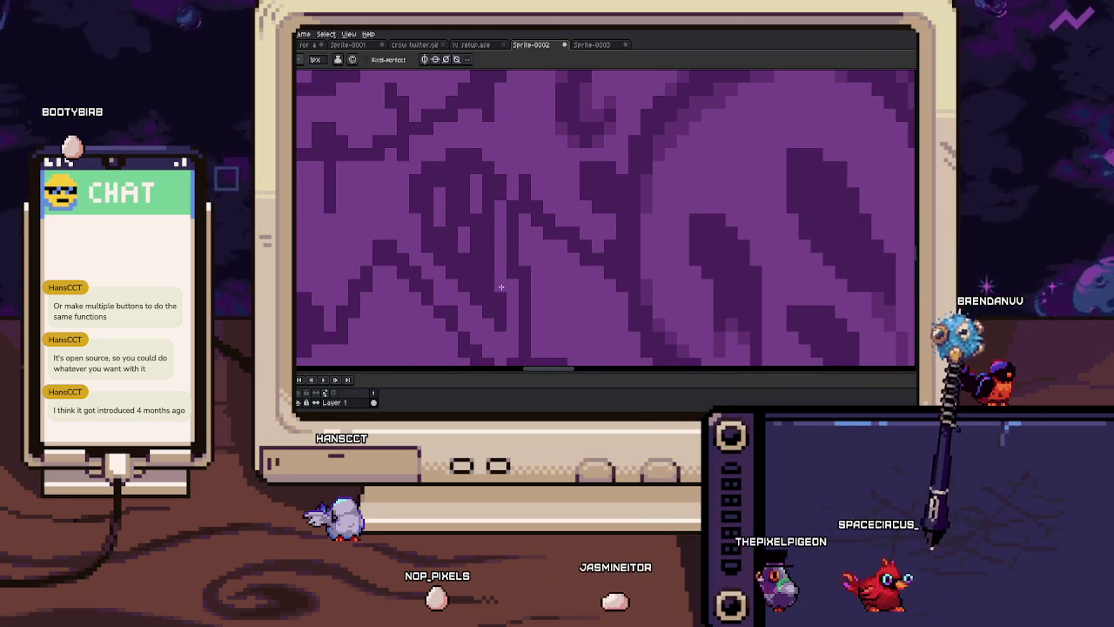
scroll(501, 294, "down", 2)
scroll(571, 249, "up", 2)
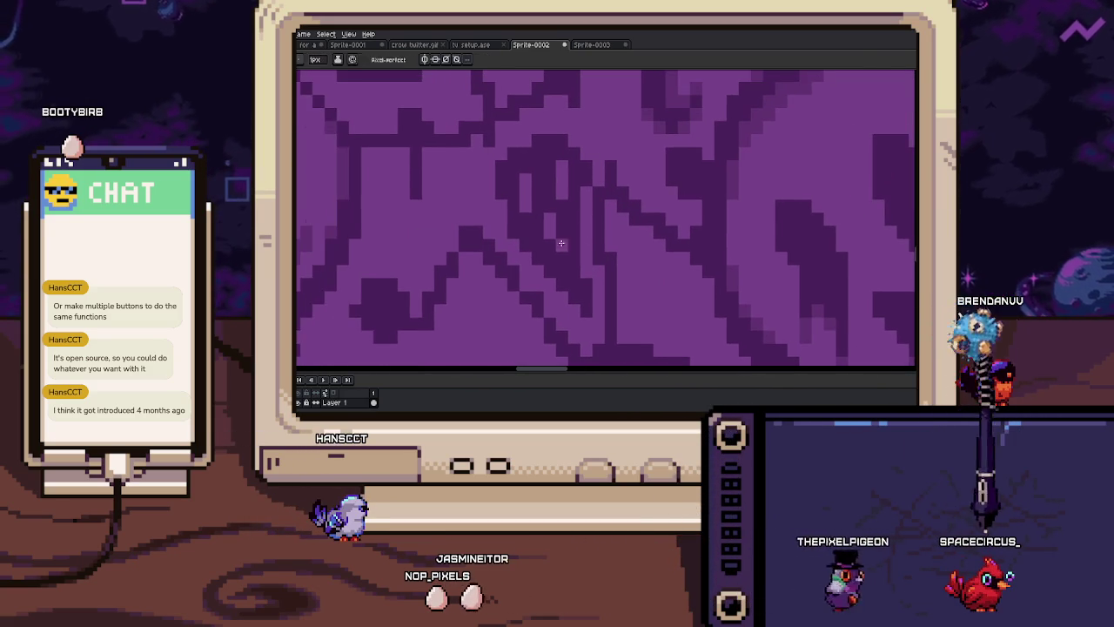
scroll(520, 212, "up", 2)
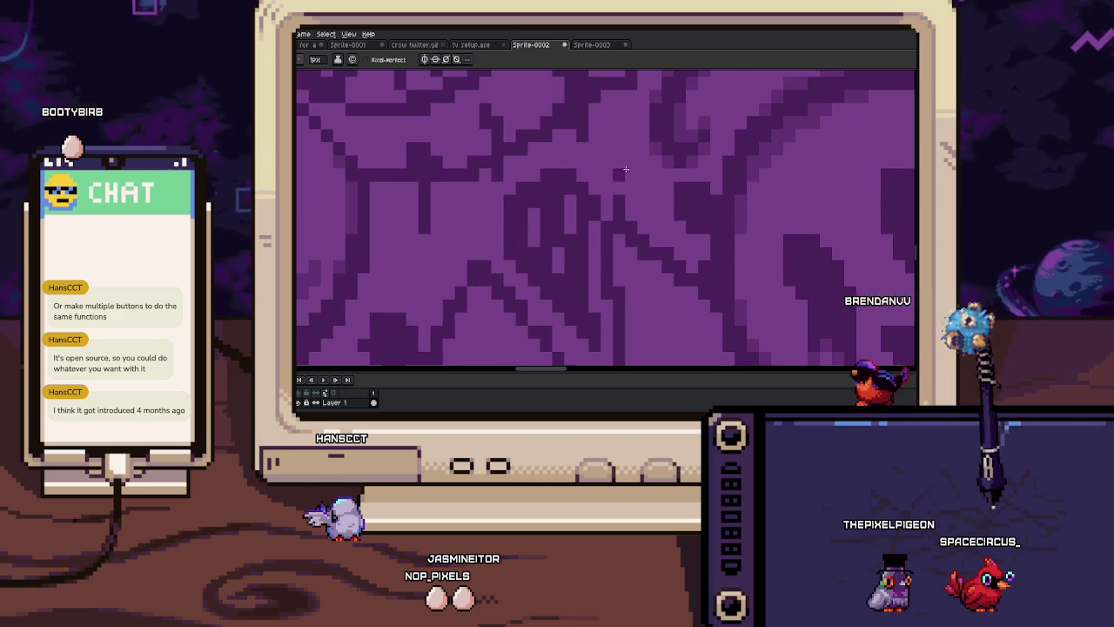
Return to the 1px pencil and shift the view down and right toward the note
key("b")
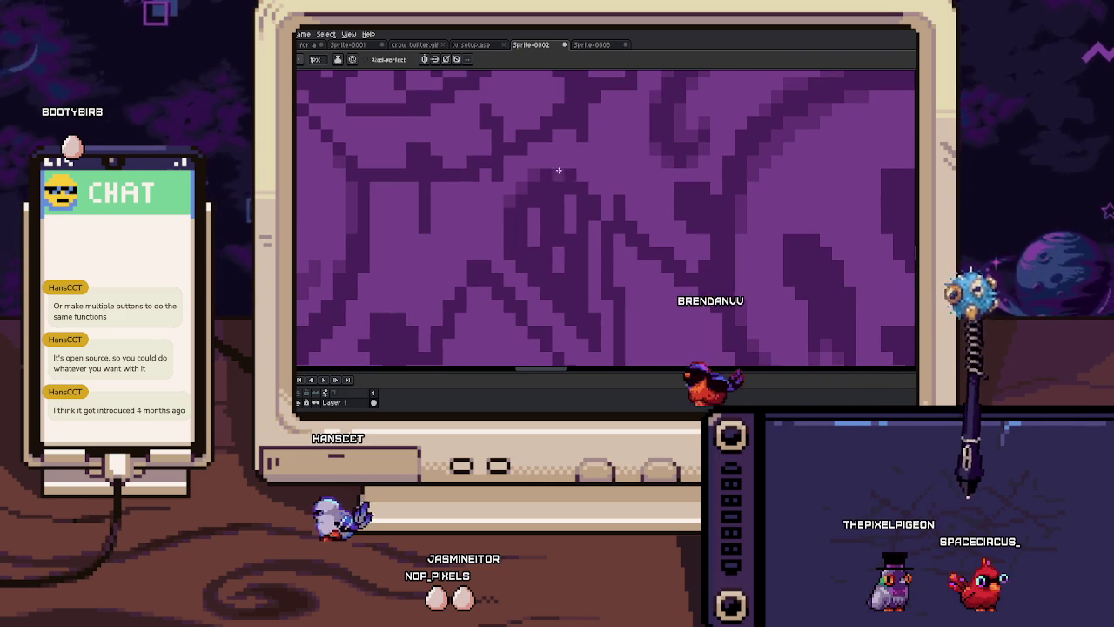
scroll(597, 205, "down", 1)
scroll(589, 219, "up", 1)
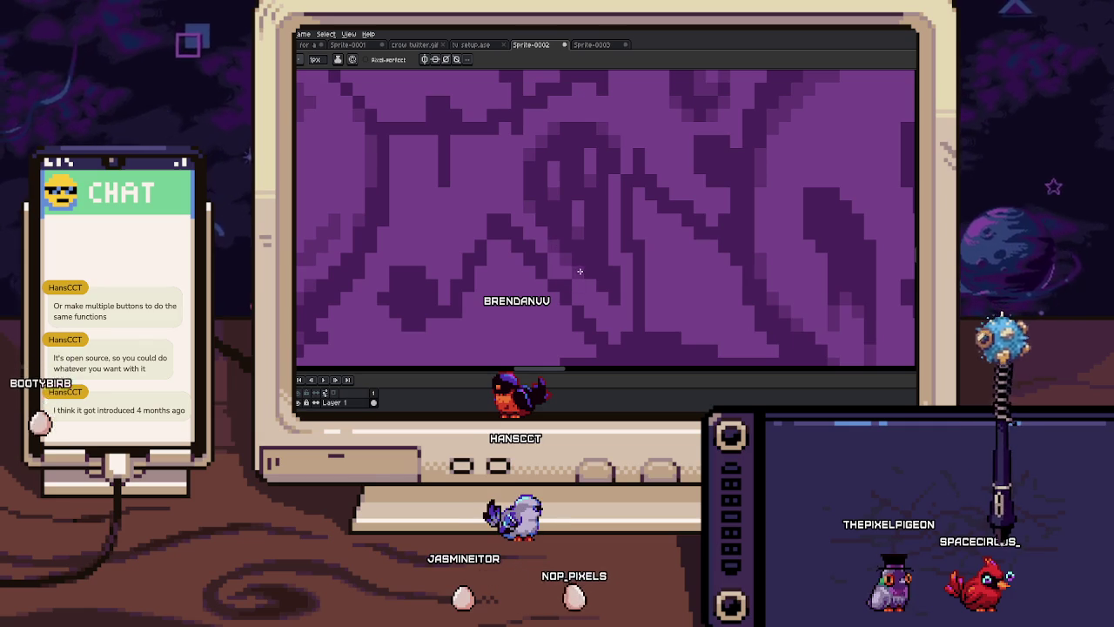
scroll(614, 269, "up", 1)
scroll(636, 257, "down", 1)
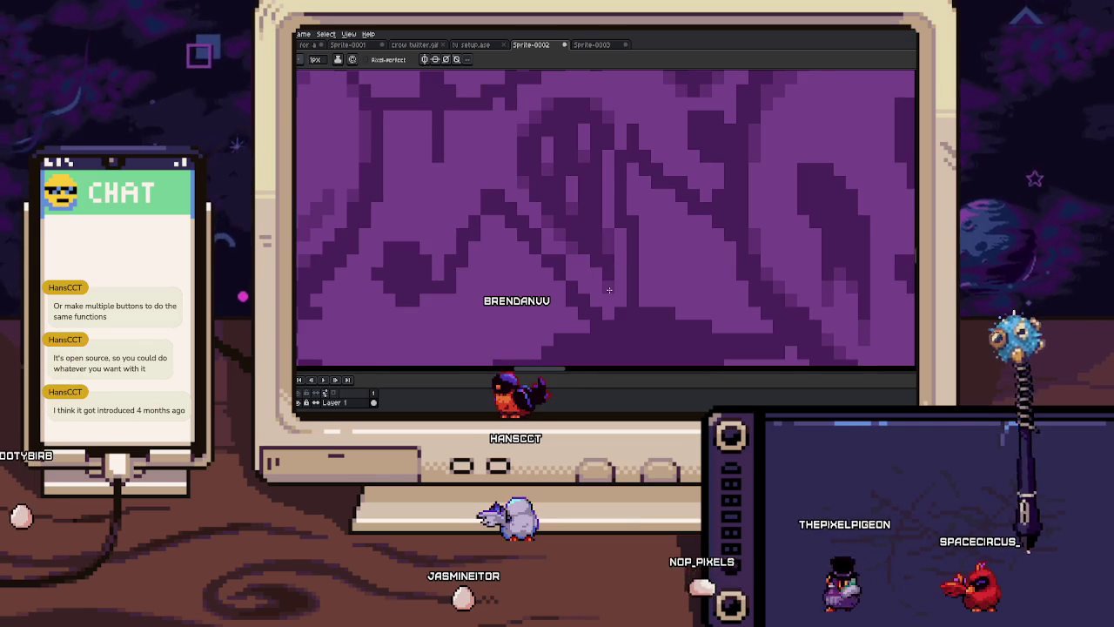
scroll(659, 246, "up", 1)
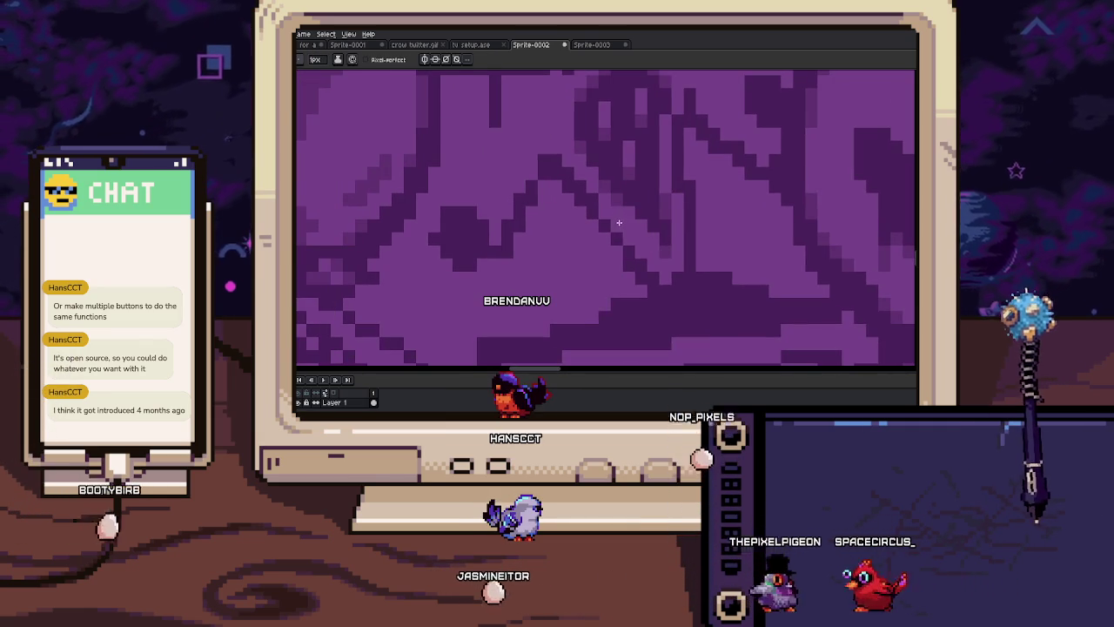
key("i")
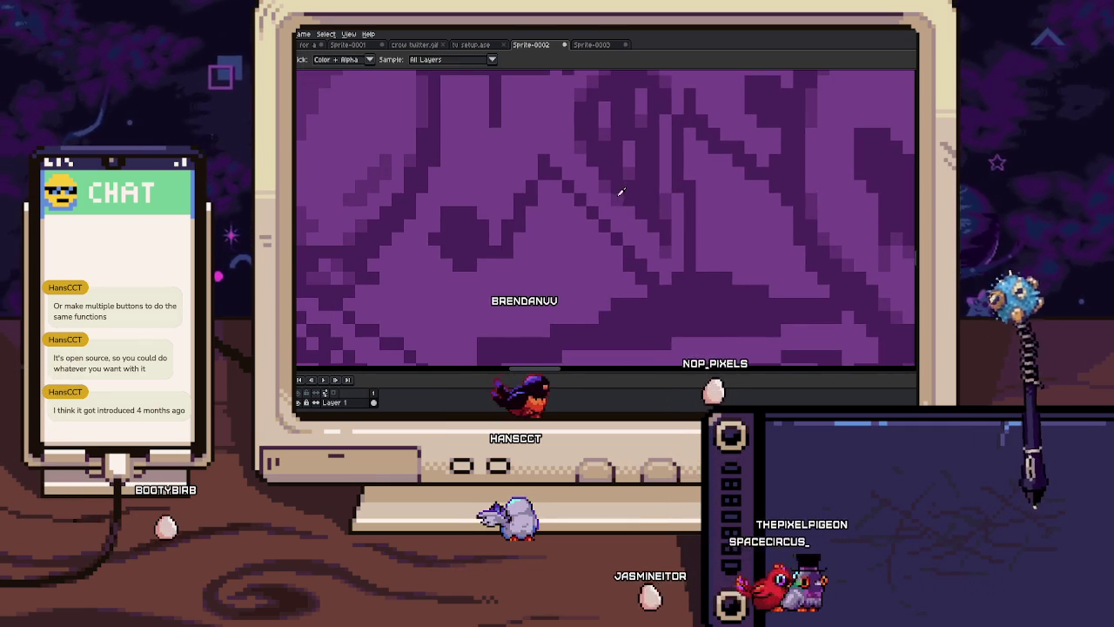
mouse_move(626, 211)
left_mouse_down()
mouse_move(627, 239)
mouse_move(634, 180)
left_mouse_up()
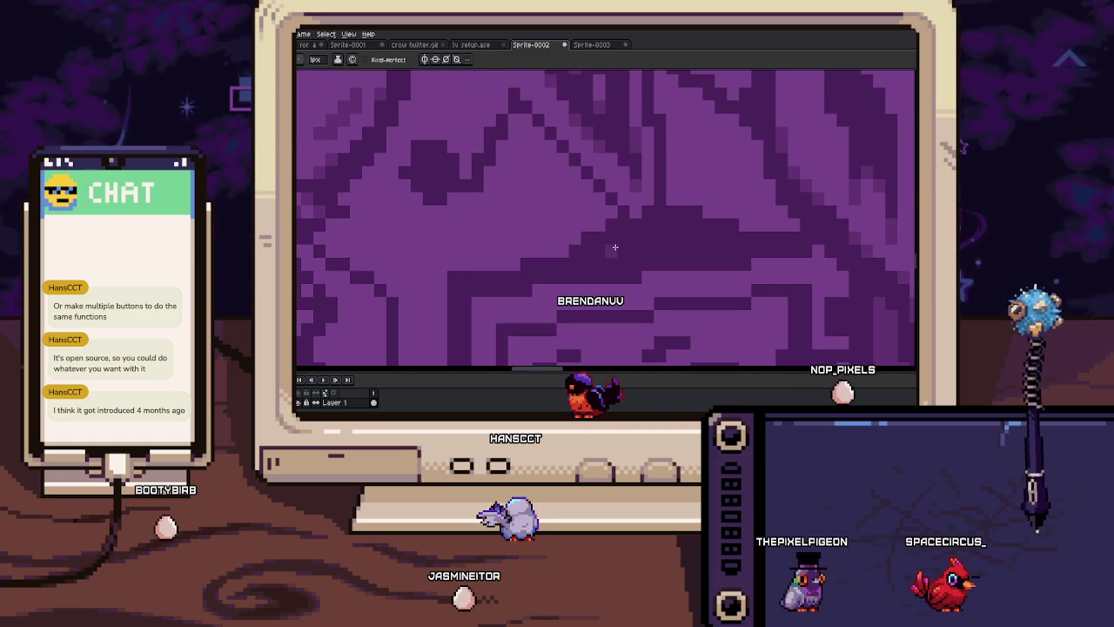
left_click_drag(652, 232, 655, 198)
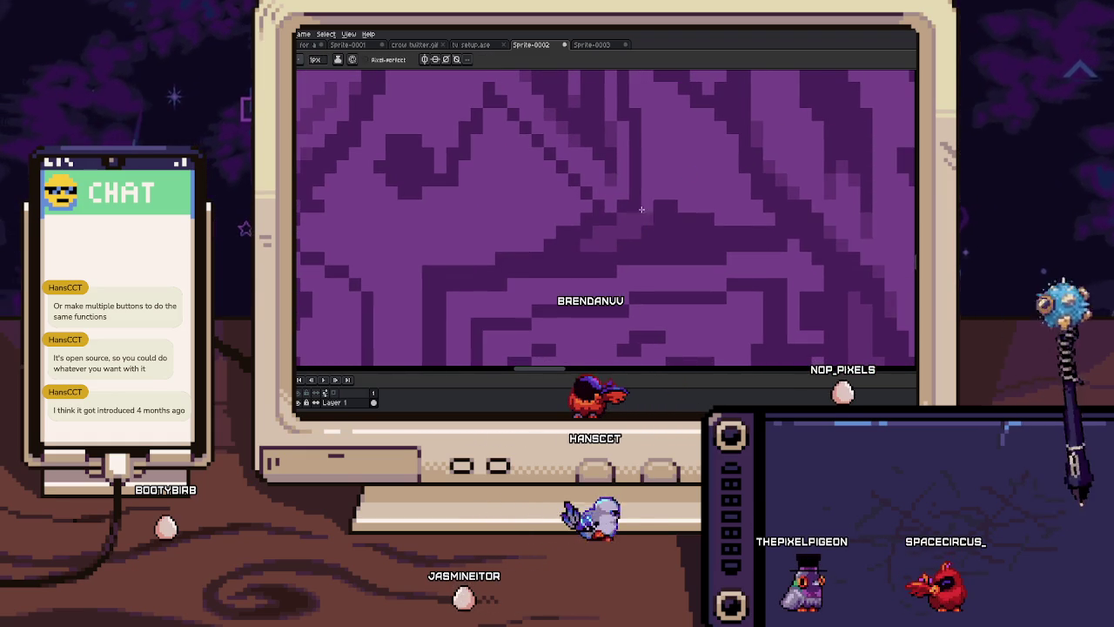
scroll(605, 233, "down", 3)
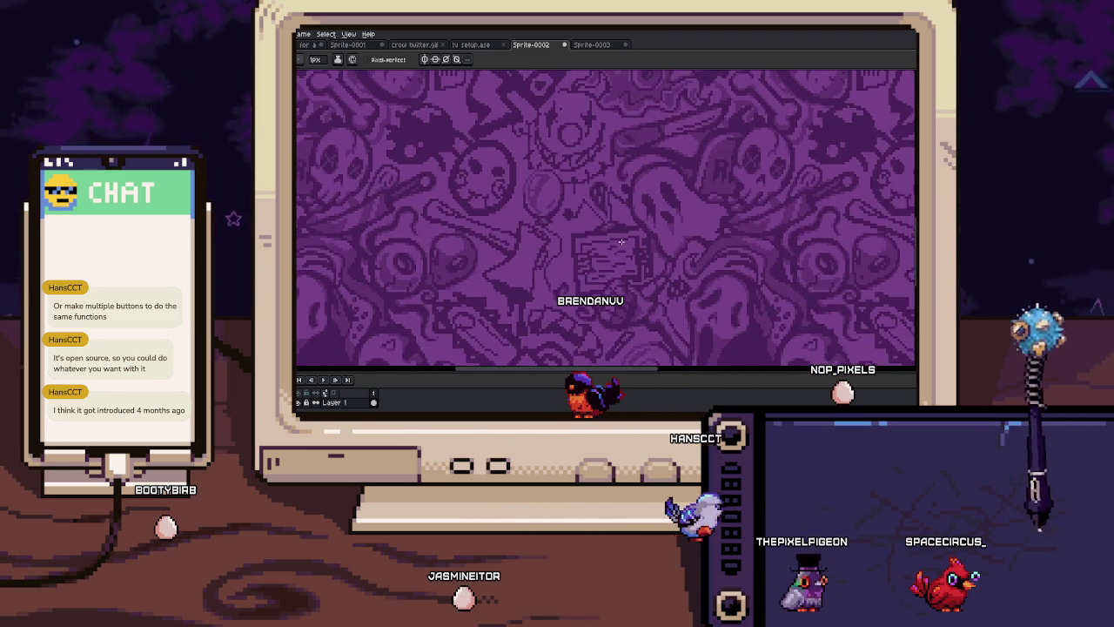
scroll(557, 201, "up", 2)
scroll(543, 179, "up", 2)
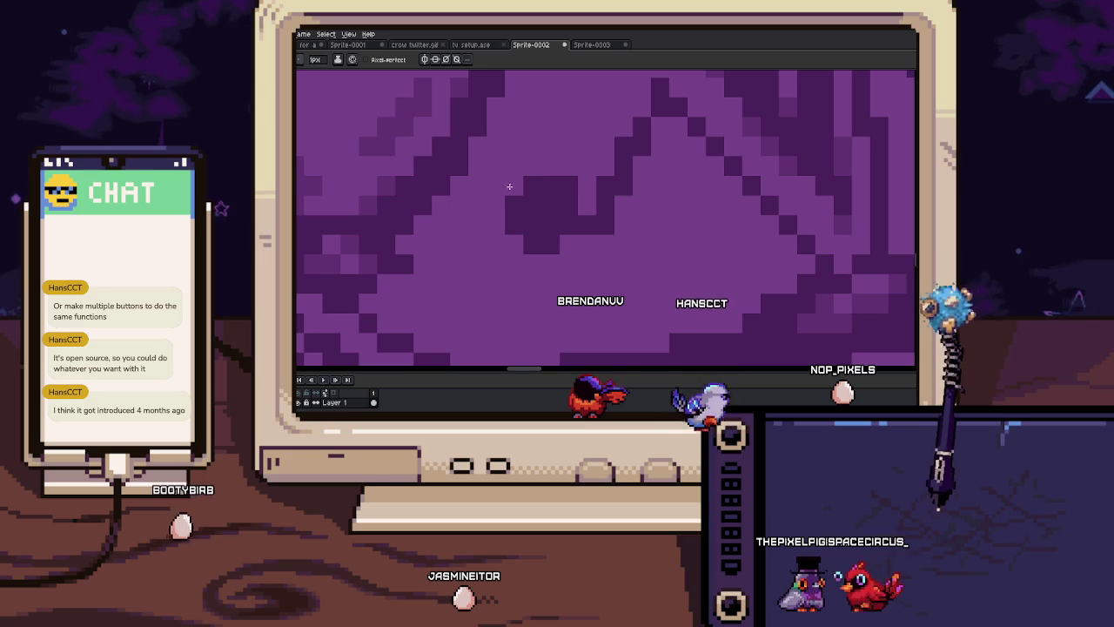
mouse_move(591, 207)
left_mouse_down()
mouse_move(609, 218)
mouse_move(596, 241)
left_mouse_up()
scroll(596, 241, "down", 3)
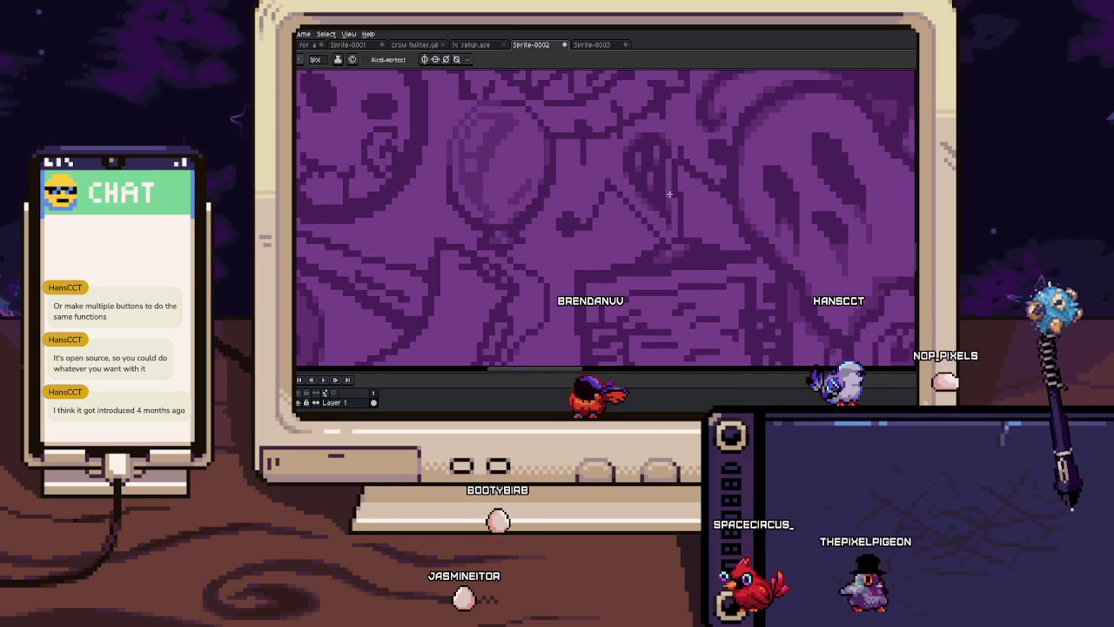
scroll(670, 196, "up", 2)
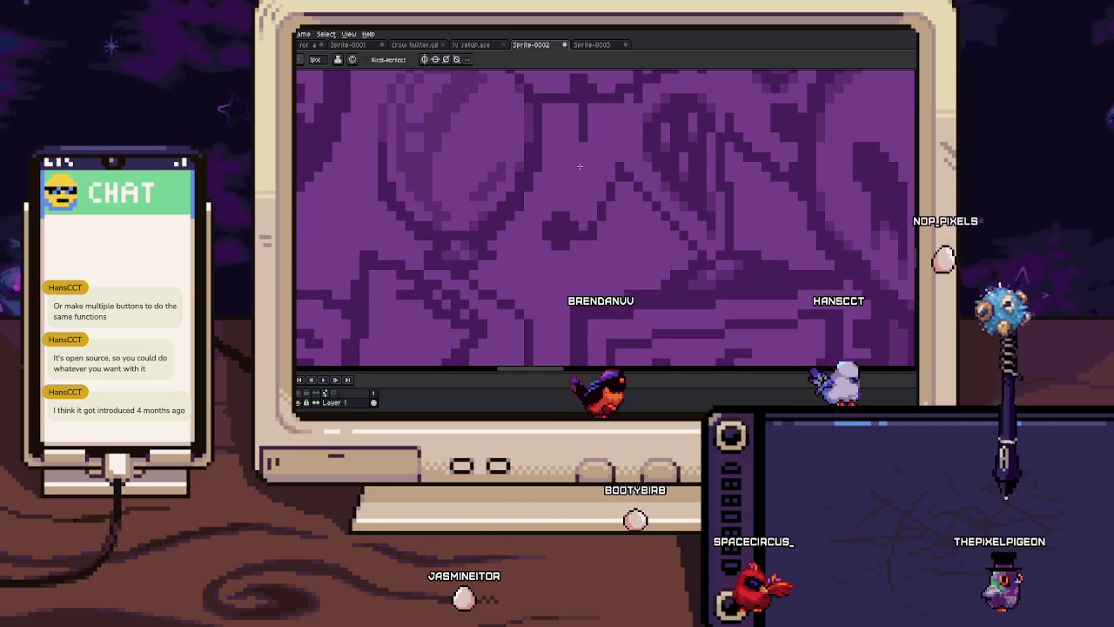
scroll(573, 251, "up", 1)
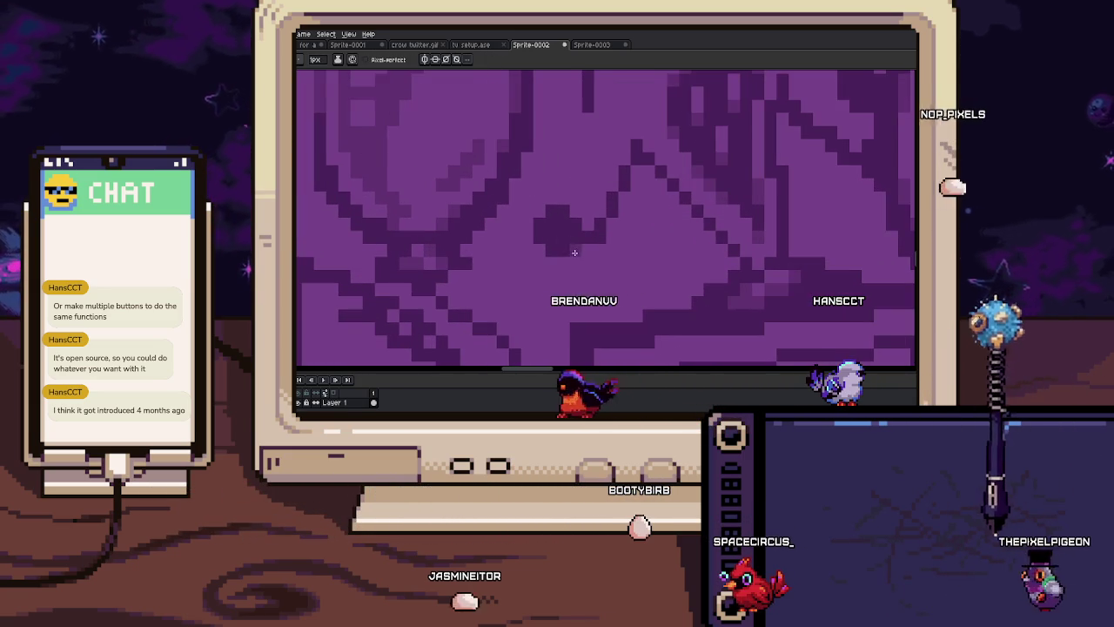
scroll(565, 237, "down", 3)
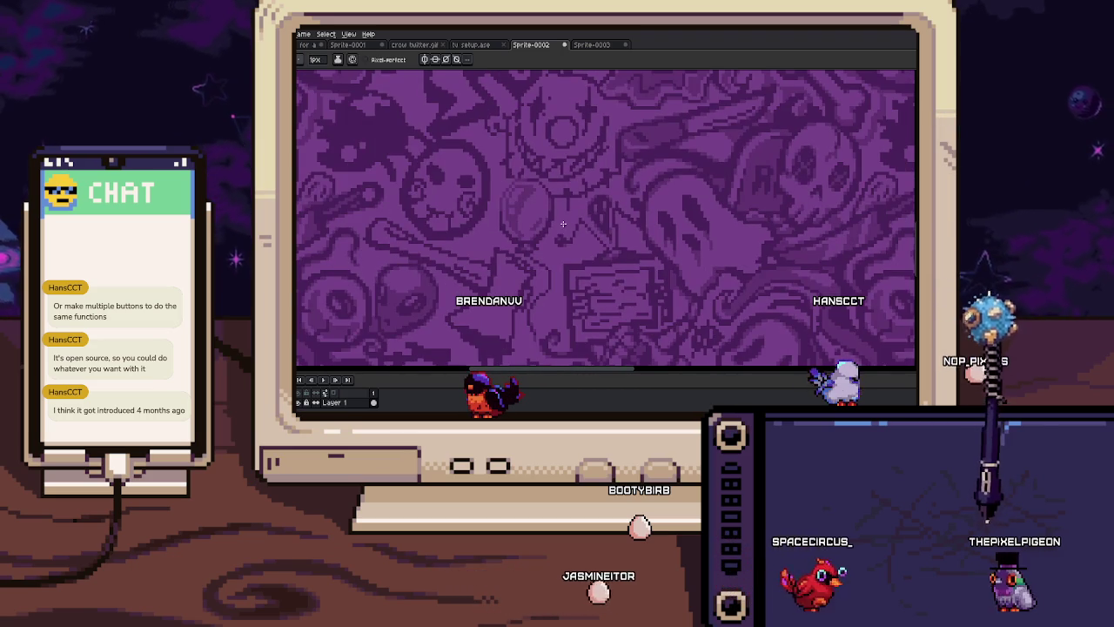
scroll(564, 224, "up", 2)
scroll(514, 233, "up", 1)
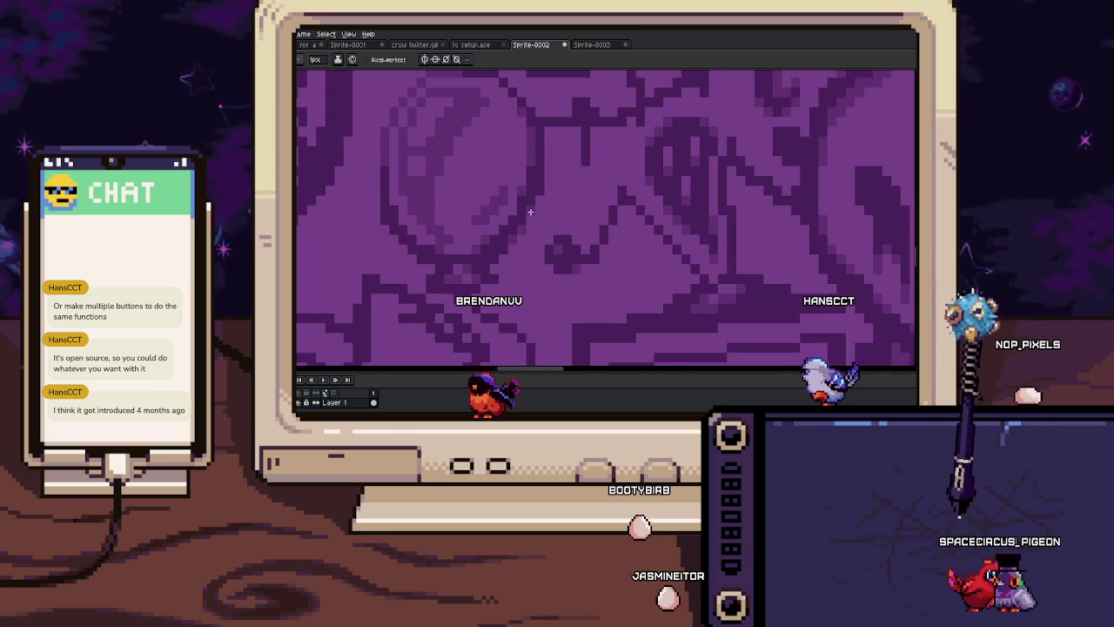
scroll(544, 200, "up", 1)
scroll(544, 209, "up", 1)
scroll(536, 226, "down", 1)
scroll(533, 230, "down", 1)
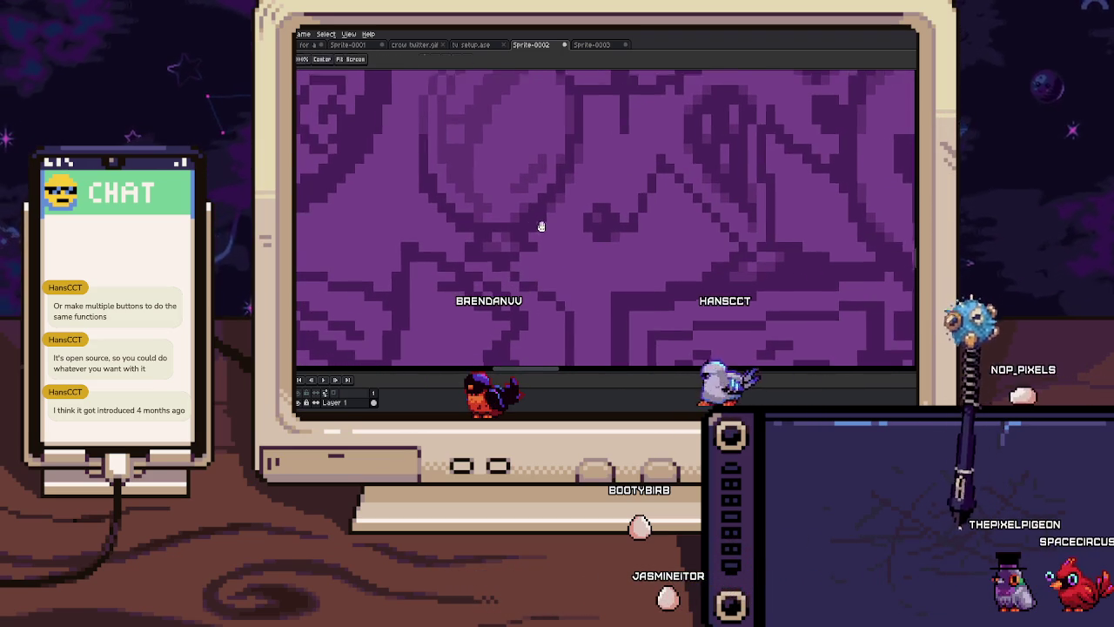
scroll(537, 241, "left", 1)
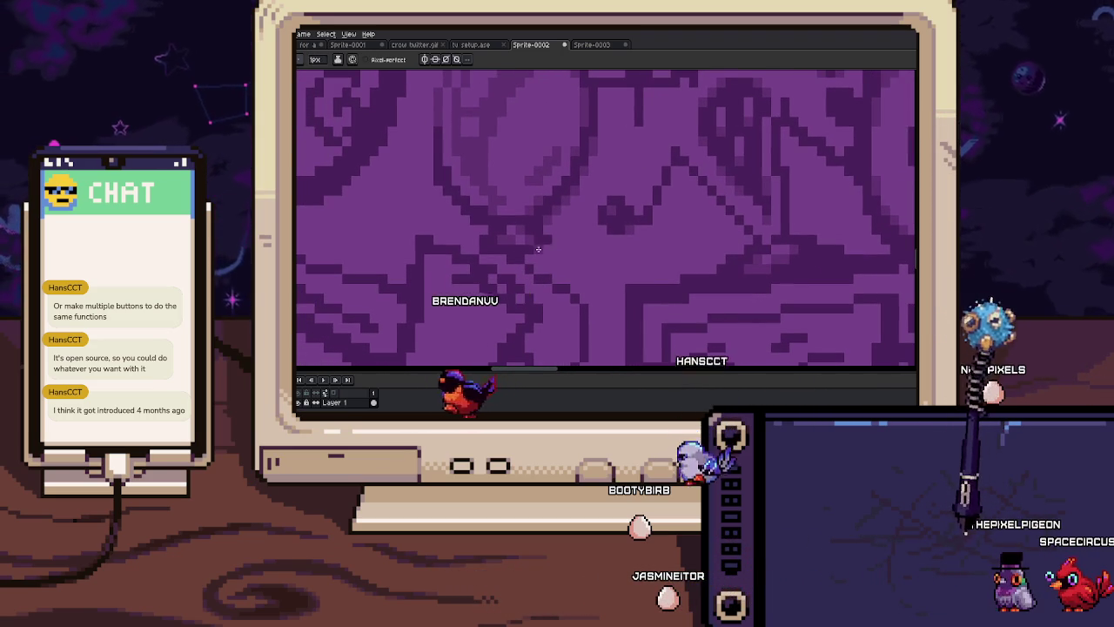
left_click_drag(532, 255, 566, 265)
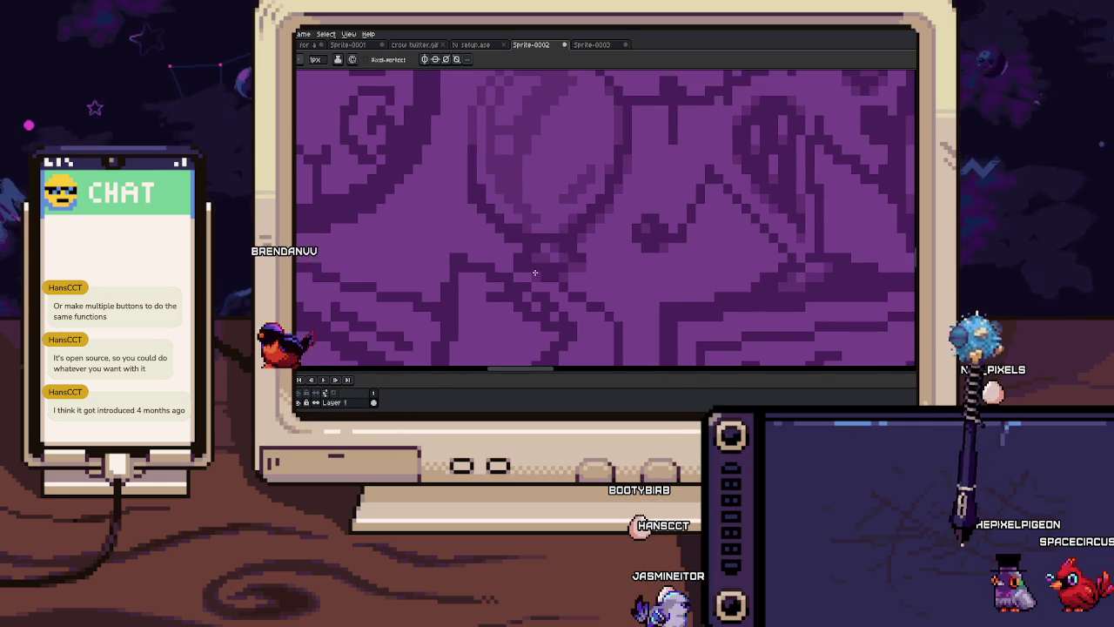
scroll(534, 270, "up", 1)
scroll(522, 257, "up", 1)
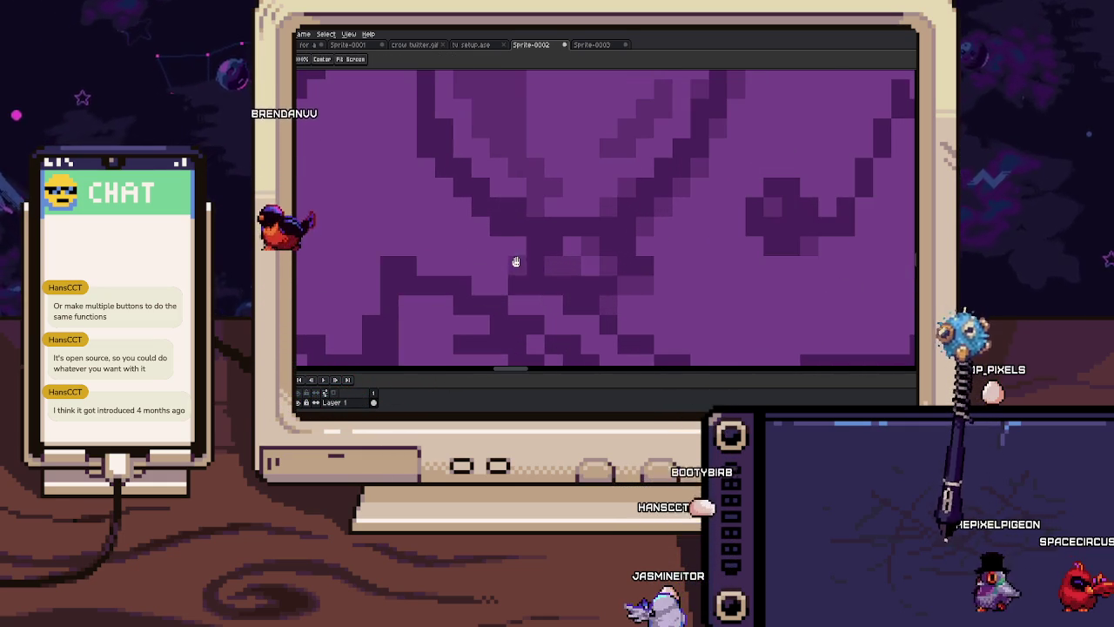
scroll(539, 277, "up", 1)
scroll(540, 277, "down", 1)
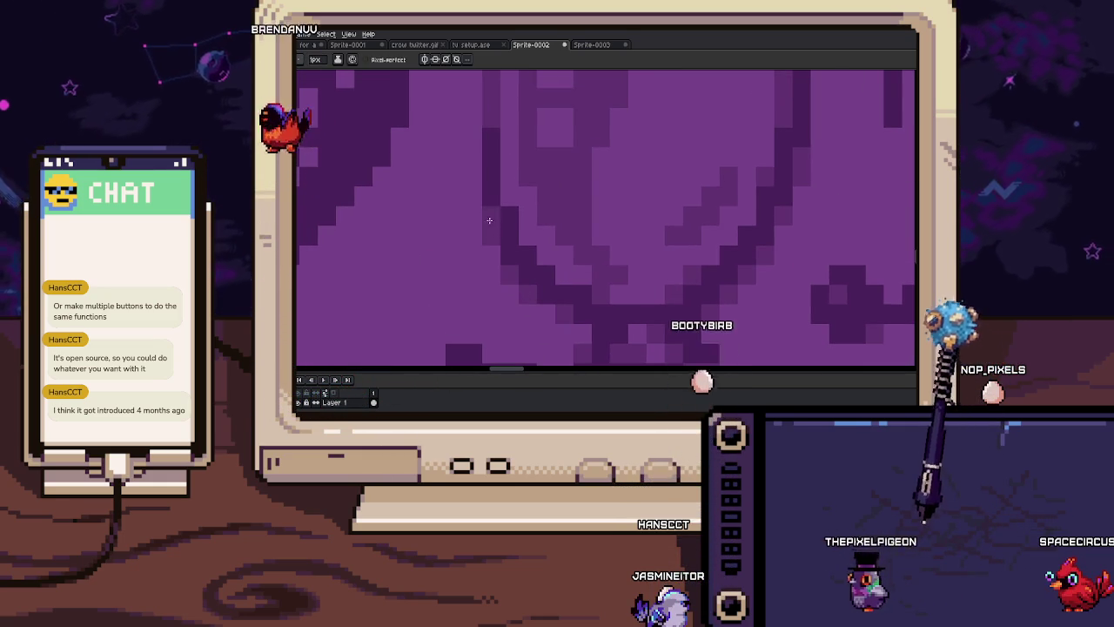
scroll(509, 238, "down", 1)
scroll(506, 234, "up", 2)
scroll(505, 236, "down", 2)
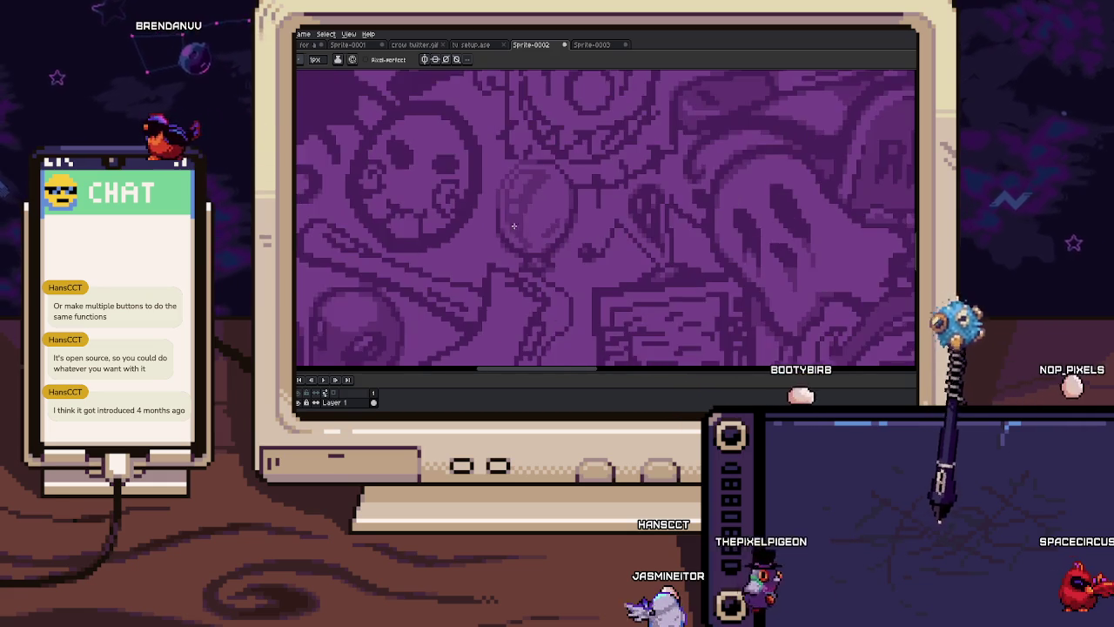
left_click_drag(506, 235, 509, 244)
scroll(508, 244, "down", 1)
scroll(512, 219, "down", 1)
scroll(545, 276, "down", 2)
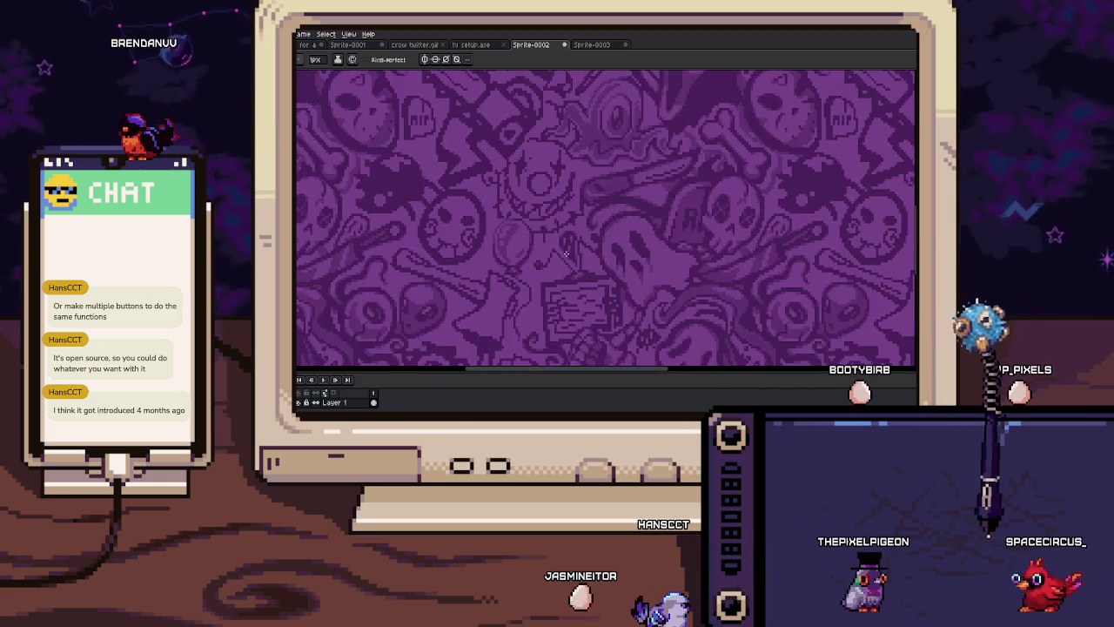
scroll(528, 192, "down", 2)
scroll(533, 218, "up", 1)
scroll(533, 220, "up", 2)
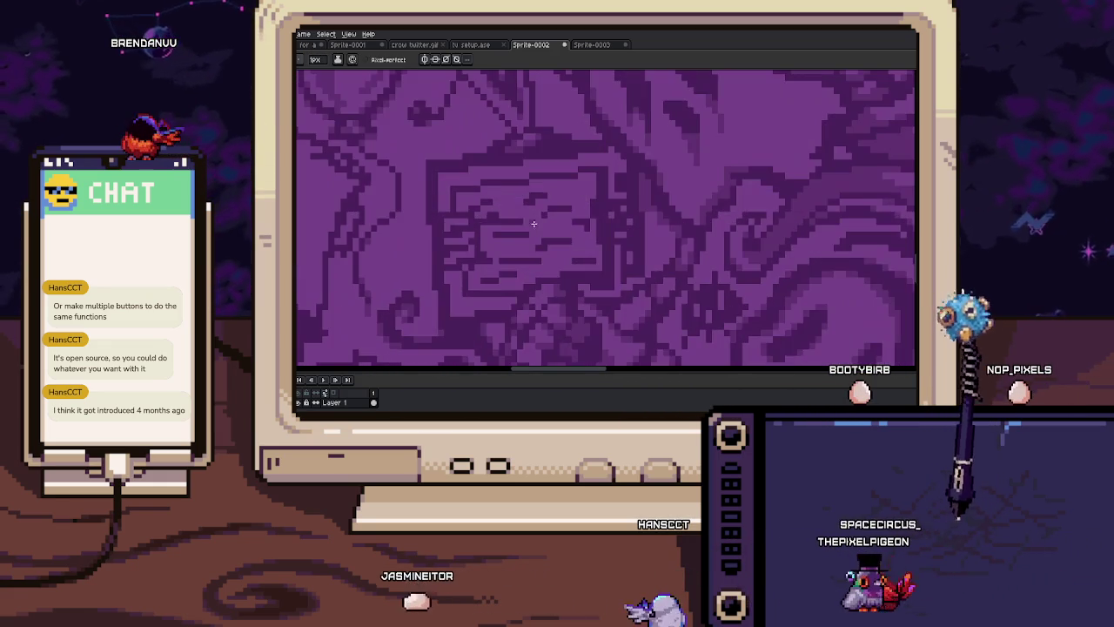
scroll(520, 220, "up", 2)
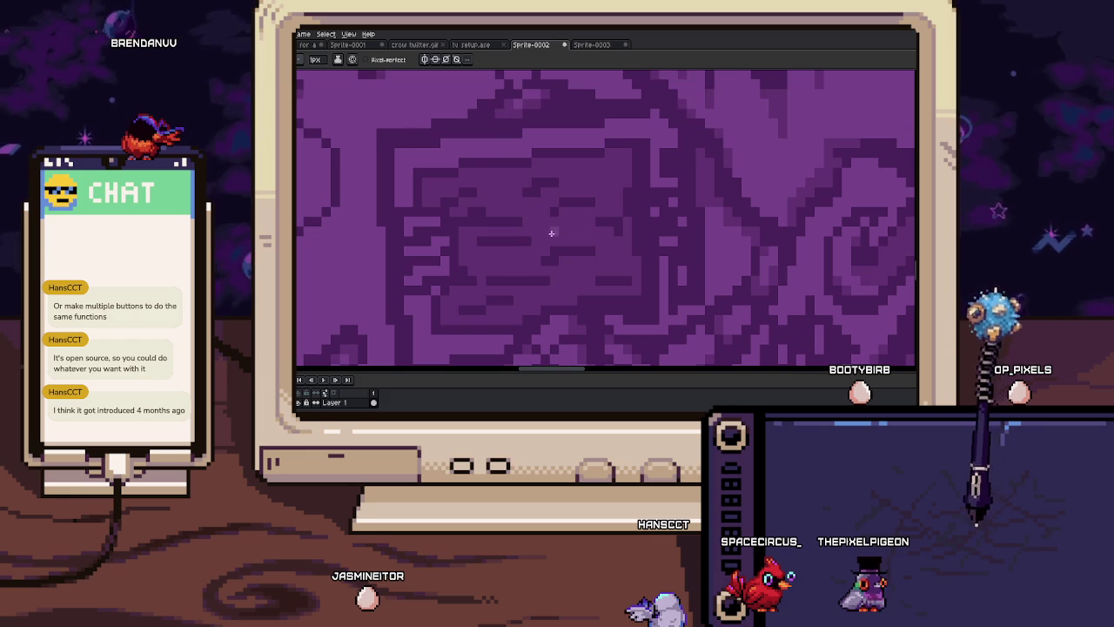
Brush lighter purple pixels across the selected ruled note, then switch to the Move tool
scroll(551, 235, "down", 3)
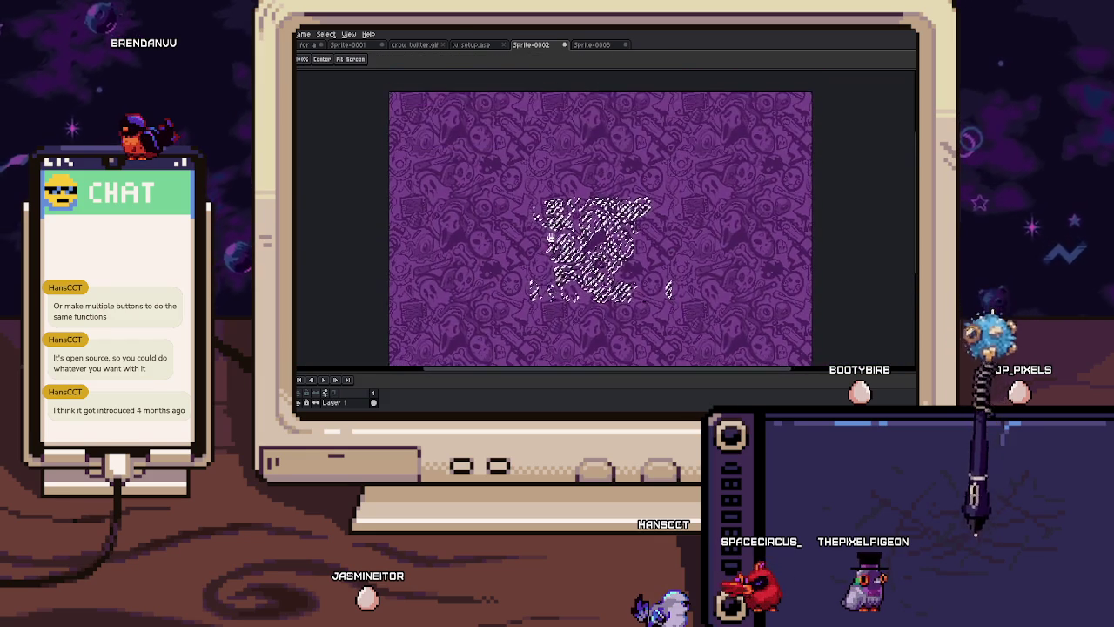
scroll(551, 244, "up", 2)
scroll(557, 236, "up", 2)
scroll(575, 220, "up", 2)
scroll(591, 204, "up", 2)
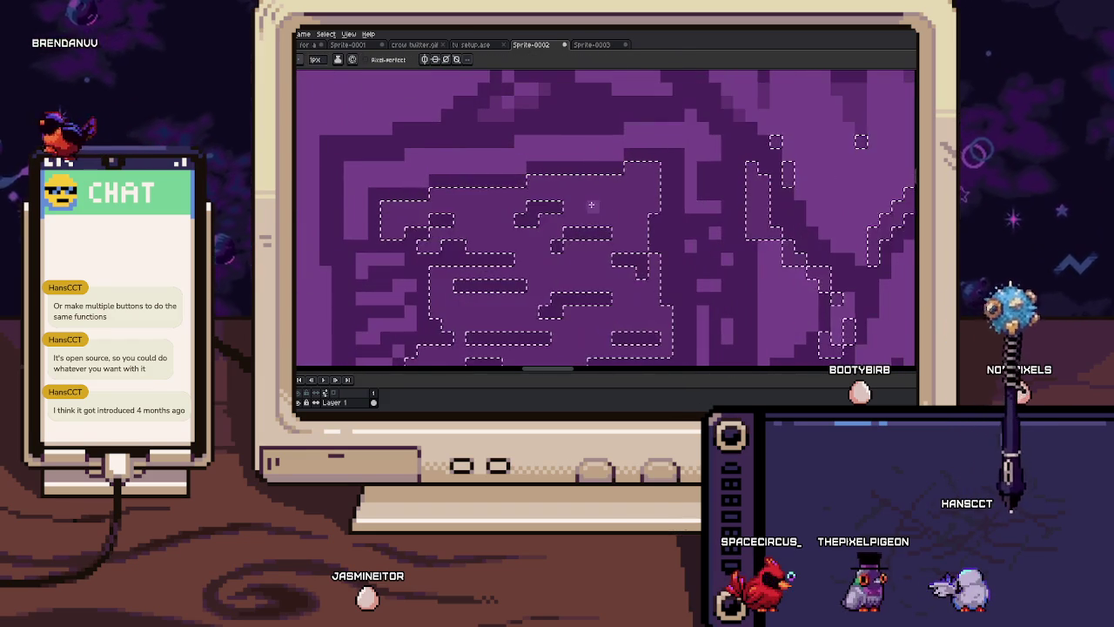
mouse_move(641, 178)
left_mouse_down()
mouse_move(478, 222)
mouse_move(454, 206)
mouse_move(612, 202)
left_mouse_up()
scroll(423, 200, "down", 2)
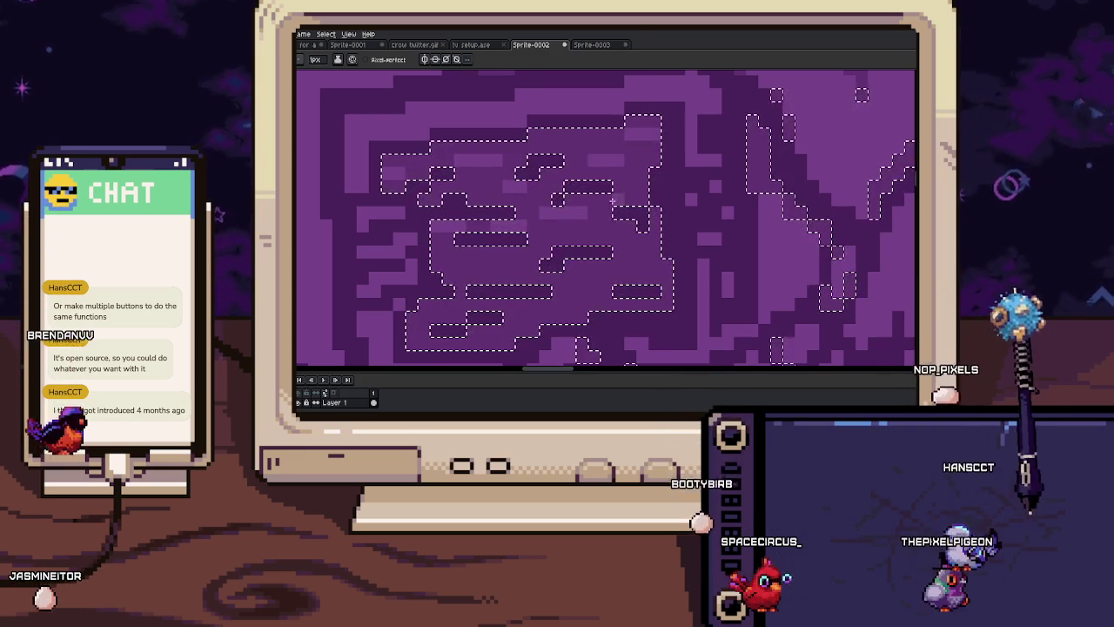
scroll(575, 205, "down", 1)
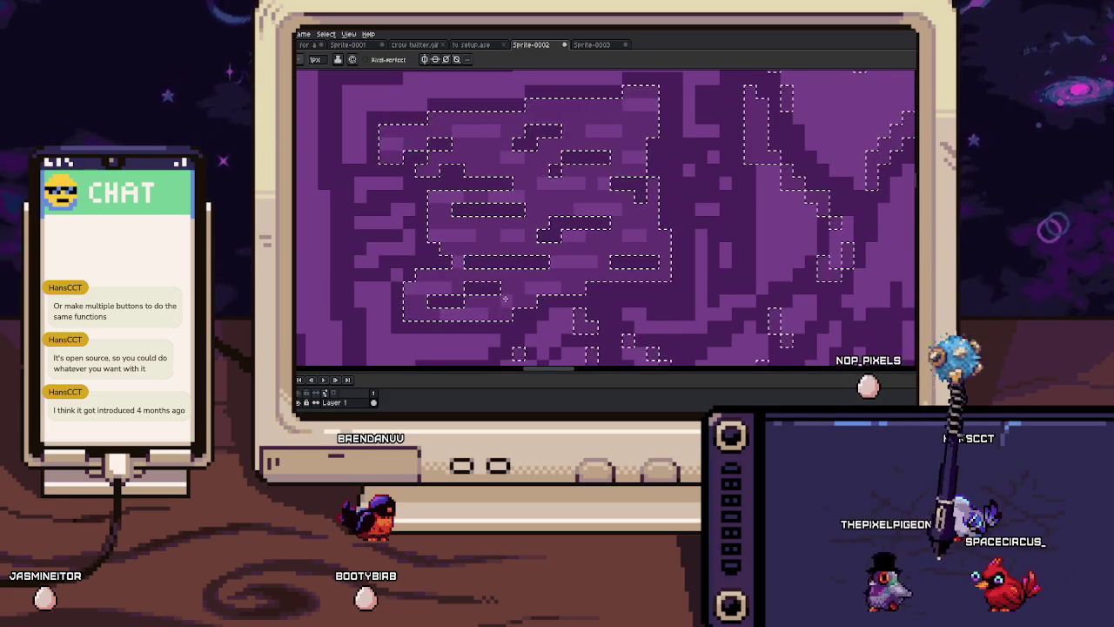
key("v")
scroll(664, 251, "down", 3)
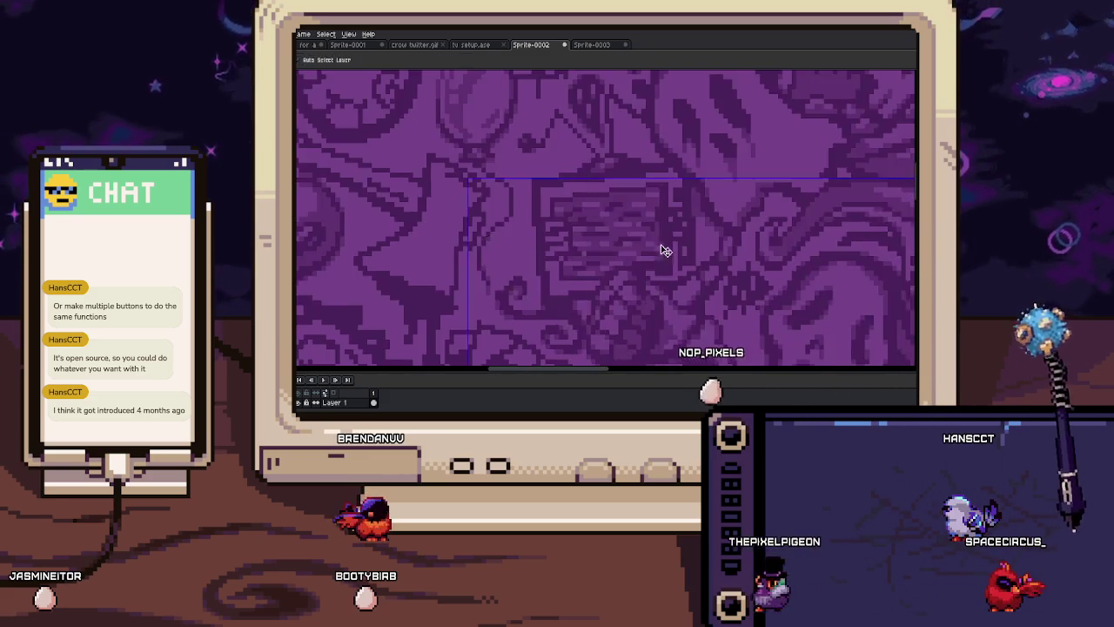
scroll(664, 251, "down", 2)
scroll(652, 256, "down", 2)
key("b")
scroll(545, 197, "up", 6)
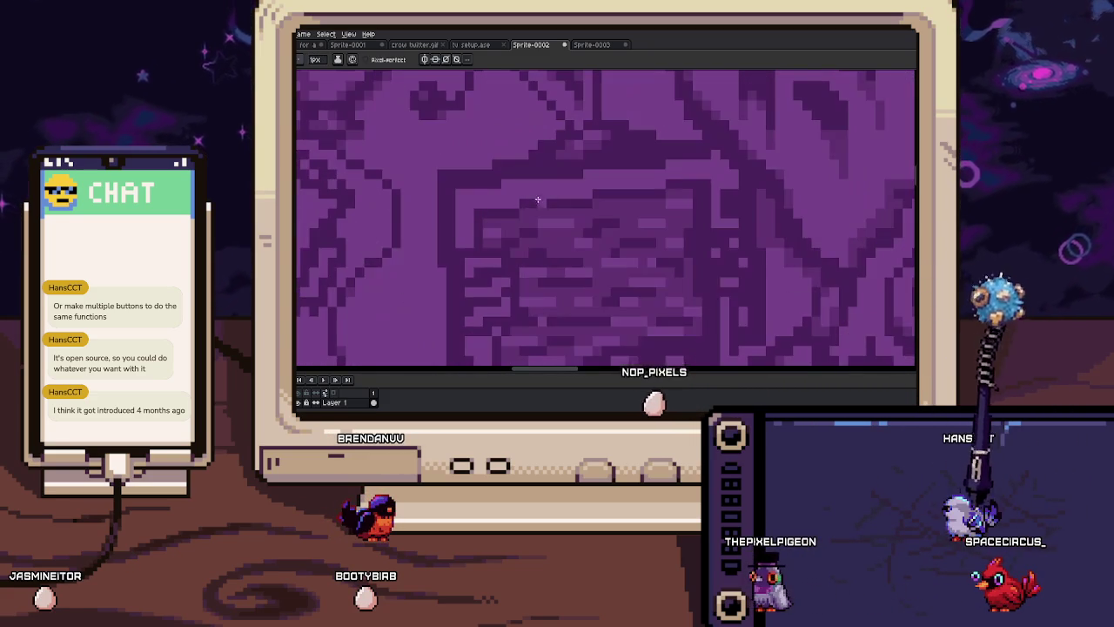
key("b")
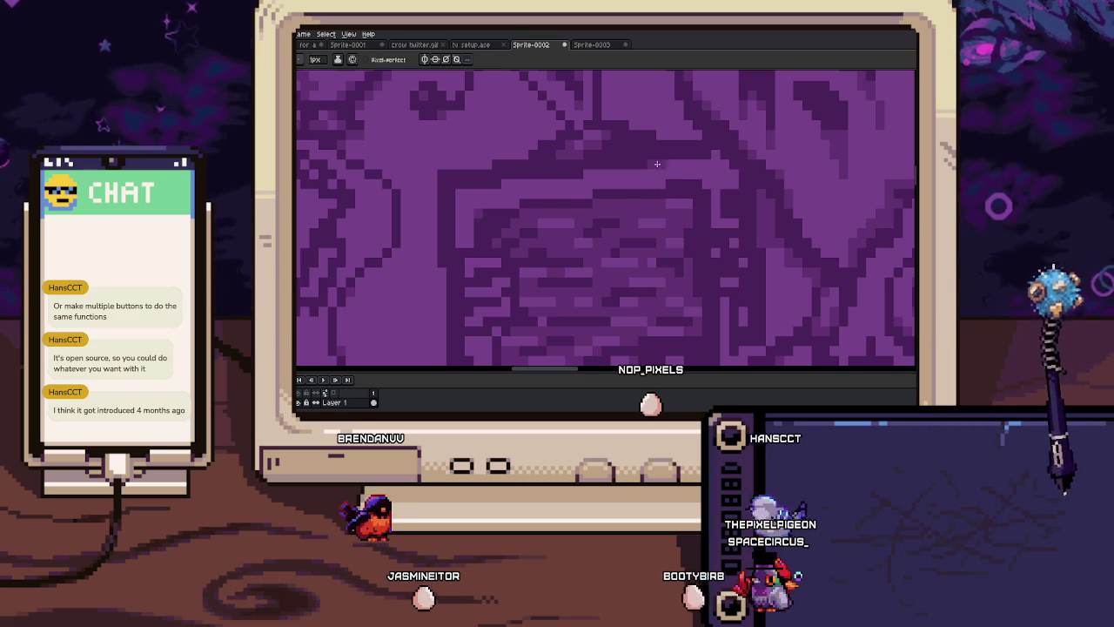
mouse_move(515, 181)
left_mouse_down()
mouse_move(590, 212)
mouse_move(540, 194)
left_mouse_up()
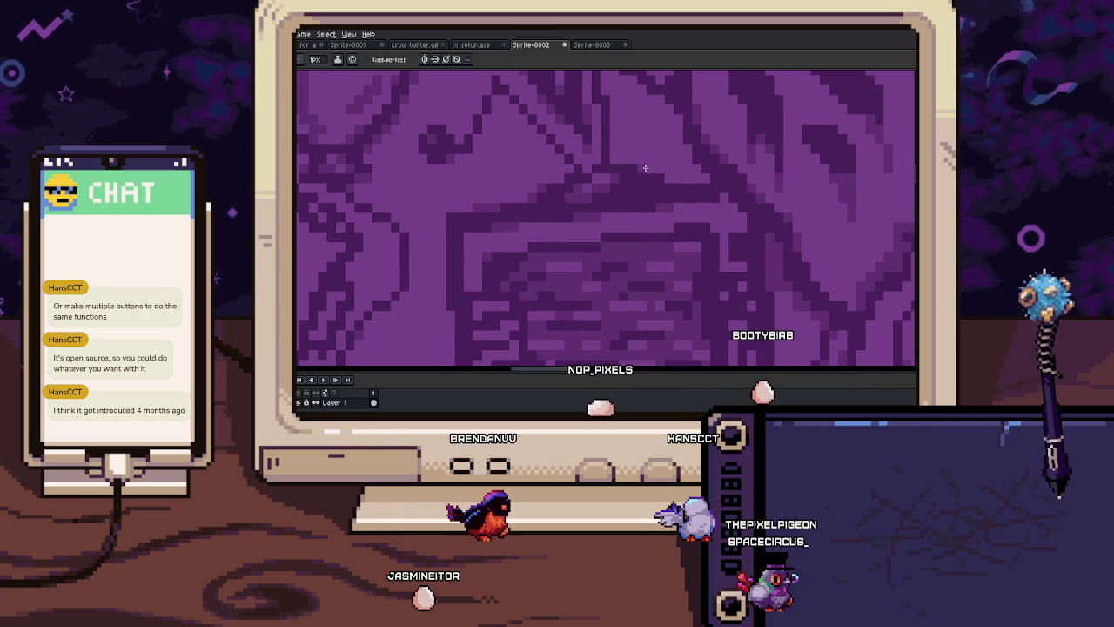
scroll(655, 278, "down", 2)
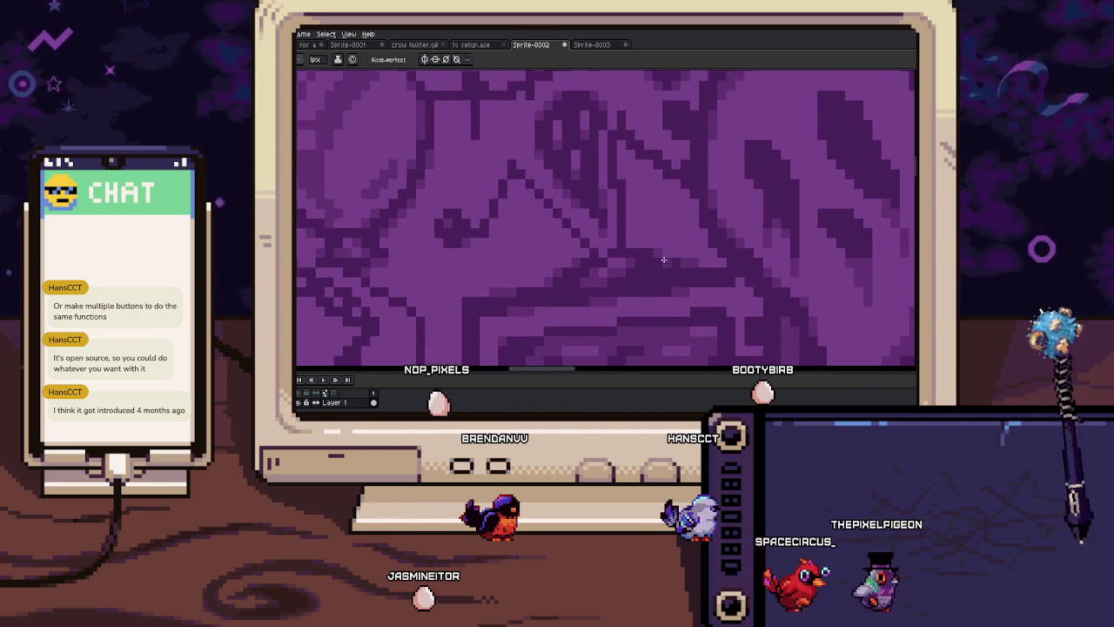
scroll(654, 277, "down", 1)
scroll(617, 192, "up", 2)
scroll(592, 196, "up", 1)
scroll(532, 208, "up", 1)
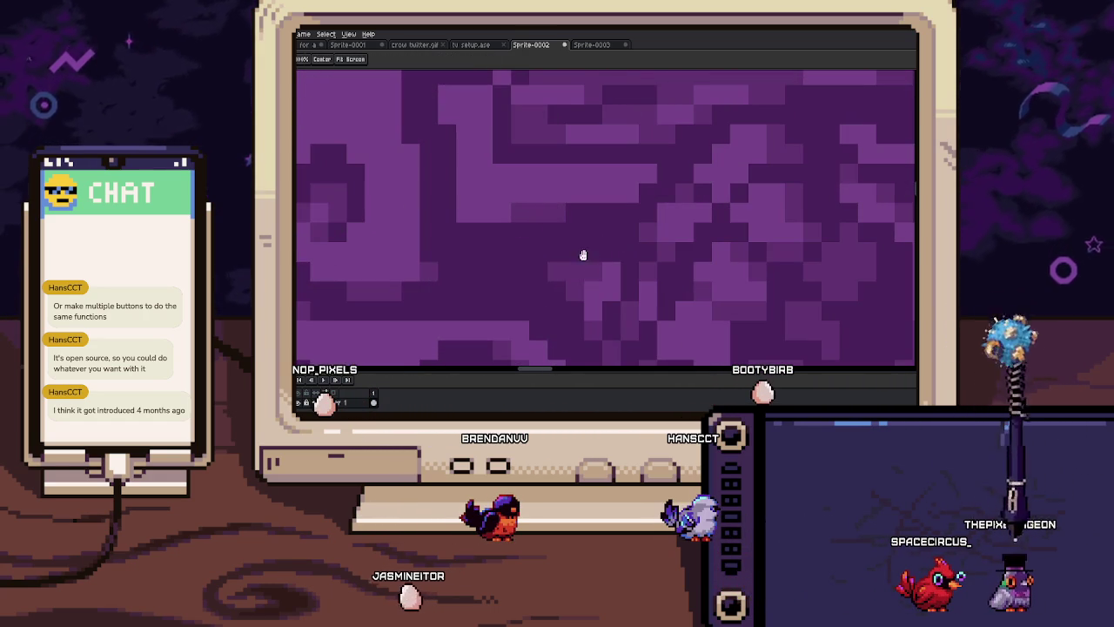
scroll(601, 260, "down", 1)
scroll(615, 261, "down", 1)
scroll(558, 209, "down", 1)
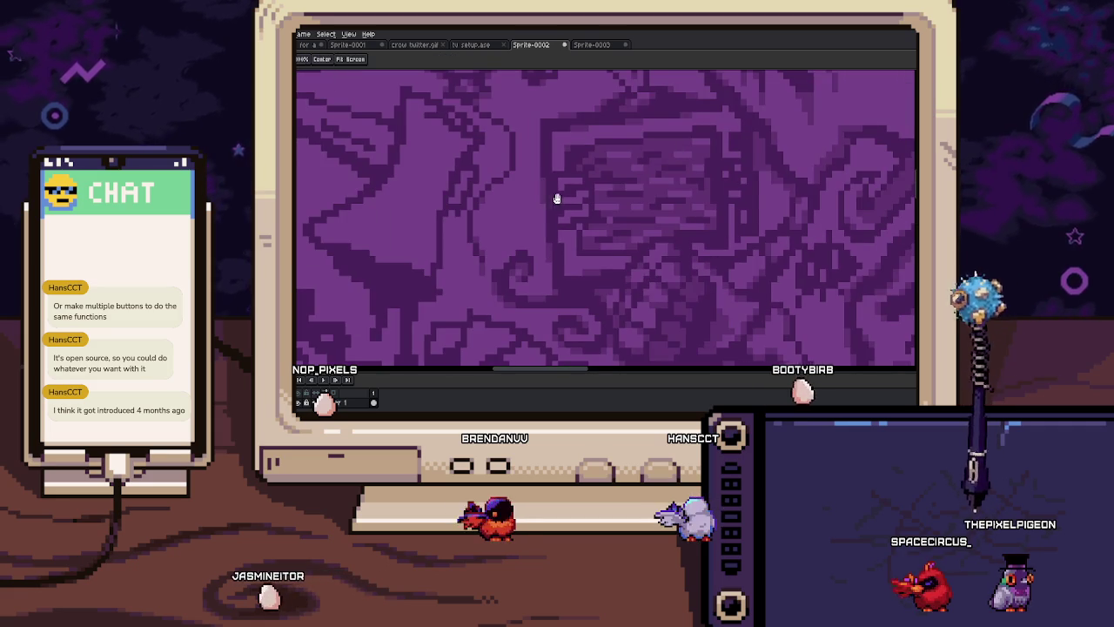
scroll(600, 209, "up", 1)
scroll(658, 227, "up", 1)
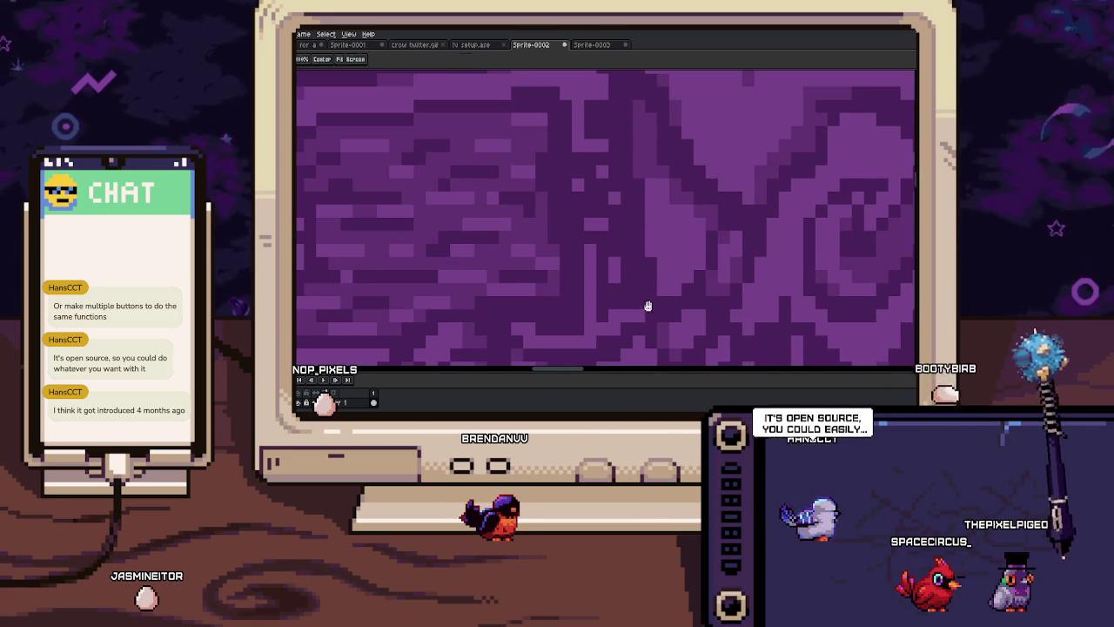
scroll(626, 258, "down", 1)
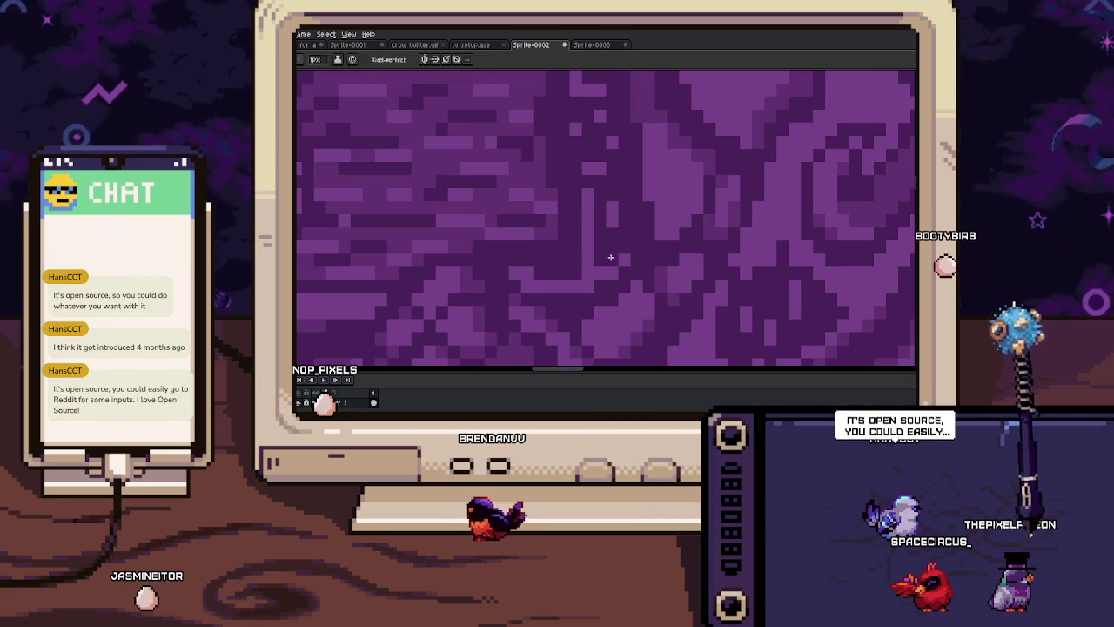
scroll(605, 261, "down", 1)
scroll(609, 266, "down", 1)
scroll(615, 270, "up", 2)
key("alt")
left_click(615, 270, "alt")
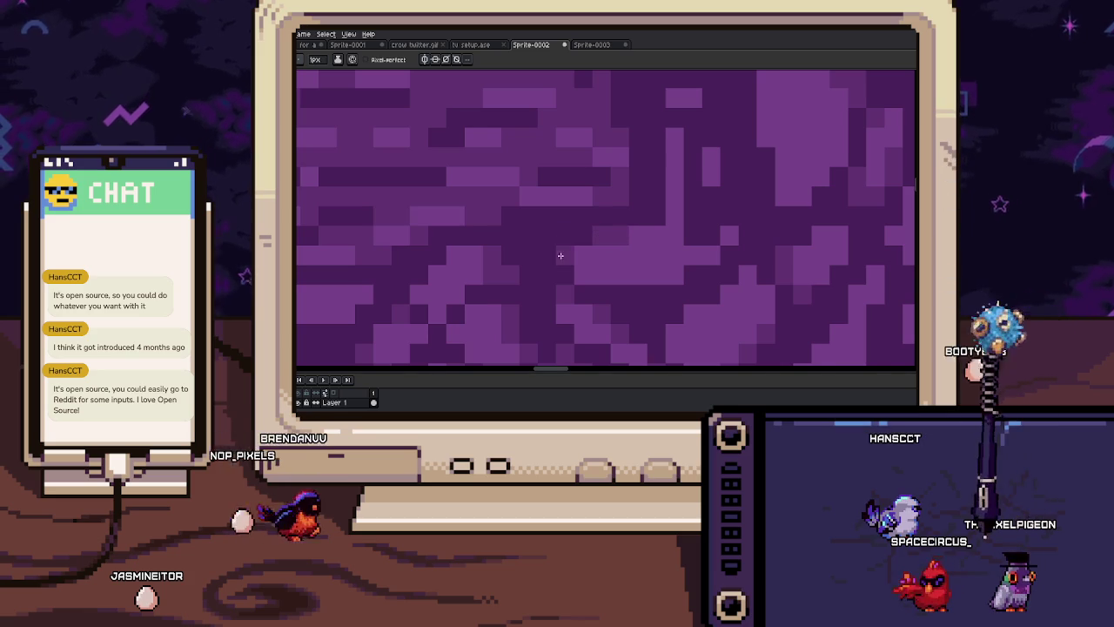
scroll(610, 235, "down", 2)
scroll(644, 229, "down", 2)
scroll(647, 222, "up", 1)
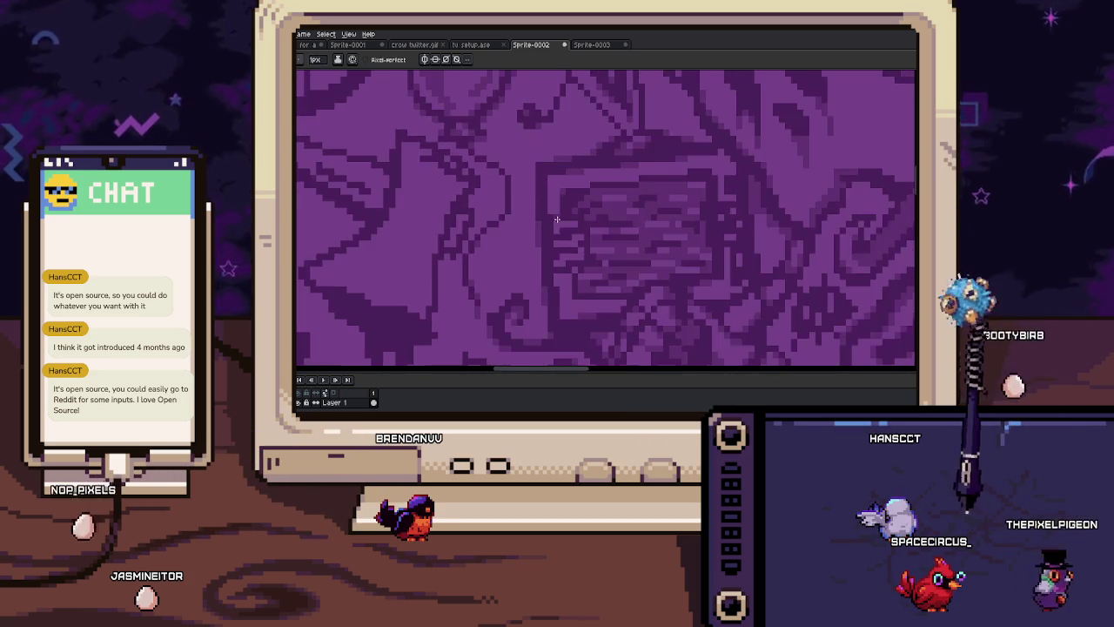
scroll(610, 216, "up", 1)
scroll(575, 209, "up", 1)
scroll(532, 203, "up", 1)
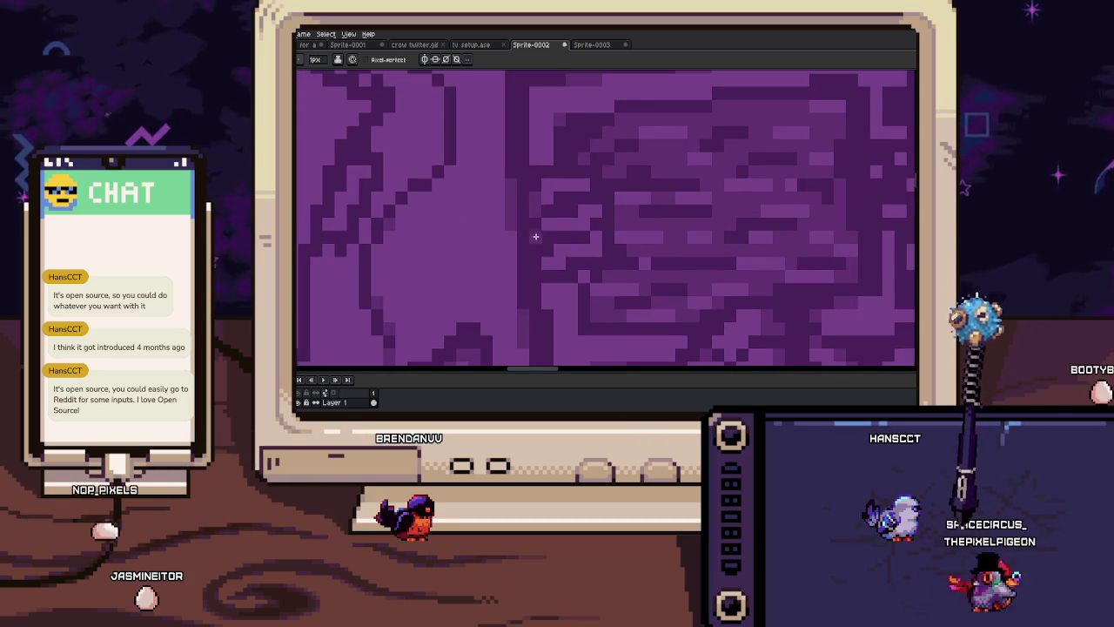
scroll(542, 252, "right", 1)
scroll(552, 251, "right", 2)
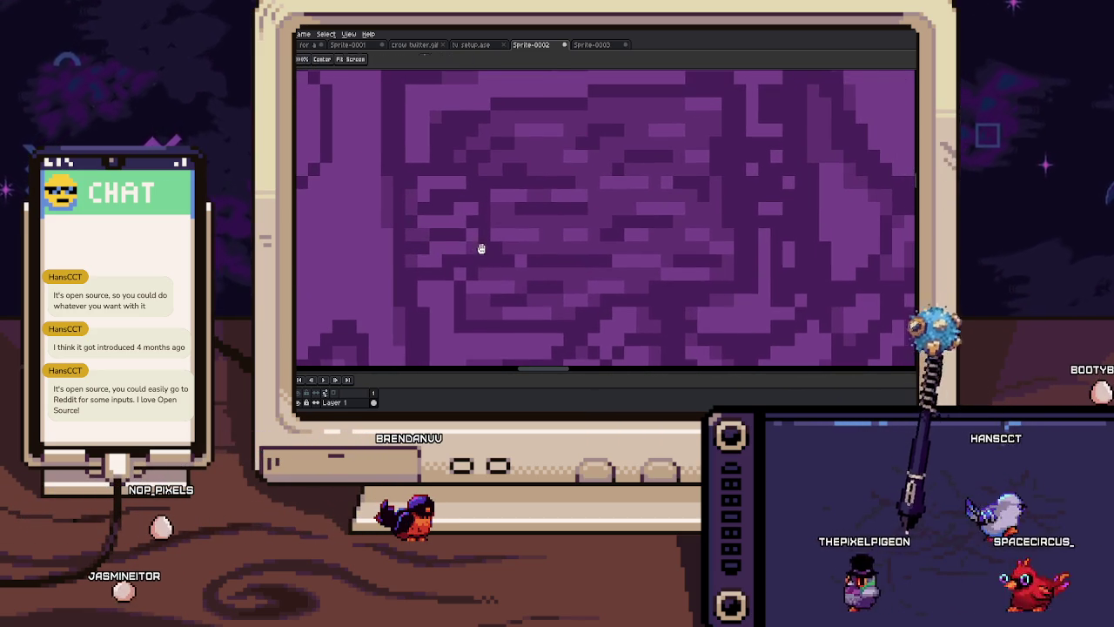
scroll(513, 261, "down", 2)
scroll(496, 254, "up", 1)
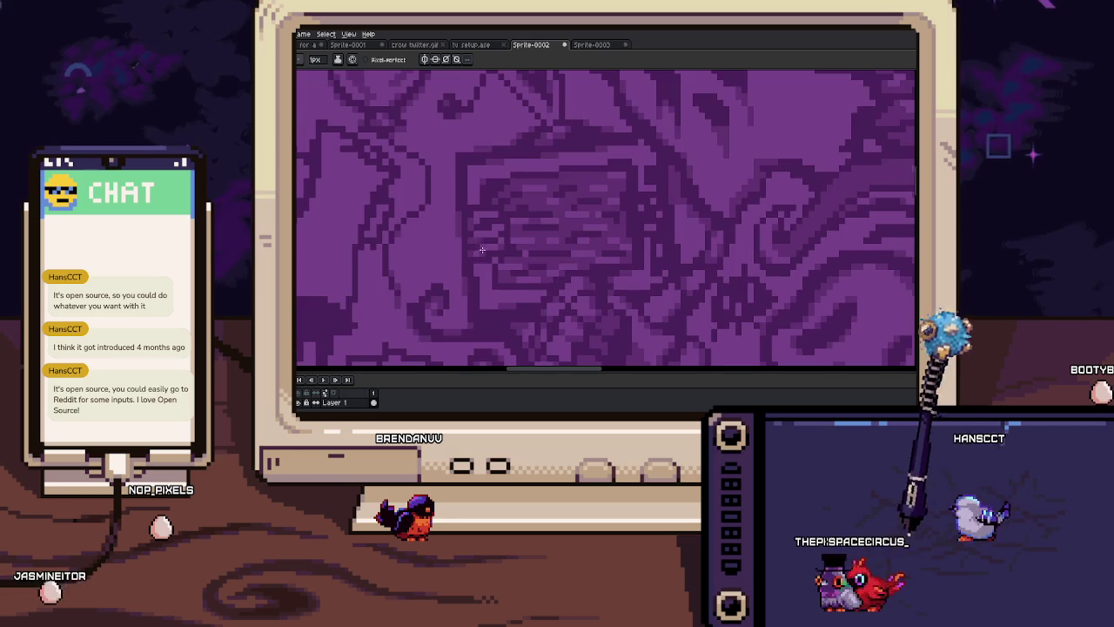
scroll(489, 235, "up", 1)
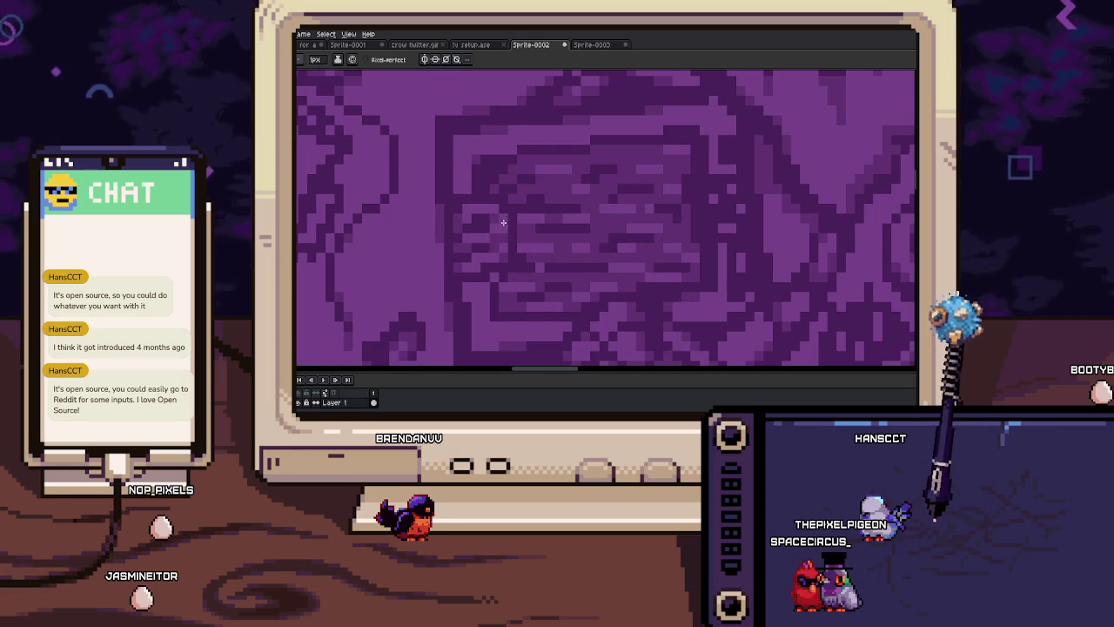
scroll(508, 250, "down", 2)
scroll(477, 205, "up", 2)
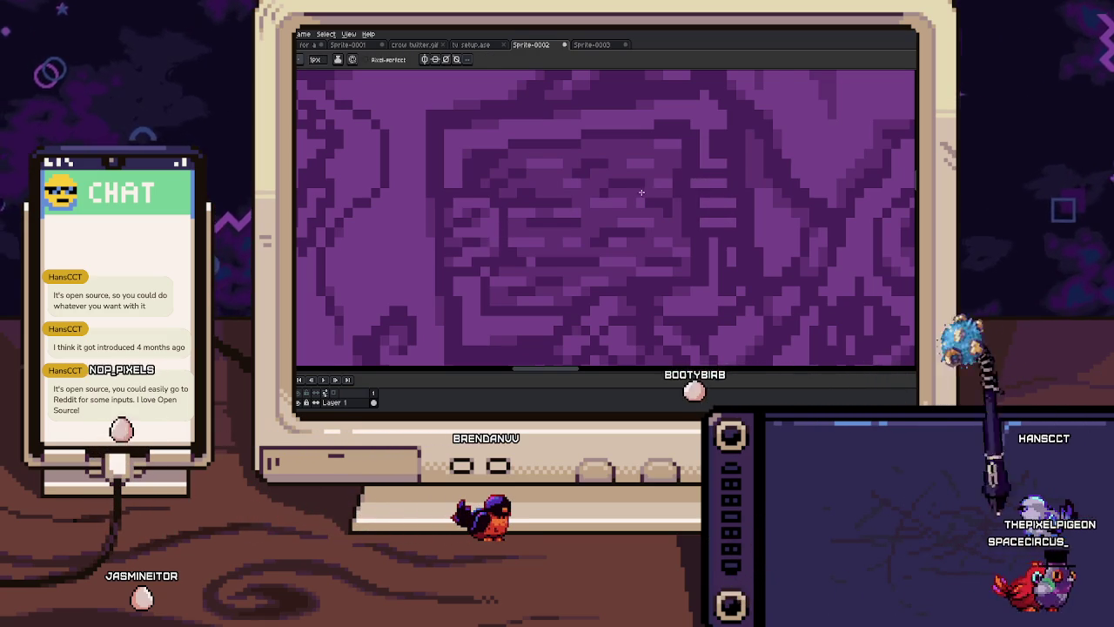
scroll(701, 191, "up", 1)
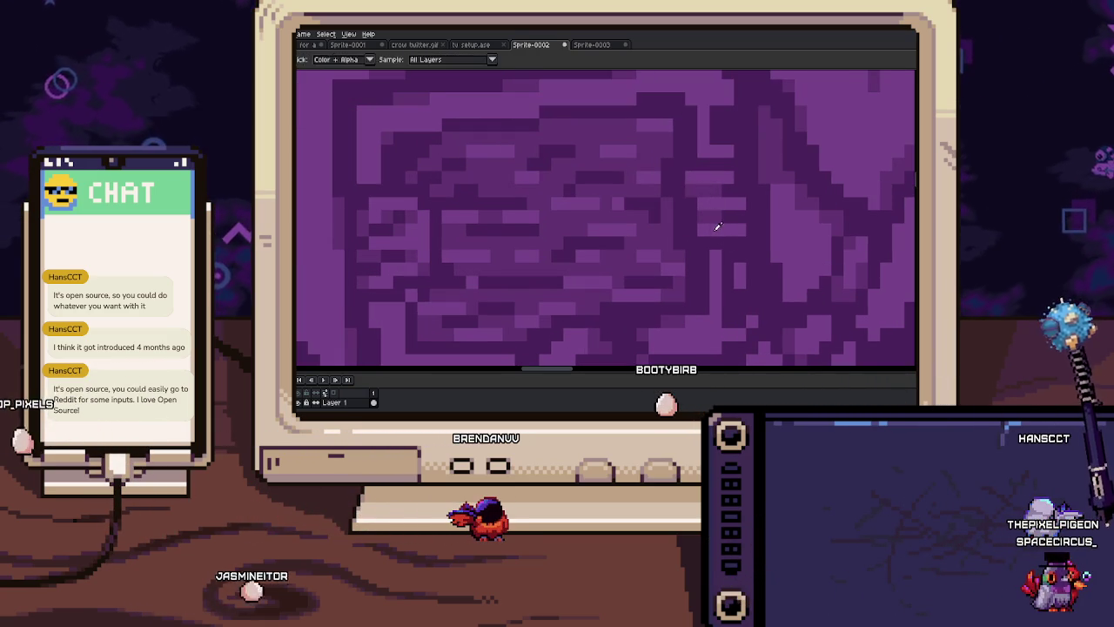
scroll(700, 206, "down", 1)
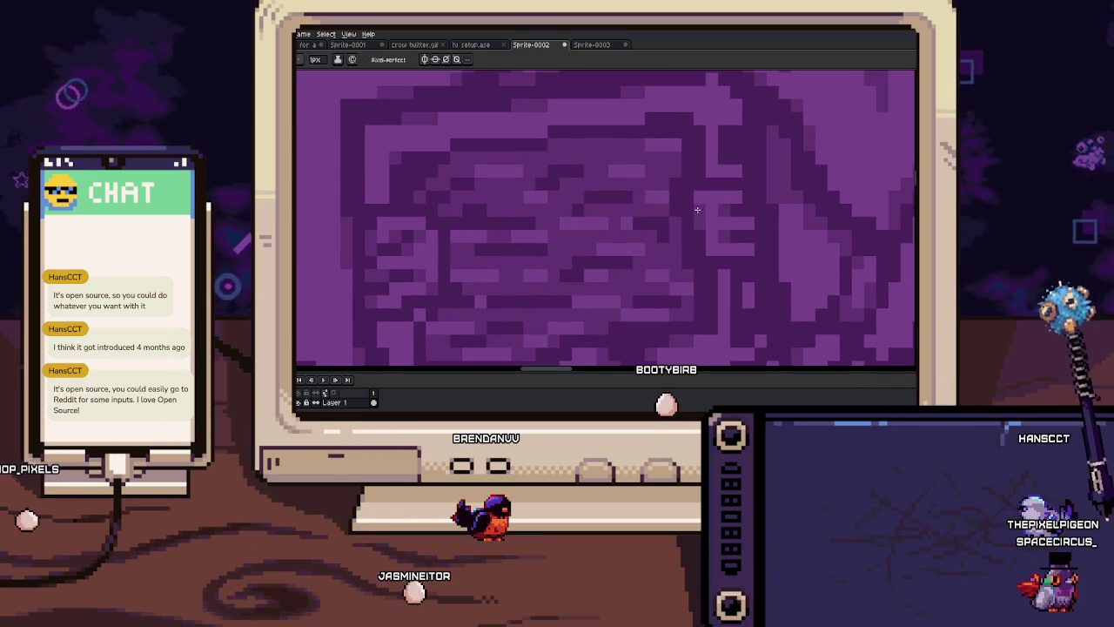
scroll(683, 200, "down", 1)
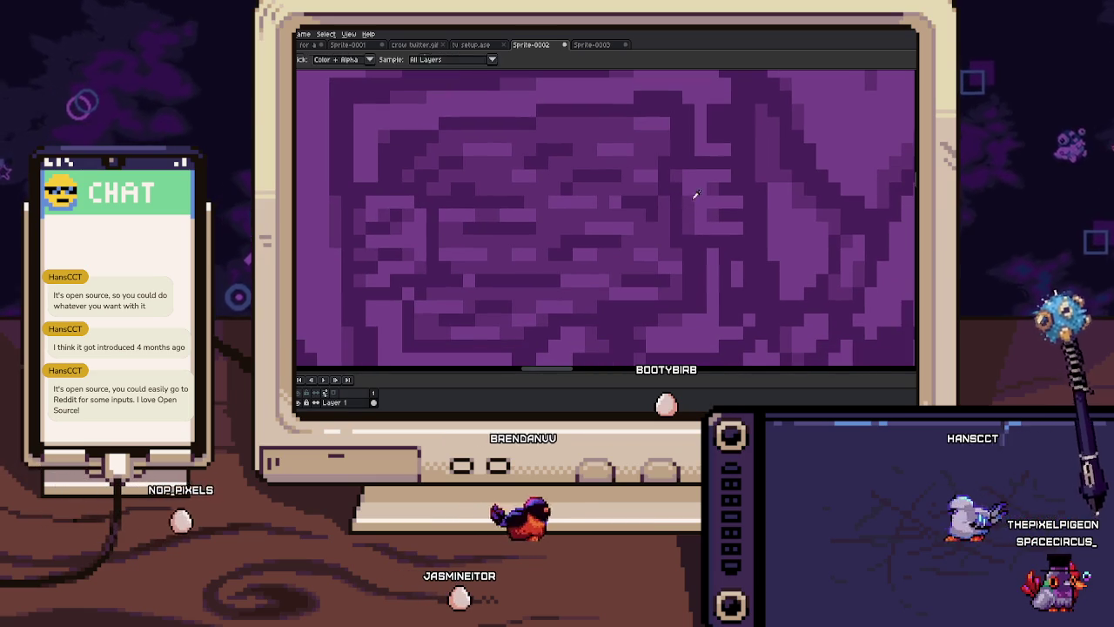
scroll(692, 200, "down", 1)
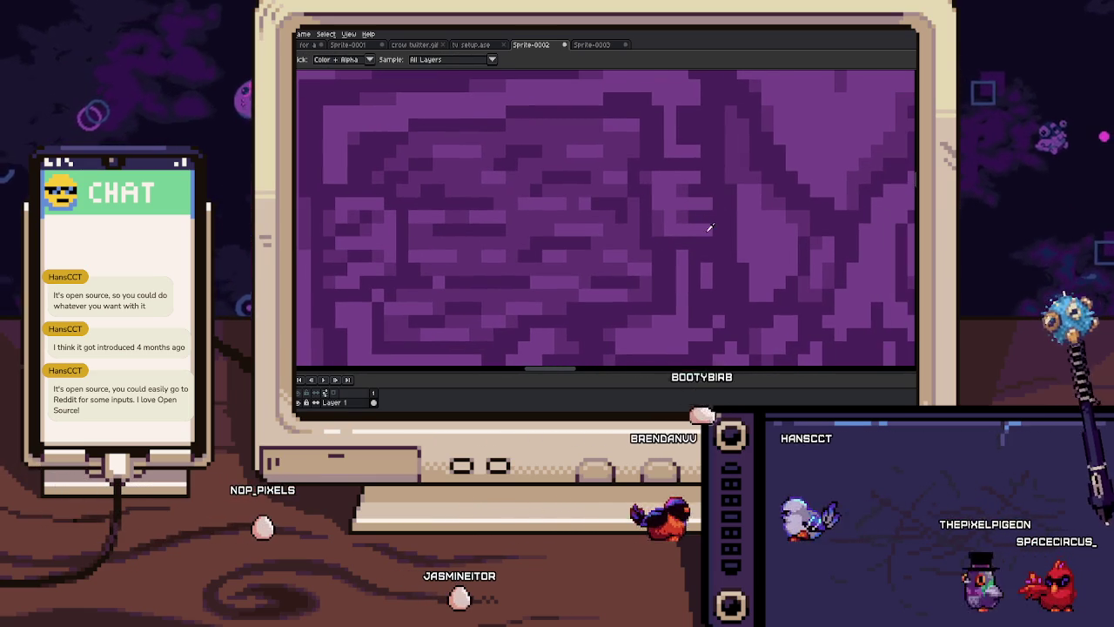
left_click_drag(718, 241, 704, 239)
key("b")
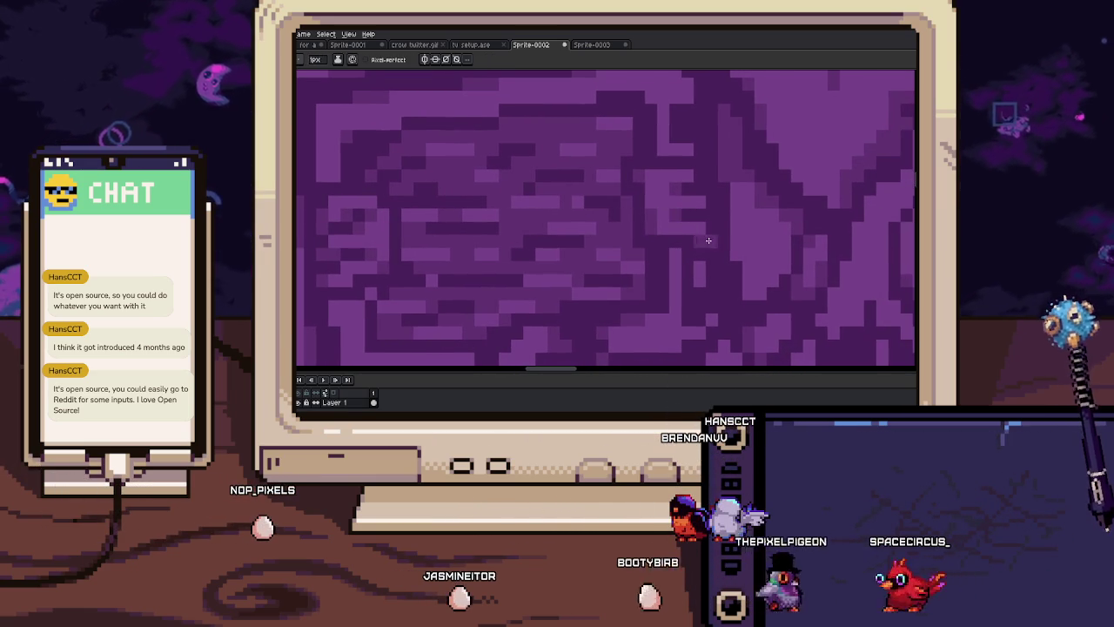
left_click_drag(700, 185, 704, 193)
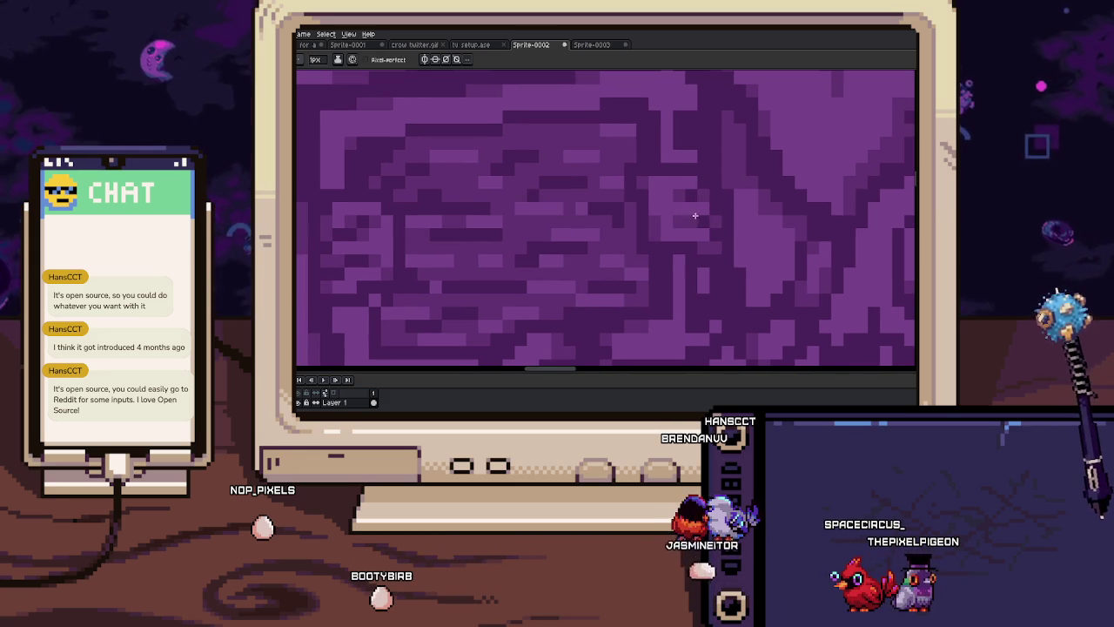
scroll(693, 215, "up", 1)
scroll(687, 214, "up", 1)
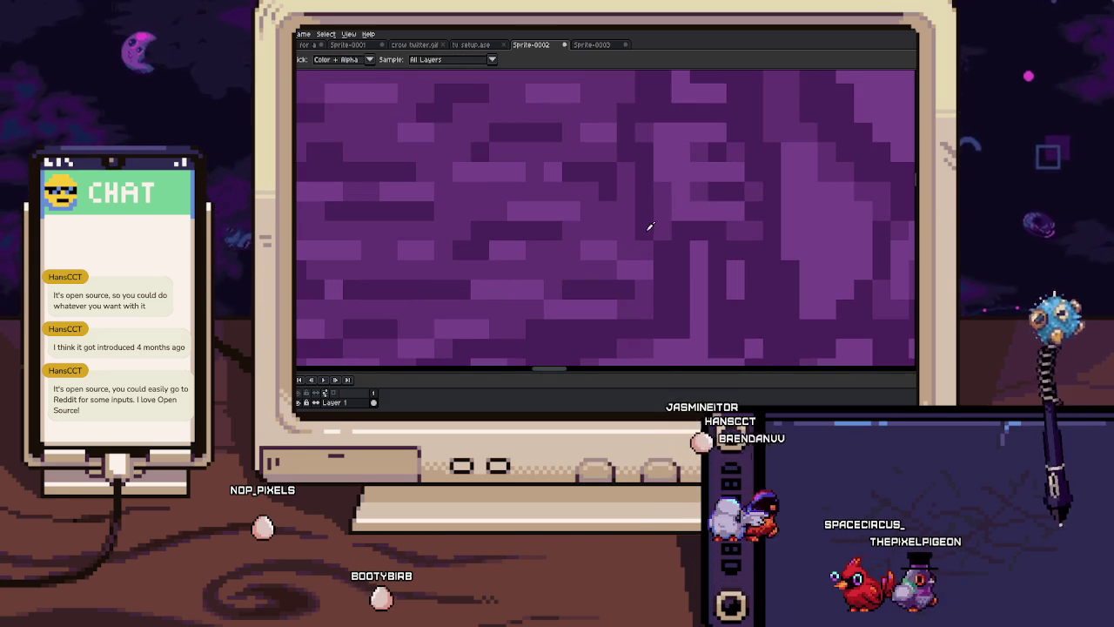
left_click_drag(650, 226, 662, 229)
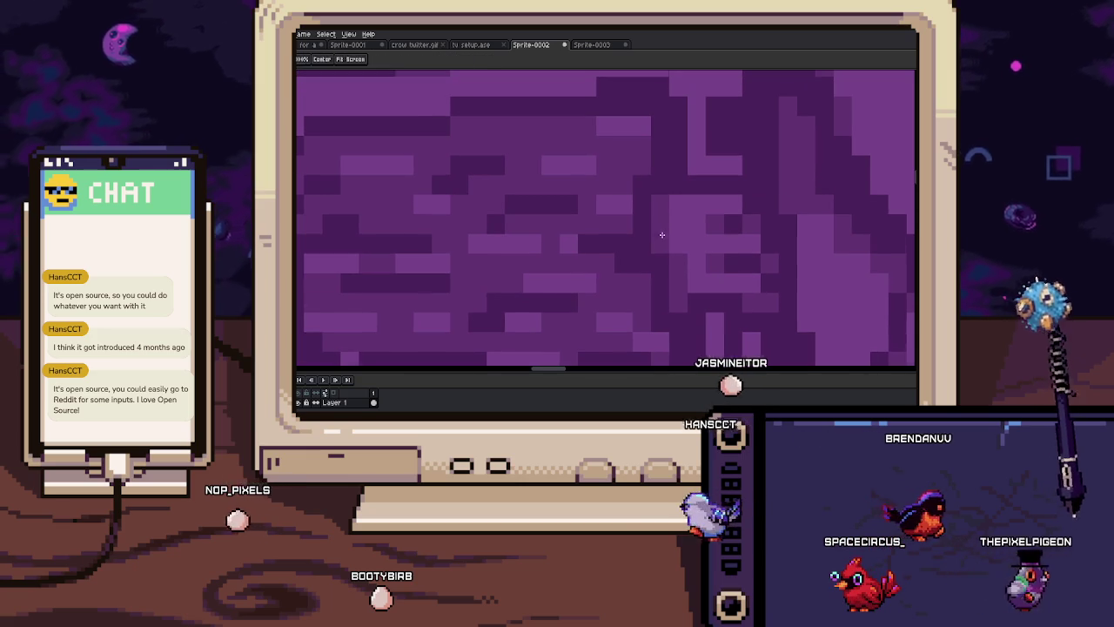
scroll(640, 222, "down", 1)
scroll(639, 227, "down", 2)
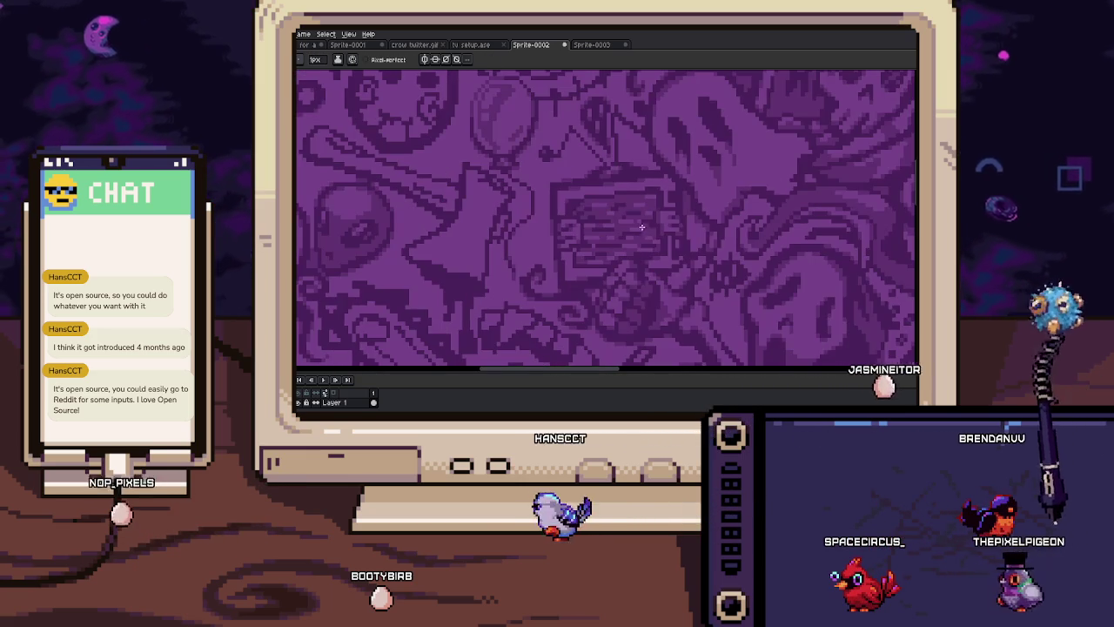
scroll(644, 219, "down", 1)
scroll(653, 205, "down", 1)
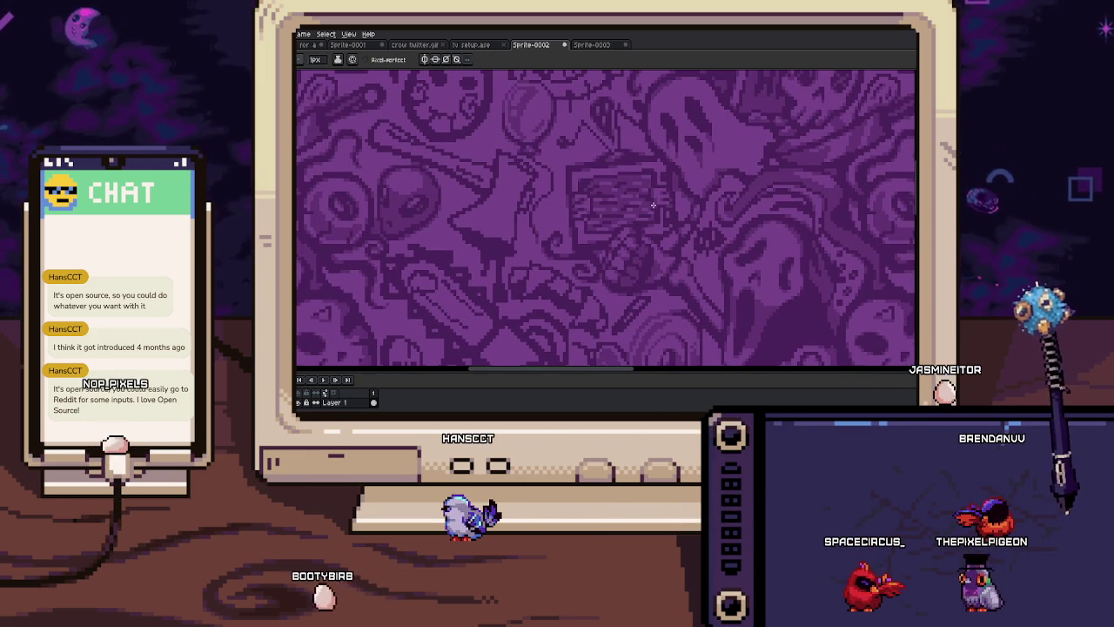
scroll(636, 209, "up", 1)
scroll(642, 194, "down", 1)
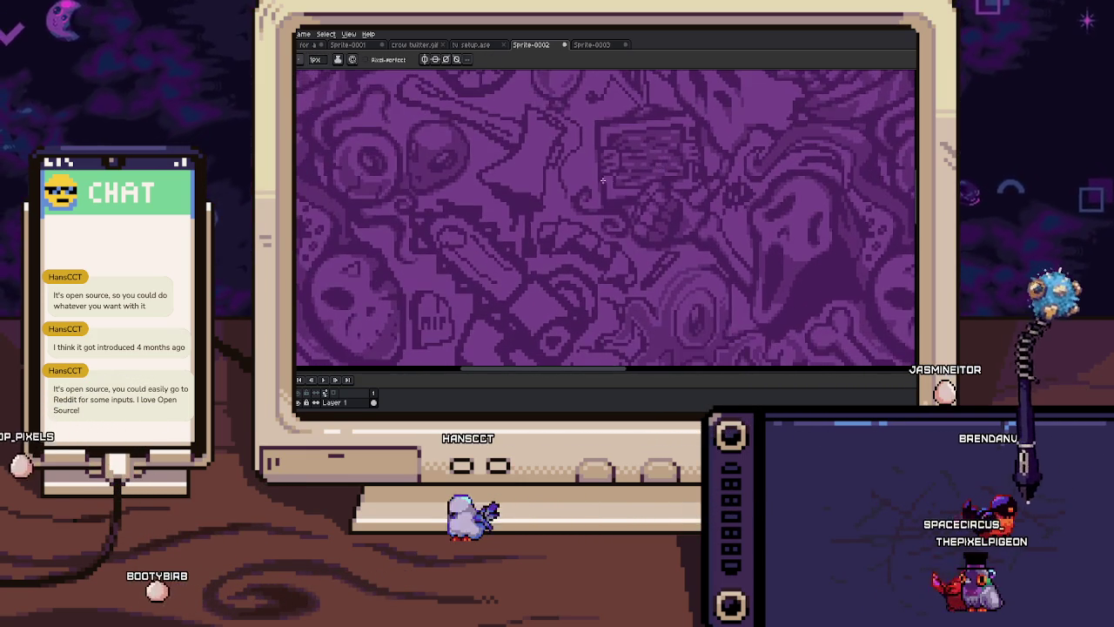
scroll(600, 208, "up", 3)
scroll(597, 196, "down", 1)
scroll(636, 231, "up", 1)
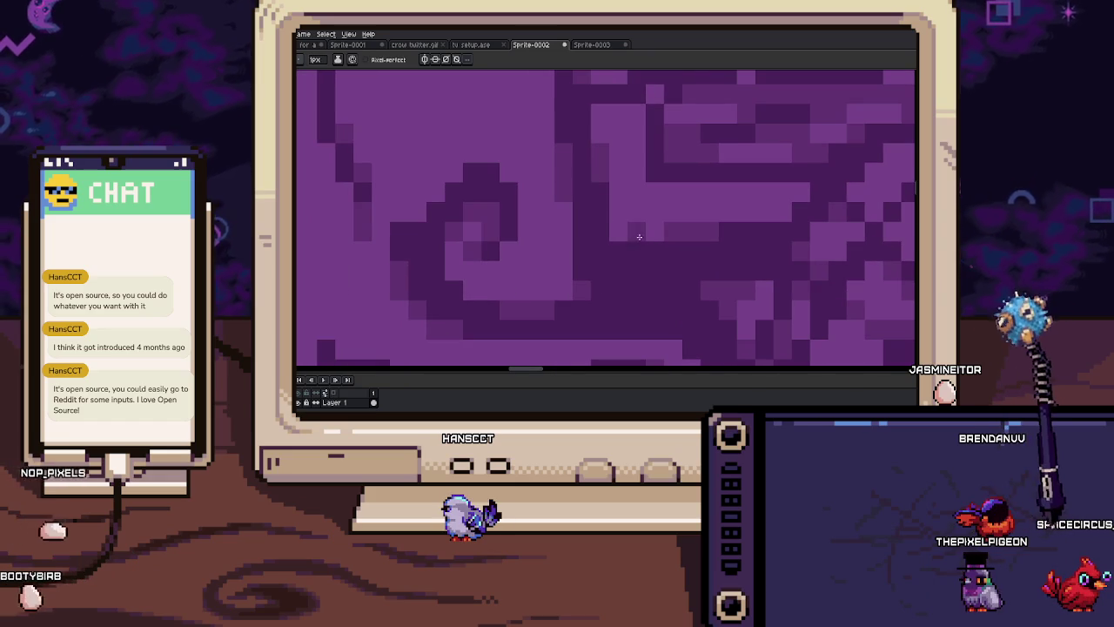
scroll(614, 241, "down", 2)
scroll(618, 241, "down", 2)
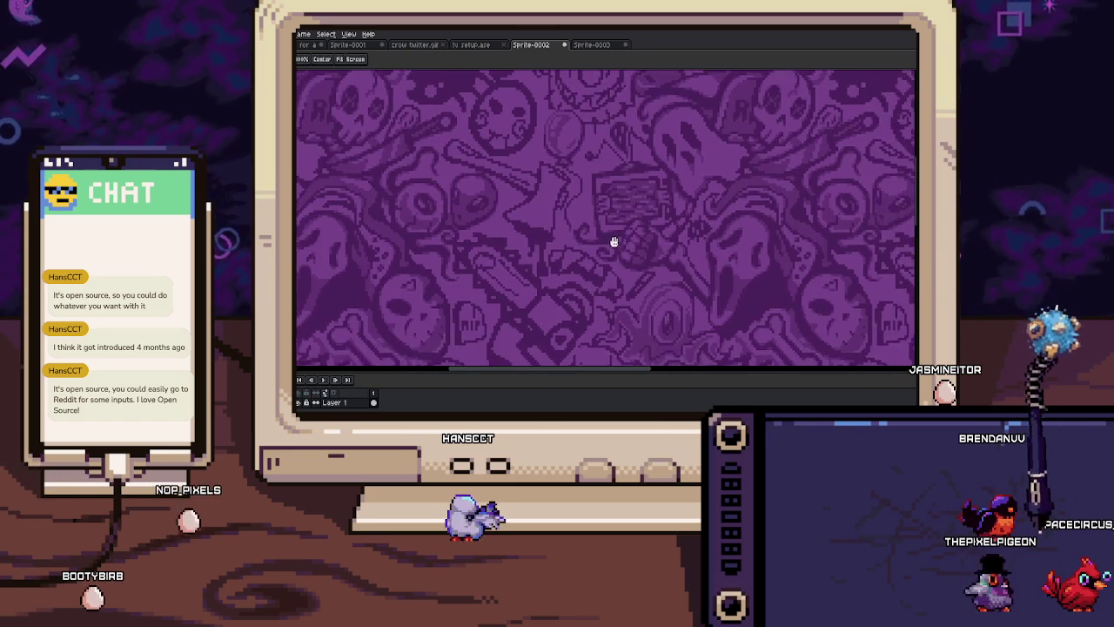
scroll(618, 226, "down", 1)
scroll(609, 199, "down", 1)
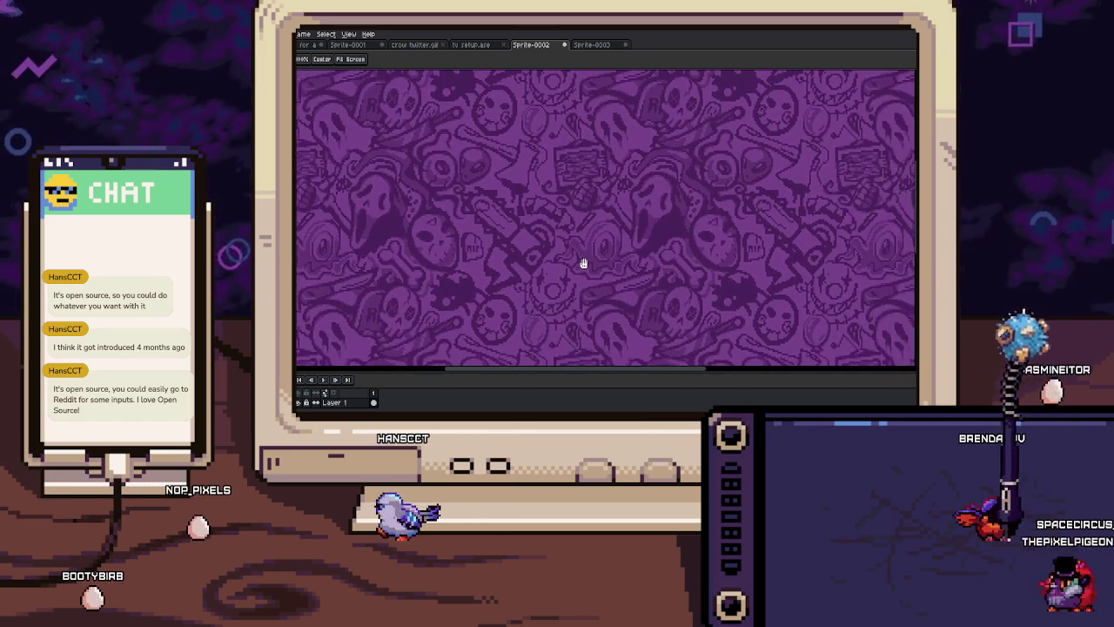
left_click_drag(630, 281, 565, 293)
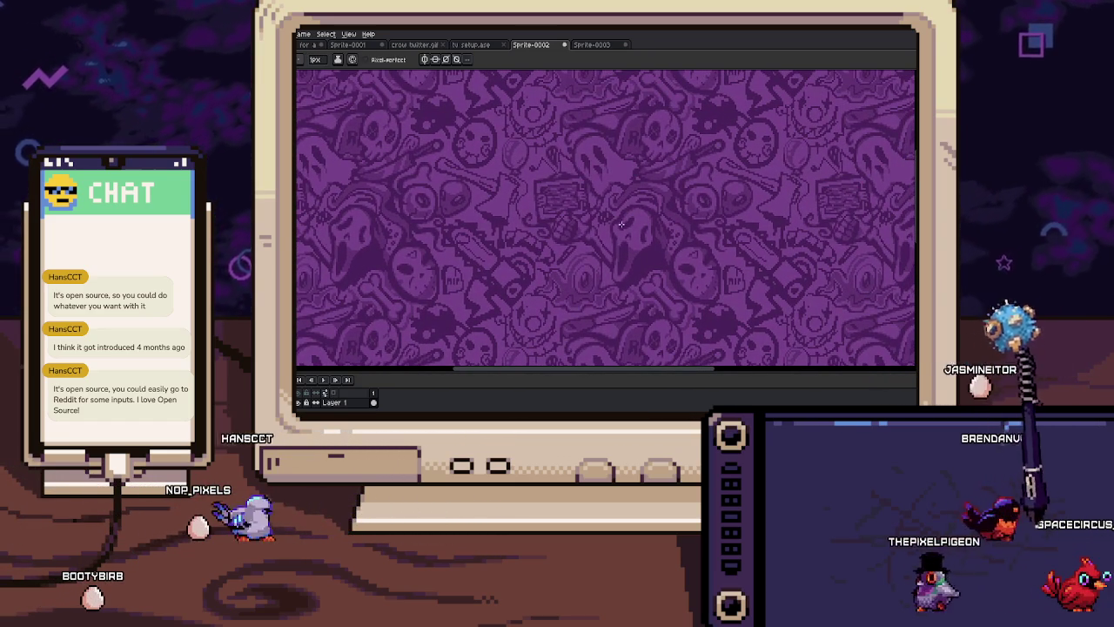
scroll(601, 247, "down", 1)
scroll(592, 247, "up", 1)
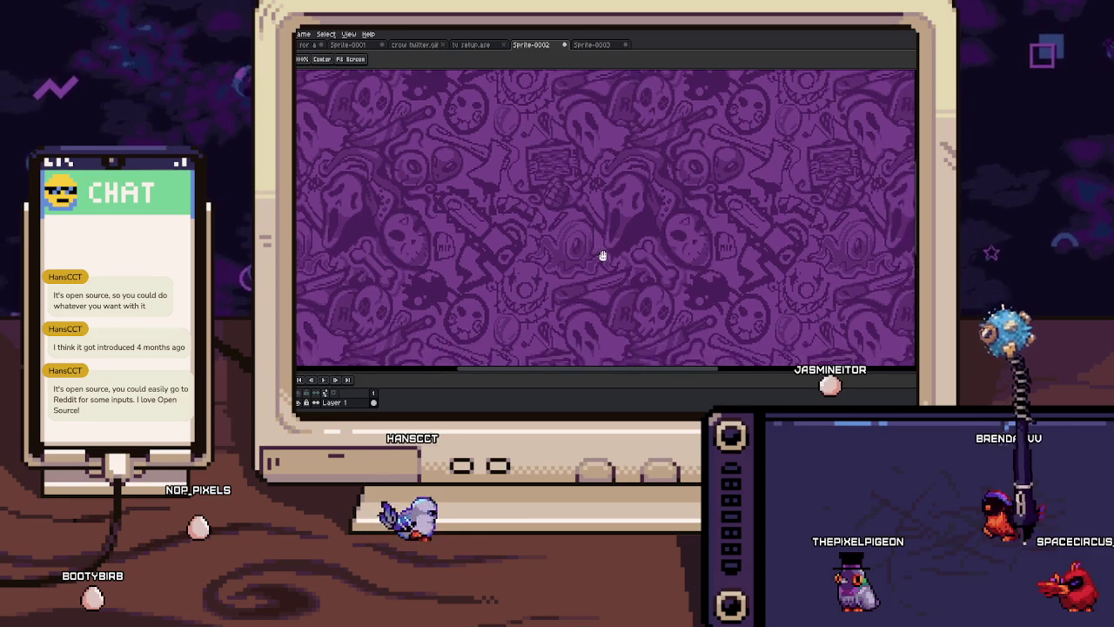
scroll(588, 204, "down", 1)
mouse_move(602, 226)
left_mouse_down()
mouse_move(606, 251)
mouse_move(632, 278)
left_mouse_up()
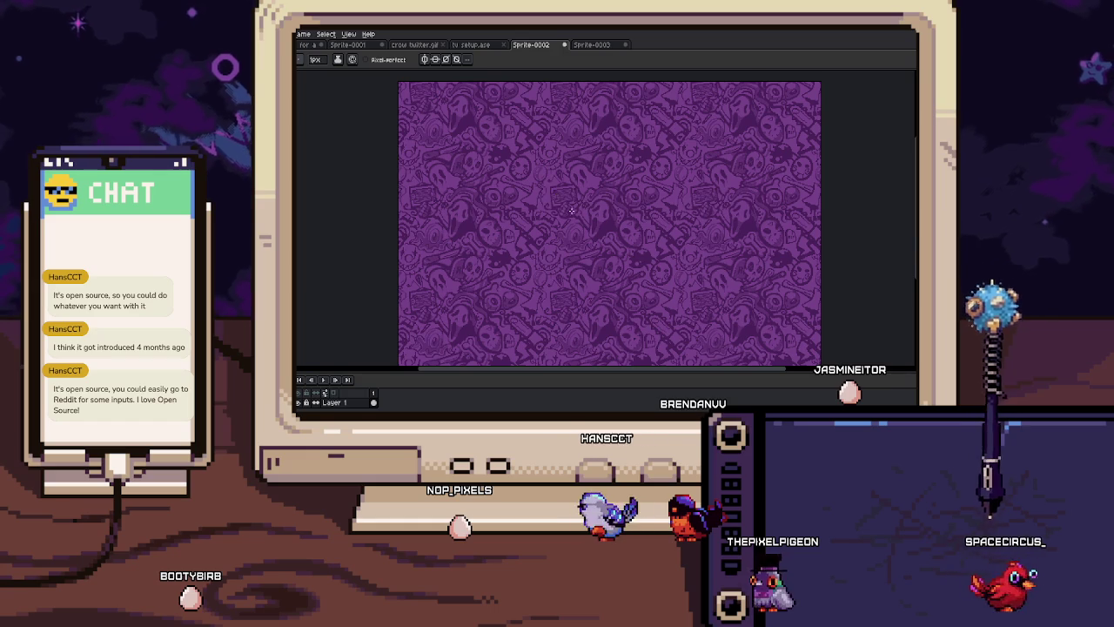
scroll(561, 204, "up", 2)
scroll(553, 198, "up", 1)
key("m")
scroll(539, 188, "up", 1)
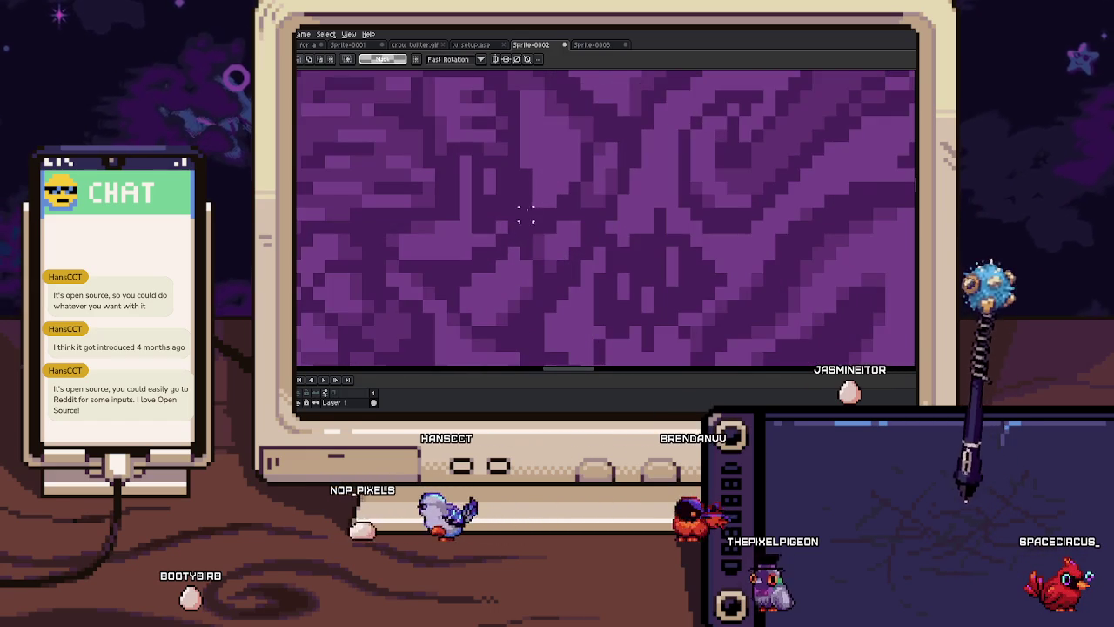
left_click_drag(518, 207, 596, 300)
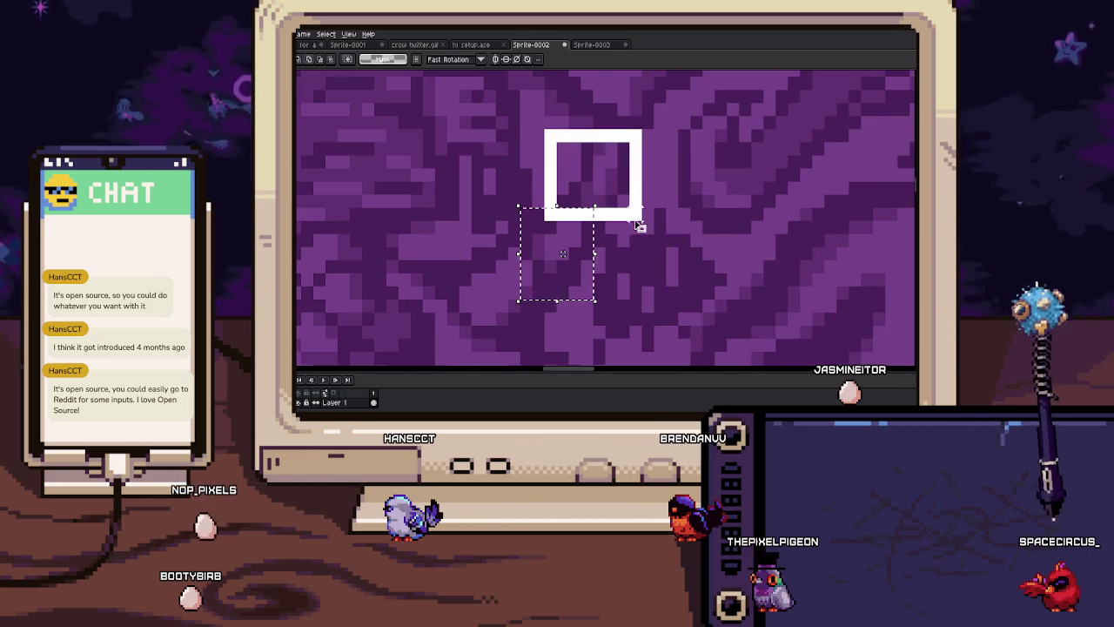
left_click_drag(550, 141, 635, 213)
key("b")
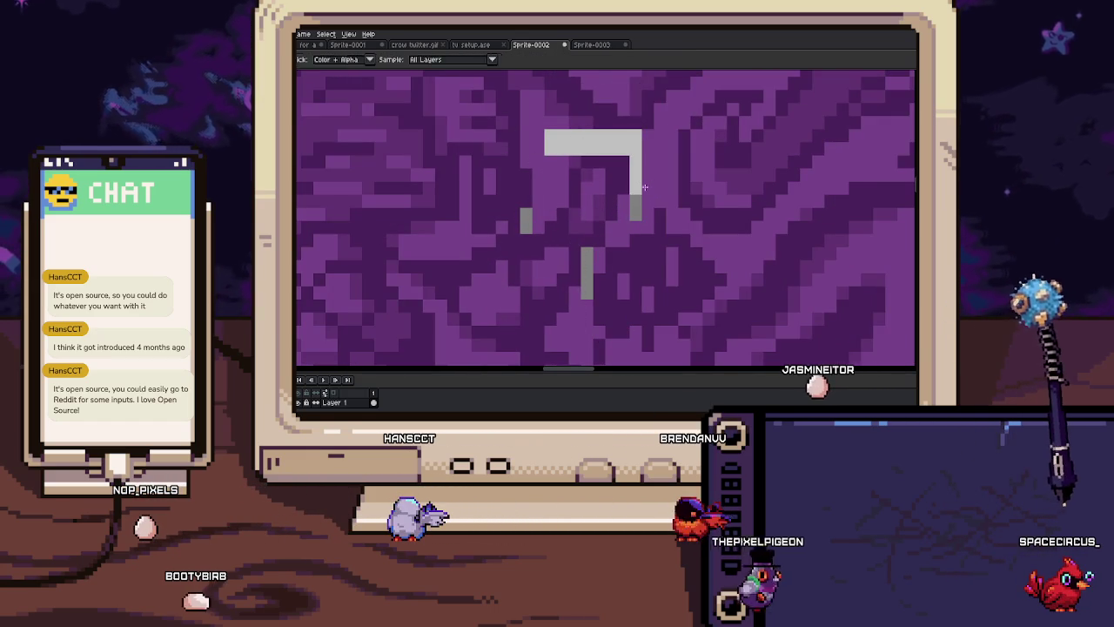
key("ctrl+z")
key("ctrl+z")
key("ctrl+z")
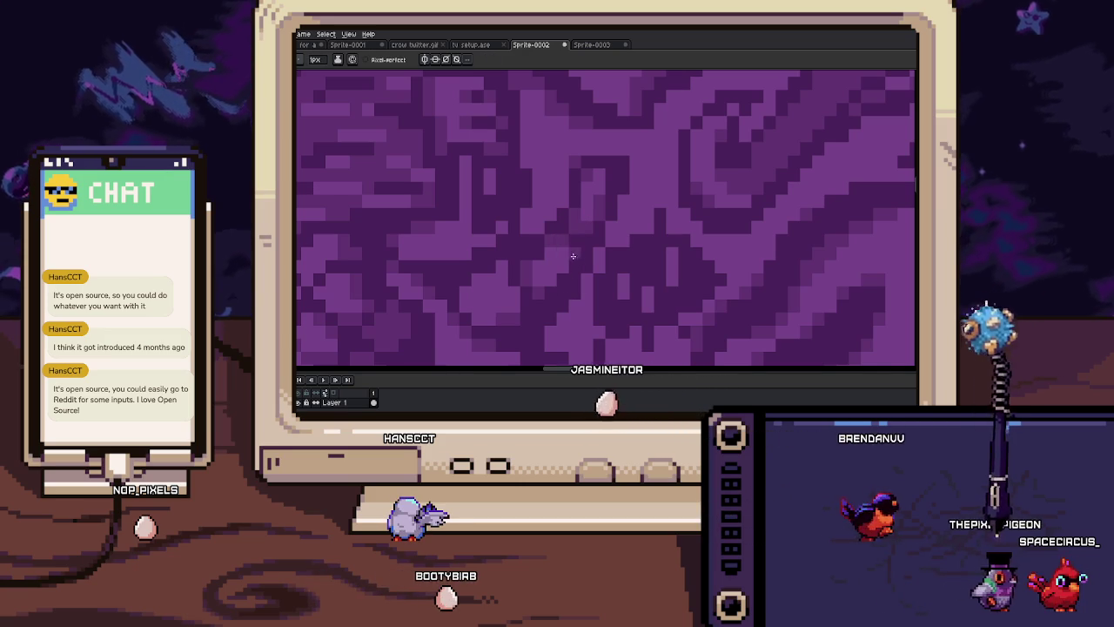
scroll(564, 248, "down", 1)
scroll(571, 261, "down", 1)
scroll(573, 277, "down", 1)
scroll(573, 278, "down", 1)
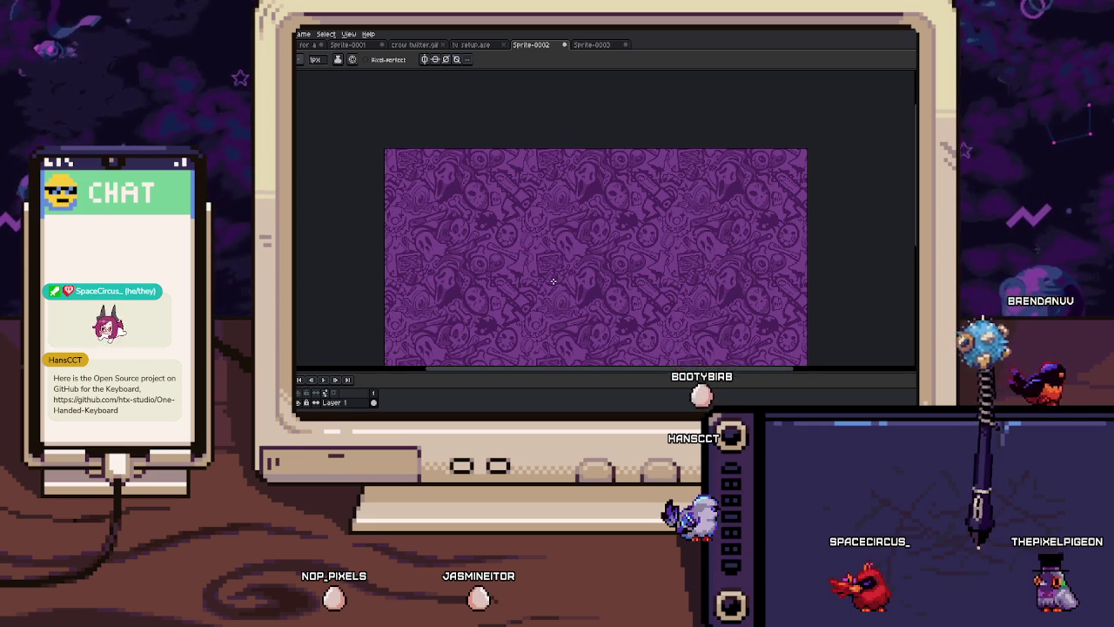
scroll(548, 261, "up", 3)
scroll(543, 225, "up", 1)
scroll(546, 209, "up", 1)
scroll(553, 183, "up", 1)
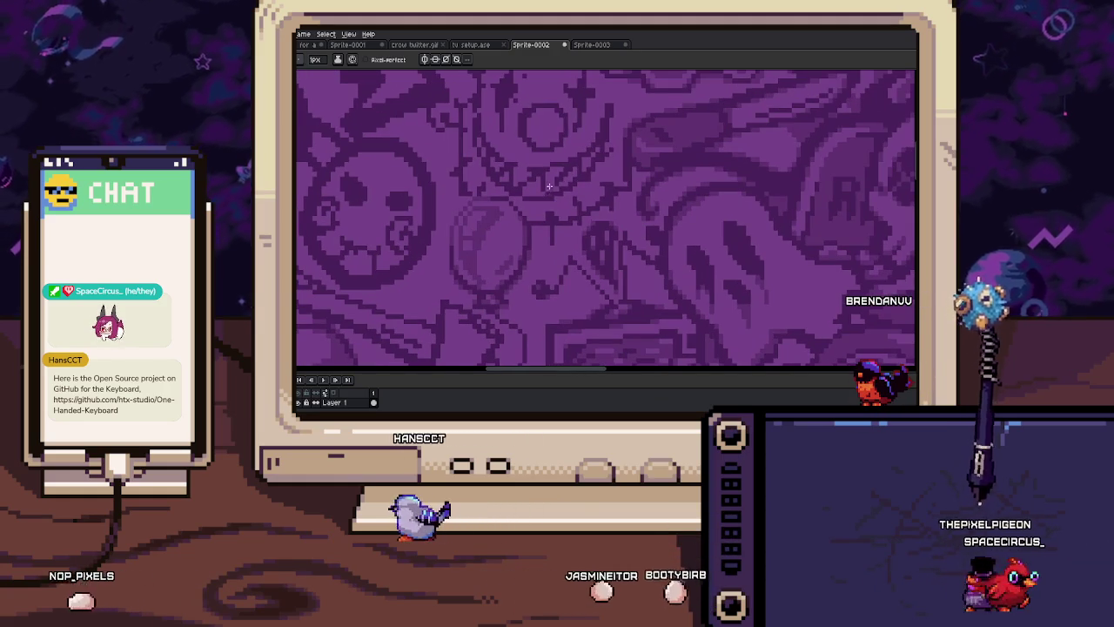
scroll(575, 219, "up", 1)
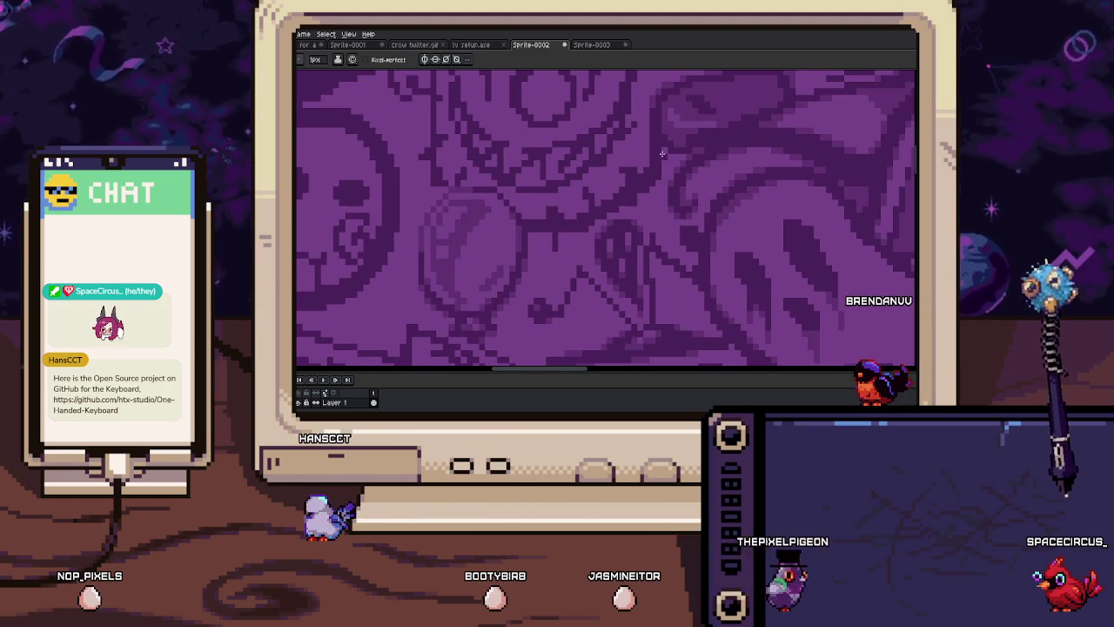
scroll(644, 209, "down", 1)
scroll(635, 222, "down", 1)
scroll(634, 230, "down", 1)
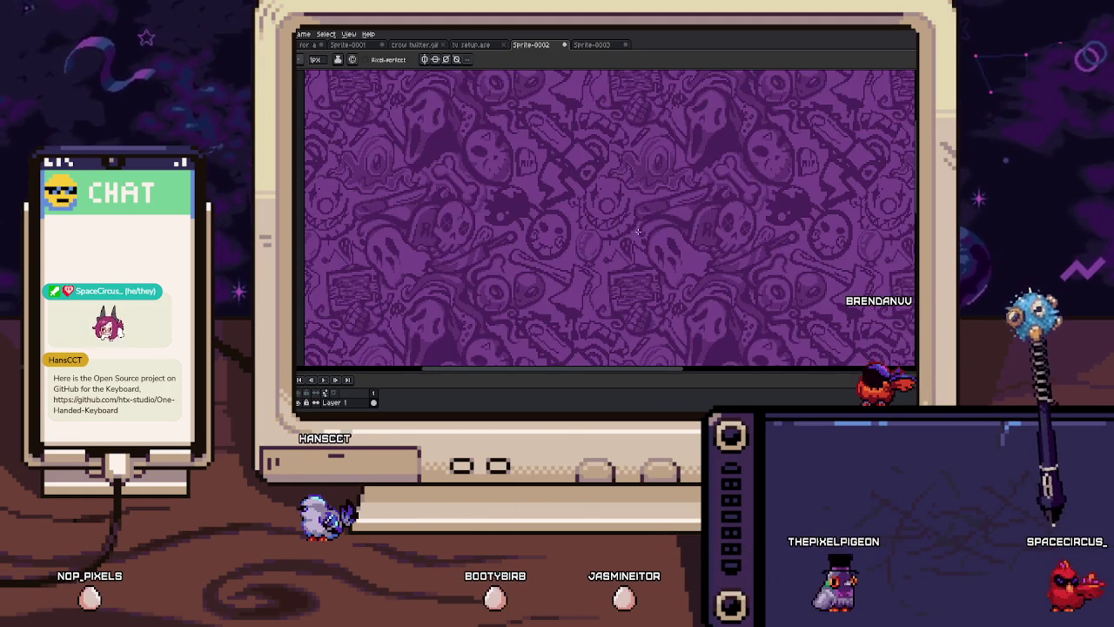
scroll(638, 231, "down", 1)
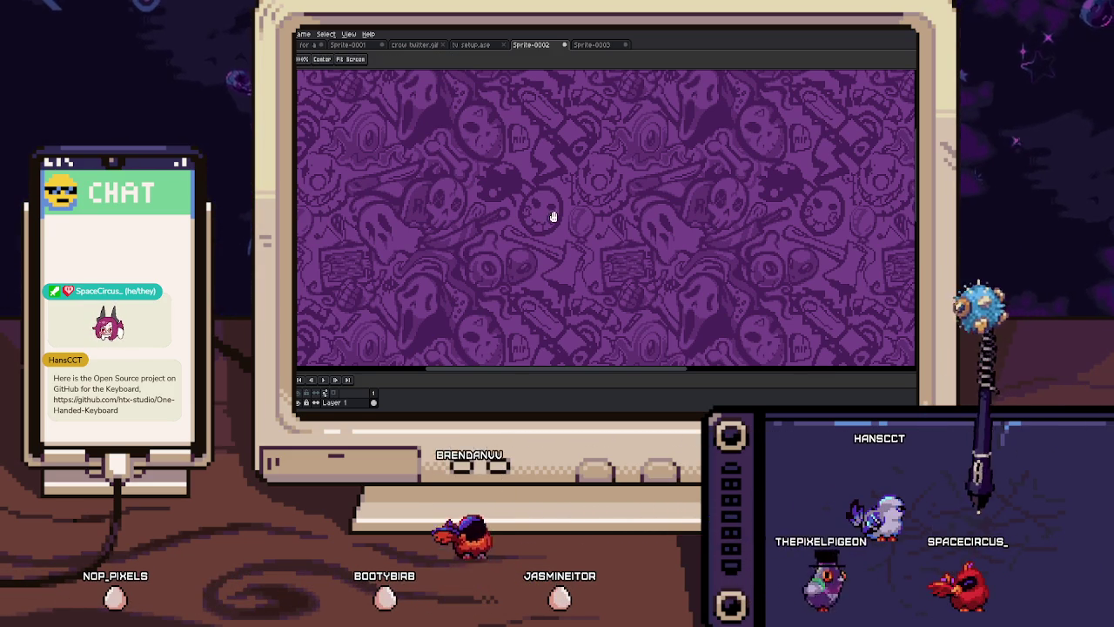
scroll(534, 188, "left", 2)
scroll(534, 188, "up", 3)
scroll(516, 221, "up", 2)
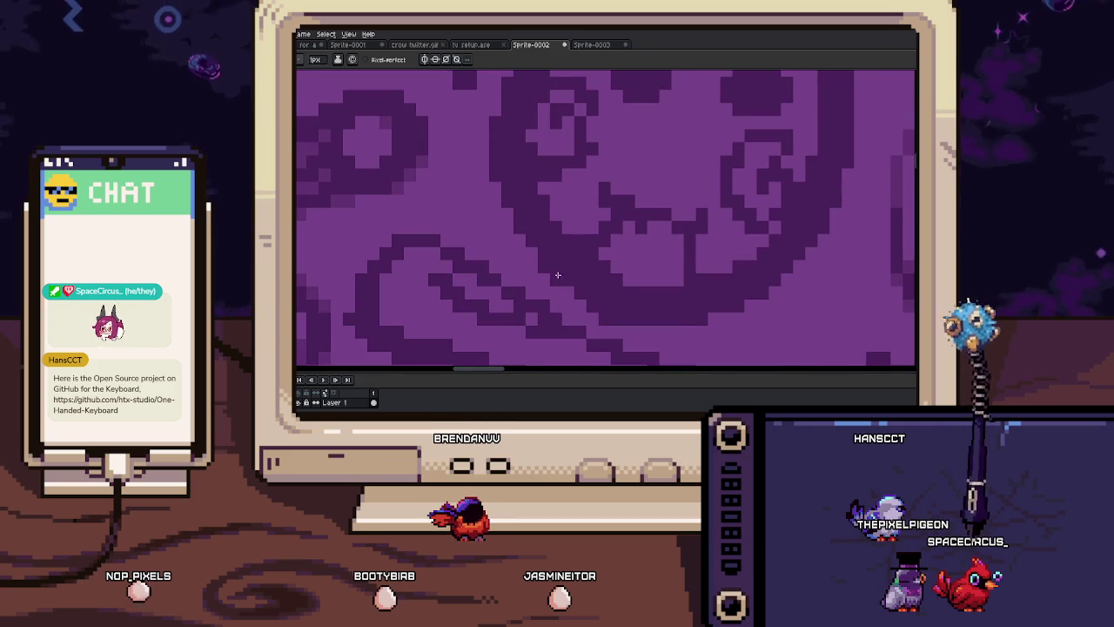
Pan across the tiled pattern and sample a colour from the artwork with the eyedropper
left_click_drag(535, 248, 561, 326)
scroll(518, 185, "down", 2)
scroll(540, 181, "up", 1)
scroll(556, 179, "up", 1)
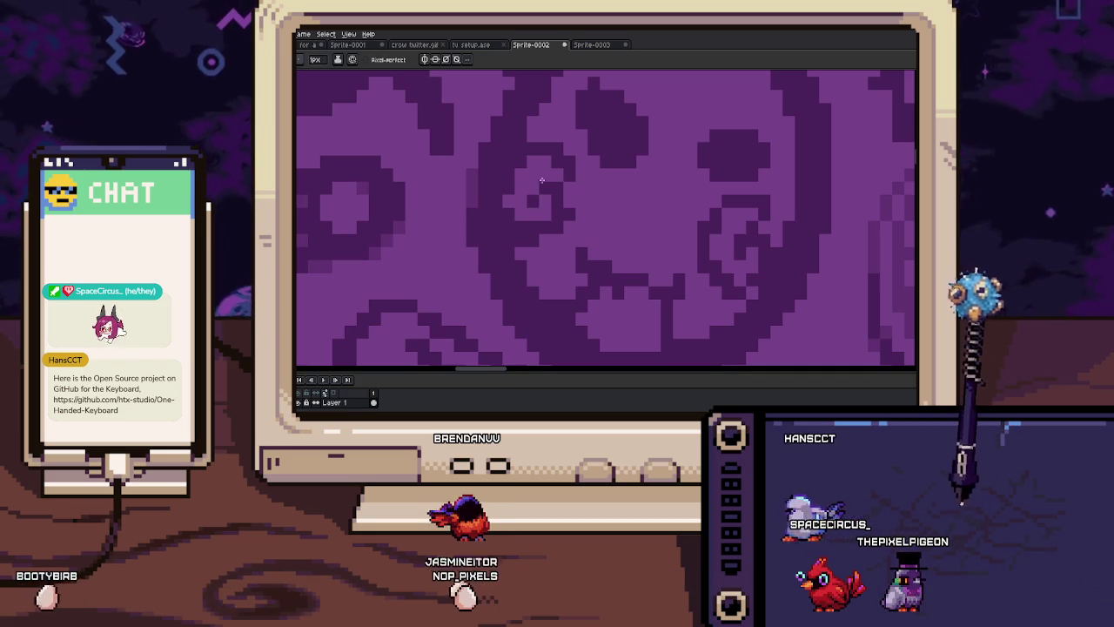
key("b")
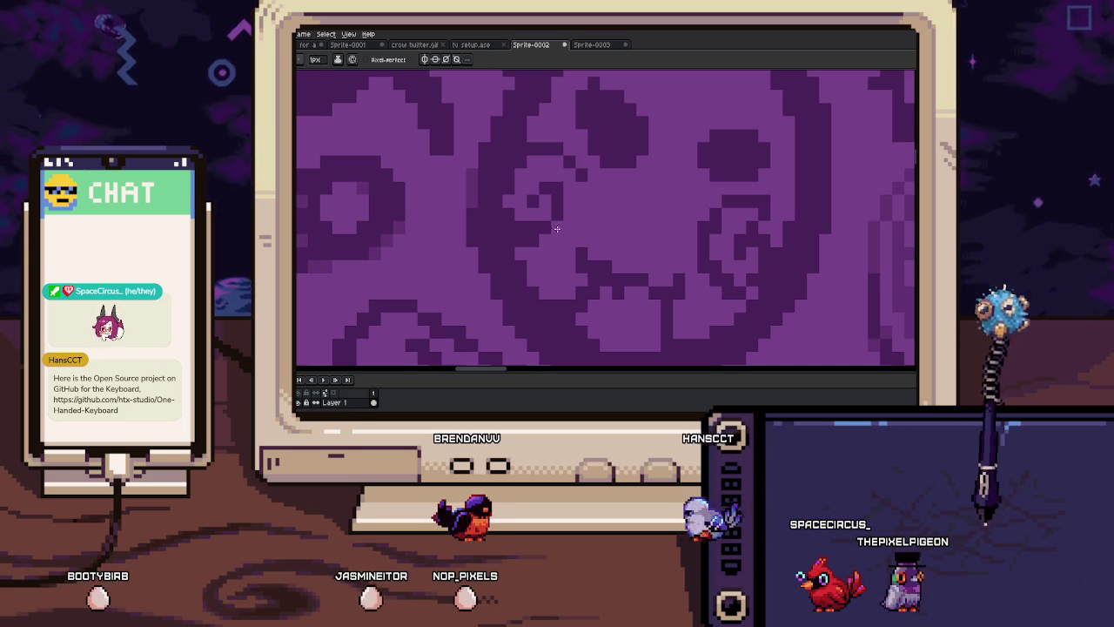
key("i")
scroll(523, 218, "down", 2)
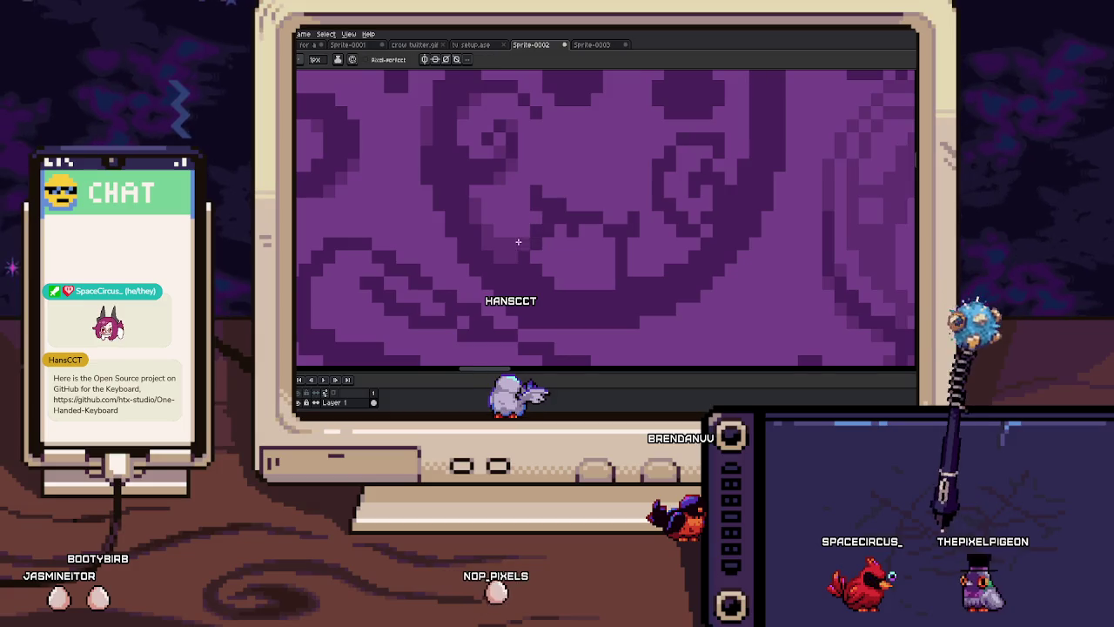
Switch between the 1px pencil and the eyedropper while scrolling toward the spiral-faced skull
key("b")
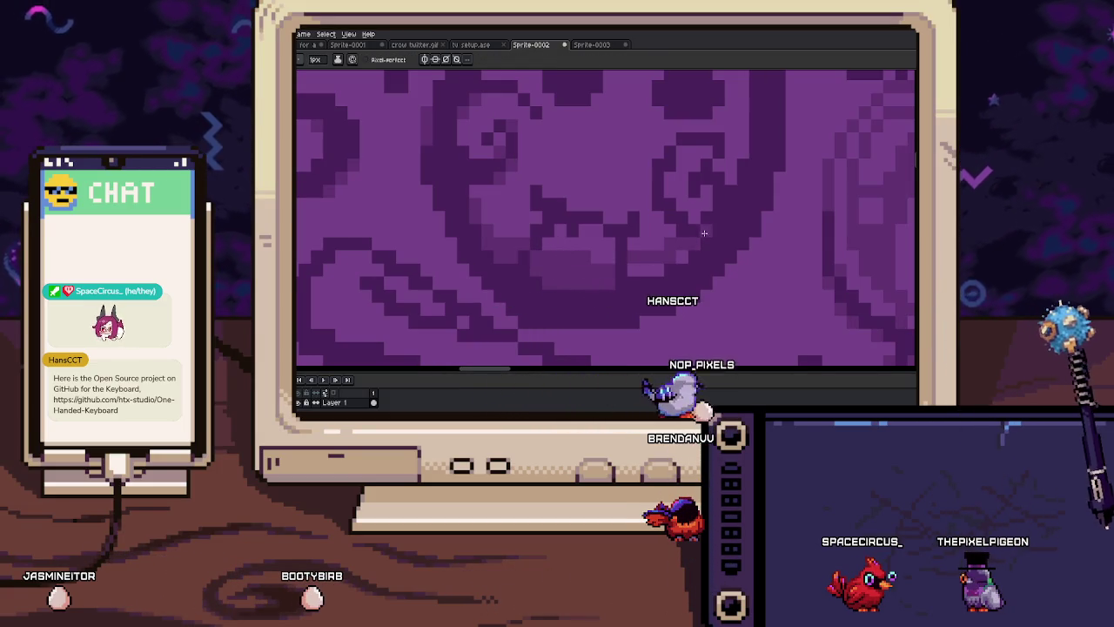
key("i")
scroll(596, 270, "up", 1)
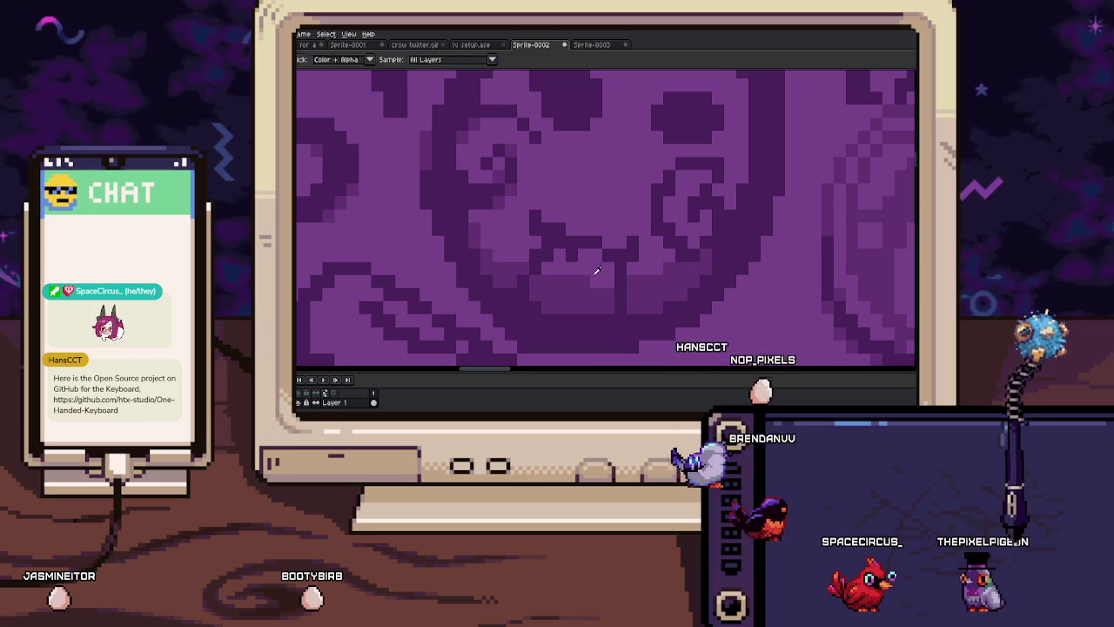
key("b")
scroll(557, 243, "left", 2)
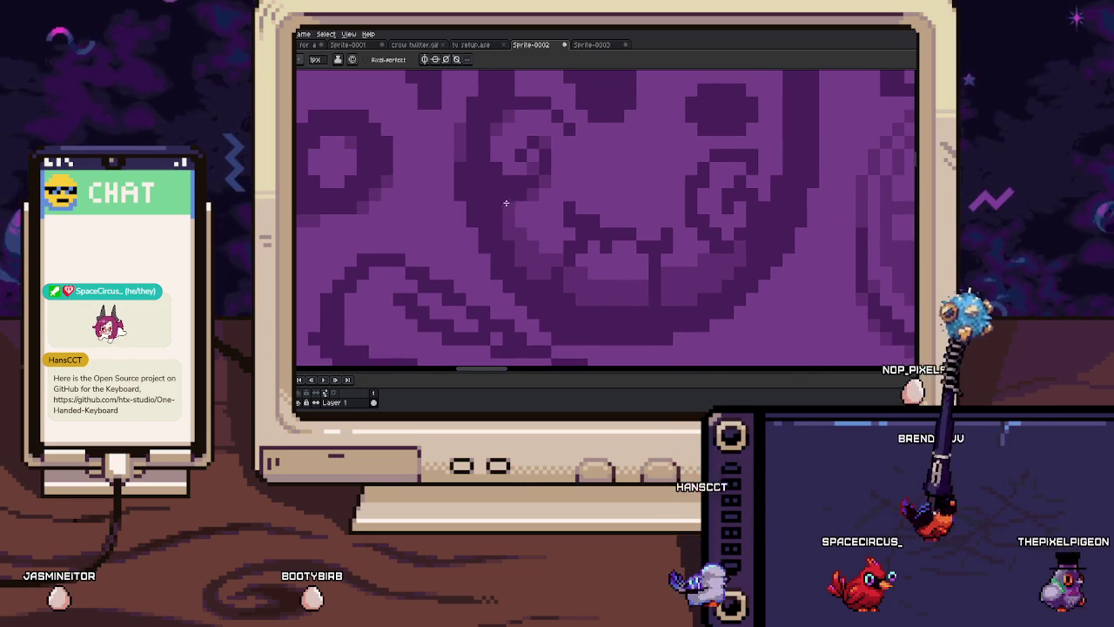
scroll(557, 209, "down", 1)
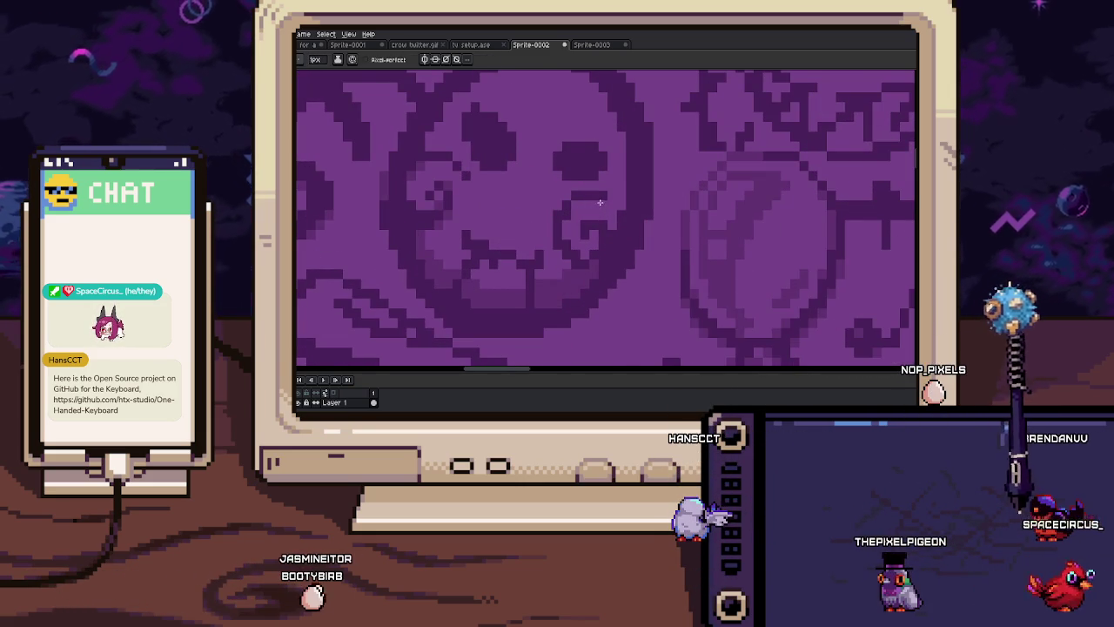
key("i")
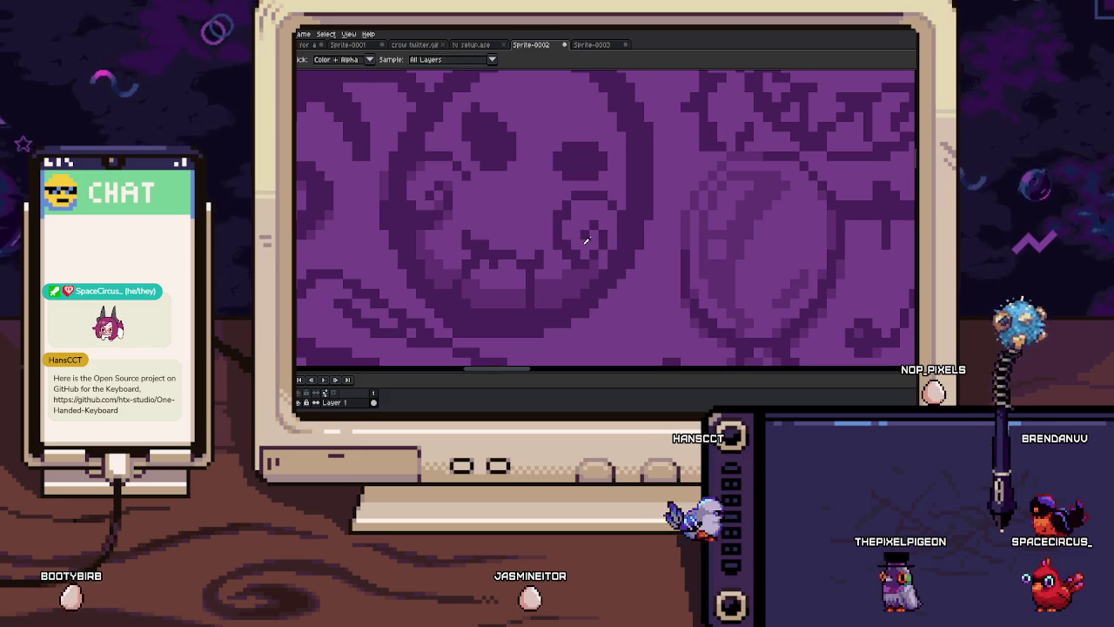
key("b")
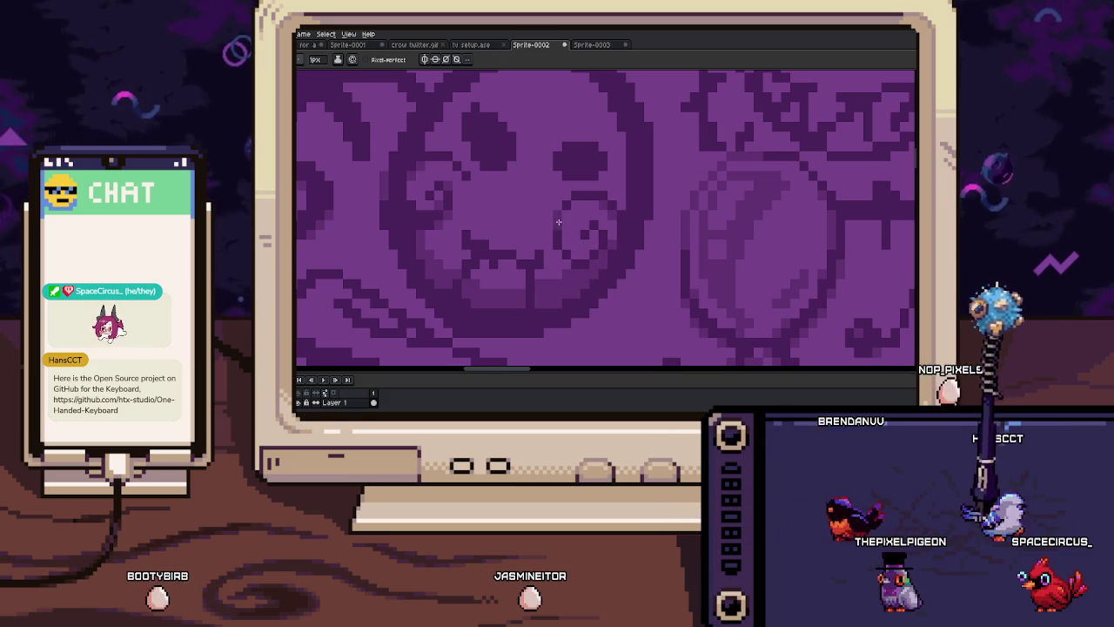
Redraw the spiral face's dark eye as a diagonal stroke, then cover it with 4px light purple
left_click_drag(574, 197, 595, 249)
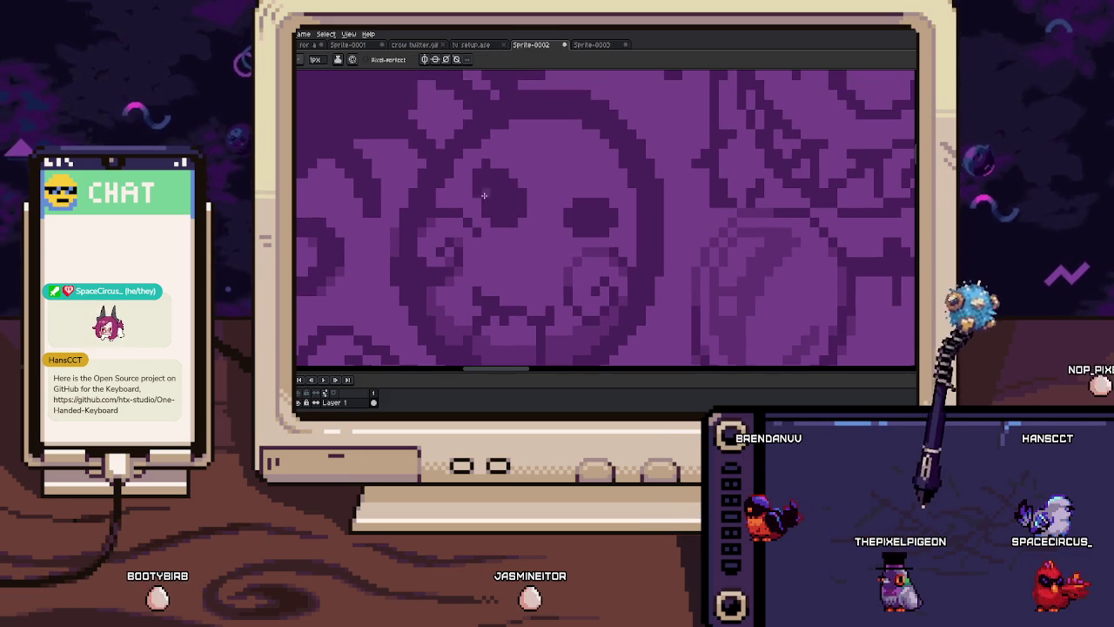
left_click_drag(486, 193, 528, 218)
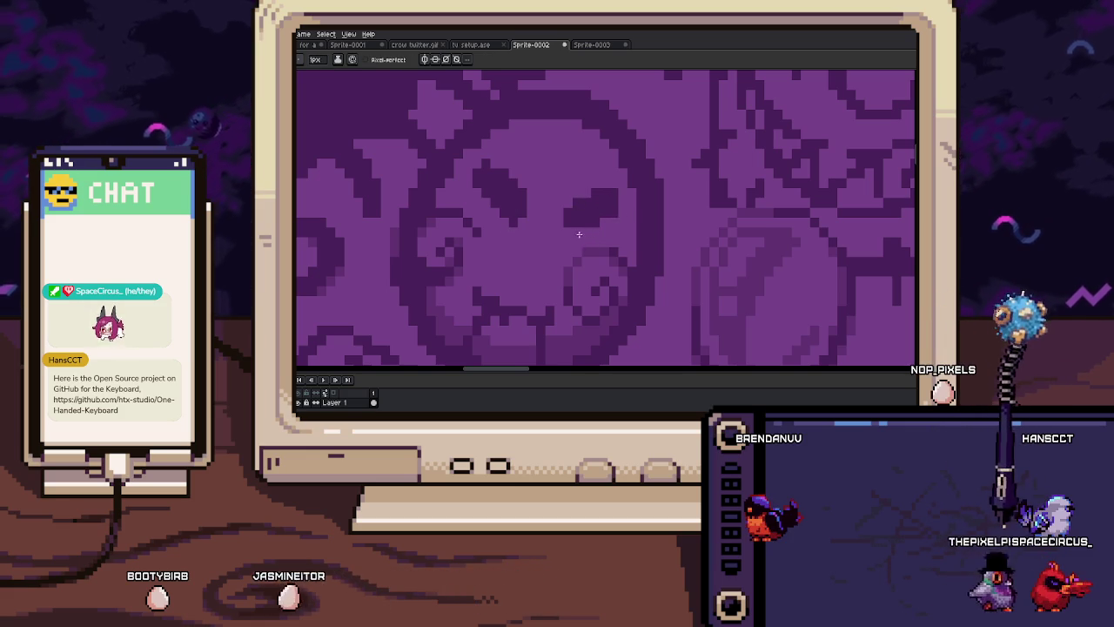
scroll(557, 230, "up", 1)
scroll(587, 230, "down", 1)
scroll(543, 213, "up", 1)
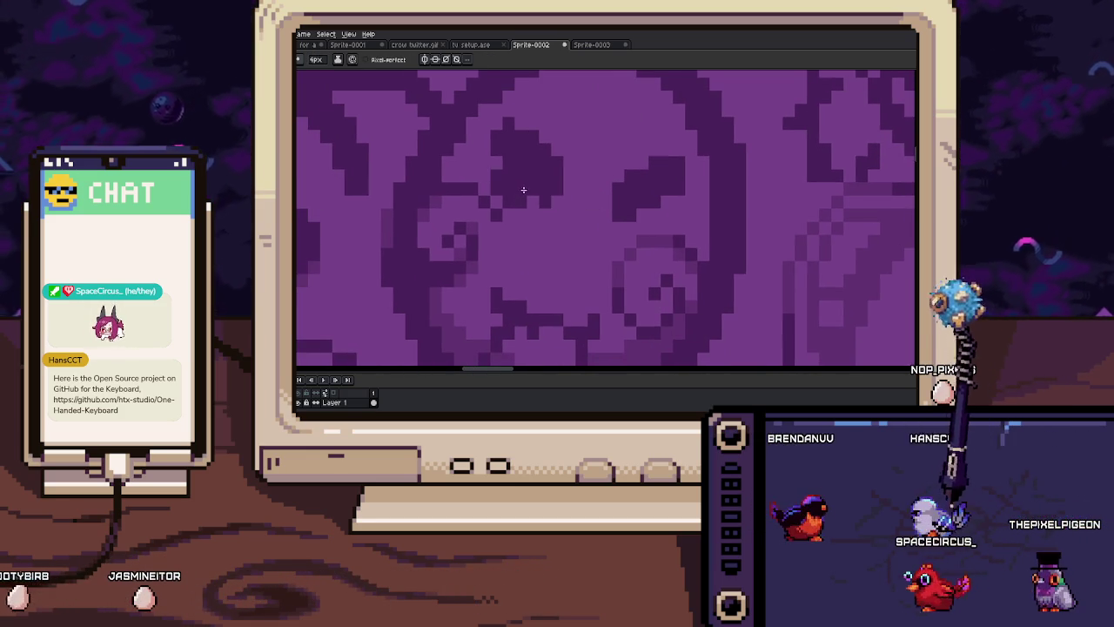
mouse_move(547, 198)
left_mouse_down()
mouse_move(529, 163)
mouse_move(571, 131)
left_mouse_up()
key("b")
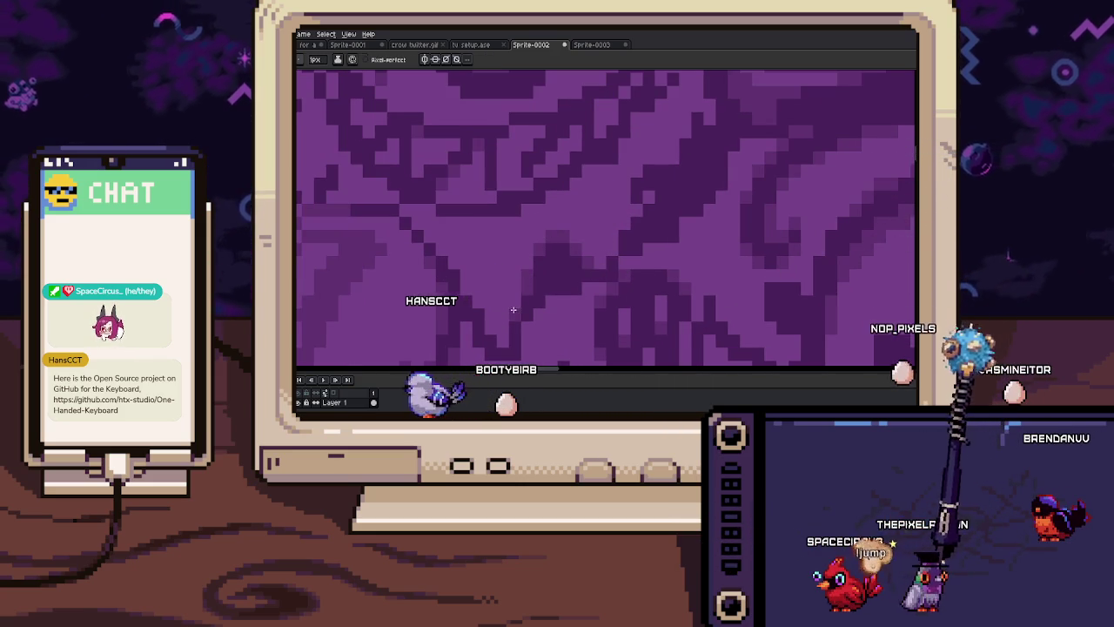
left_click_drag(513, 309, 517, 226)
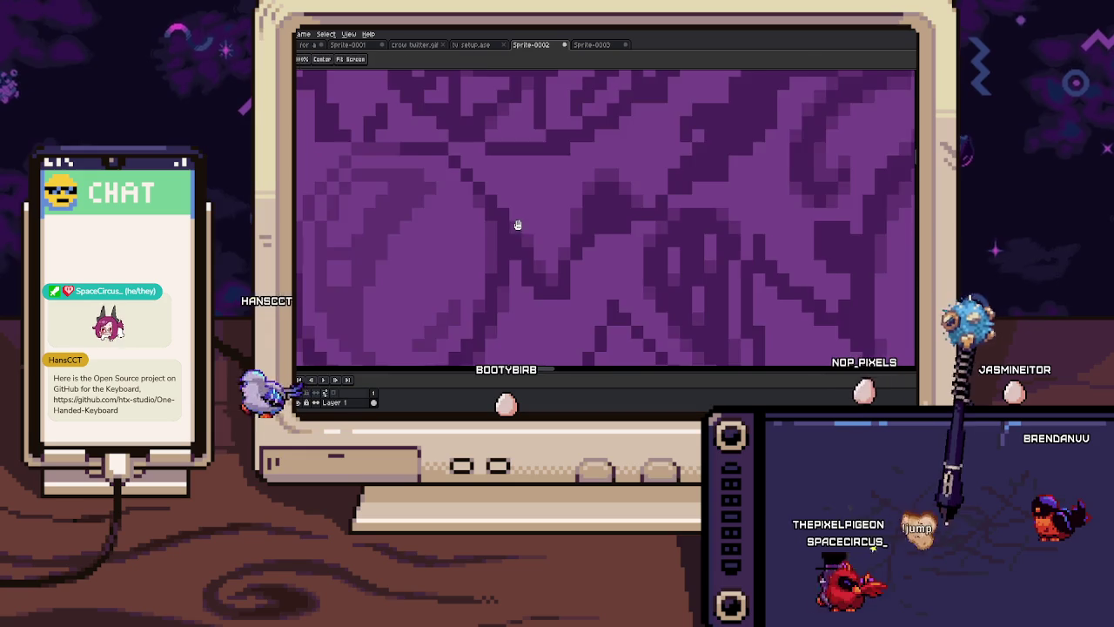
scroll(517, 226, "down", 3)
scroll(509, 262, "up", 2)
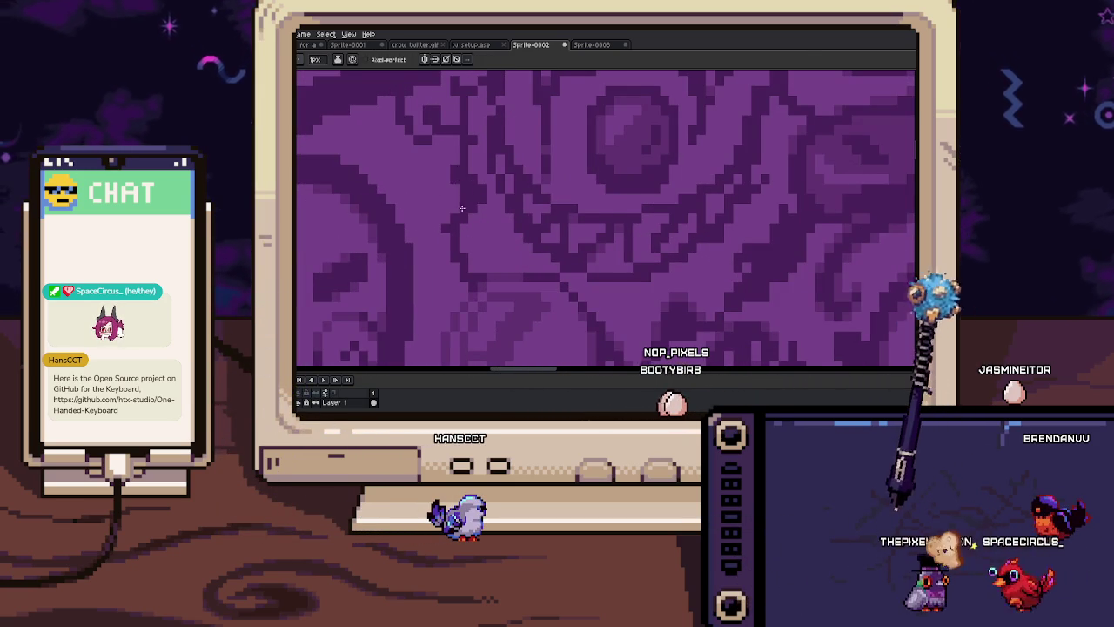
scroll(461, 203, "up", 2)
key("i")
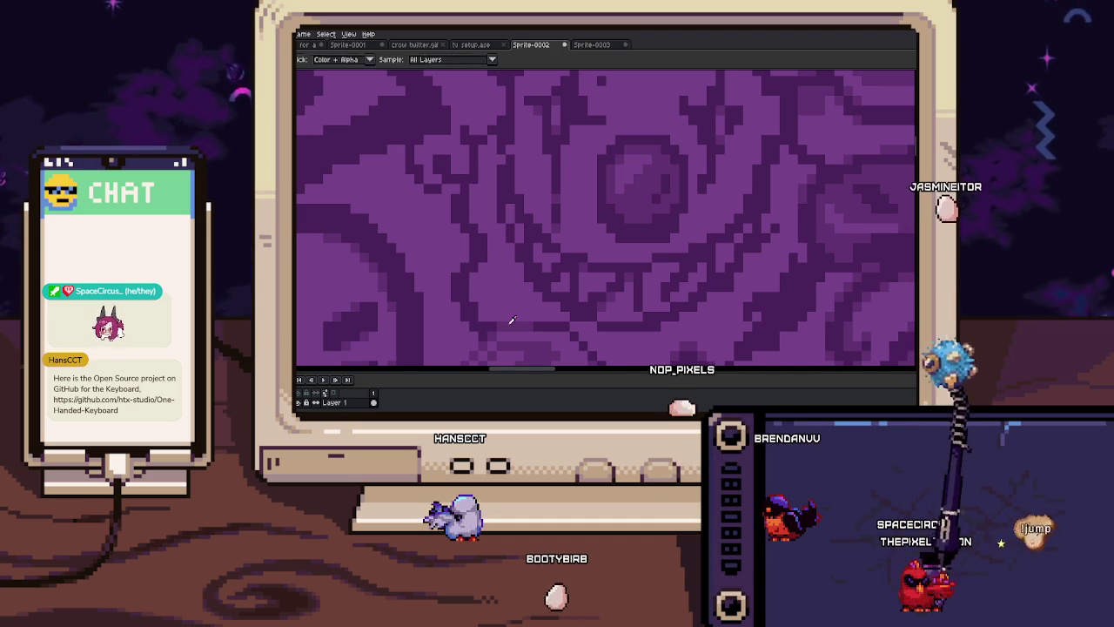
scroll(472, 278, "down", 3)
scroll(487, 283, "down", 3)
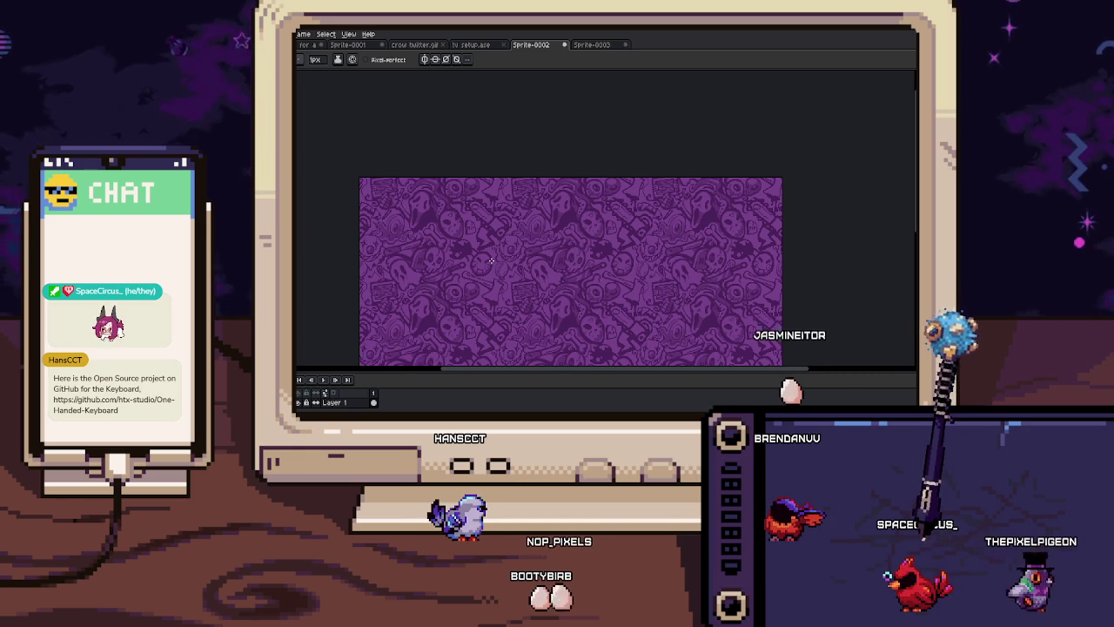
scroll(491, 260, "up", 3)
scroll(491, 261, "down", 1)
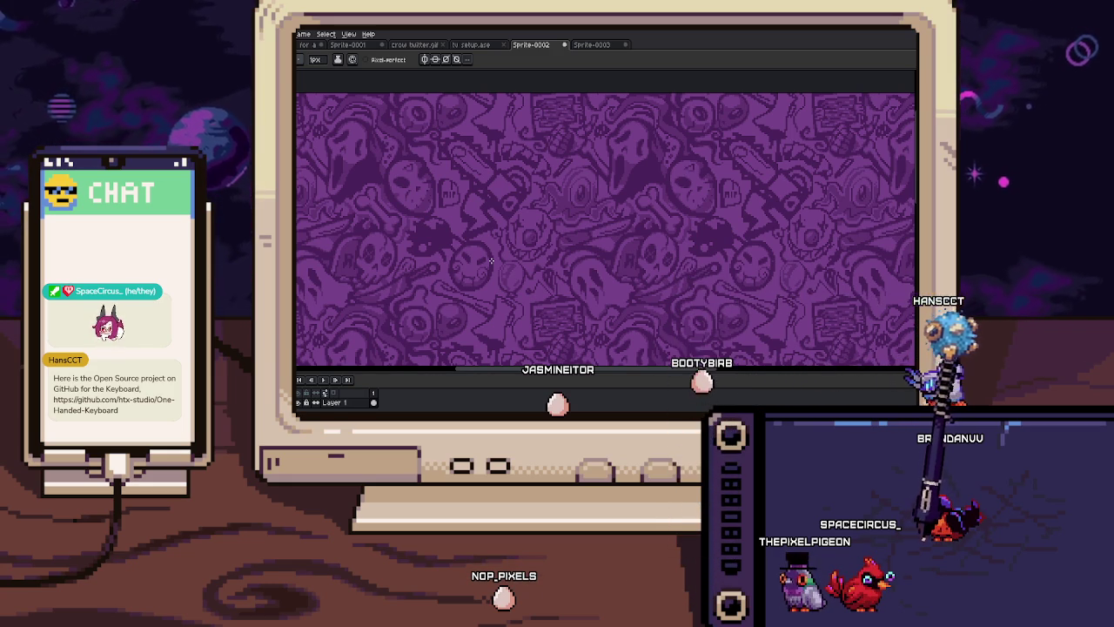
scroll(491, 260, "up", 1)
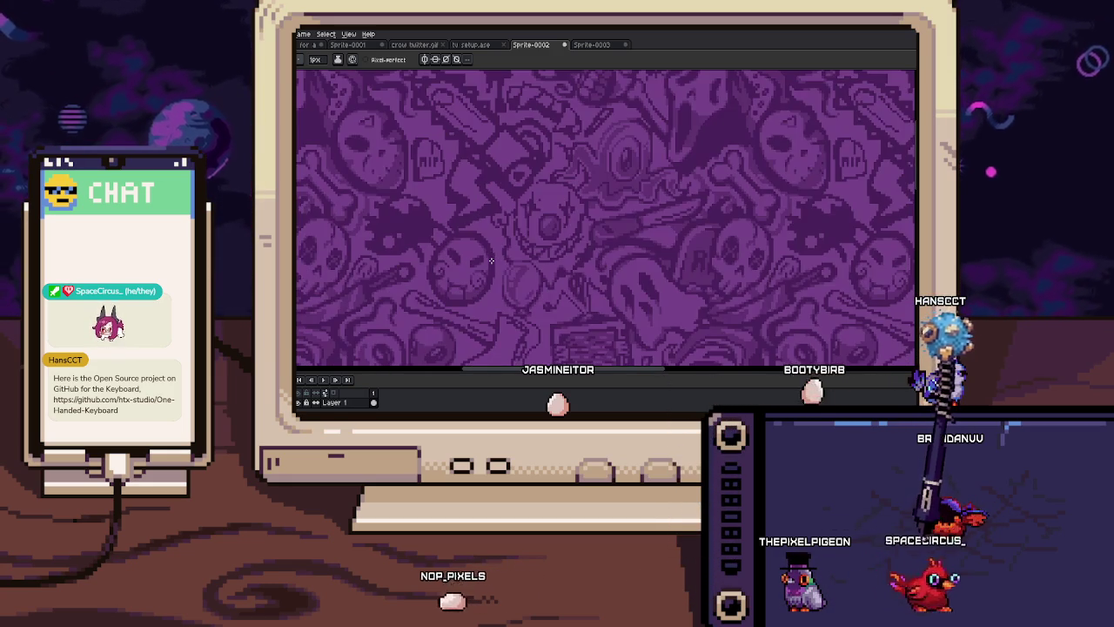
key("w")
scroll(486, 230, "up", 1)
scroll(479, 200, "up", 1)
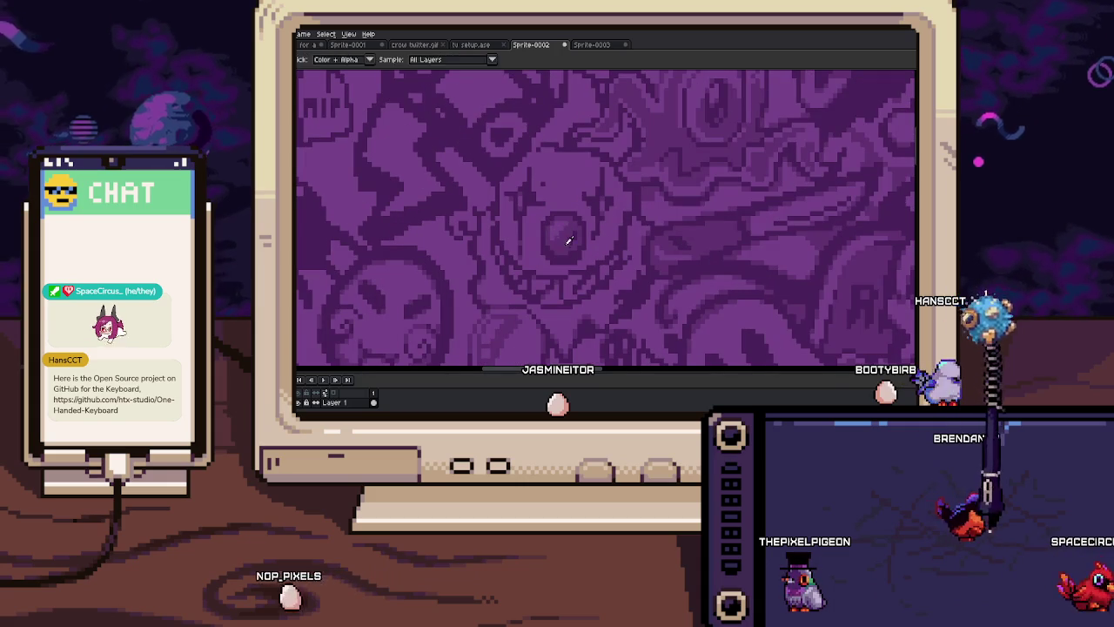
scroll(486, 204, "down", 1)
scroll(491, 210, "up", 1)
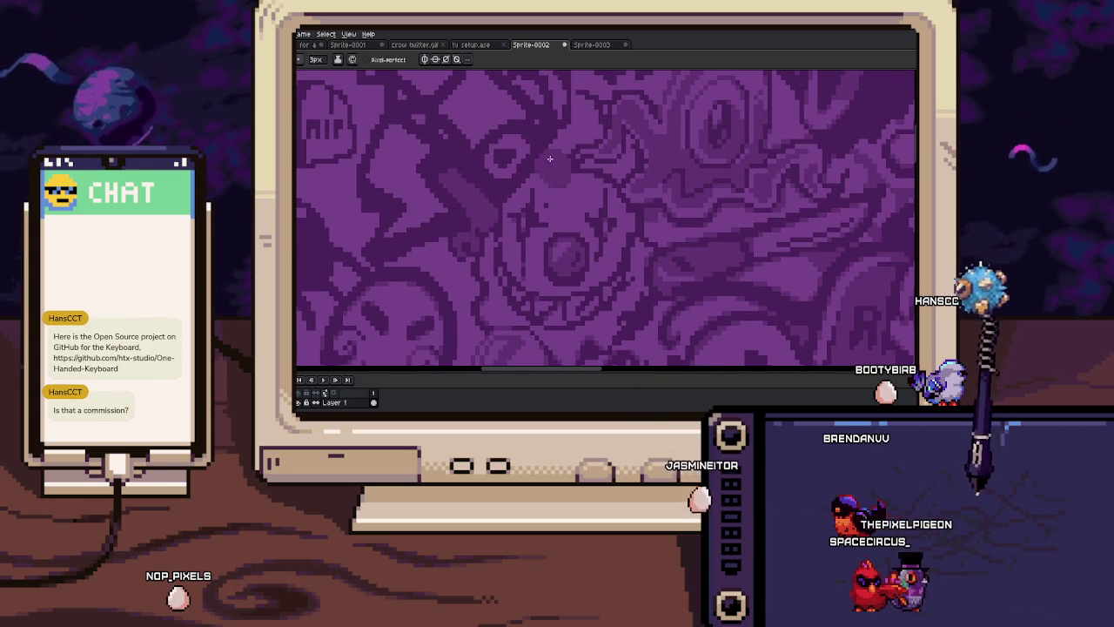
left_click(488, 46)
Zoom in on the TV overlay and pan the view left
key("z")
left_click_drag(557, 209, 548, 199)
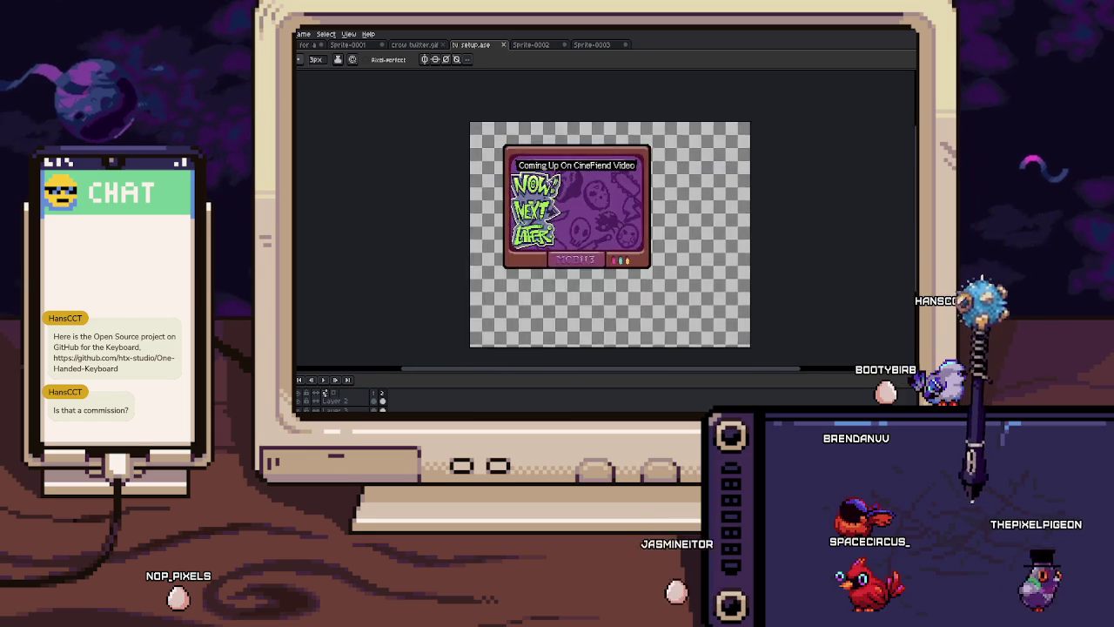
key("b")
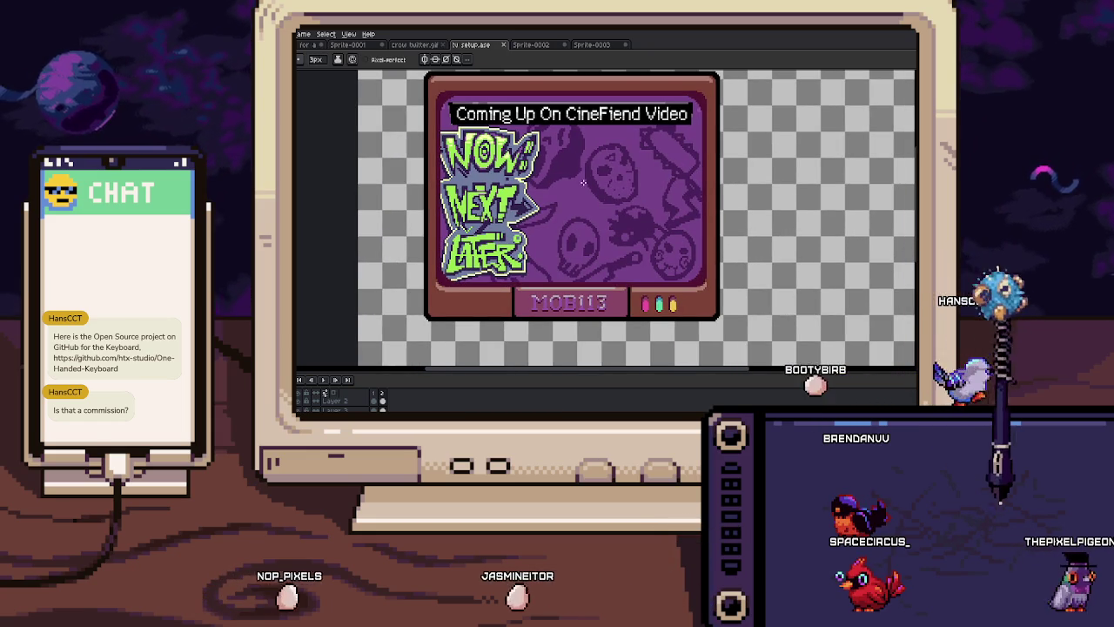
left_click_drag(642, 224, 593, 222)
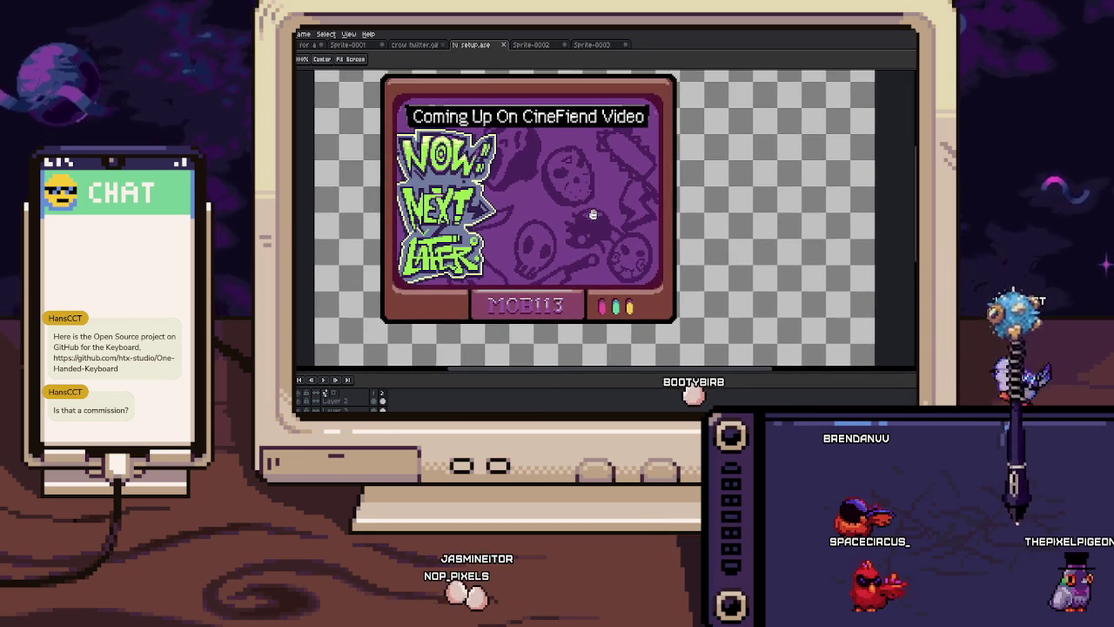
key("b")
Move the purple pattern layer into place behind the TV frame, undoing an accidental frame move
key("v")
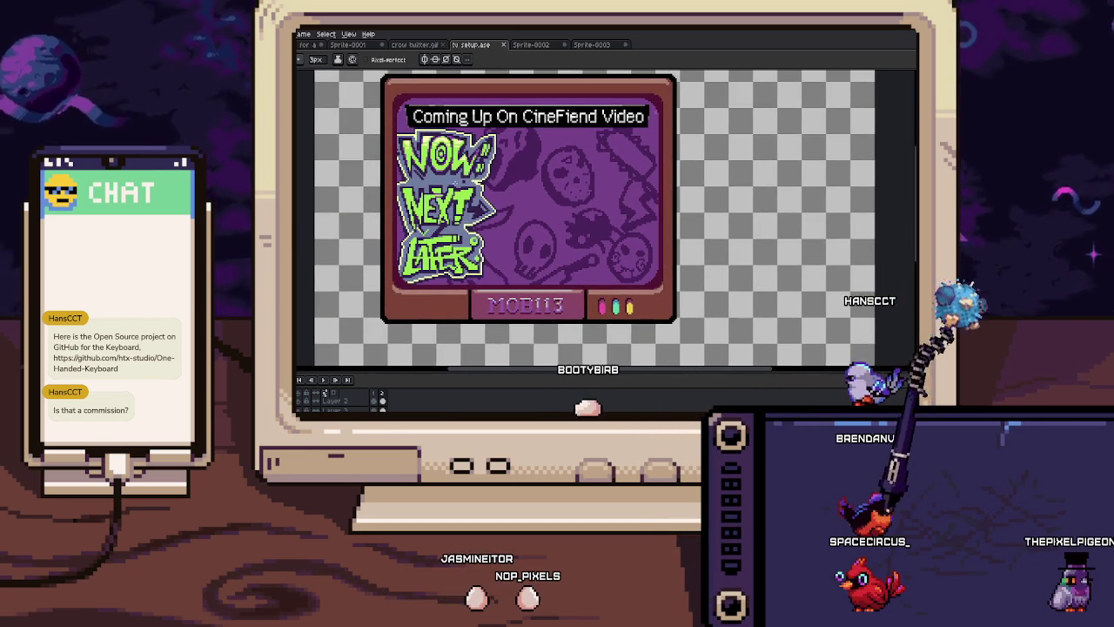
left_click_drag(457, 209, 541, 222)
key("ctrl+z")
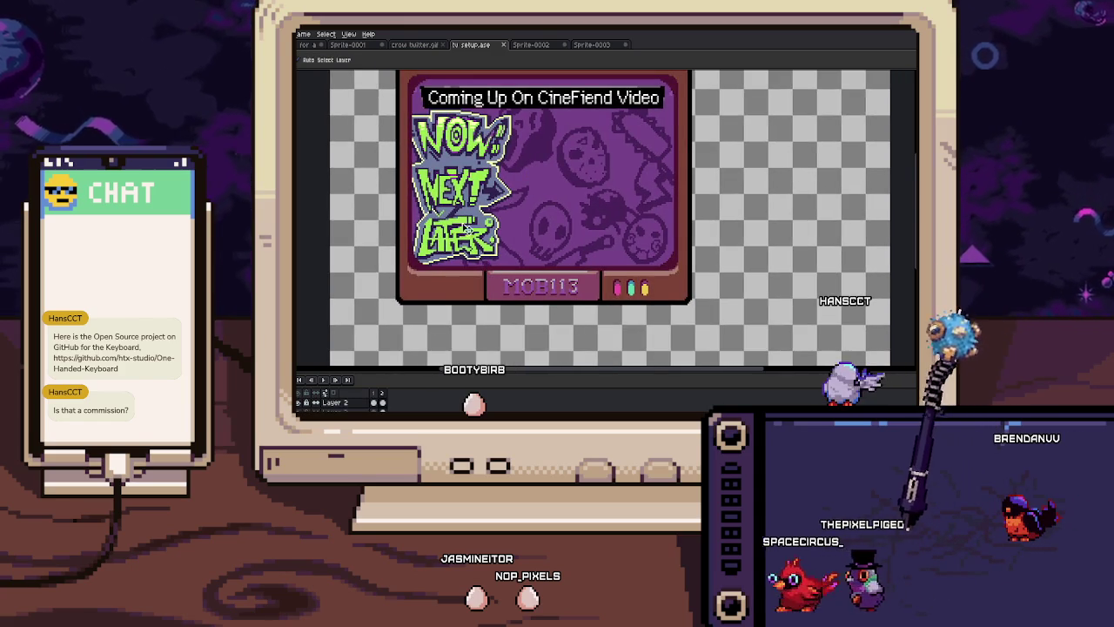
mouse_move(543, 154)
left_mouse_down()
mouse_move(593, 201)
mouse_move(503, 139)
mouse_move(515, 153)
left_mouse_up()
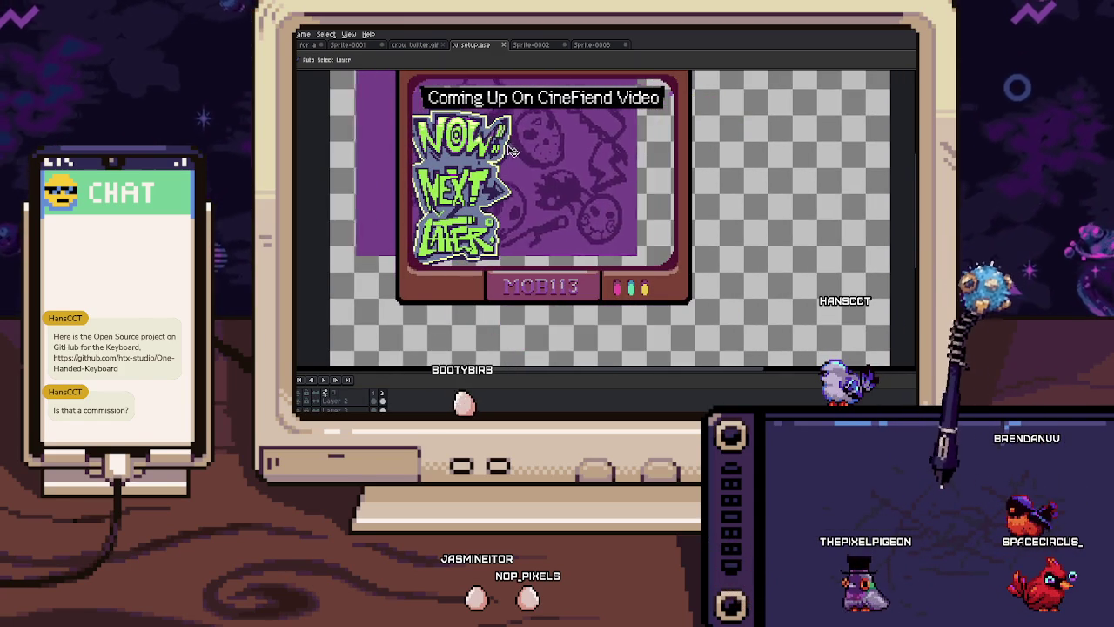
left_click_drag(515, 152, 506, 162)
scroll(507, 162, "up", 1)
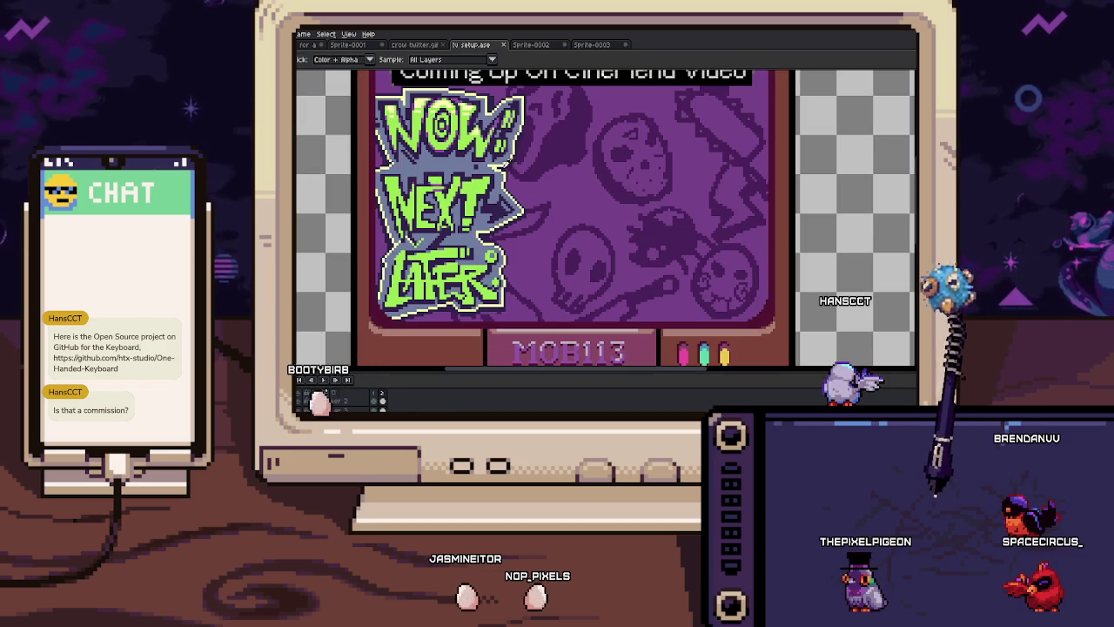
scroll(523, 163, "up", 2)
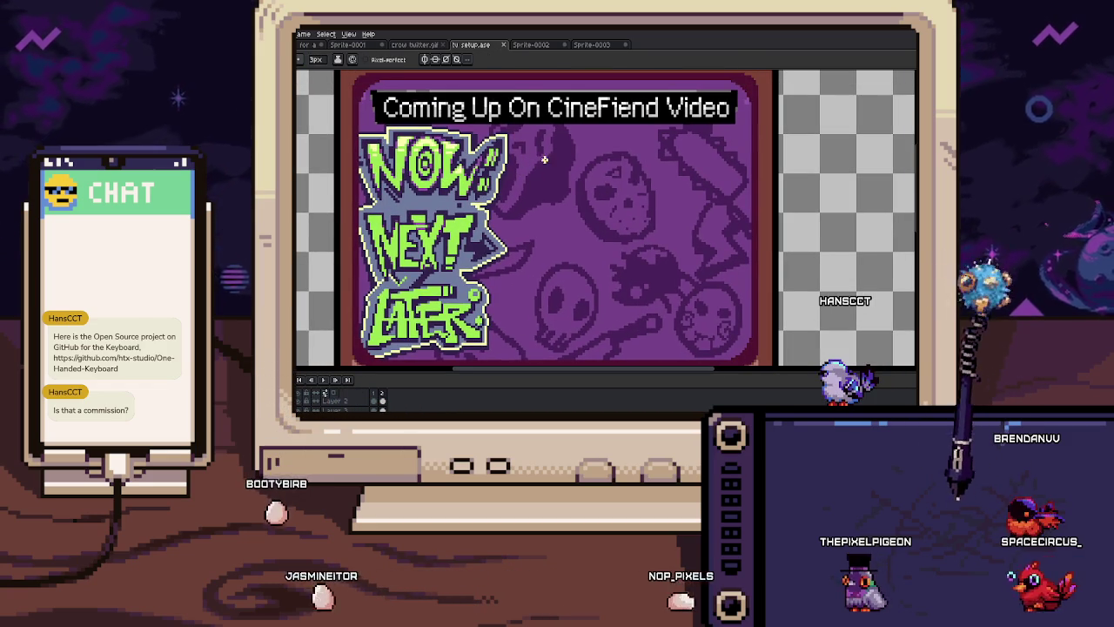
Hand-letter trial yellow 'Spooky Stuff' text beside NOW, then remove it
mouse_move(554, 148)
left_mouse_down()
mouse_move(529, 179)
mouse_move(564, 193)
mouse_move(565, 175)
left_mouse_up()
mouse_move(601, 162)
left_mouse_down()
mouse_move(688, 176)
mouse_move(681, 184)
left_mouse_up()
mouse_move(605, 181)
left_mouse_down()
mouse_move(585, 213)
mouse_move(657, 207)
left_mouse_up()
mouse_move(681, 174)
left_mouse_down()
mouse_move(670, 217)
mouse_move(683, 217)
left_mouse_up()
scroll(557, 217, "down", 3)
scroll(525, 176, "up", 2)
key("m")
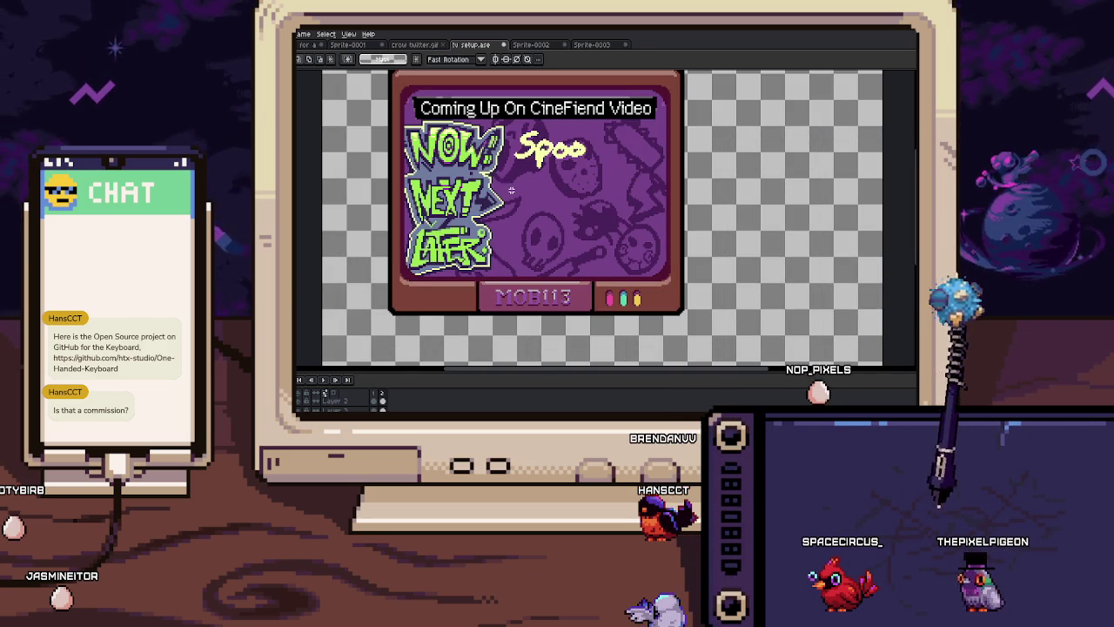
scroll(541, 134, "up", 1)
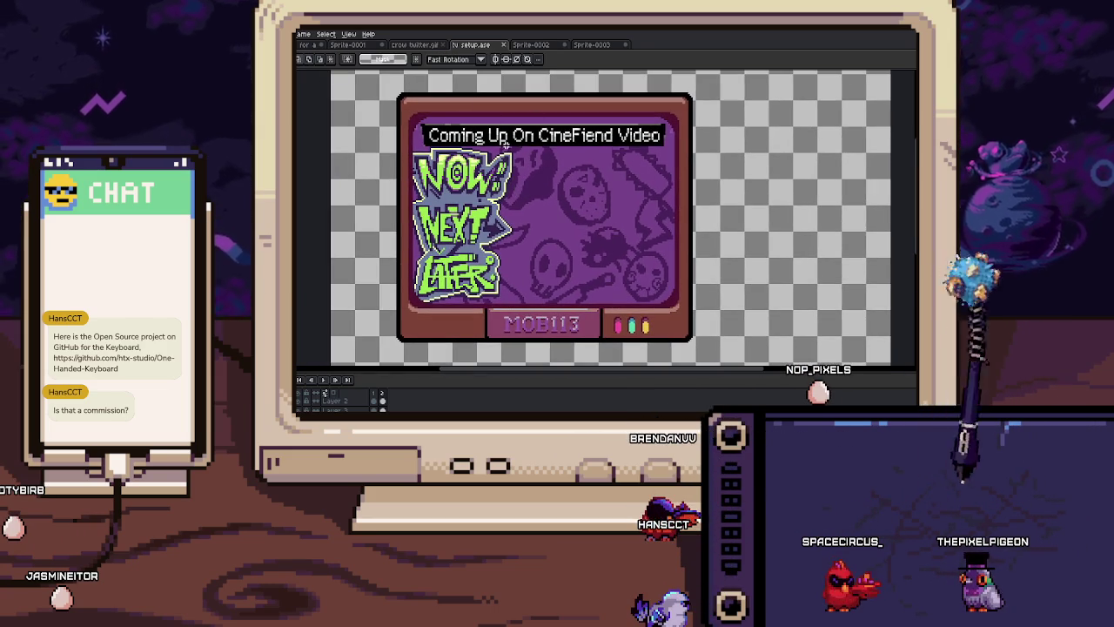
Pan the TV overlay slightly up and return to the Sprite-0002 pattern document
key("h")
left_click_drag(527, 161, 523, 148)
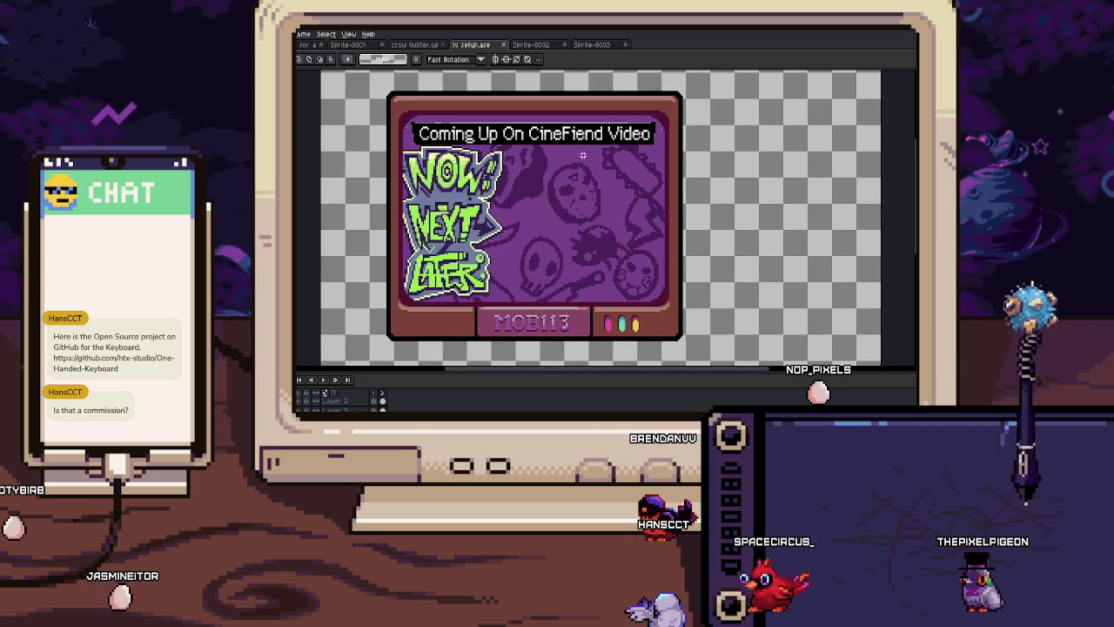
scroll(523, 148, "down", 2)
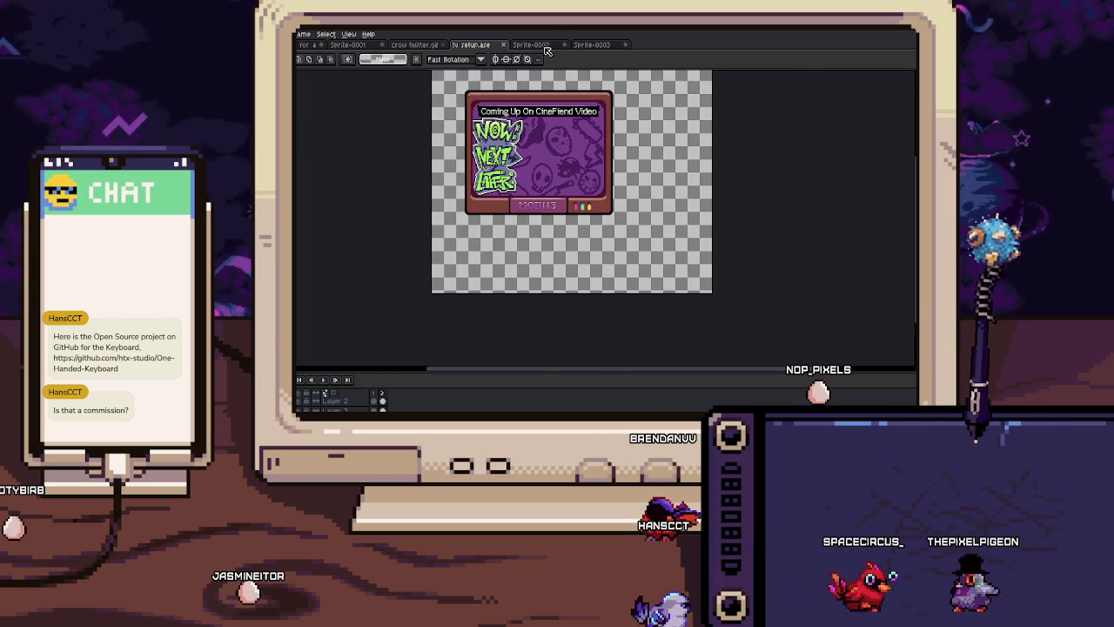
key("ctrl+Tab")
scroll(558, 176, "up", 2)
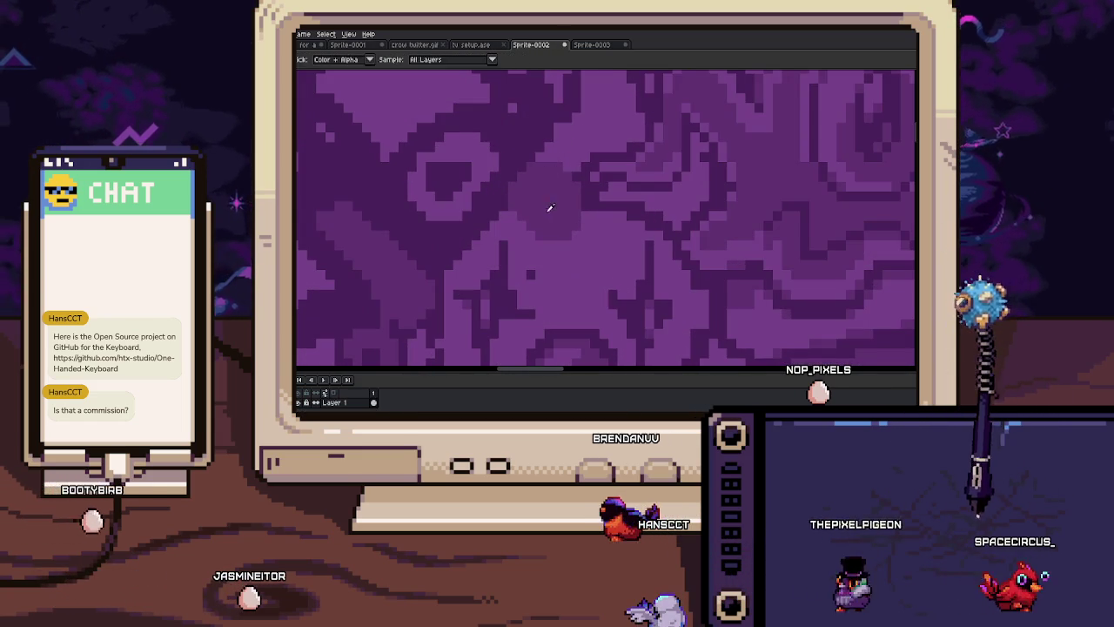
key("i")
key("b")
scroll(514, 218, "up", 1)
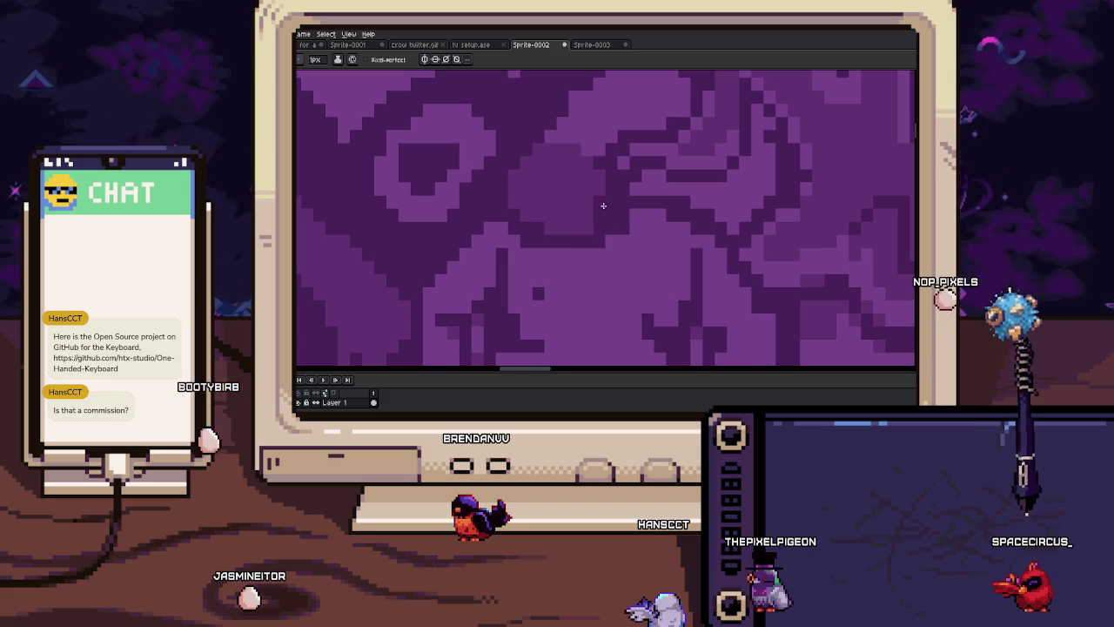
scroll(607, 208, "down", 3)
scroll(552, 236, "down", 3)
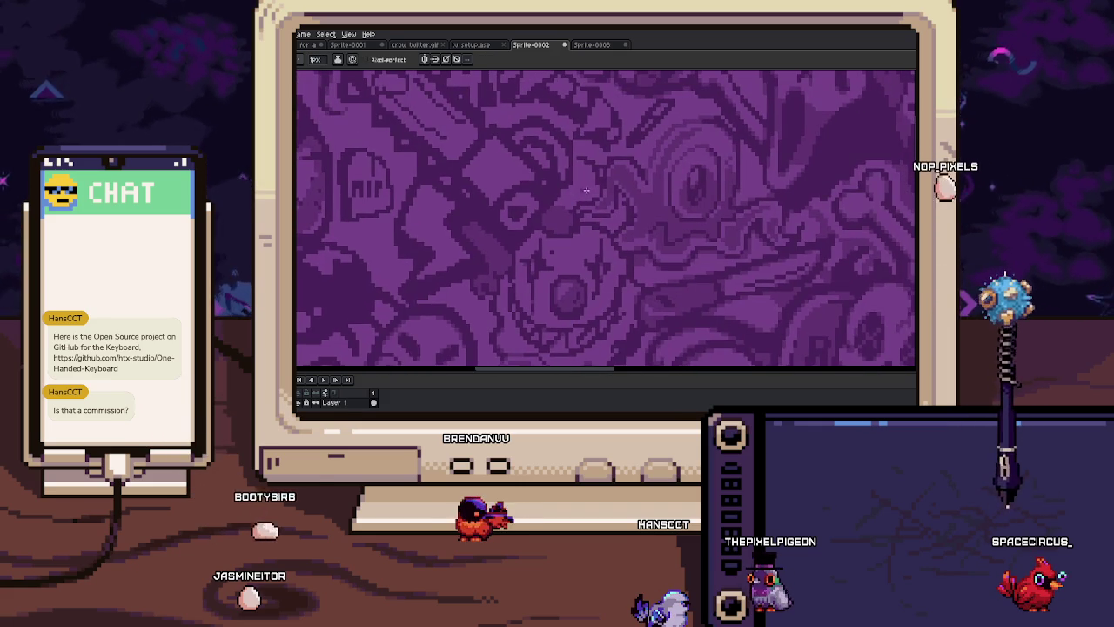
scroll(581, 182, "up", 2)
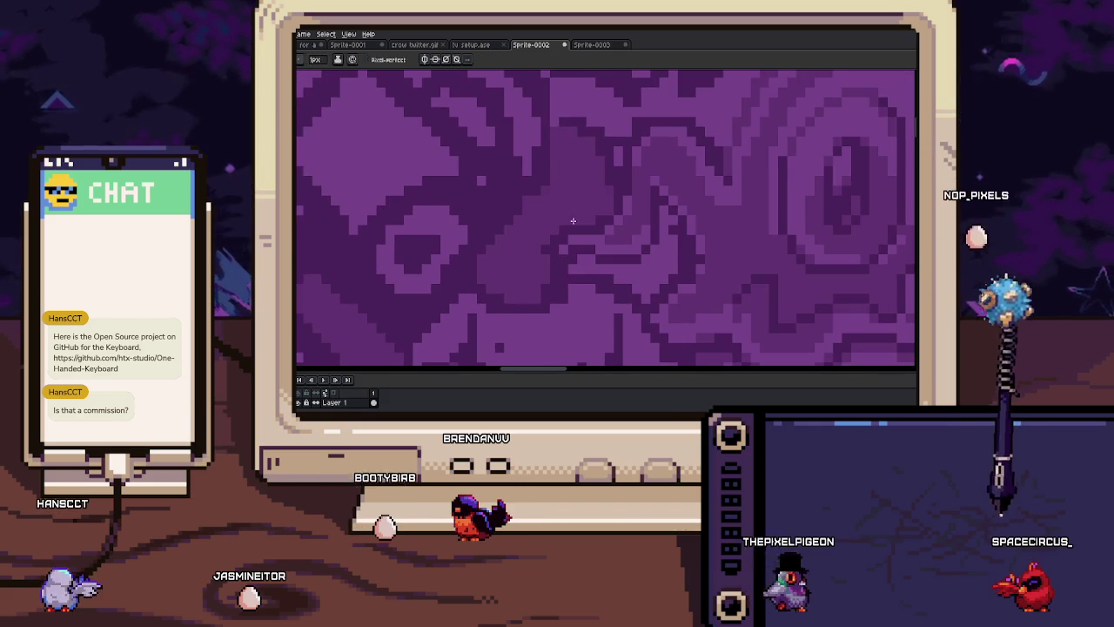
scroll(584, 163, "down", 3)
scroll(573, 181, "up", 2)
scroll(573, 181, "down", 2)
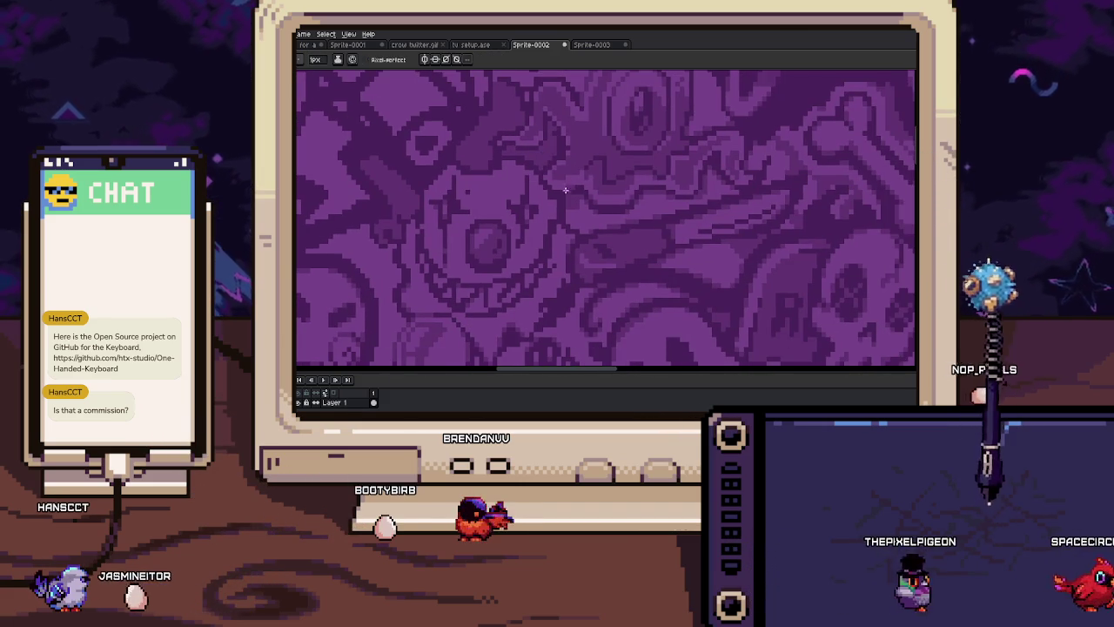
scroll(574, 169, "up", 2)
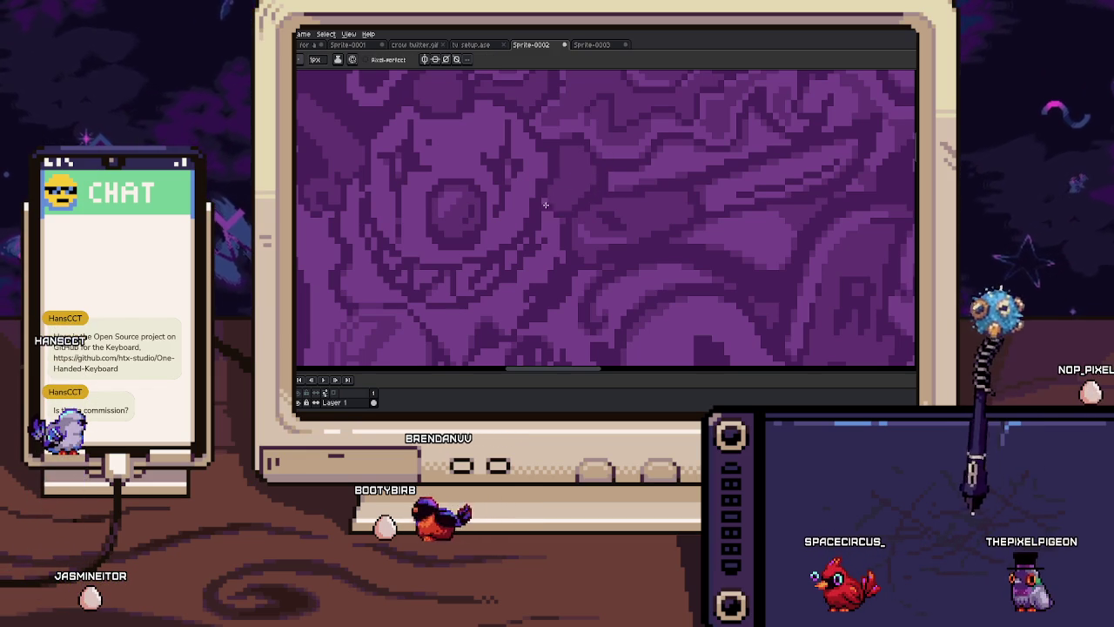
scroll(543, 197, "down", 2)
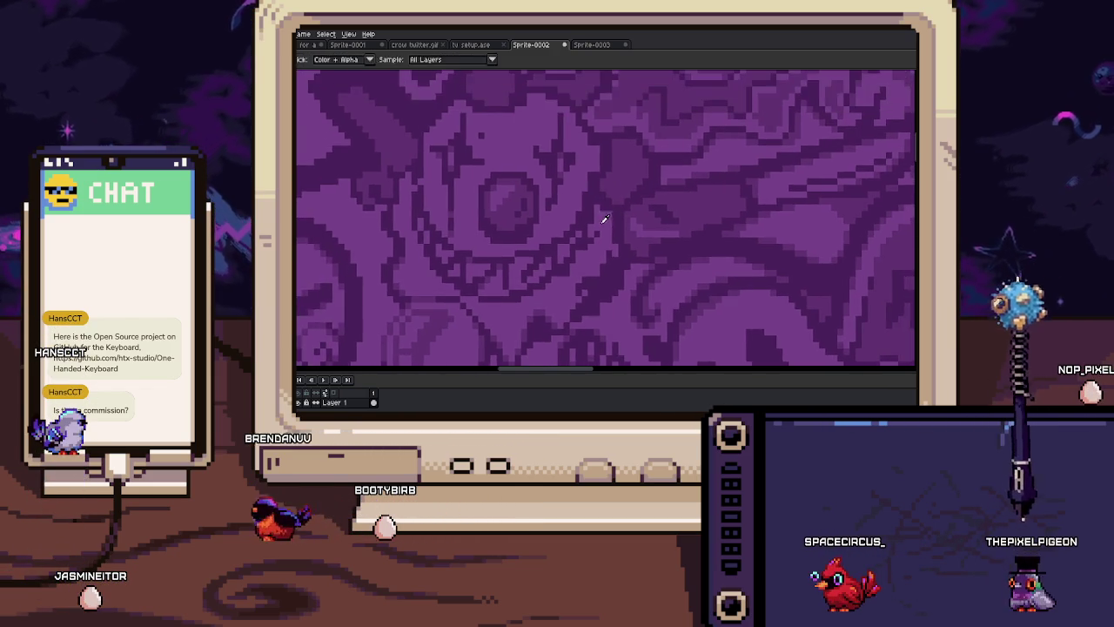
scroll(609, 200, "up", 3)
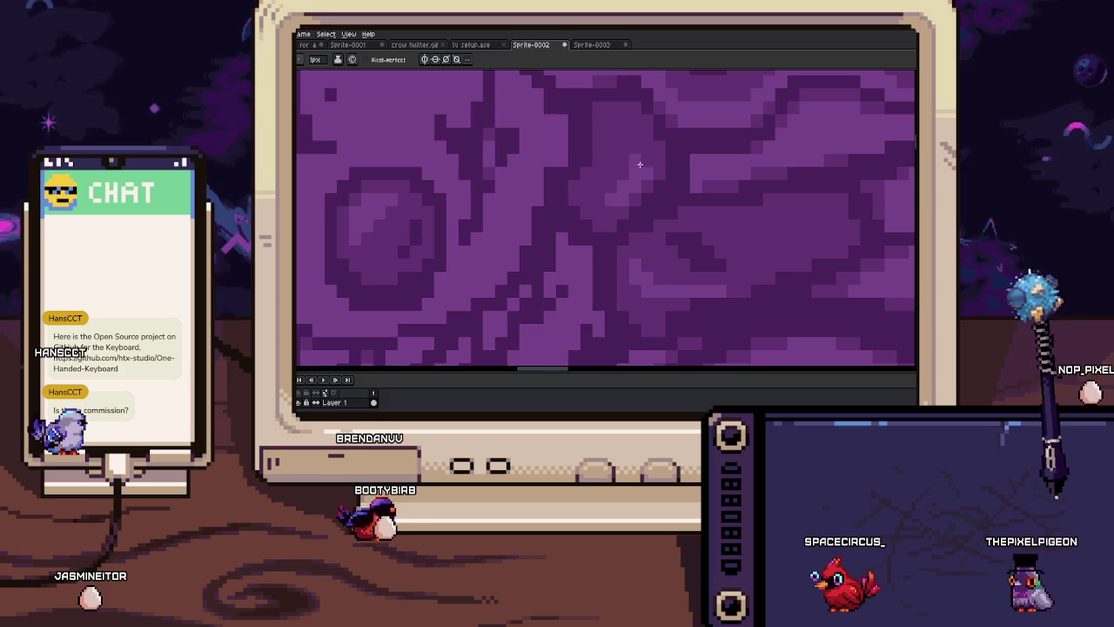
scroll(641, 169, "down", 2)
scroll(640, 168, "up", 2)
scroll(609, 183, "down", 2)
mouse_move(540, 195)
left_mouse_down()
mouse_move(574, 200)
mouse_move(505, 174)
left_mouse_up()
scroll(548, 183, "up", 3)
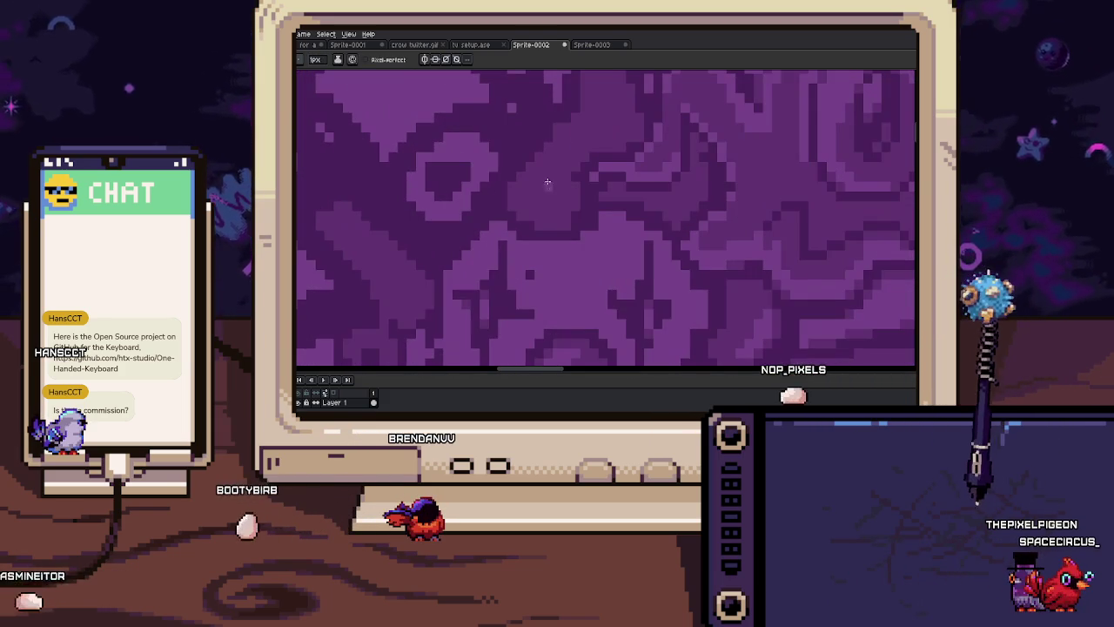
scroll(548, 192, "up", 1)
key("alt")
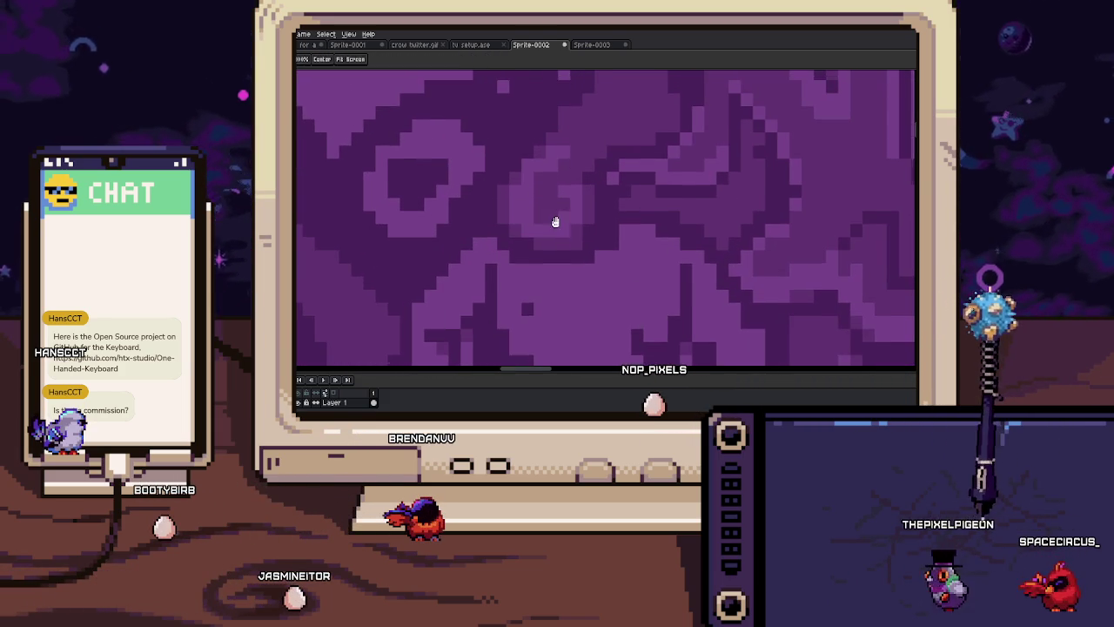
scroll(549, 200, "up", 2)
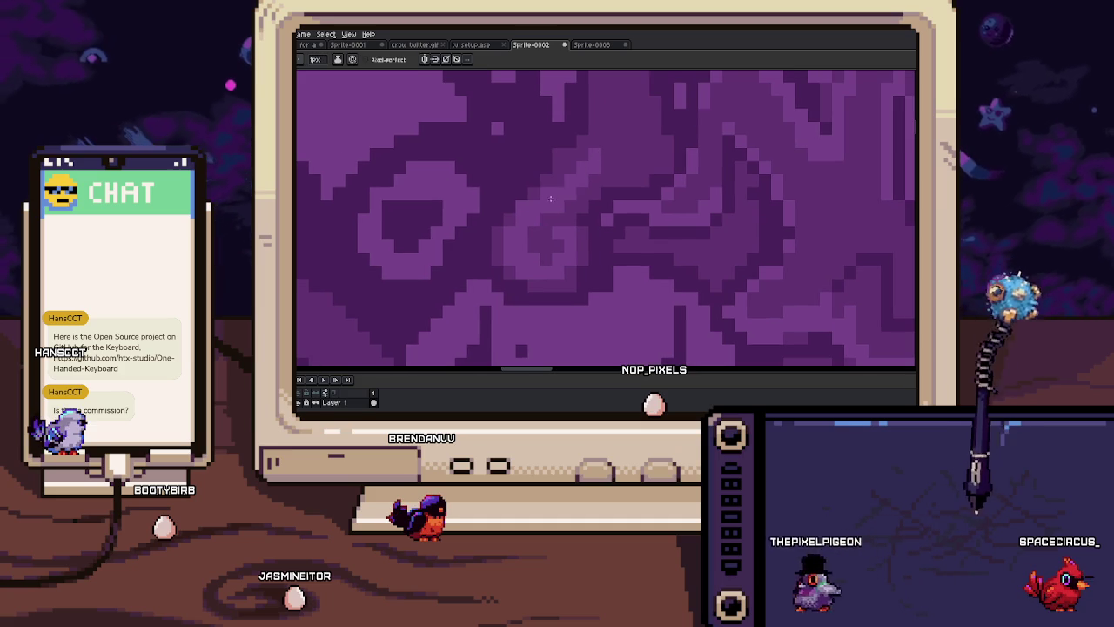
scroll(550, 201, "up", 1)
scroll(562, 177, "down", 3)
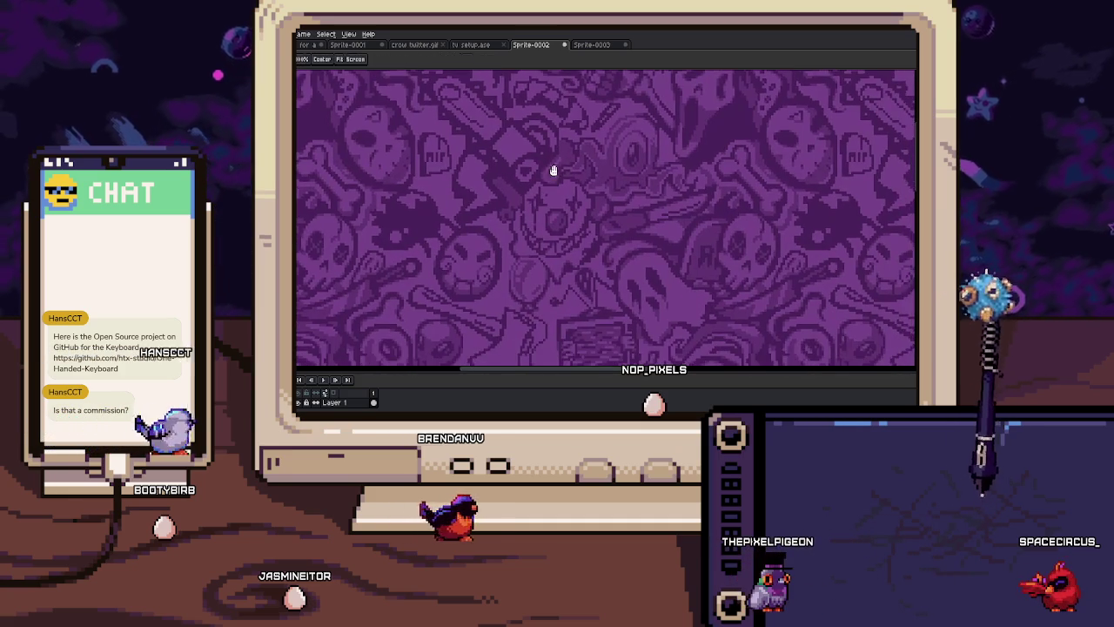
scroll(535, 224, "down", 2)
scroll(548, 237, "down", 2)
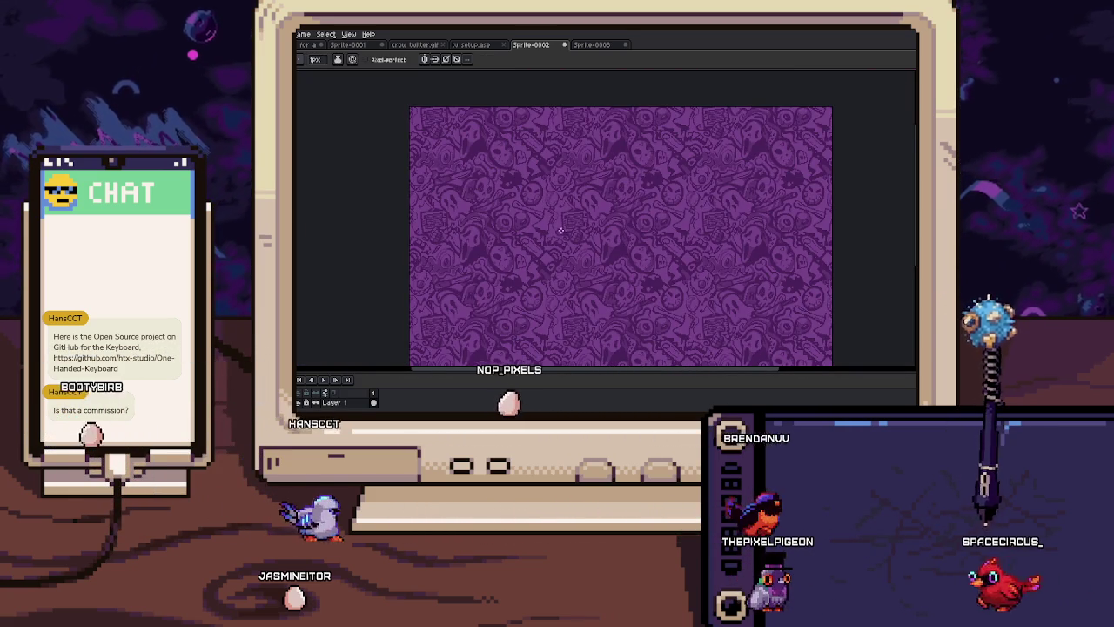
scroll(523, 231, "up", 1)
scroll(478, 213, "up", 1)
scroll(478, 213, "down", 1)
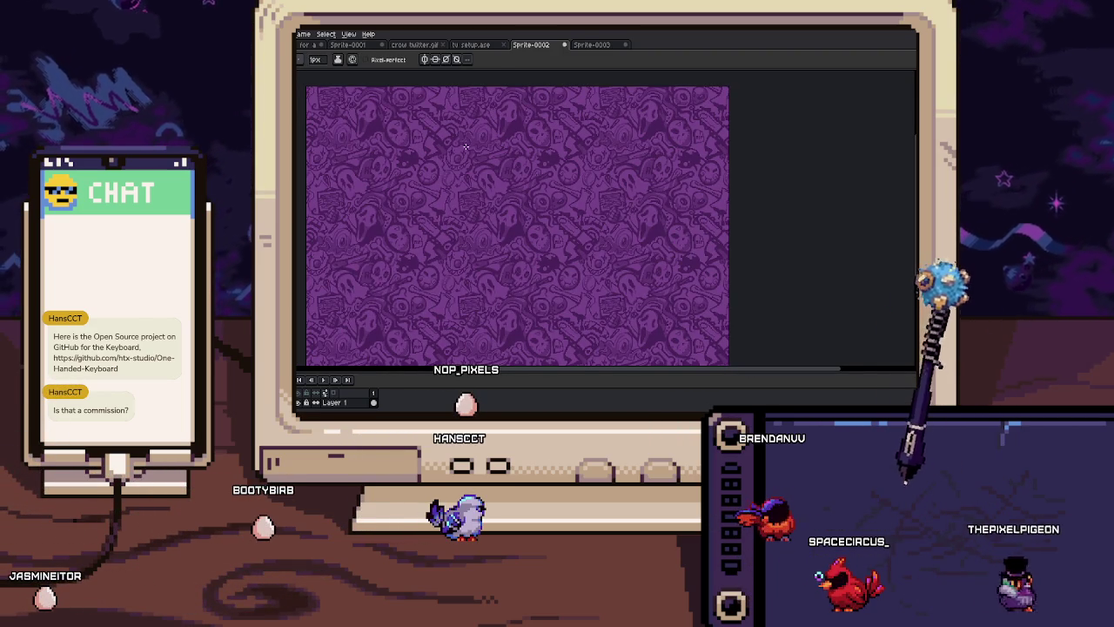
scroll(576, 158, "up", 1)
scroll(557, 174, "up", 1)
scroll(539, 191, "up", 1)
scroll(523, 209, "up", 1)
key("i")
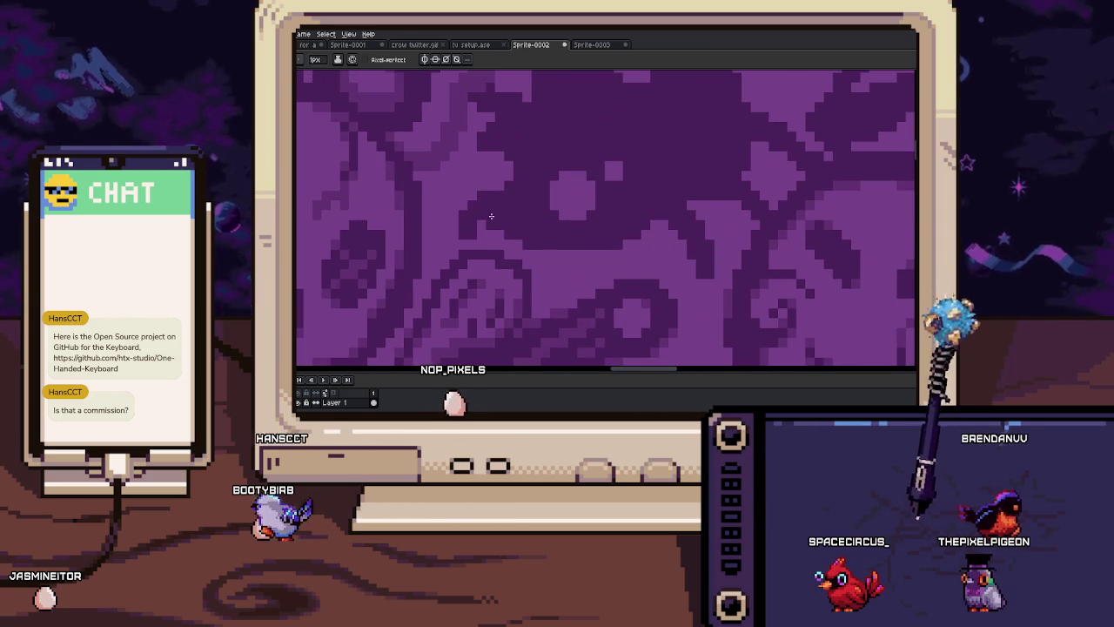
scroll(508, 254, "up", 1)
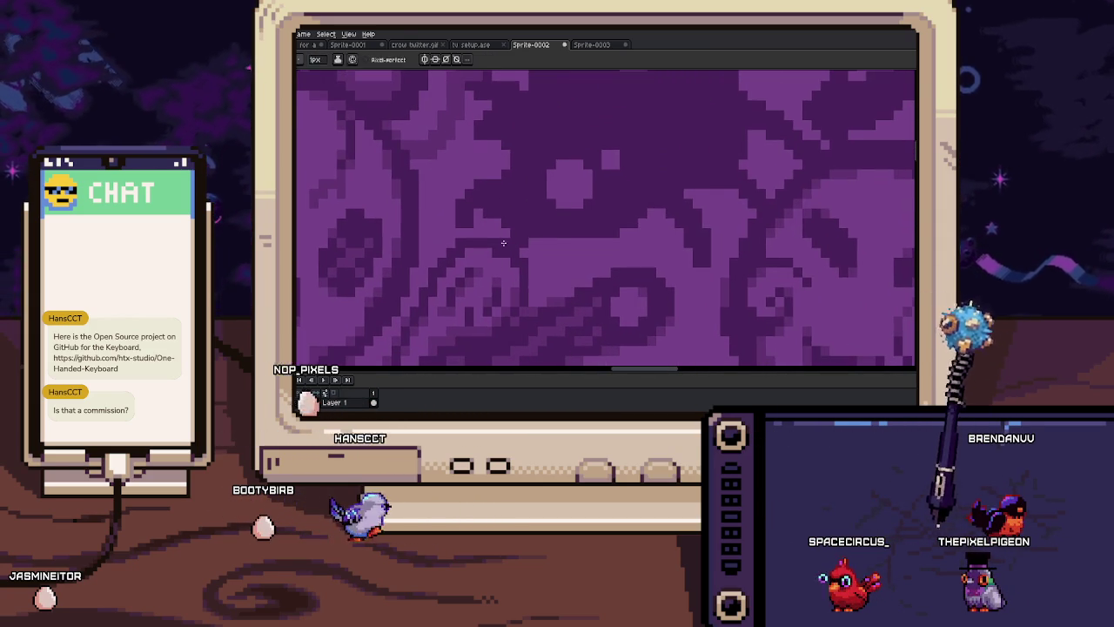
scroll(514, 229, "up", 1)
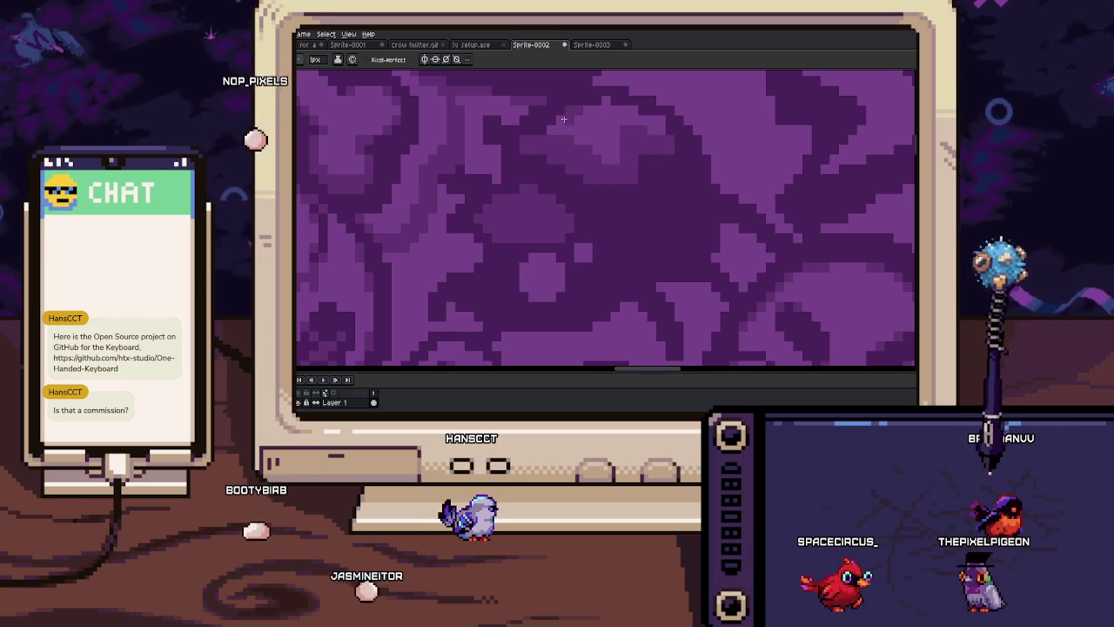
scroll(542, 129, "up", 1)
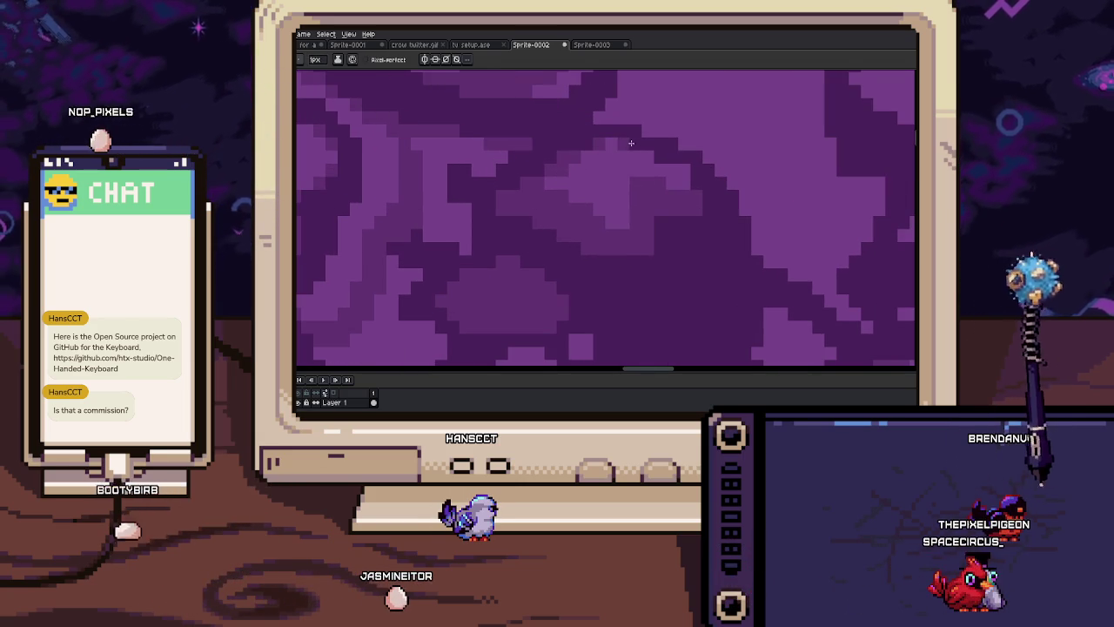
scroll(659, 154, "up", 1)
scroll(629, 154, "down", 1)
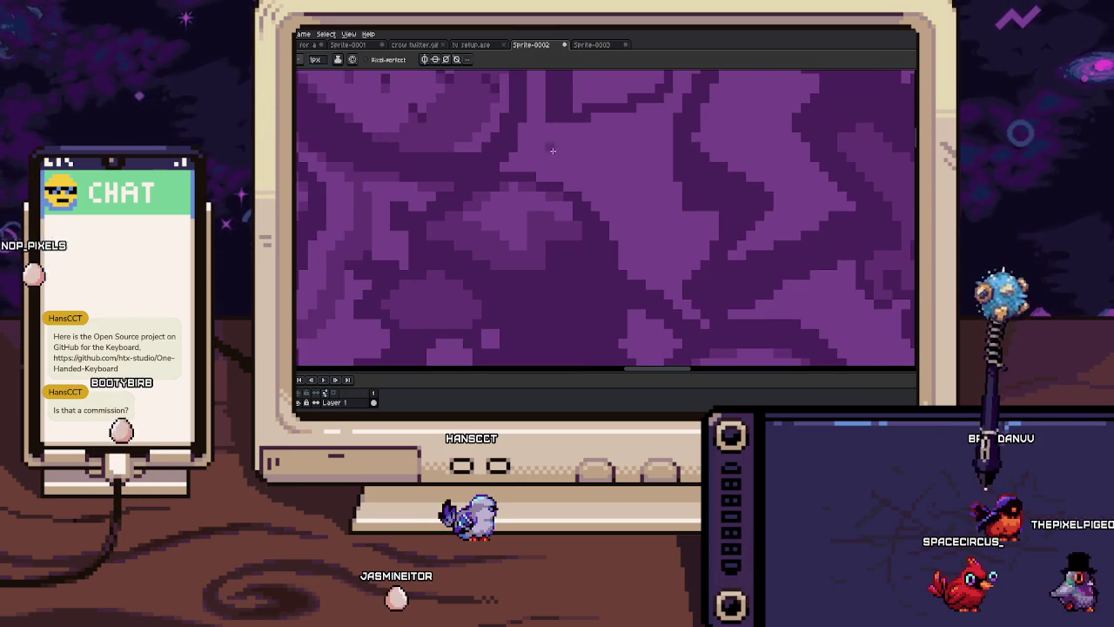
key("i")
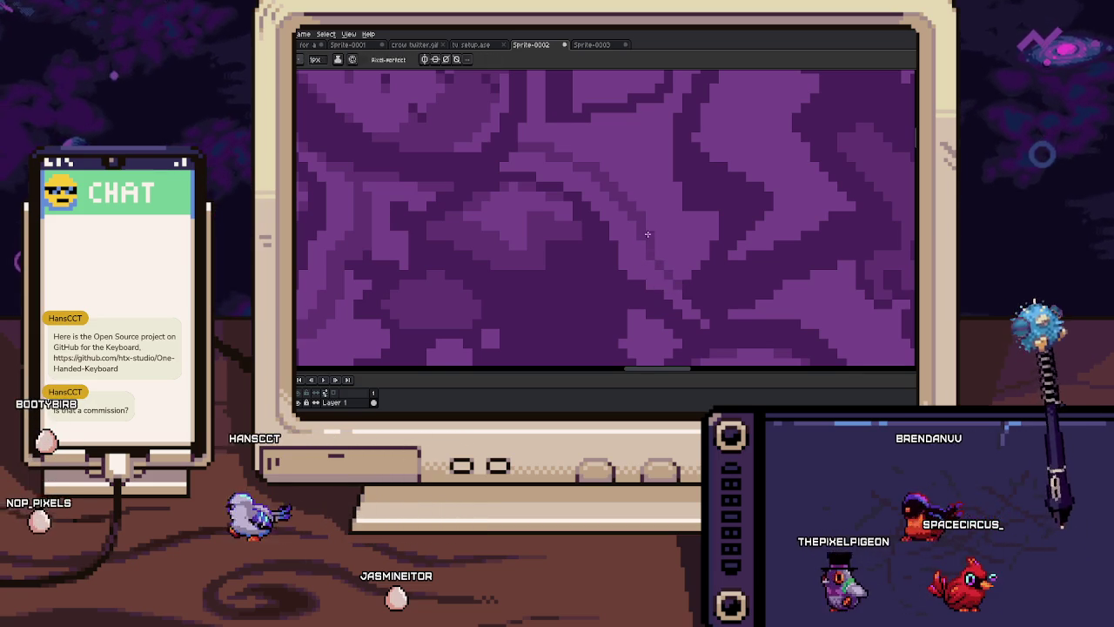
left_click_drag(647, 232, 627, 307)
scroll(627, 308, "down", 2)
scroll(572, 214, "up", 1)
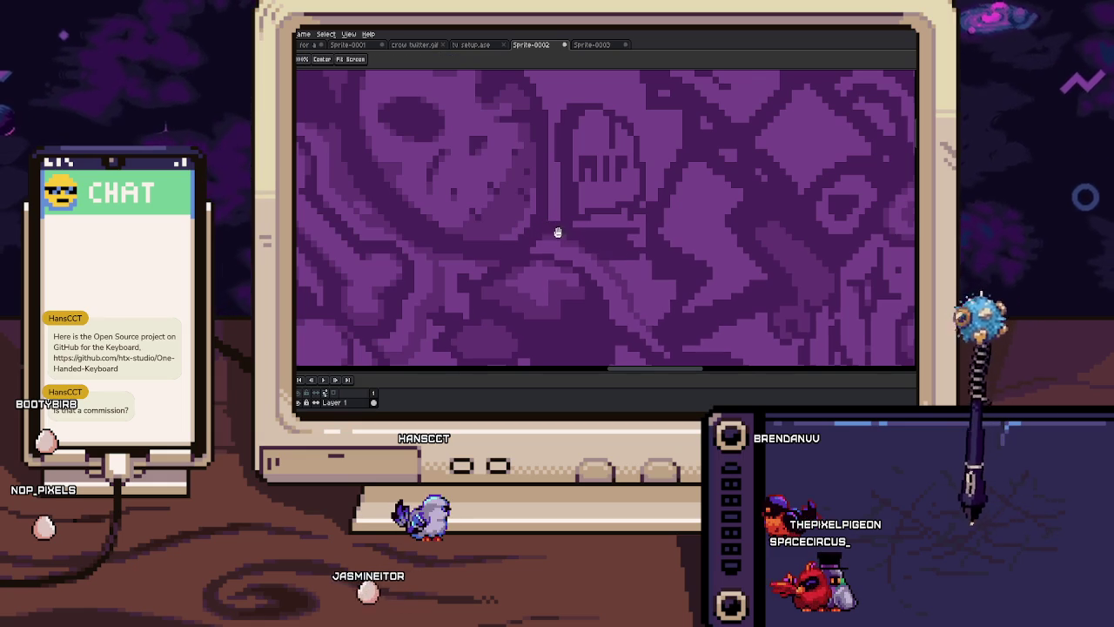
scroll(584, 200, "up", 2)
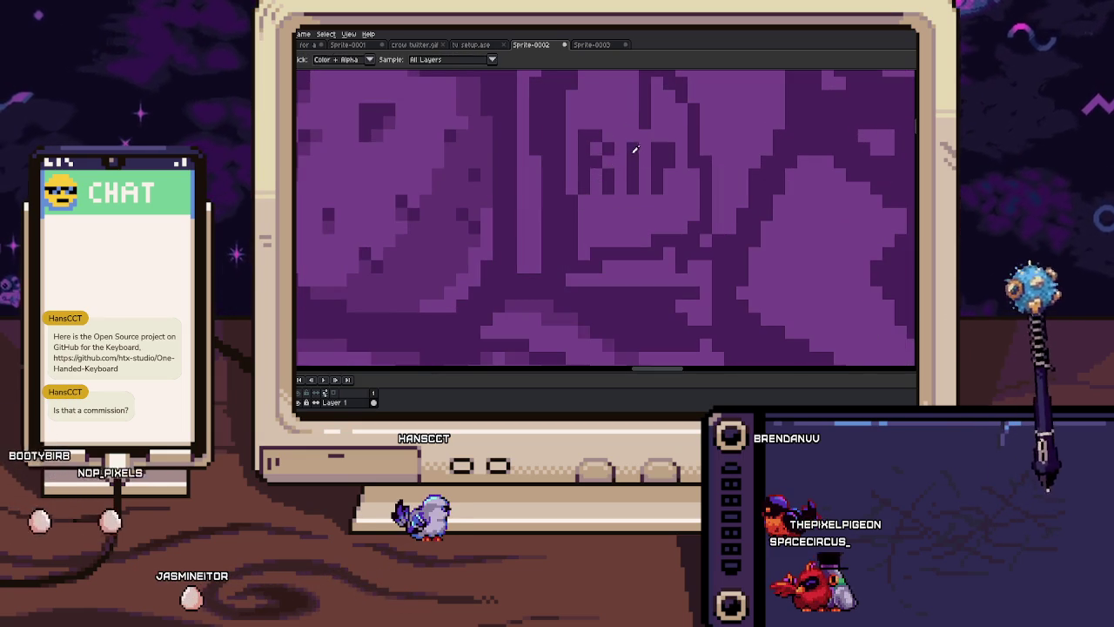
scroll(674, 150, "down", 3)
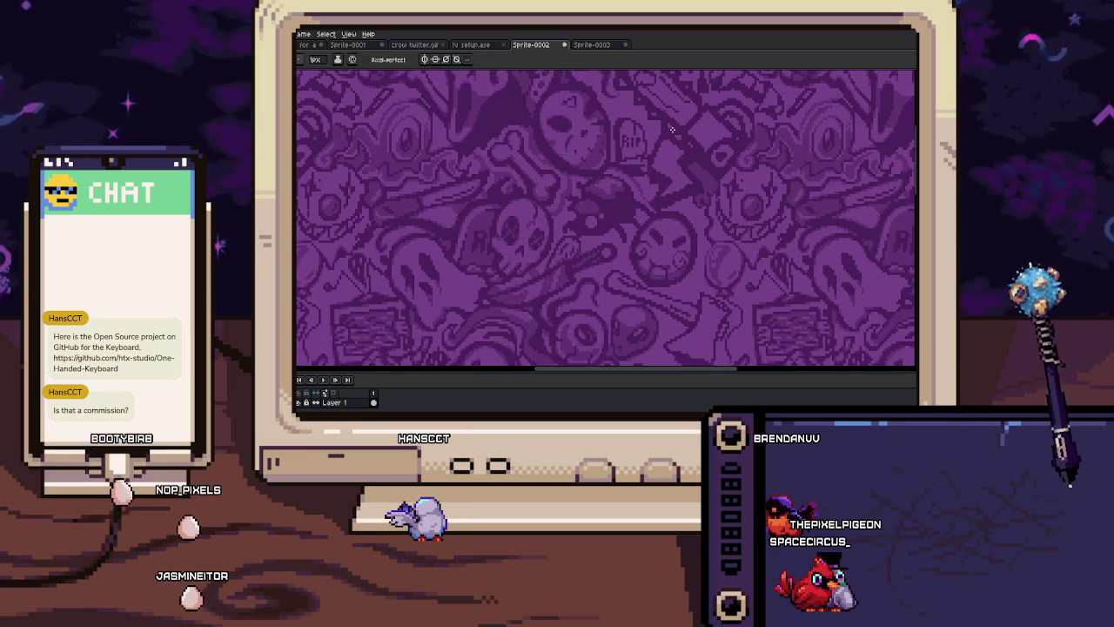
scroll(635, 181, "down", 1)
key("b")
scroll(605, 243, "up", 2)
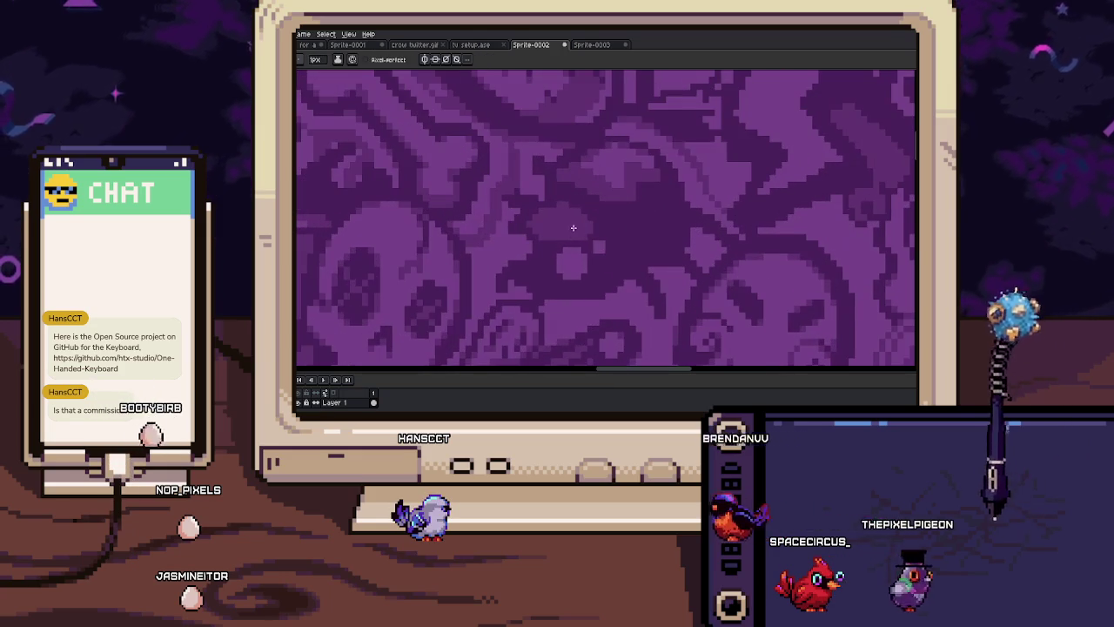
scroll(563, 273, "up", 1)
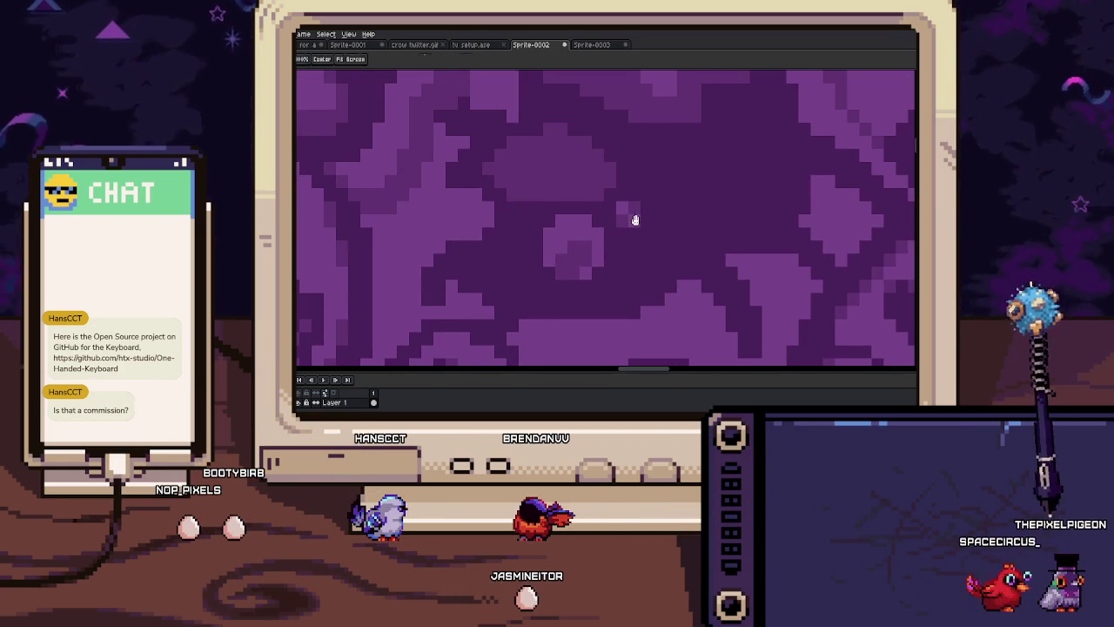
scroll(633, 212, "down", 1)
scroll(636, 227, "up", 1)
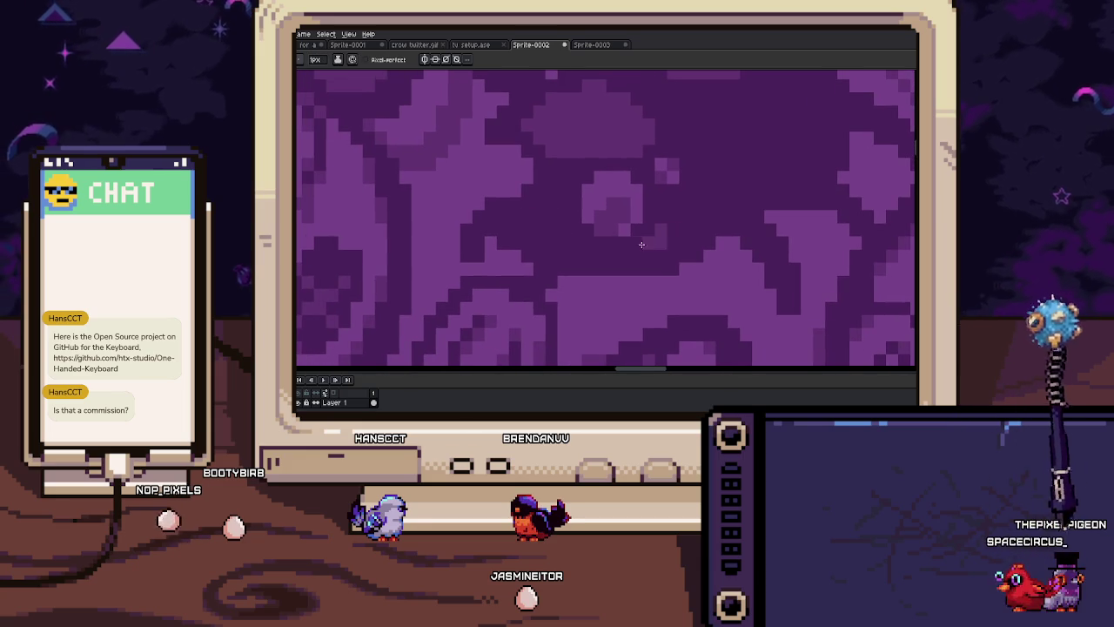
scroll(694, 230, "down", 1)
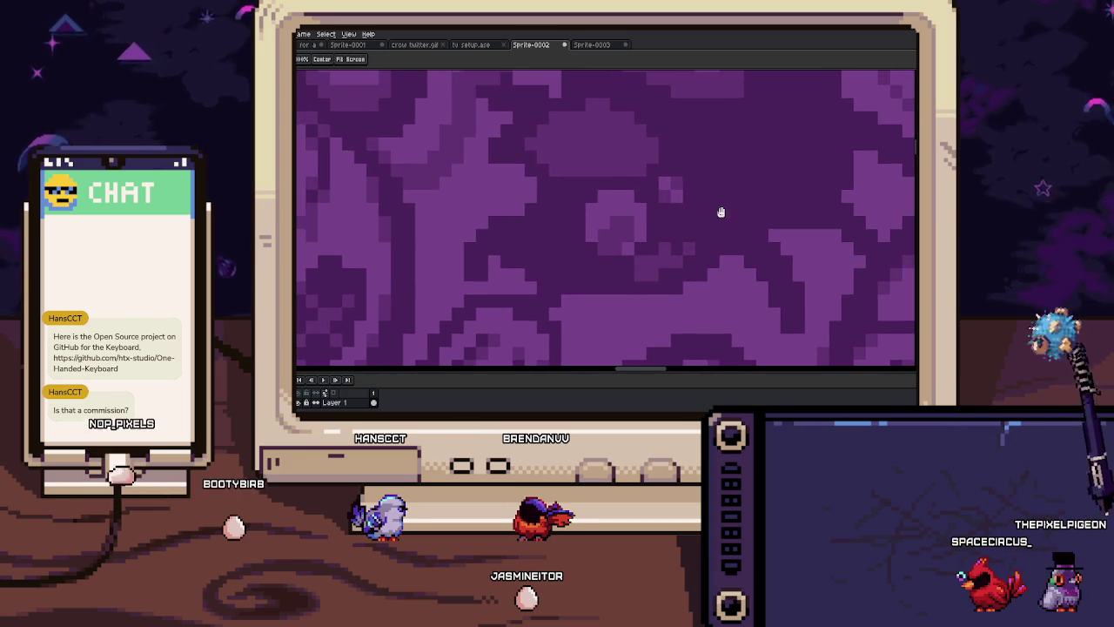
scroll(714, 206, "up", 1)
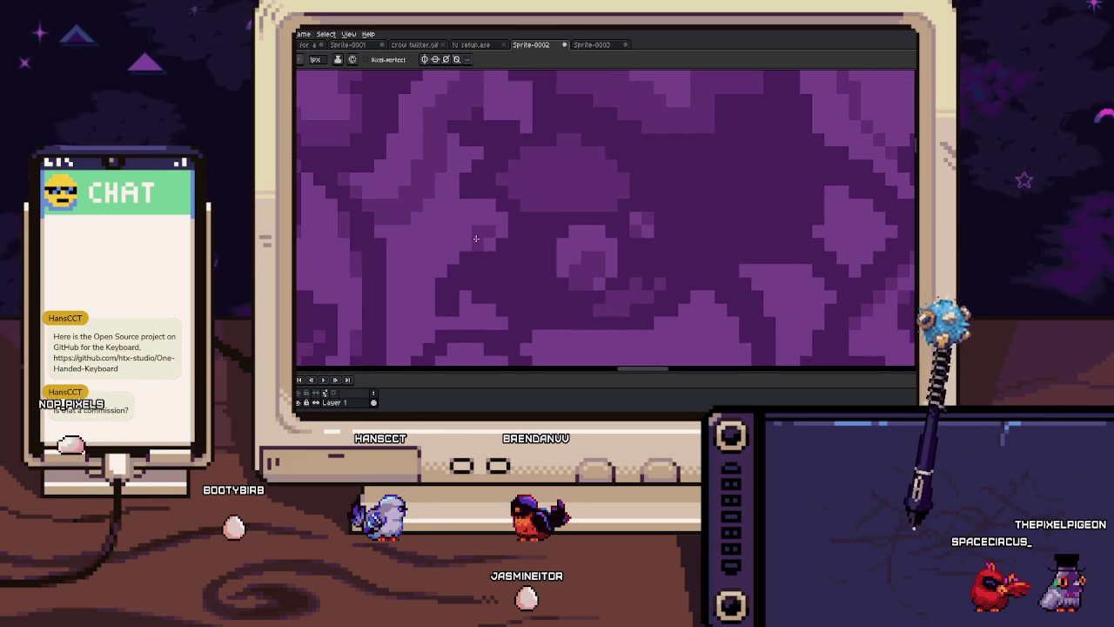
key("i")
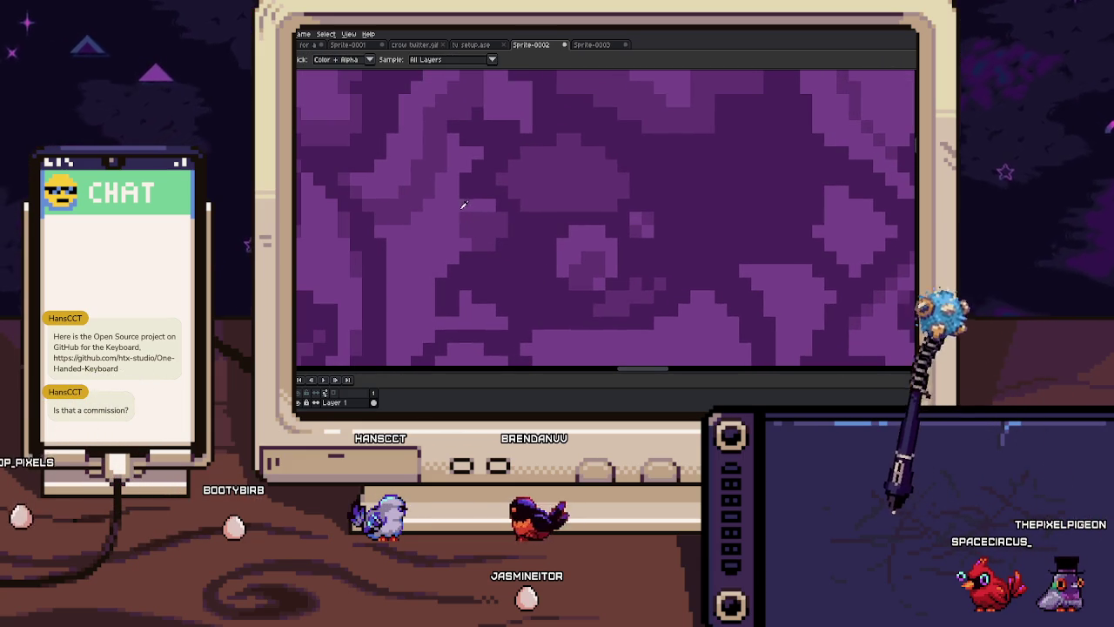
key("b")
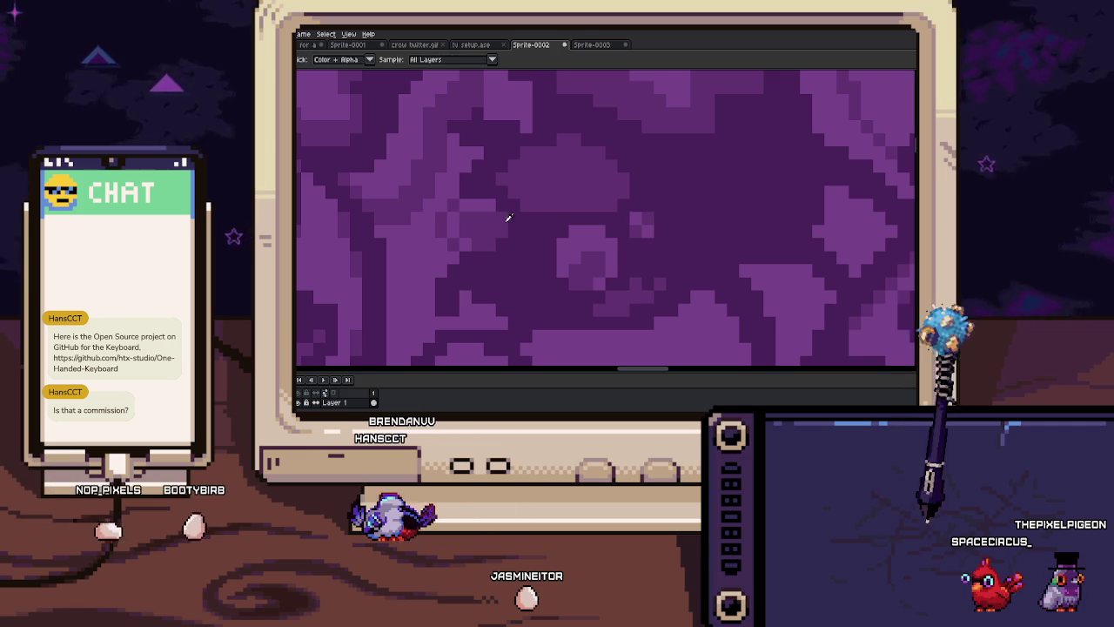
scroll(490, 203, "left", 2)
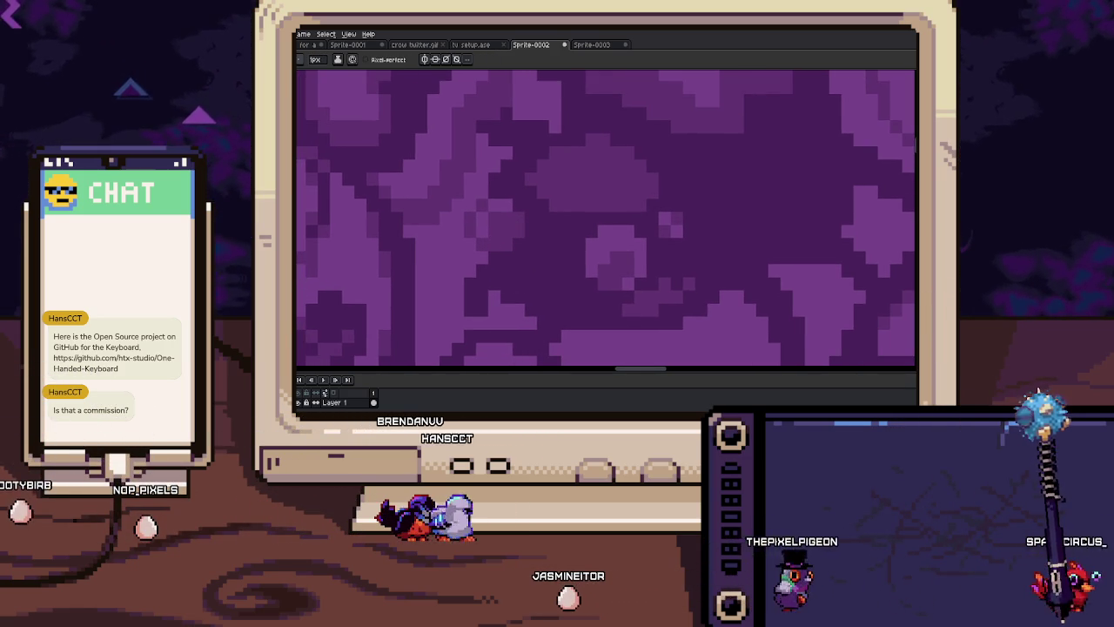
scroll(535, 293, "left", 5)
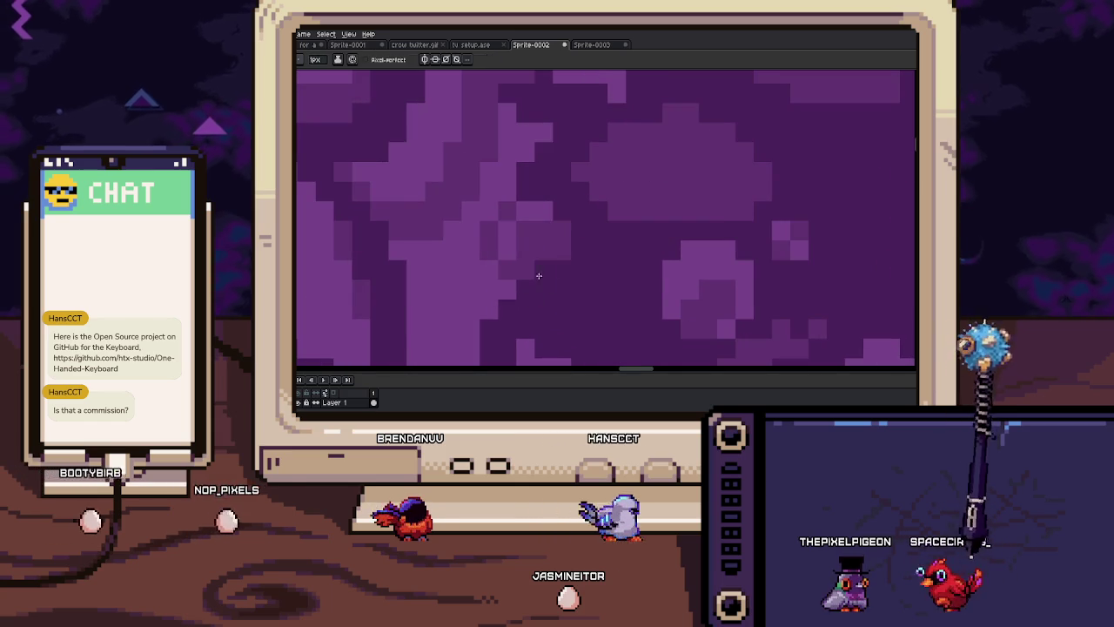
scroll(540, 235, "left", 1)
scroll(566, 262, "down", 2)
scroll(579, 266, "down", 2)
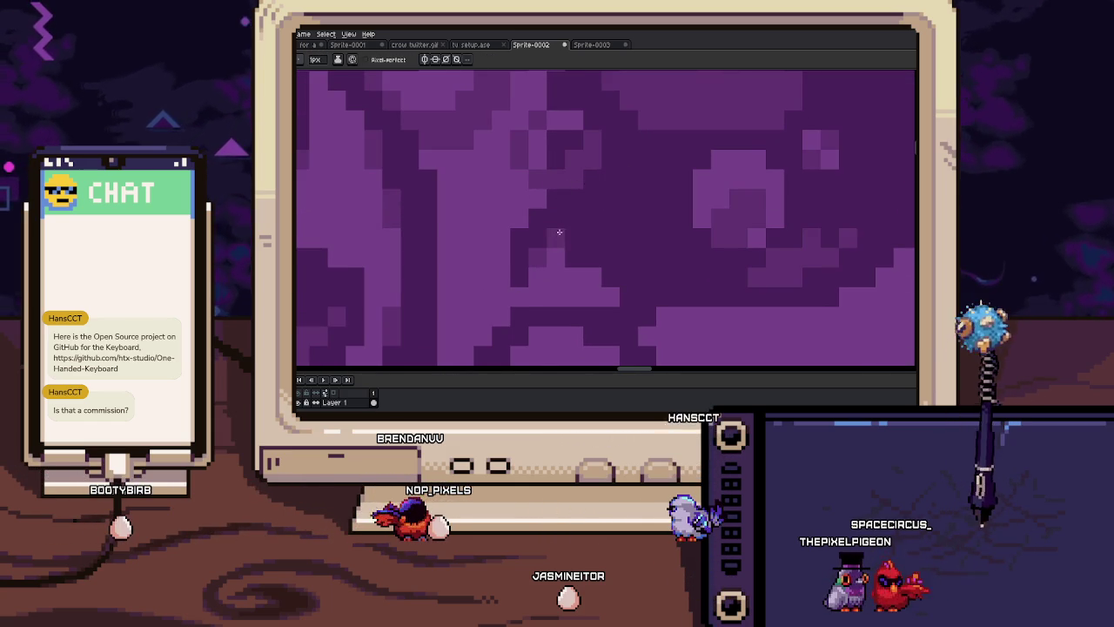
scroll(558, 231, "right", 1)
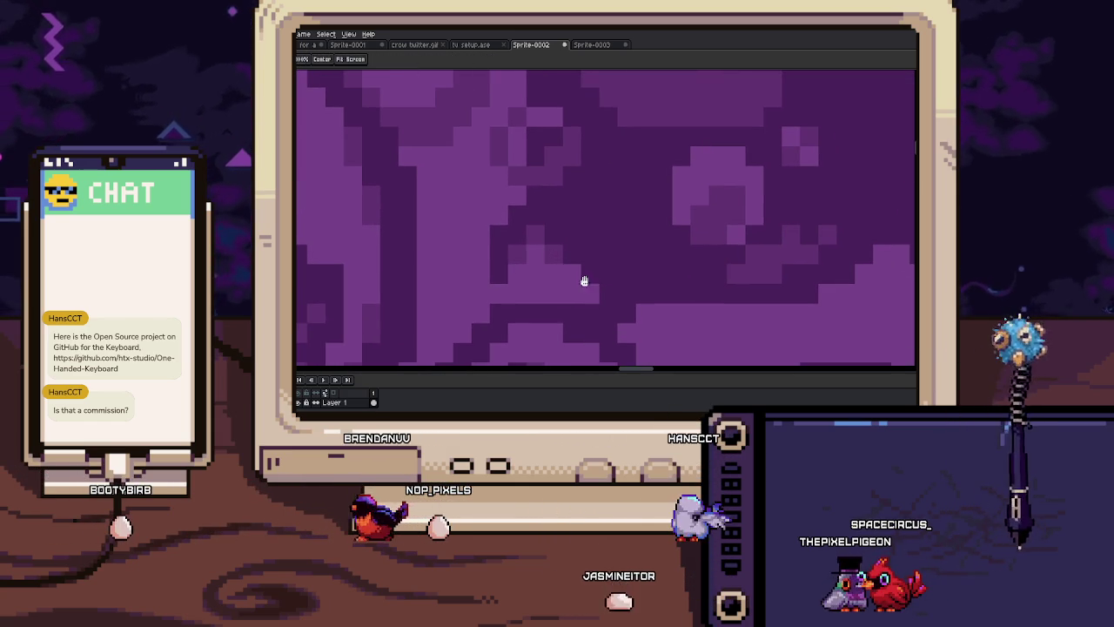
scroll(595, 278, "right", 1)
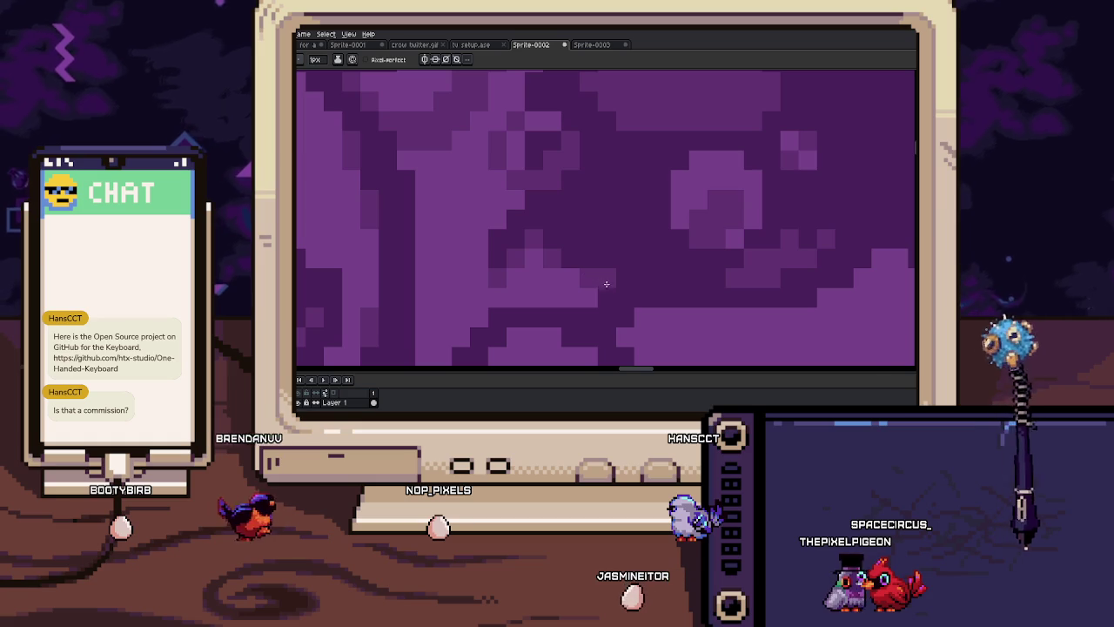
scroll(600, 276, "right", 2)
scroll(586, 266, "right", 2)
scroll(559, 293, "right", 2)
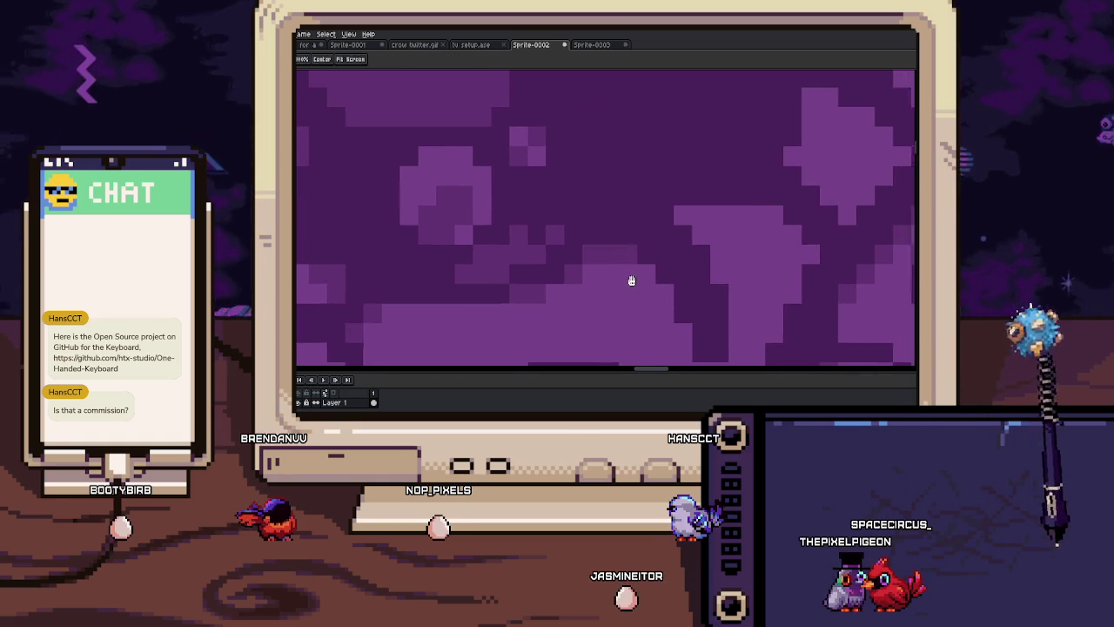
scroll(637, 279, "right", 2)
scroll(627, 296, "right", 2)
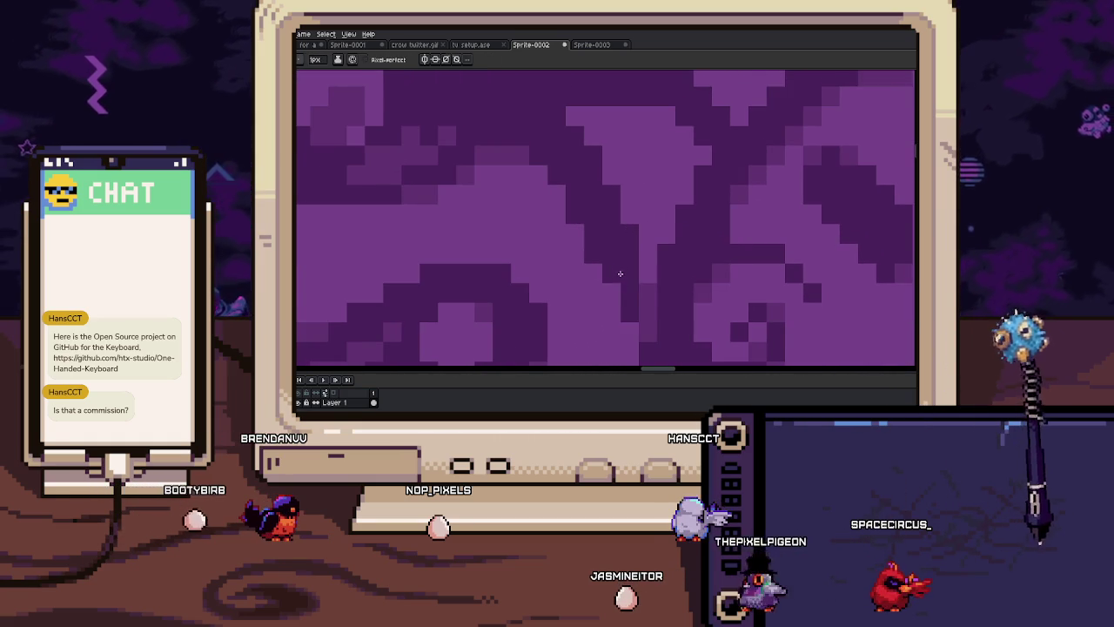
scroll(616, 257, "down", 2)
scroll(621, 277, "down", 1)
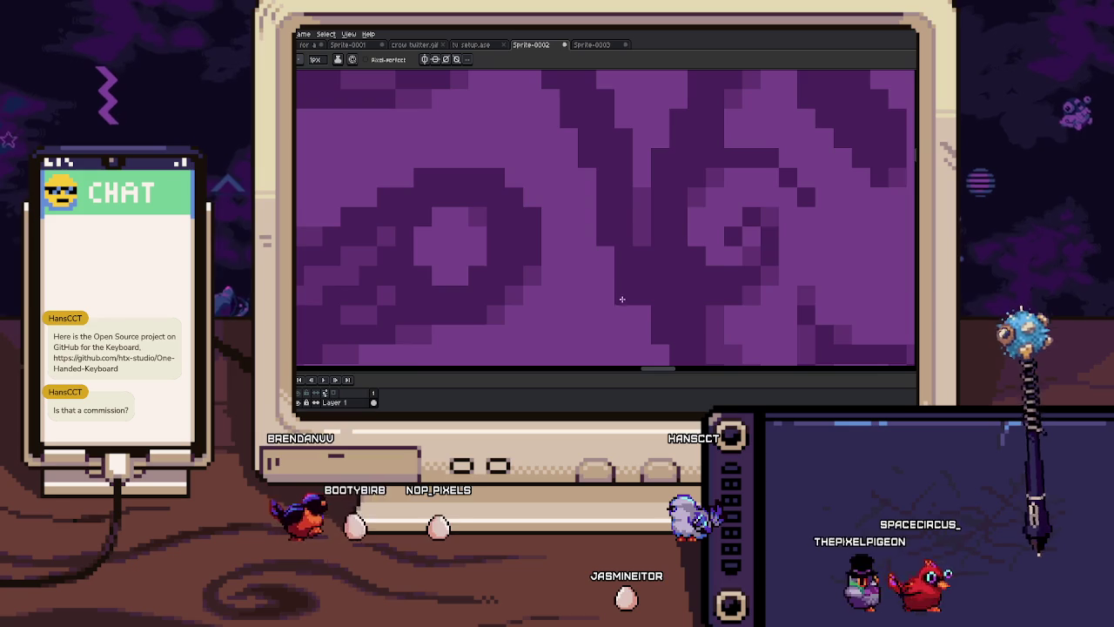
scroll(627, 288, "down", 1)
scroll(620, 281, "up", 1)
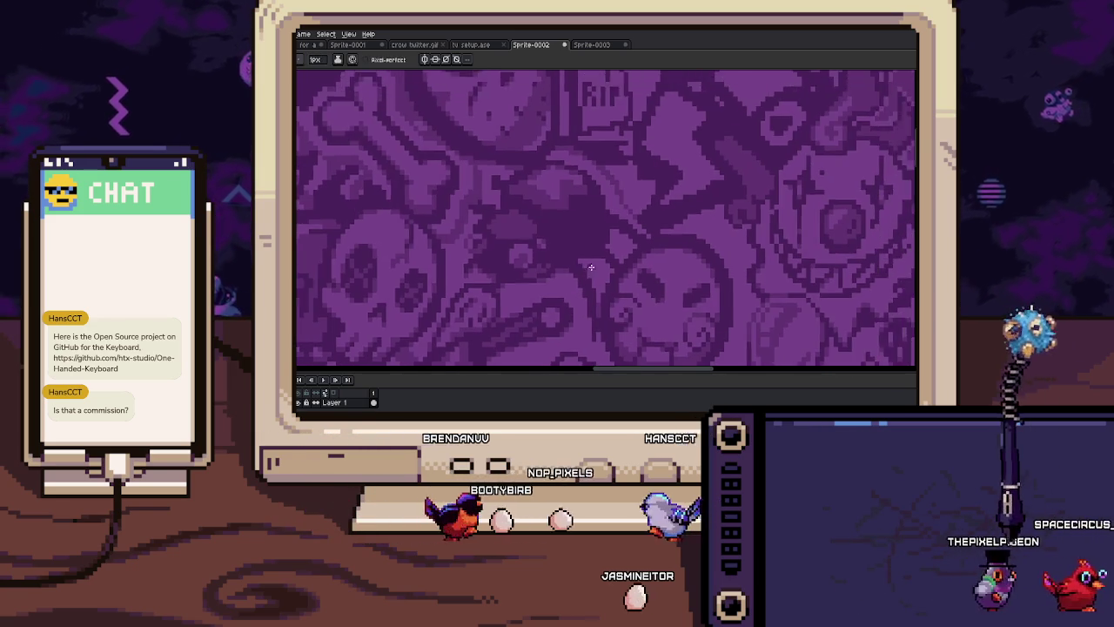
scroll(608, 267, "up", 1)
key("alt")
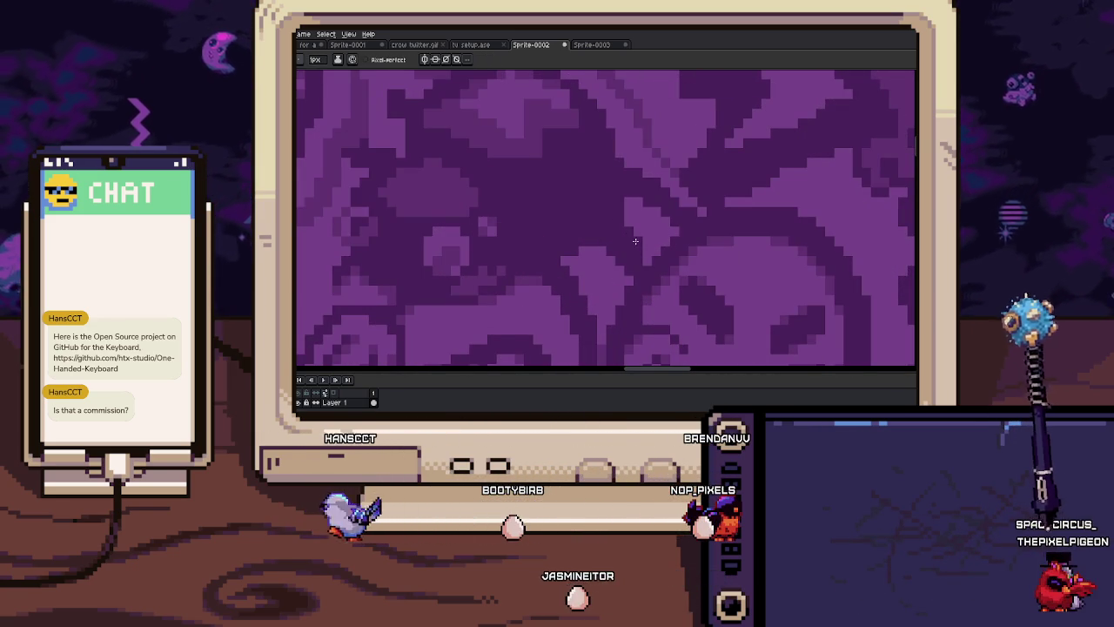
scroll(633, 240, "down", 1)
key("alt")
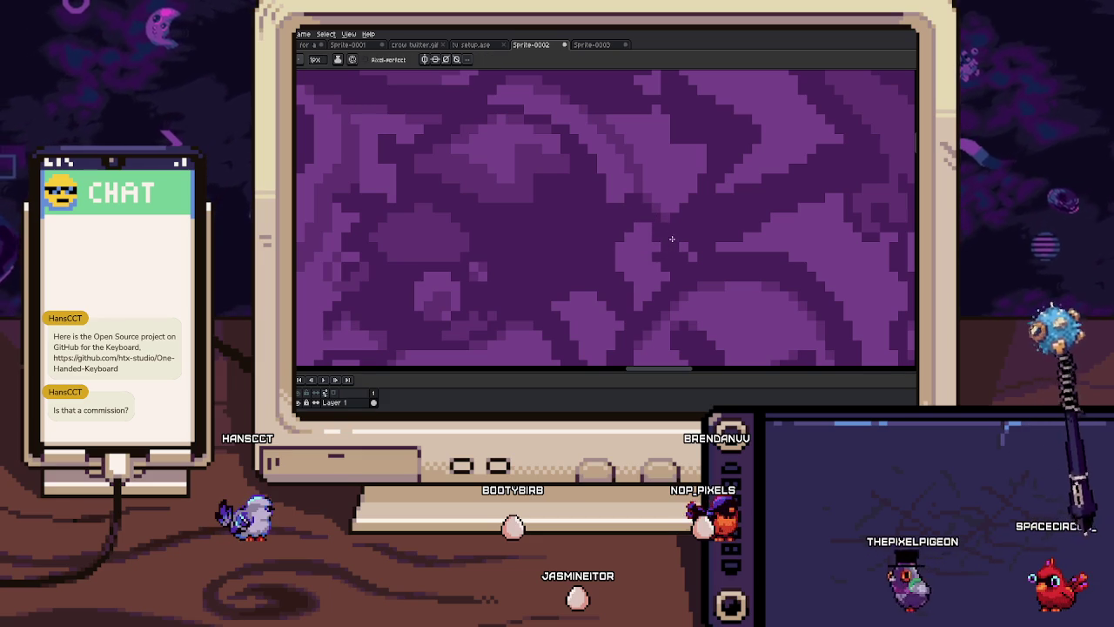
left_click_drag(649, 233, 694, 252)
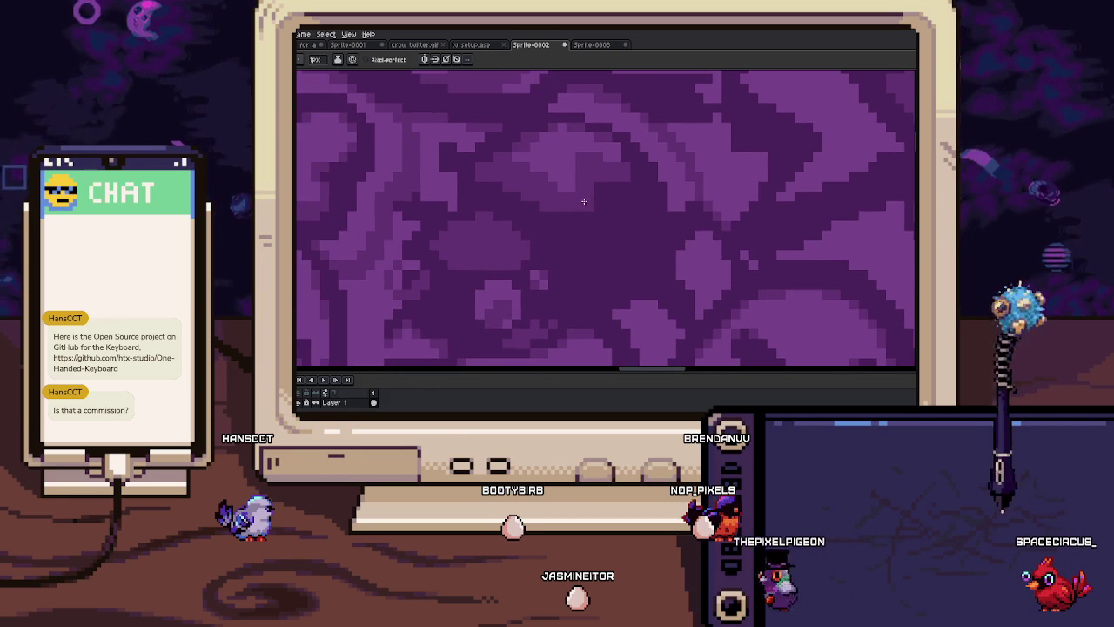
scroll(678, 227, "up", 1)
scroll(632, 265, "down", 2)
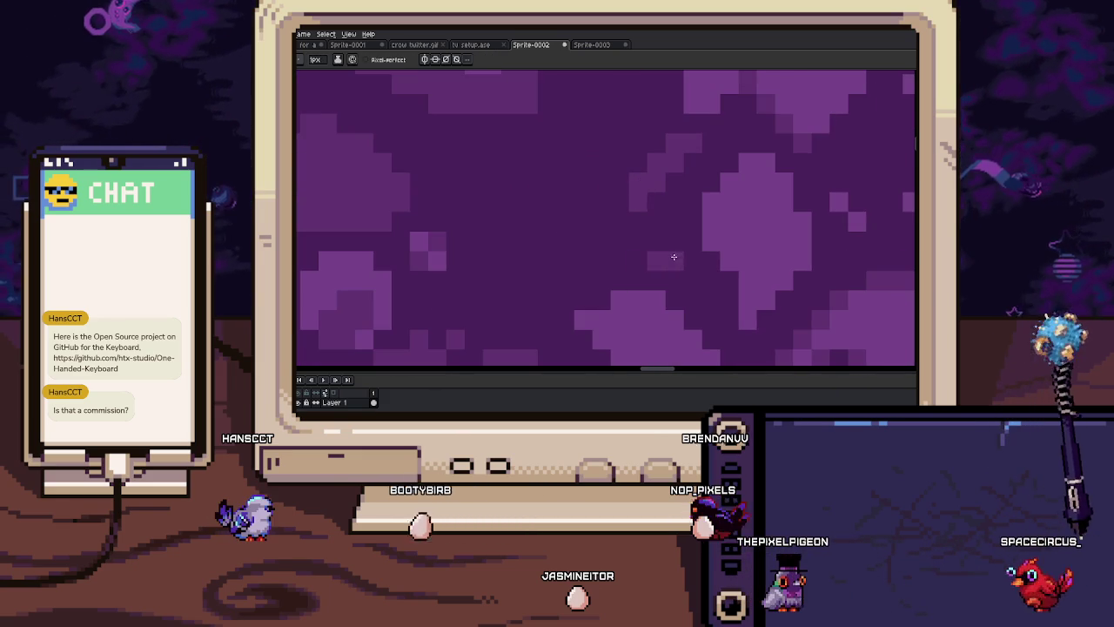
scroll(689, 273, "down", 1)
scroll(694, 249, "down", 1)
scroll(627, 270, "down", 1)
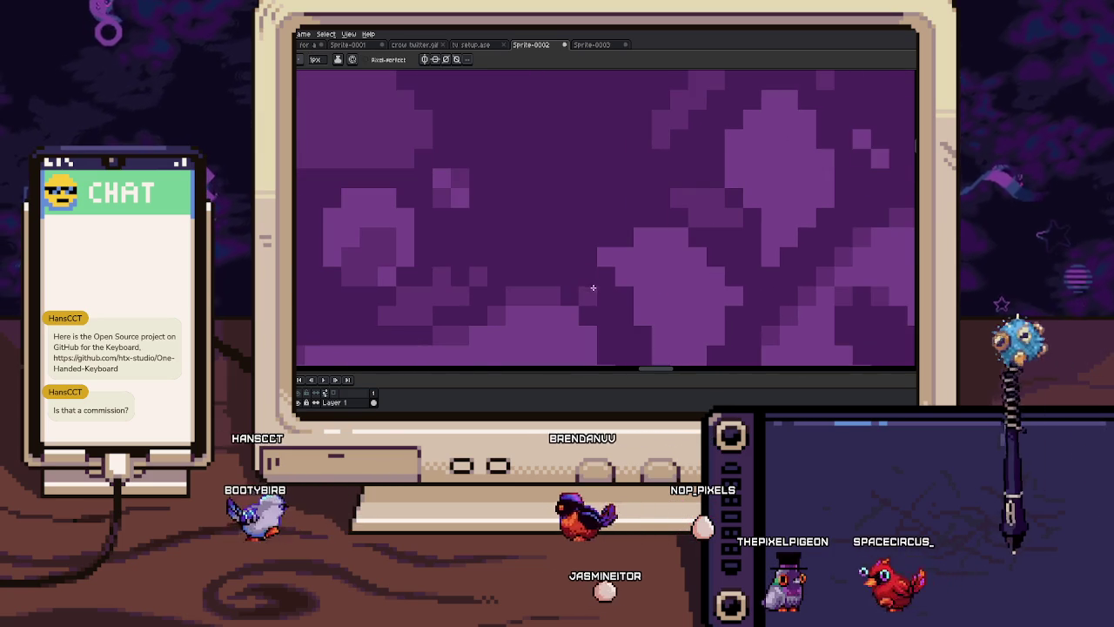
scroll(543, 240, "down", 2)
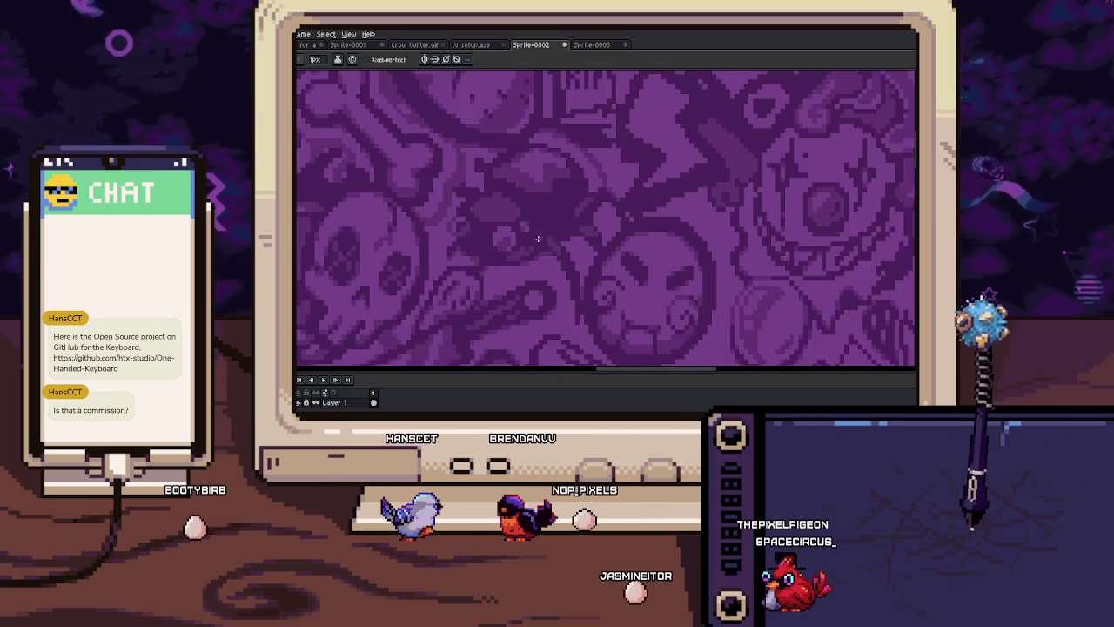
scroll(547, 222, "up", 1)
scroll(552, 201, "up", 1)
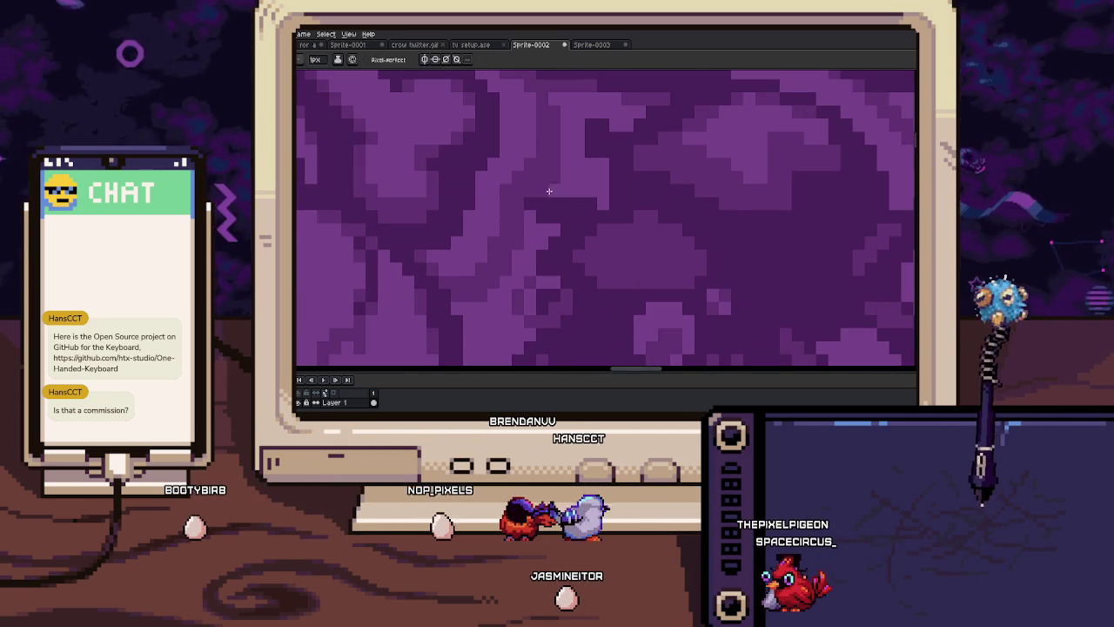
scroll(557, 185, "down", 1)
scroll(543, 249, "down", 1)
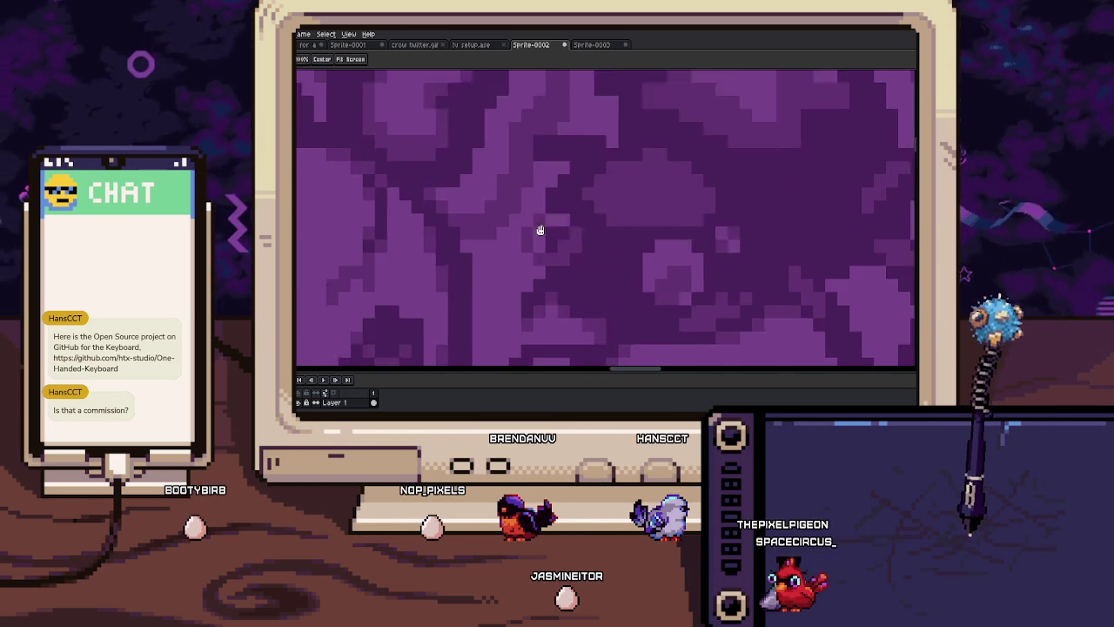
scroll(535, 235, "down", 1)
scroll(524, 223, "up", 1)
scroll(502, 264, "up", 1)
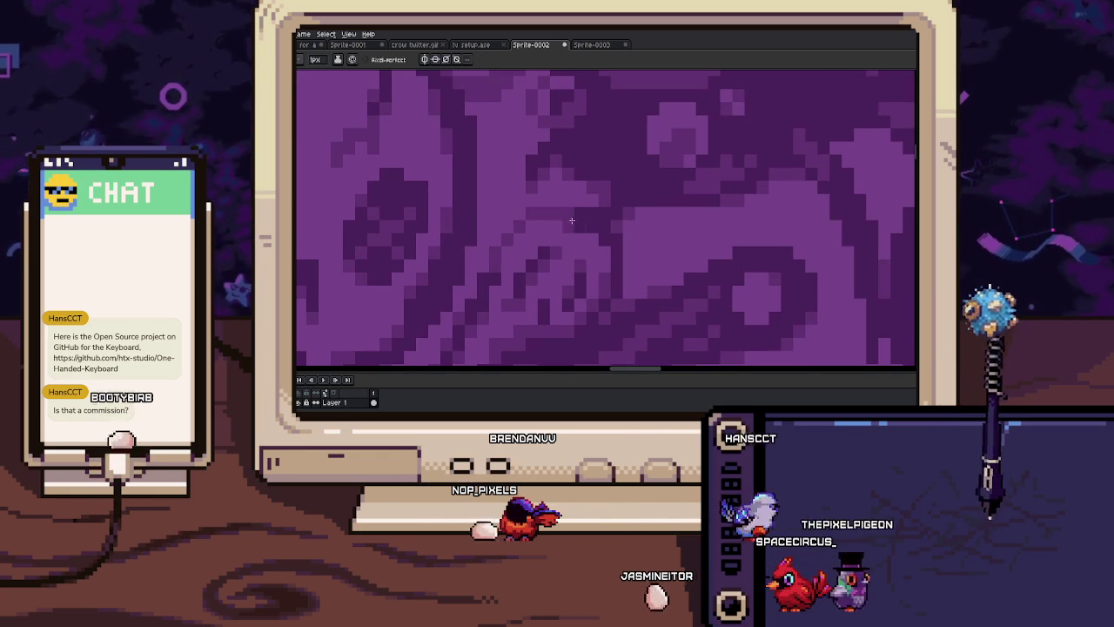
left_click_drag(562, 243, 579, 221)
scroll(512, 255, "down", 1)
scroll(522, 279, "down", 1)
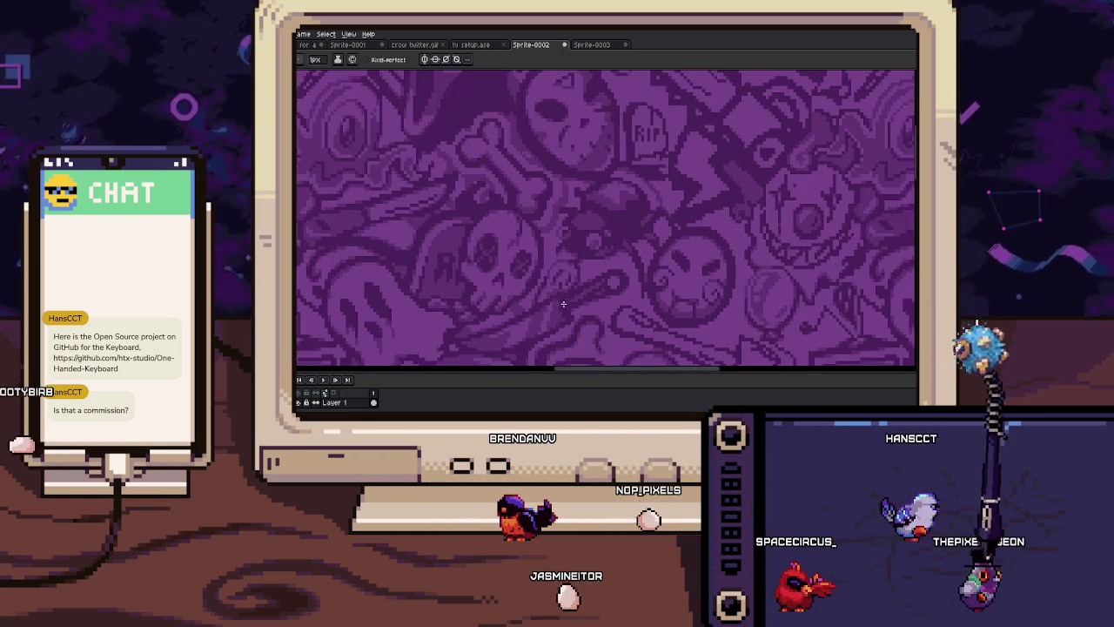
scroll(552, 266, "up", 1)
scroll(551, 264, "up", 1)
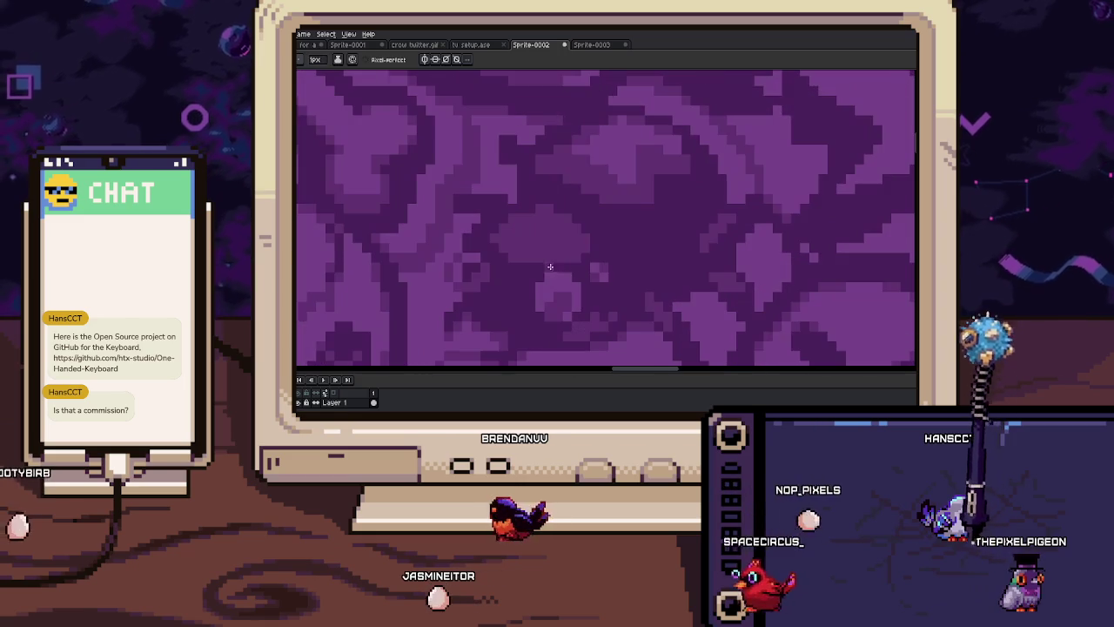
scroll(553, 265, "up", 1)
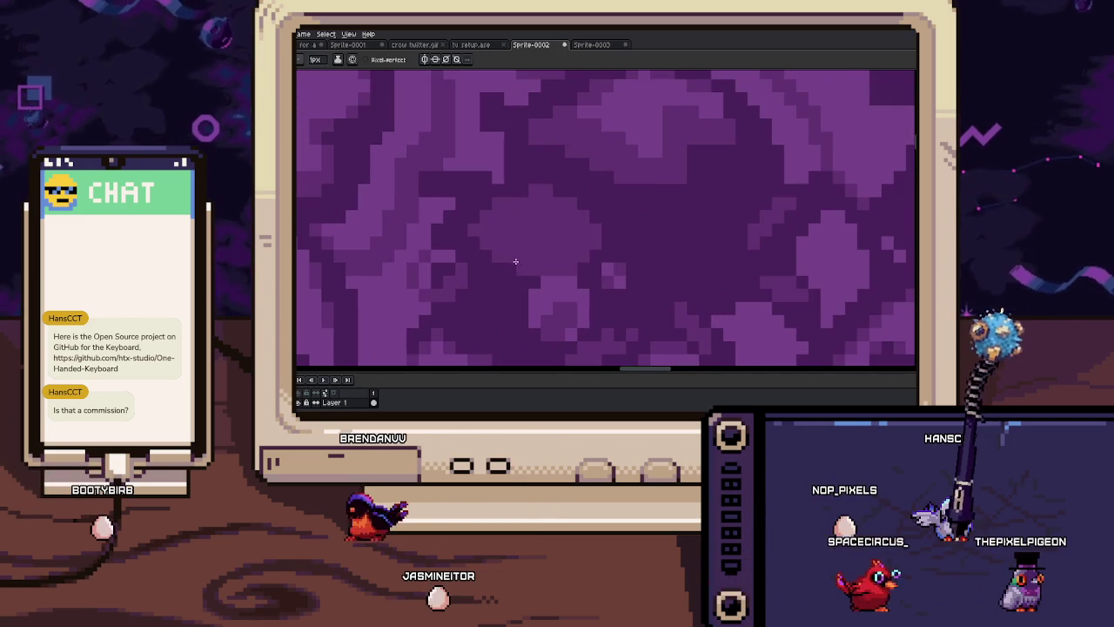
left_click_drag(477, 241, 500, 265)
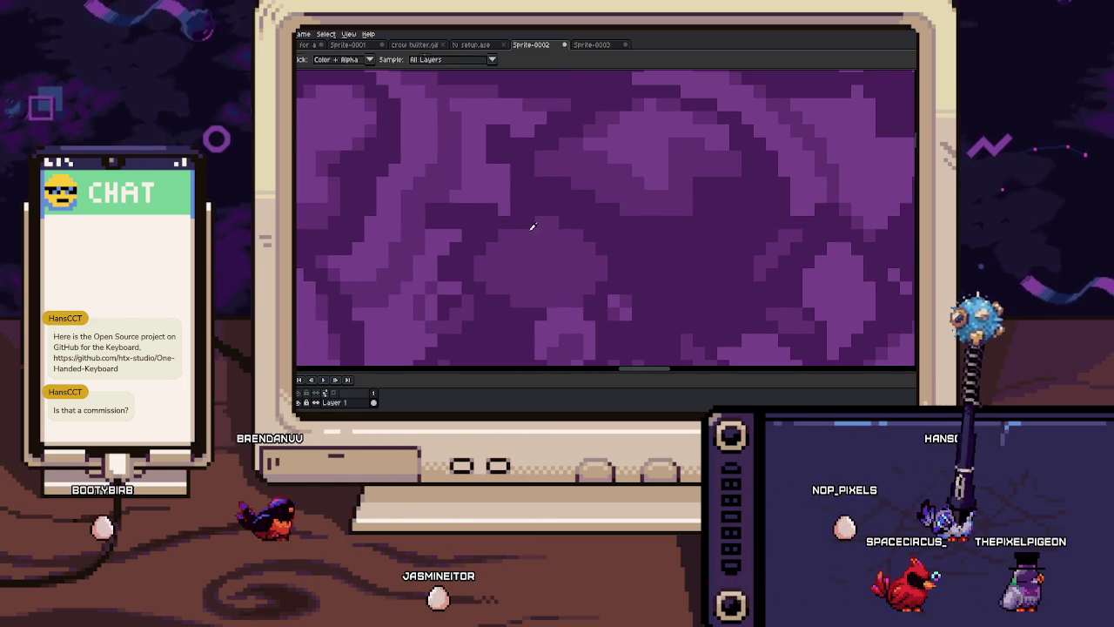
key("i")
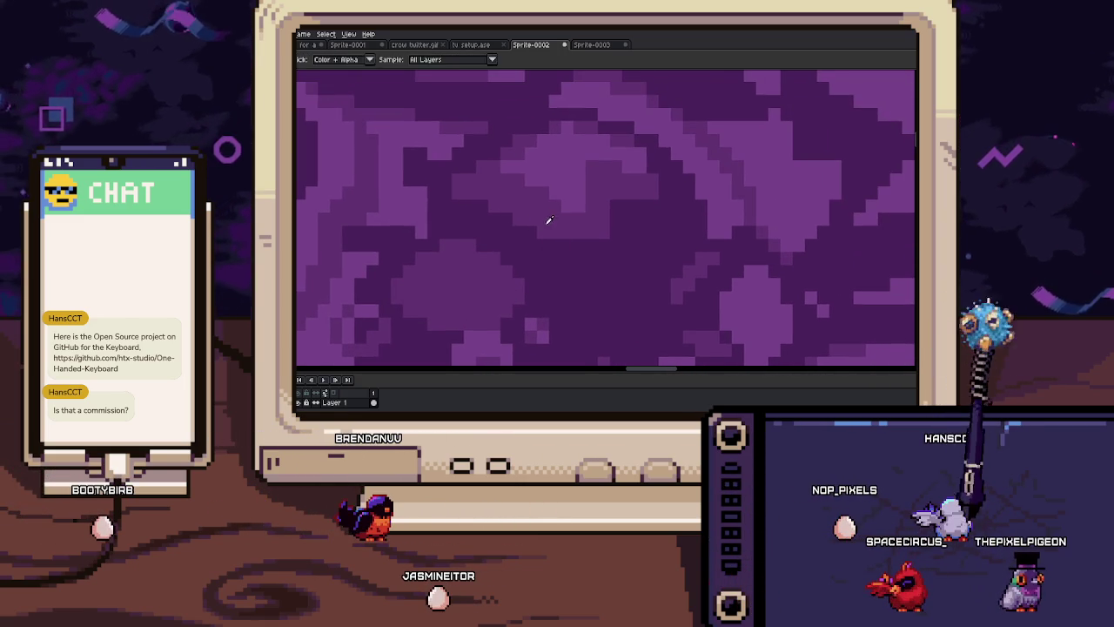
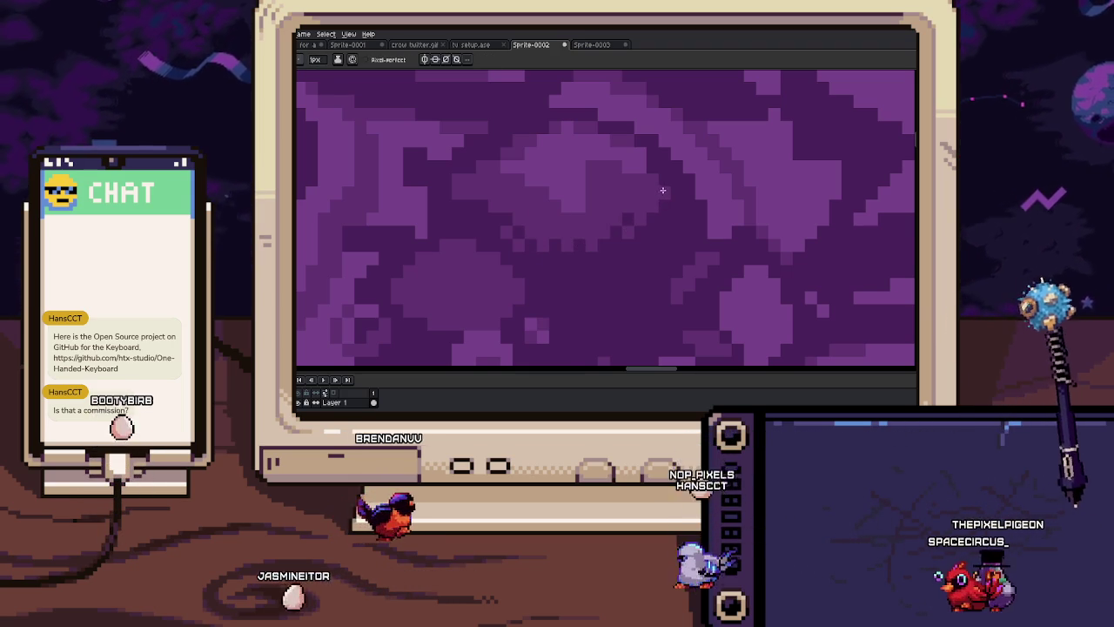
Pan and zoom around the tiled Halloween pattern to find the area to retouch
left_click_drag(634, 223, 647, 203)
scroll(631, 218, "down", 3)
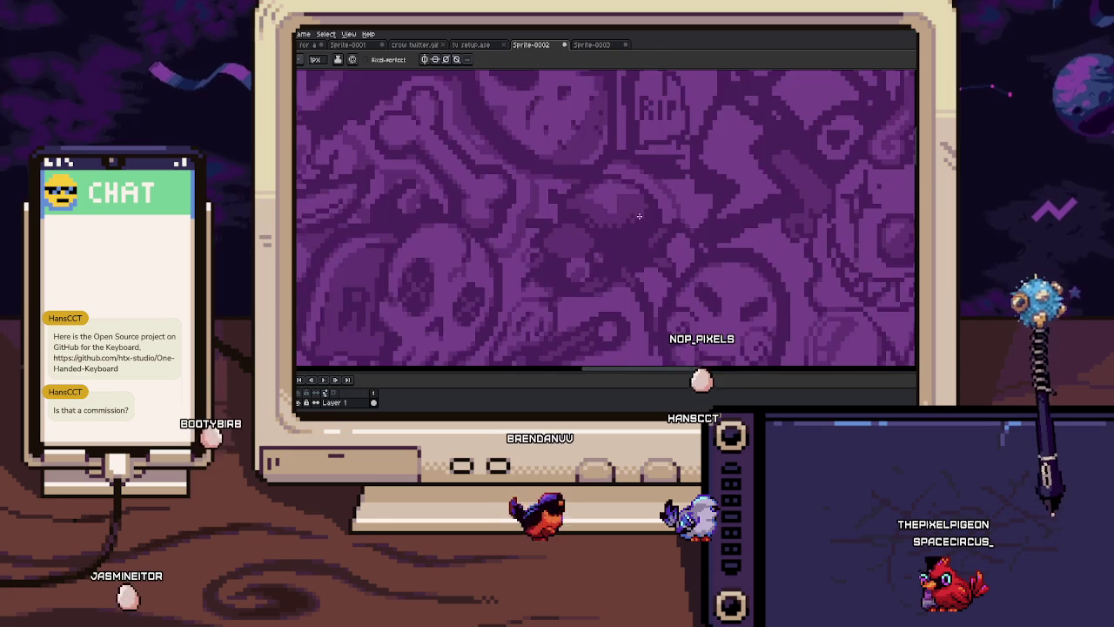
scroll(605, 238, "down", 1)
scroll(595, 238, "down", 1)
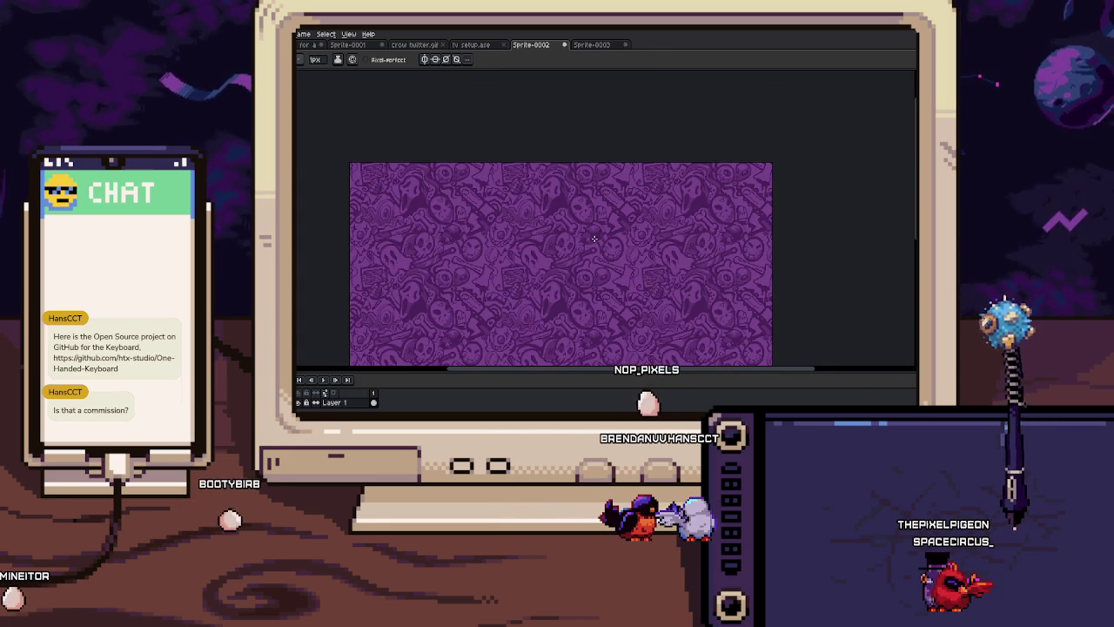
mouse_move(595, 239)
left_mouse_down()
mouse_move(554, 197)
mouse_move(515, 198)
left_mouse_up()
scroll(557, 226, "up", 2)
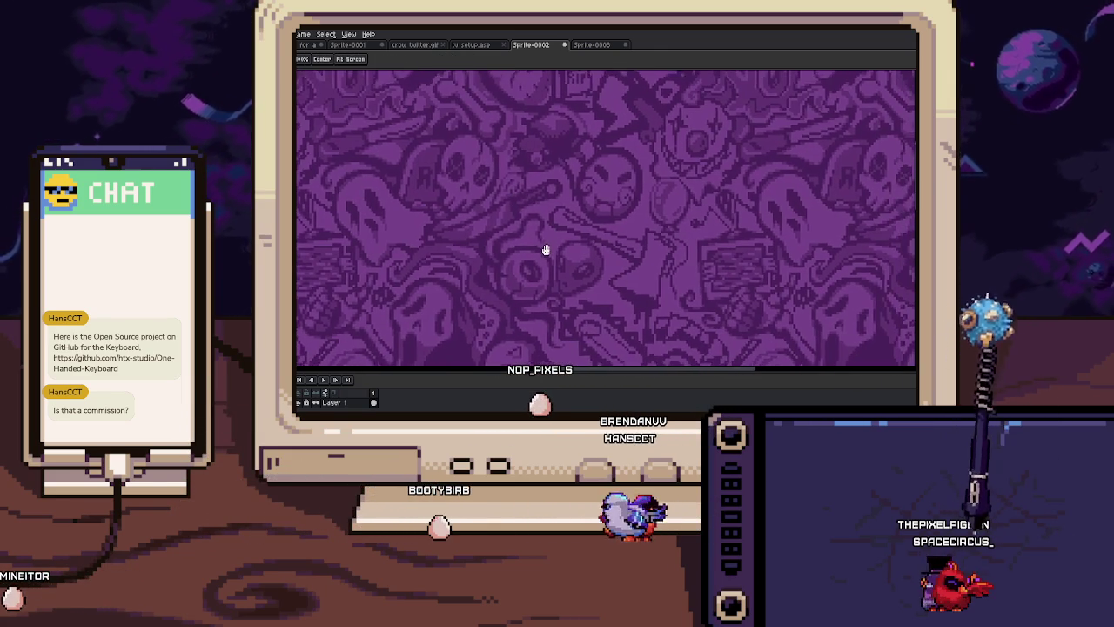
scroll(532, 135, "up", 1)
Zoom in on the pattern while switching between Magic Wand, Pencil and Eyedropper
key("w")
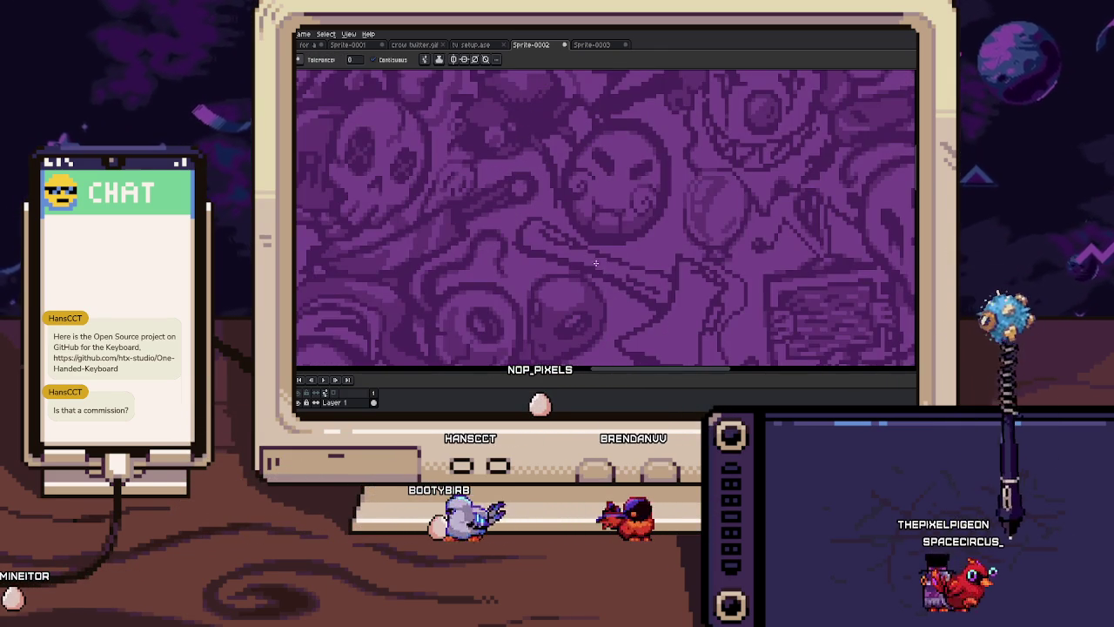
key("b")
scroll(593, 260, "up", 1)
scroll(614, 245, "up", 1)
scroll(620, 247, "up", 1)
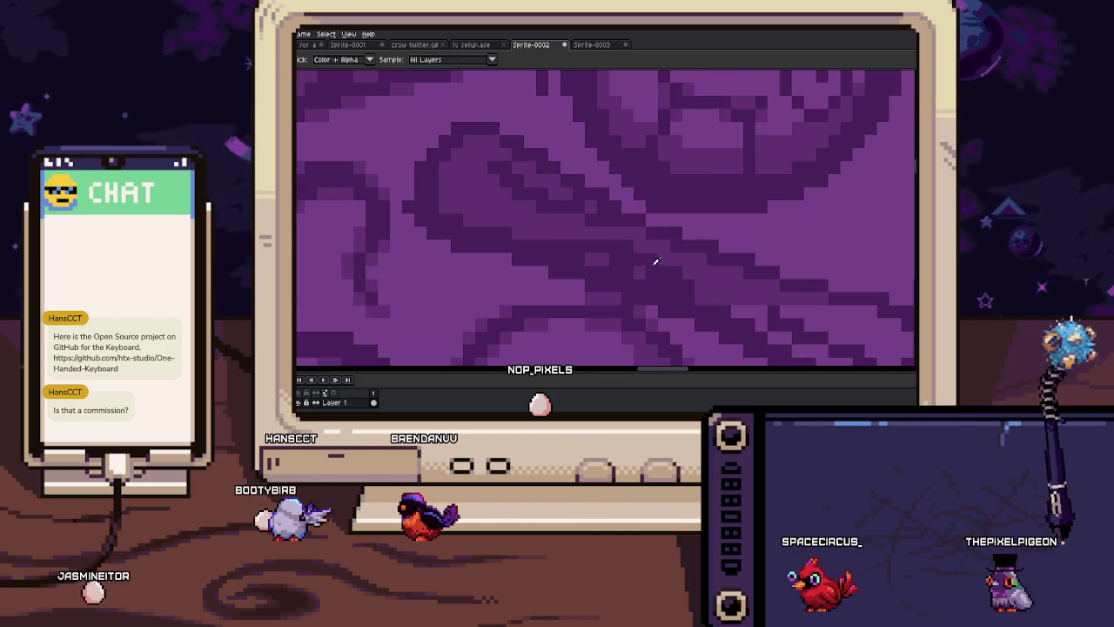
key("i")
scroll(580, 263, "up", 1)
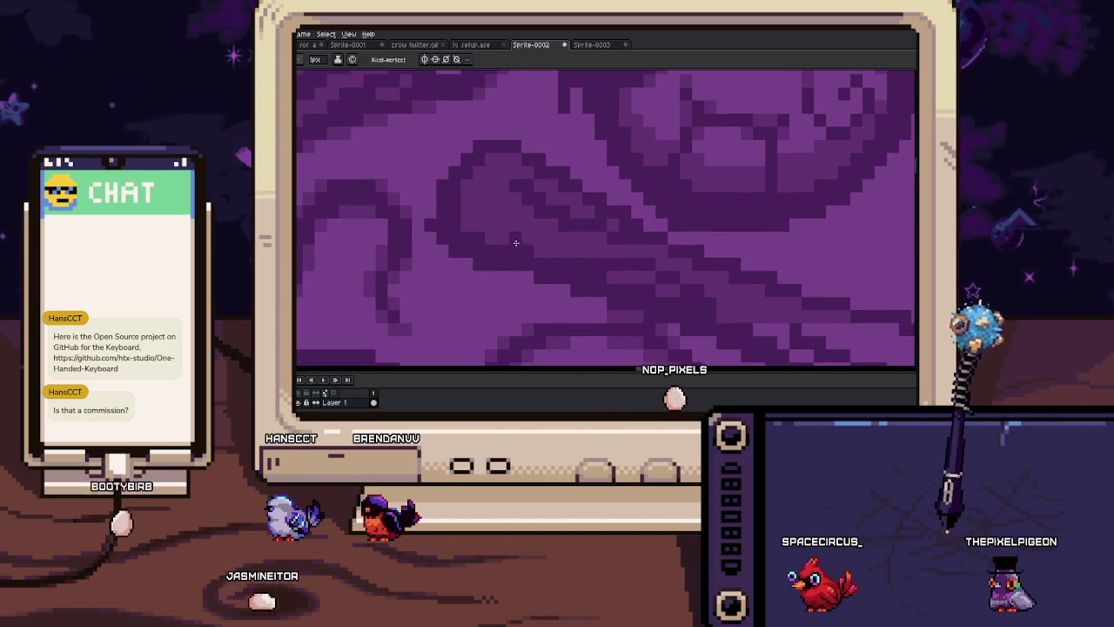
Bring another part of the pattern into view and scroll across it to the right
scroll(510, 205, "left", 1)
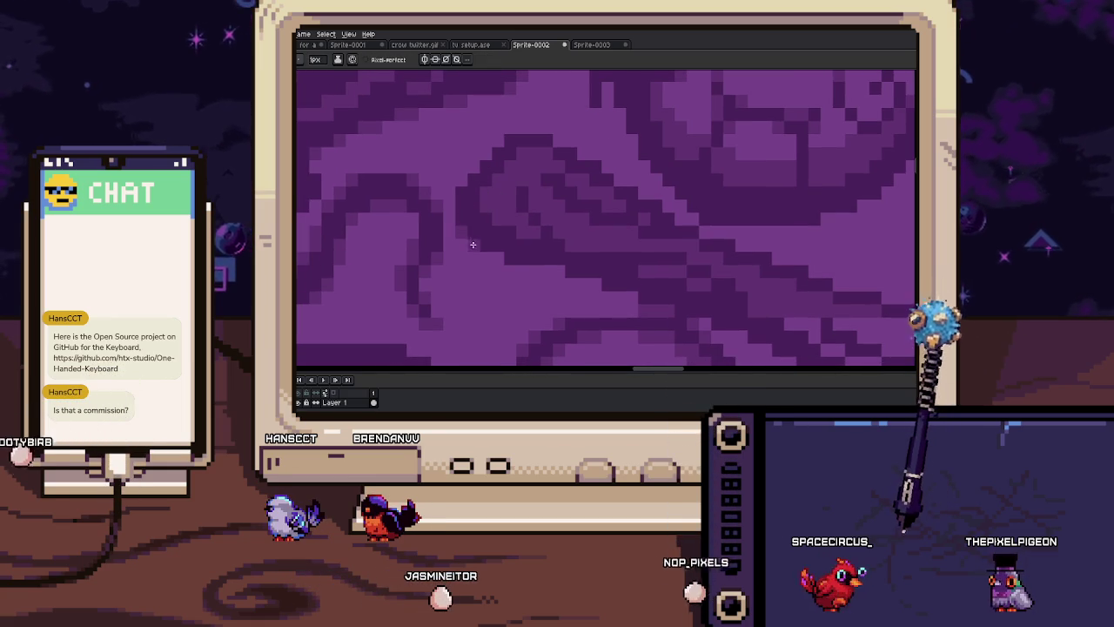
left_click_drag(505, 253, 500, 235)
key("space")
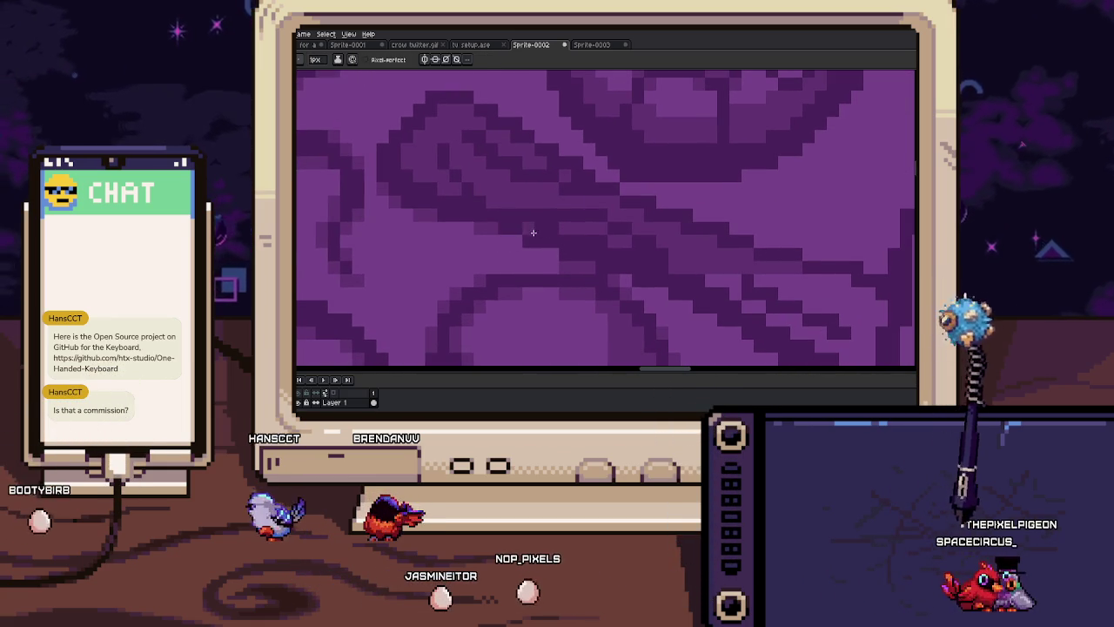
scroll(513, 228, "right", 1)
scroll(528, 238, "right", 1)
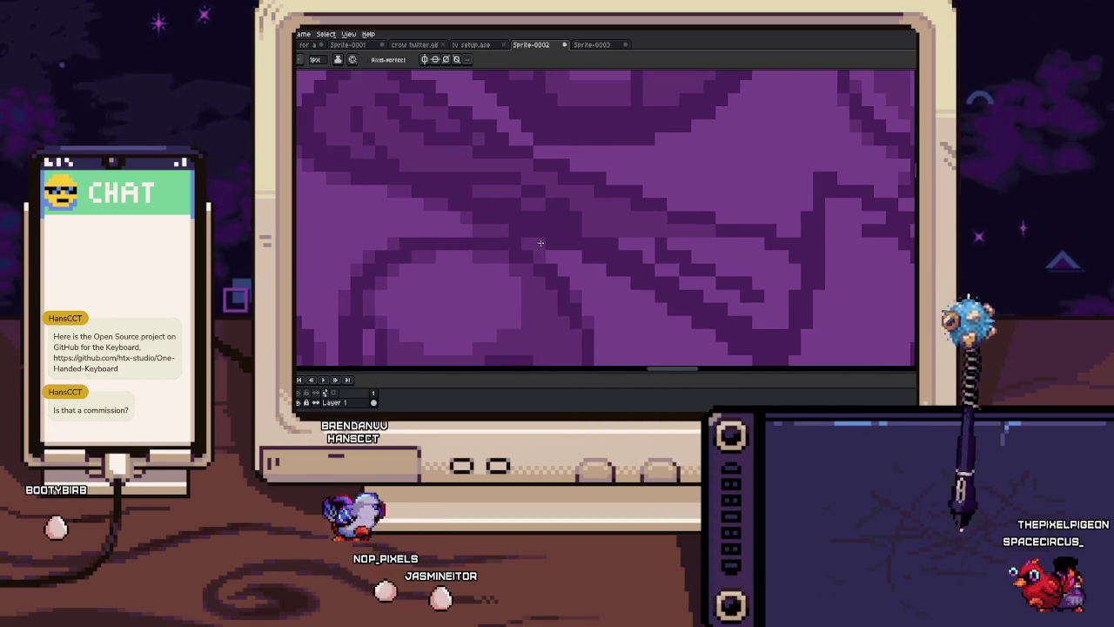
scroll(524, 235, "right", 1)
scroll(552, 244, "right", 1)
scroll(570, 253, "right", 1)
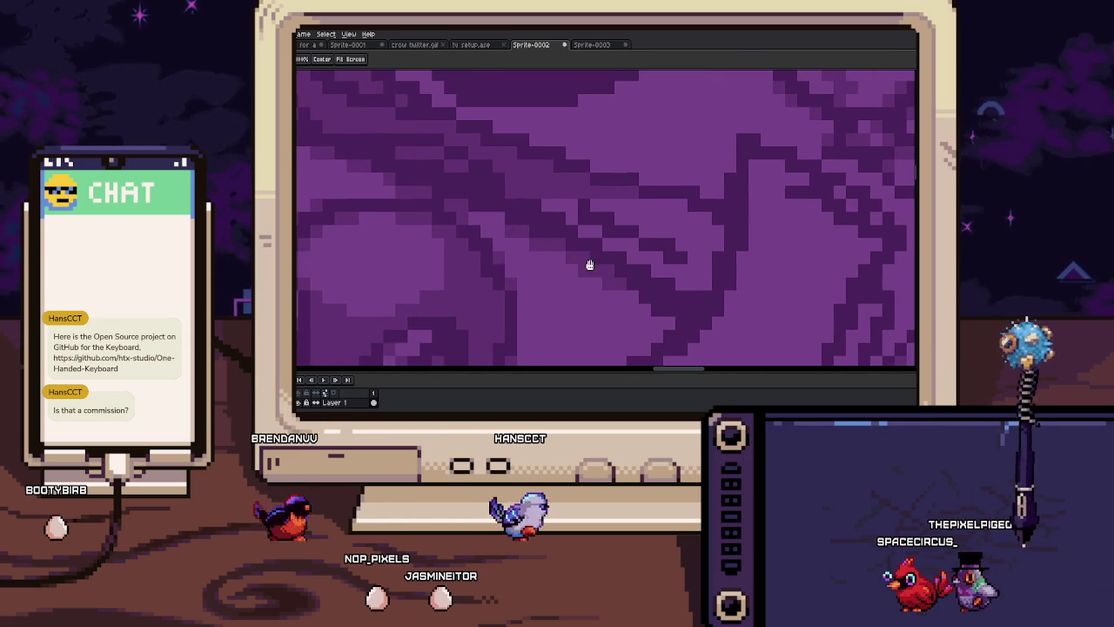
scroll(583, 260, "right", 2)
scroll(572, 263, "right", 1)
Zoom in and out on the pattern to locate the shapes near the tombstone
scroll(561, 265, "down", 2)
scroll(548, 267, "right", 1)
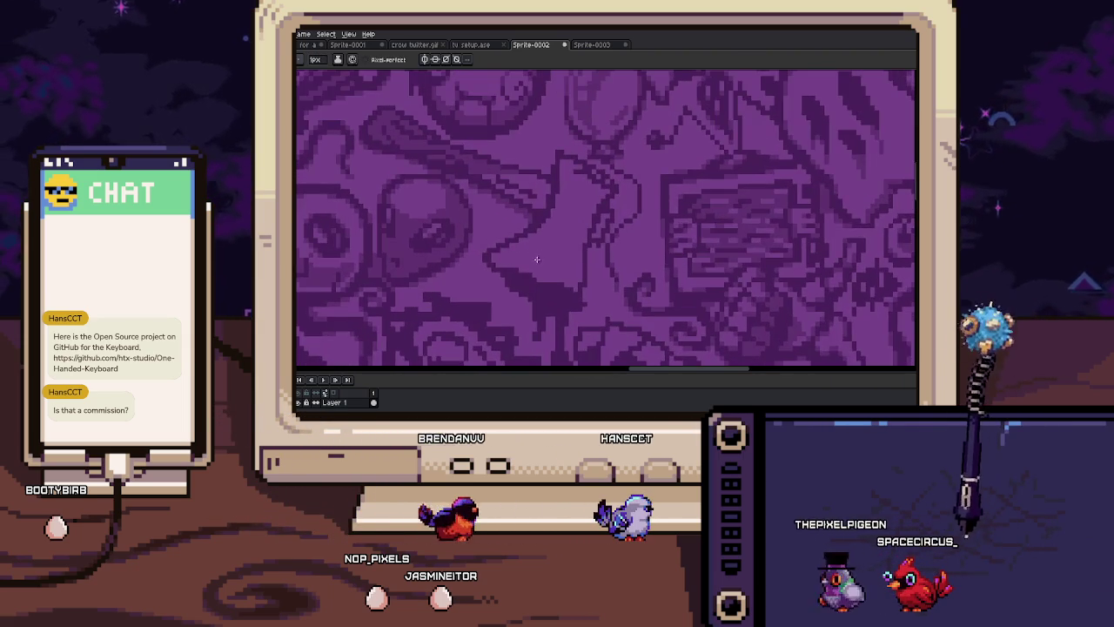
scroll(537, 270, "right", 1)
scroll(539, 268, "up", 1)
scroll(546, 266, "up", 1)
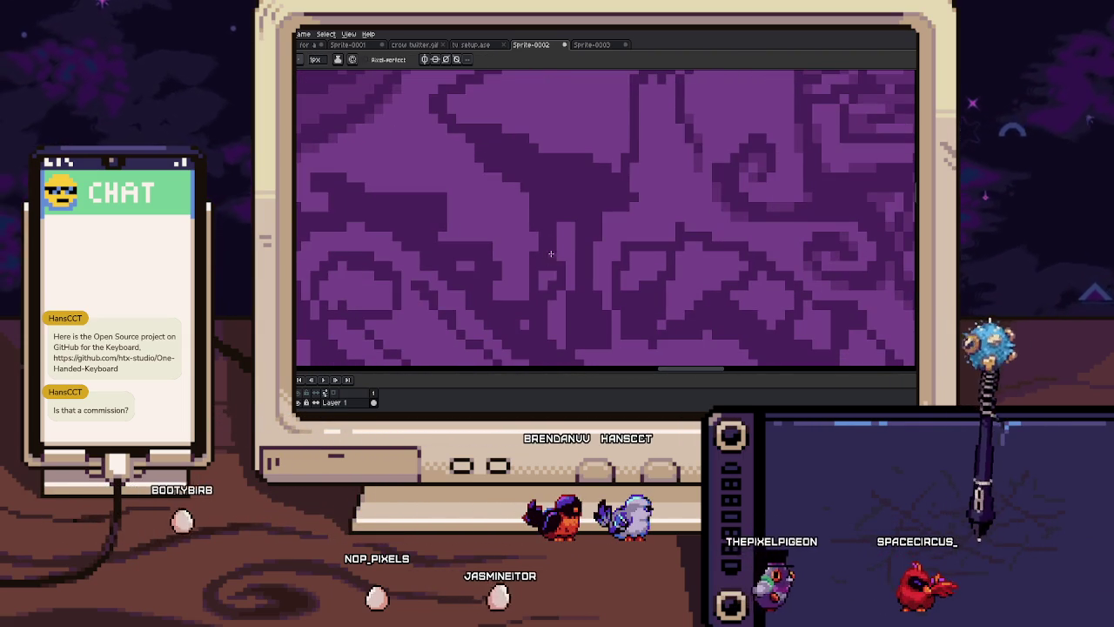
scroll(535, 263, "down", 1)
scroll(514, 256, "up", 1)
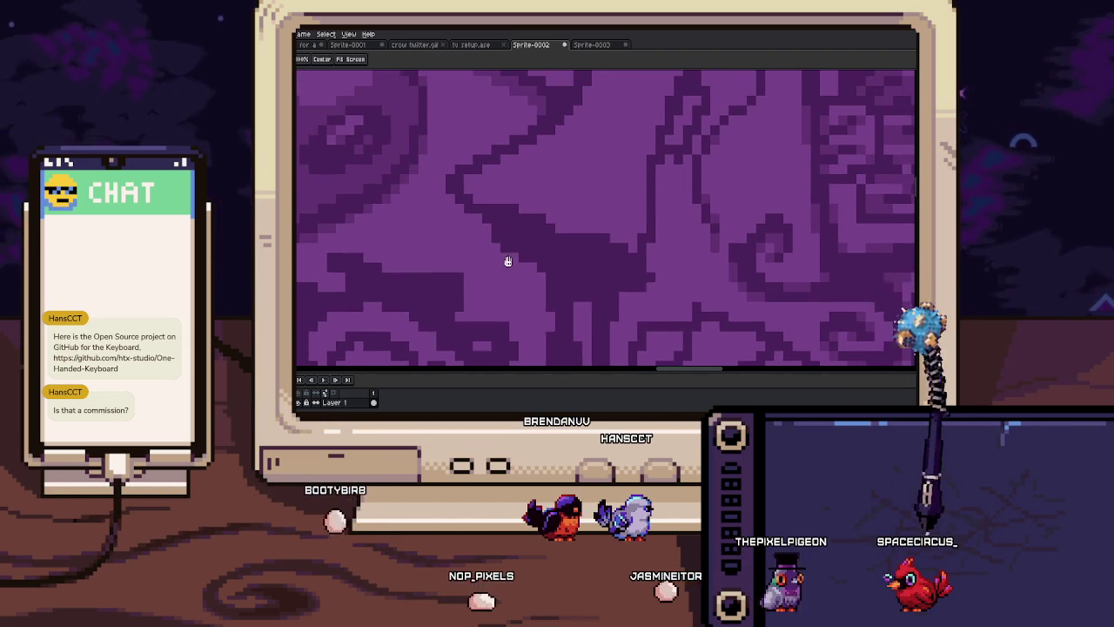
scroll(504, 261, "up", 1)
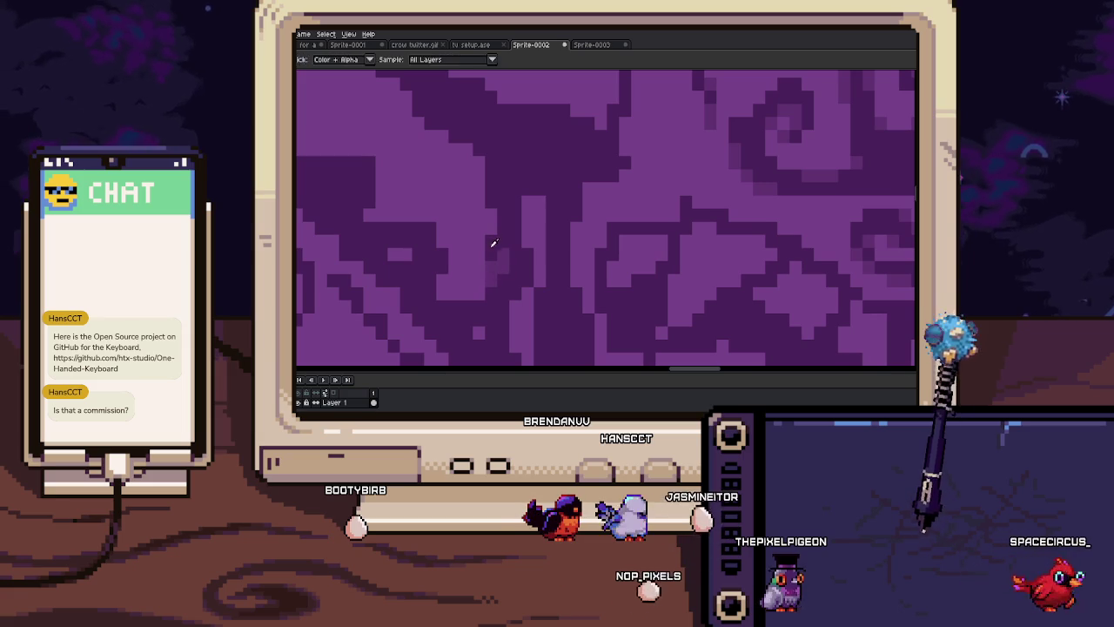
scroll(504, 256, "up", 1)
scroll(508, 266, "up", 1)
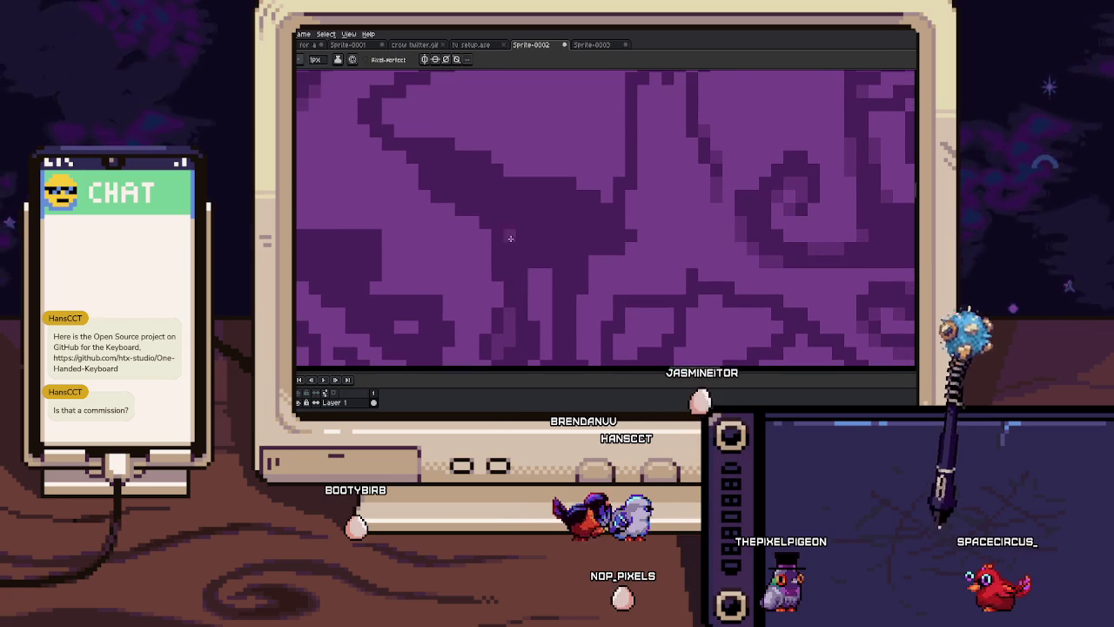
scroll(503, 228, "up", 1)
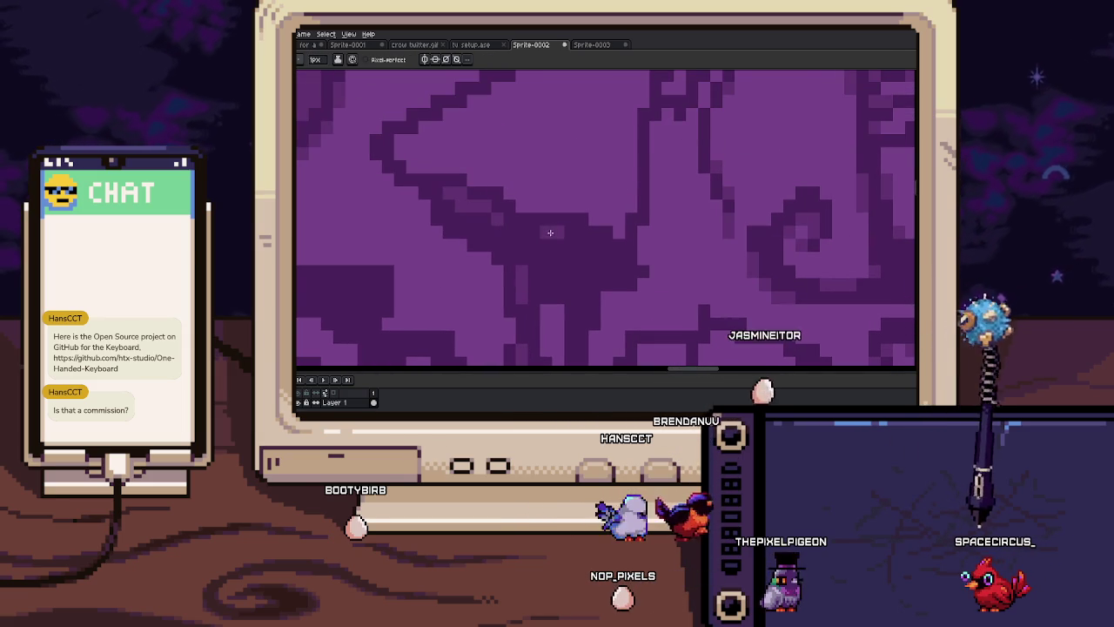
scroll(447, 194, "up", 1)
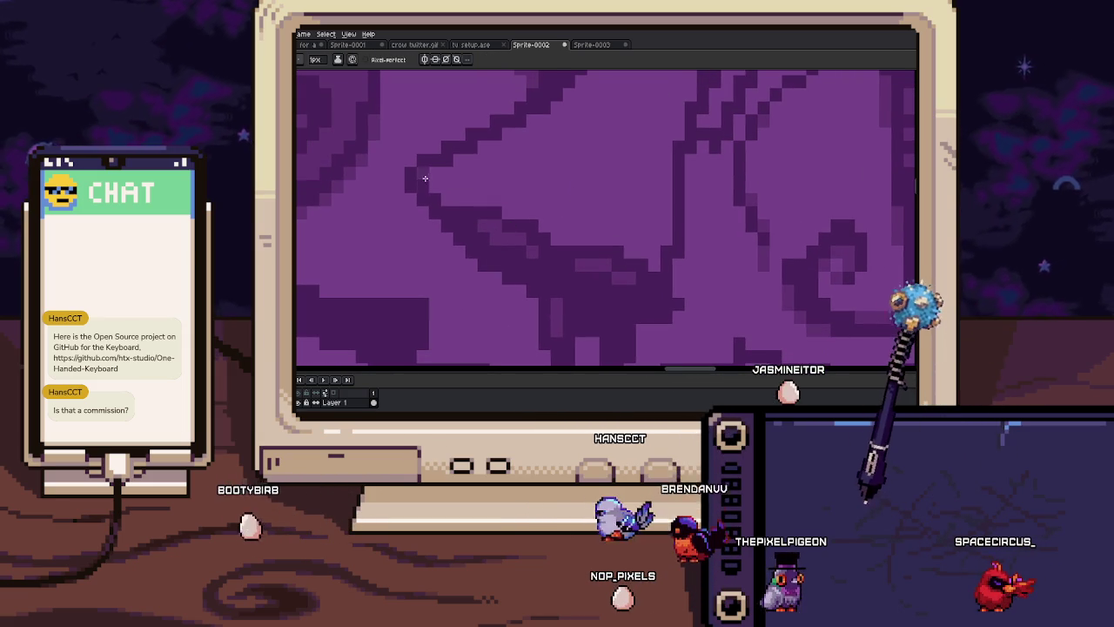
scroll(431, 200, "down", 1)
scroll(442, 228, "down", 1)
scroll(445, 236, "down", 1)
Magic-wand select a contiguous purple patch, then return to the Pencil
key("w")
left_click(500, 239)
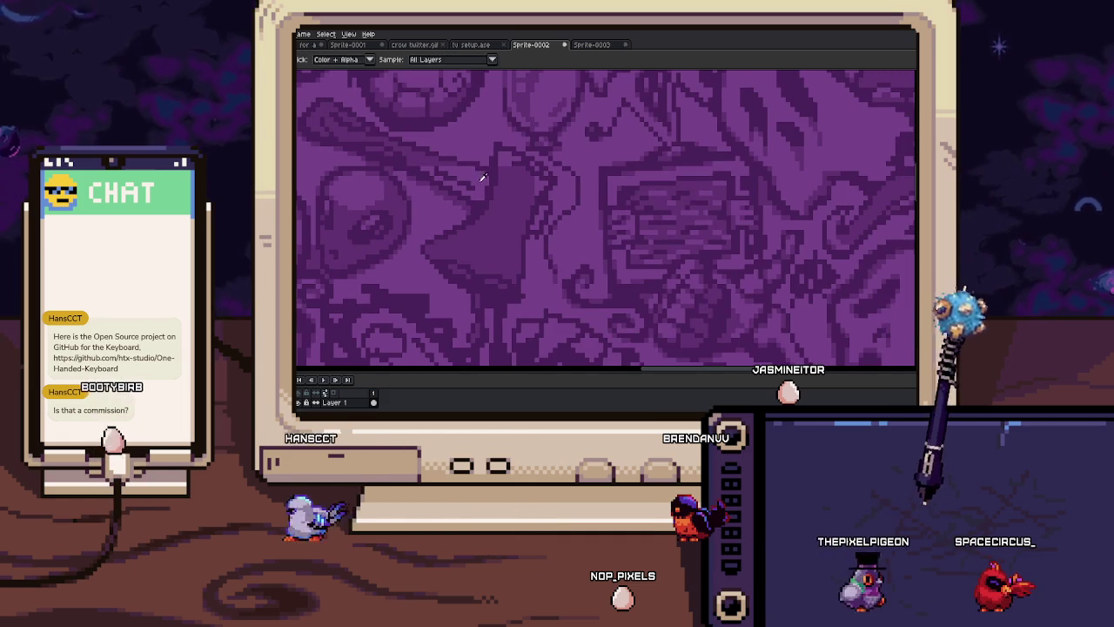
key("b")
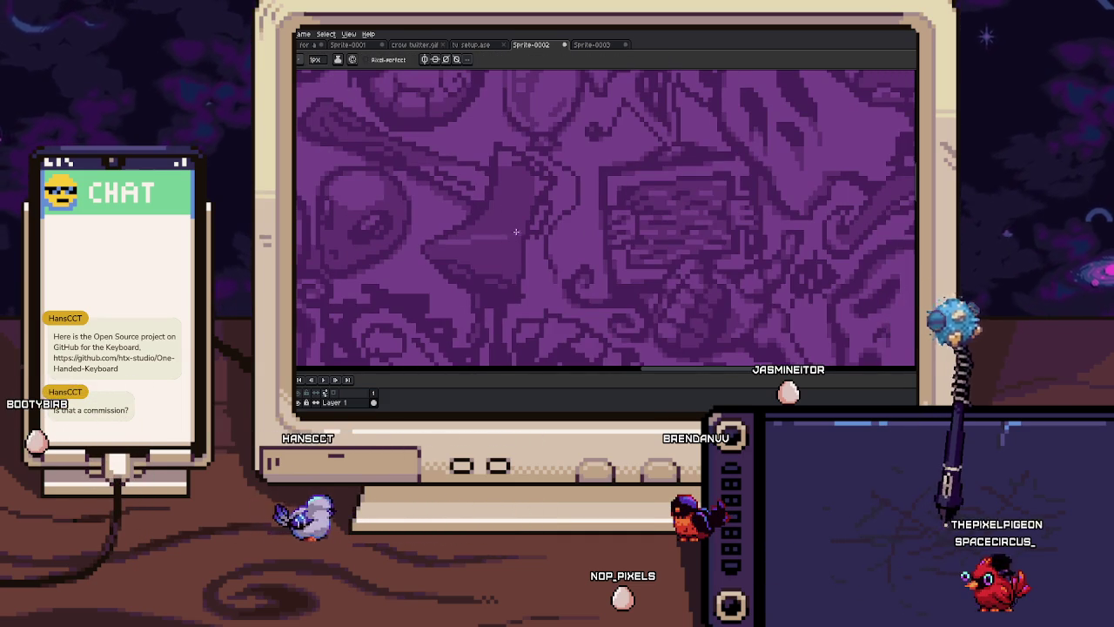
scroll(513, 233, "up", 1)
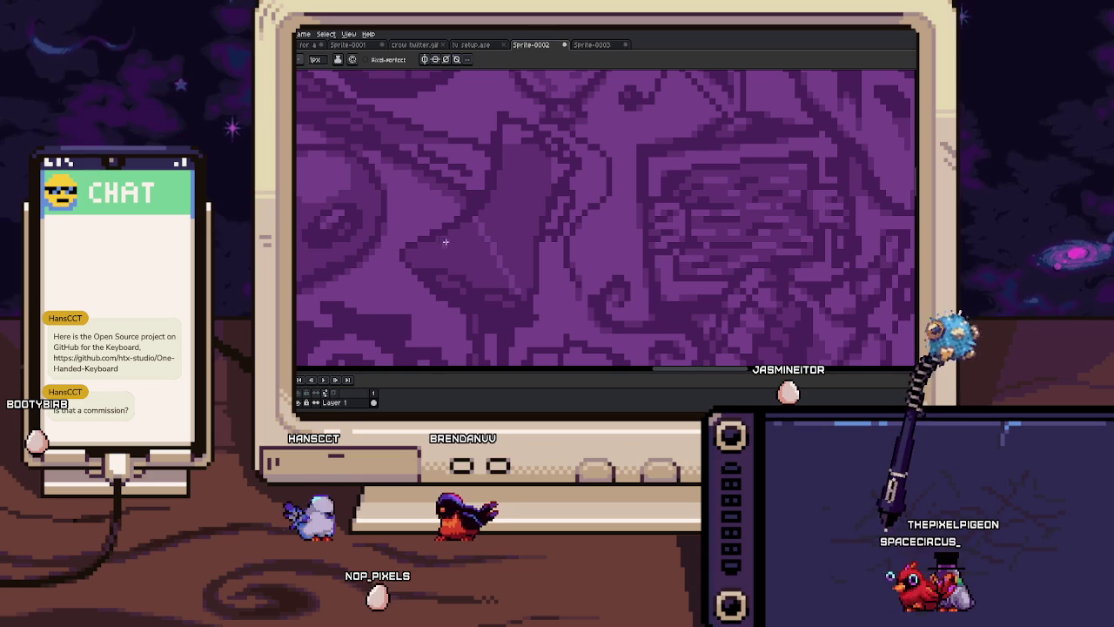
Preview the whole tiled pattern and reduce the Pencil brush to 1px
key("g")
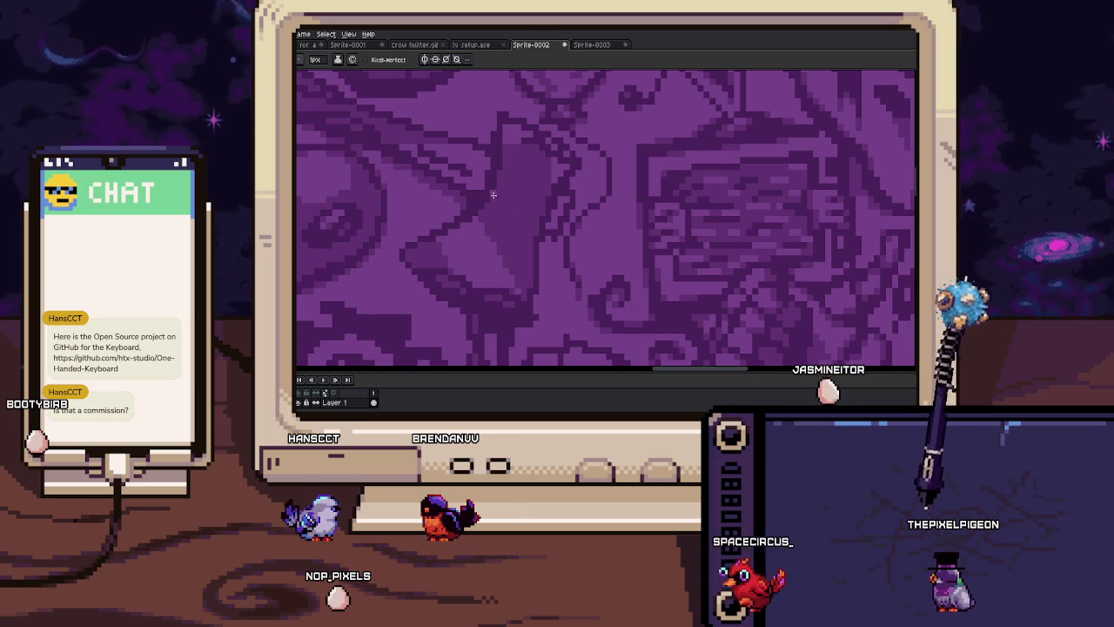
key("g")
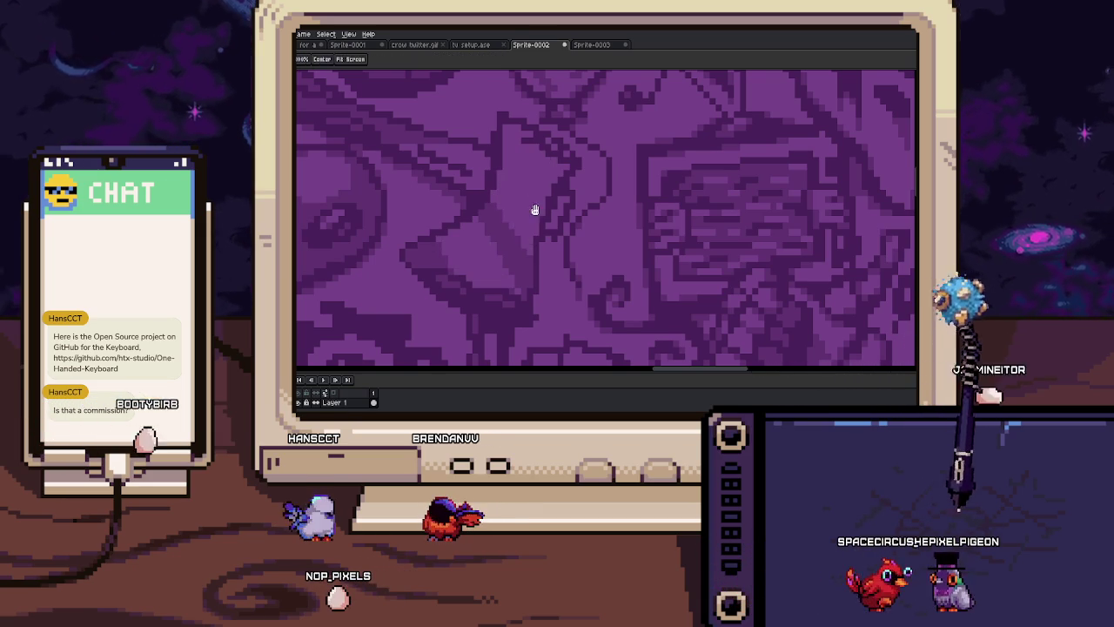
scroll(535, 204, "down", 3)
scroll(575, 248, "down", 2)
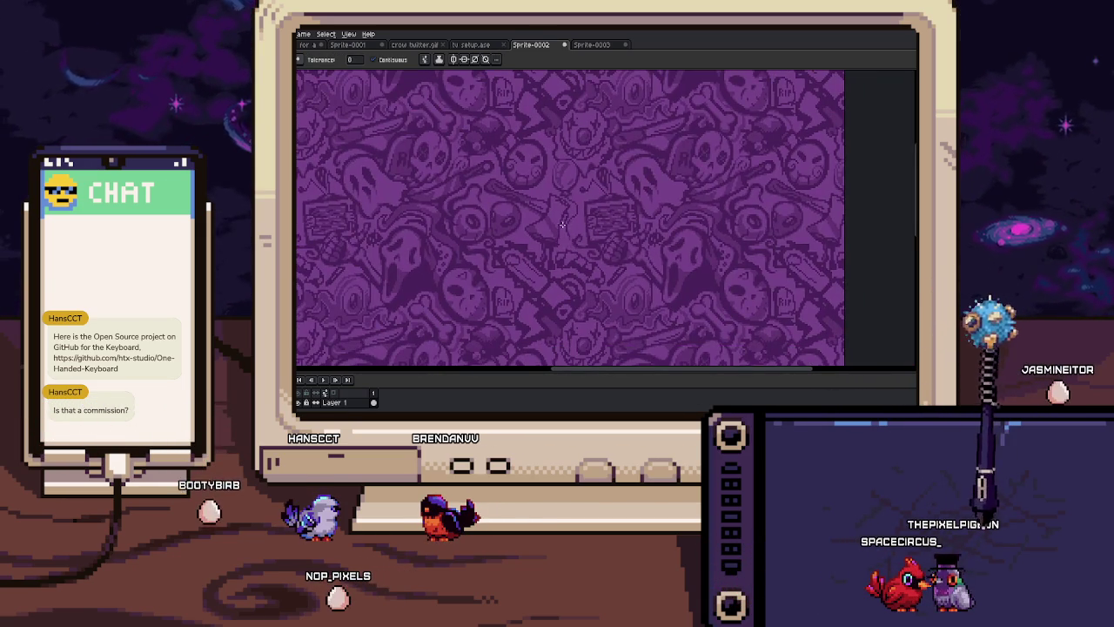
scroll(561, 230, "up", 3)
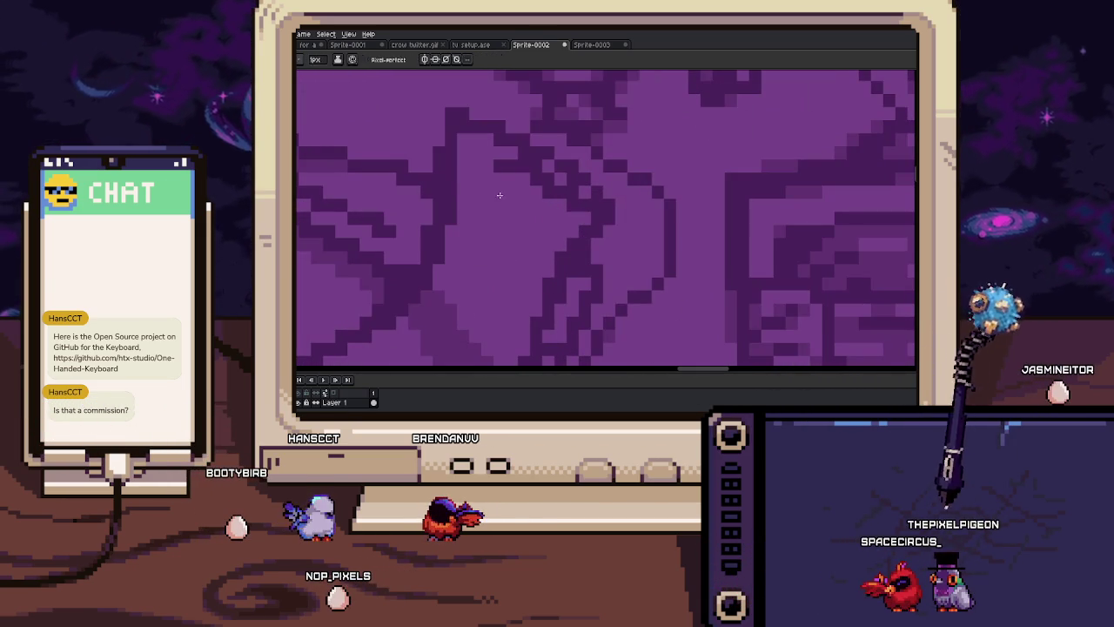
key("b")
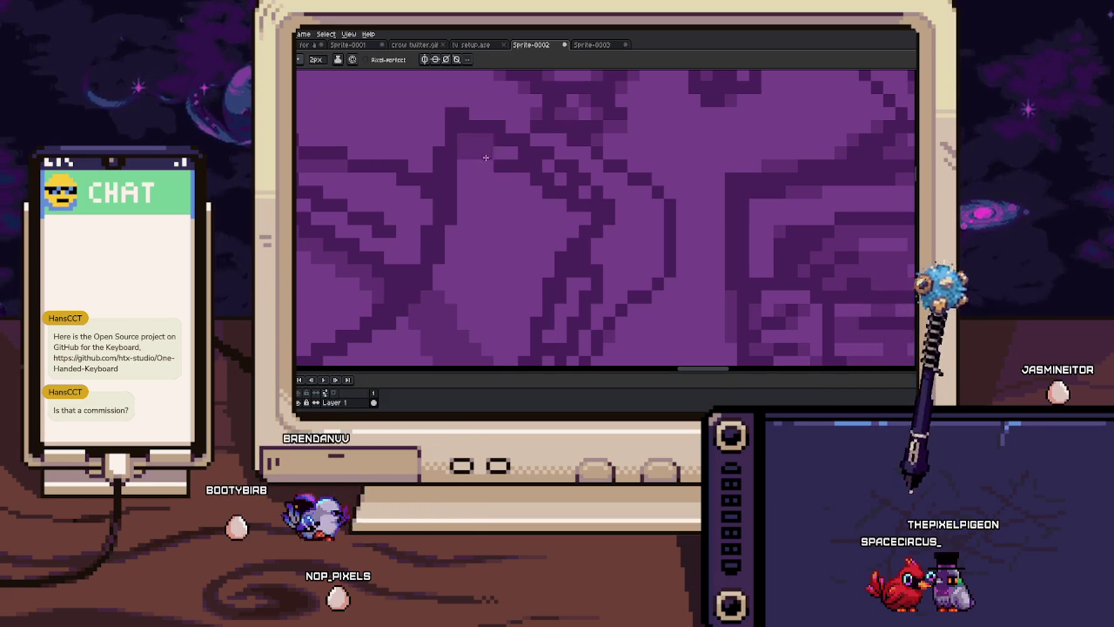
key("minus")
scroll(557, 174, "down", 2)
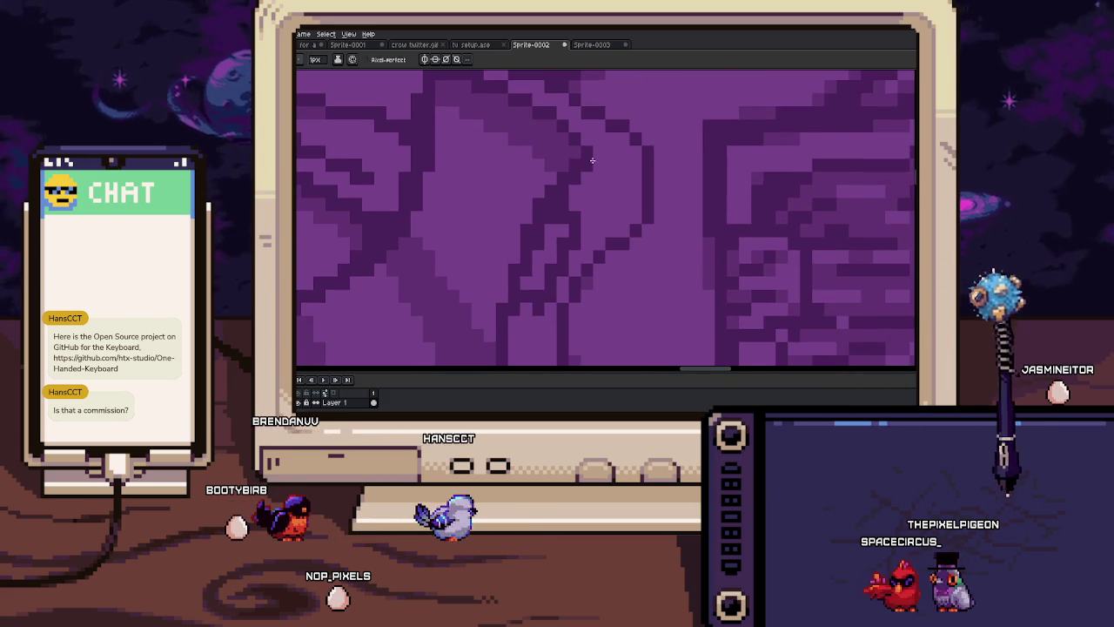
left_click_drag(589, 166, 546, 181)
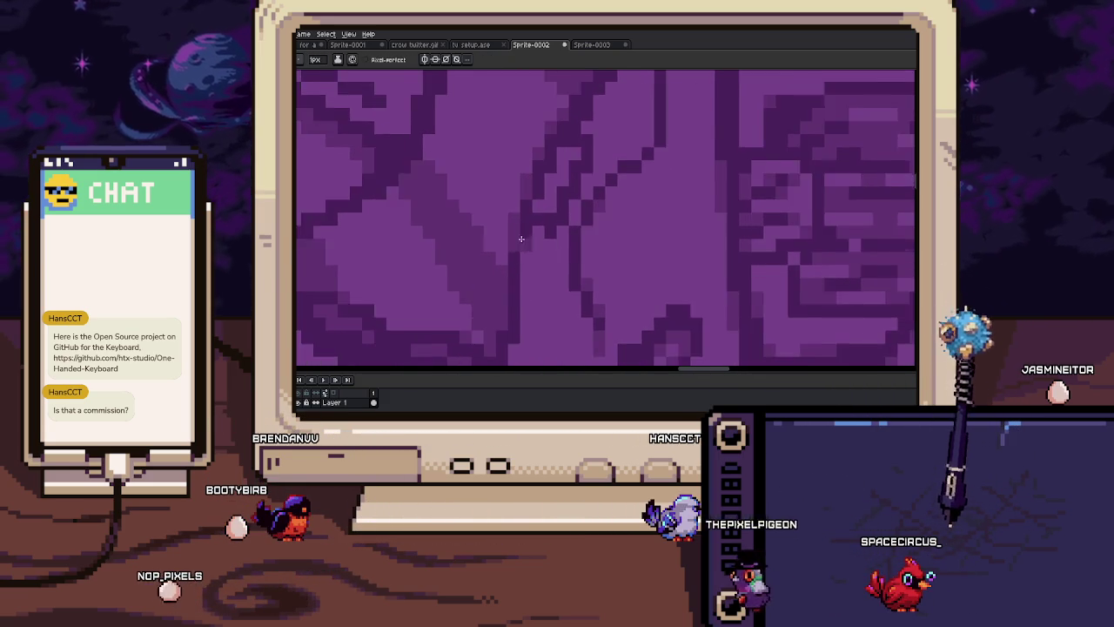
scroll(522, 235, "down", 2)
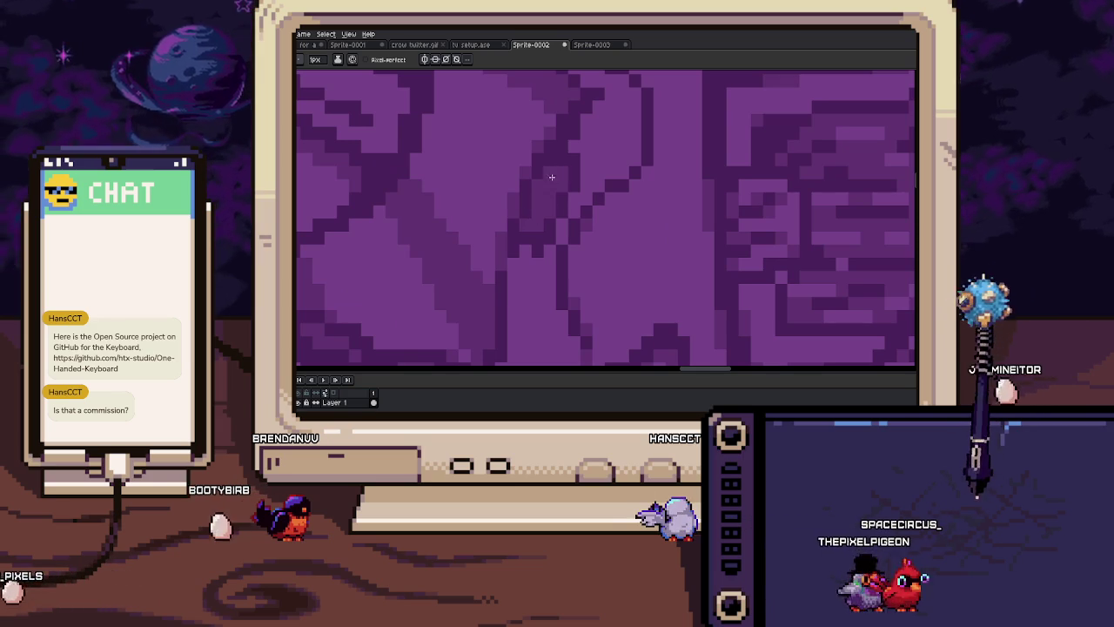
Reposition the zoomed-out pattern to bring the RIP tombstone into view
key("b")
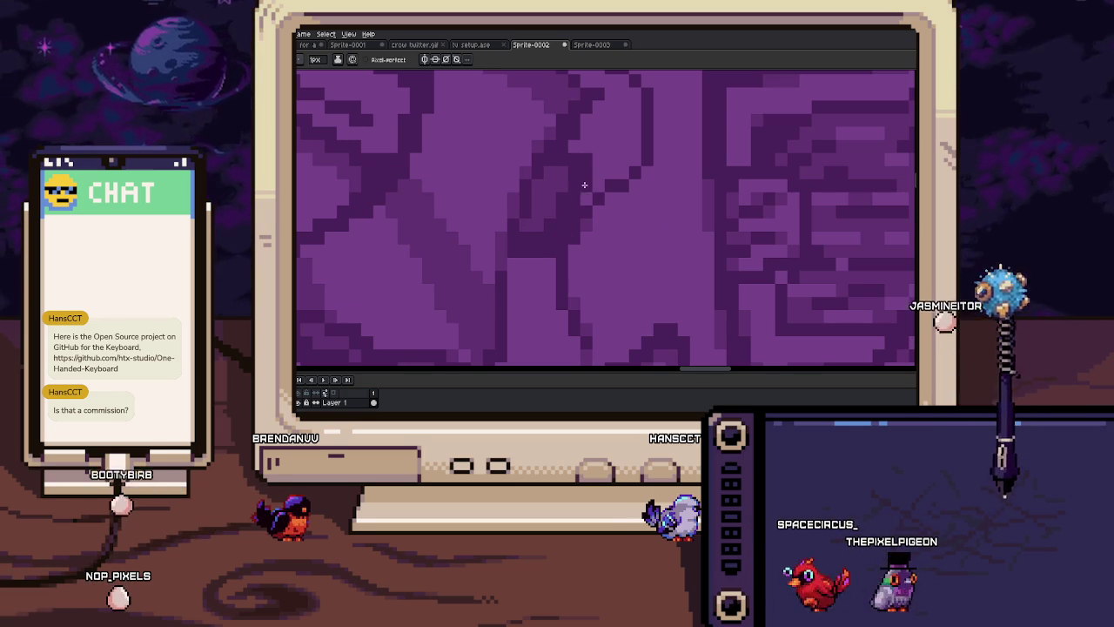
scroll(571, 149, "down", 2)
mouse_move(632, 252)
left_mouse_down()
mouse_move(552, 246)
mouse_move(621, 255)
mouse_move(582, 205)
left_mouse_up()
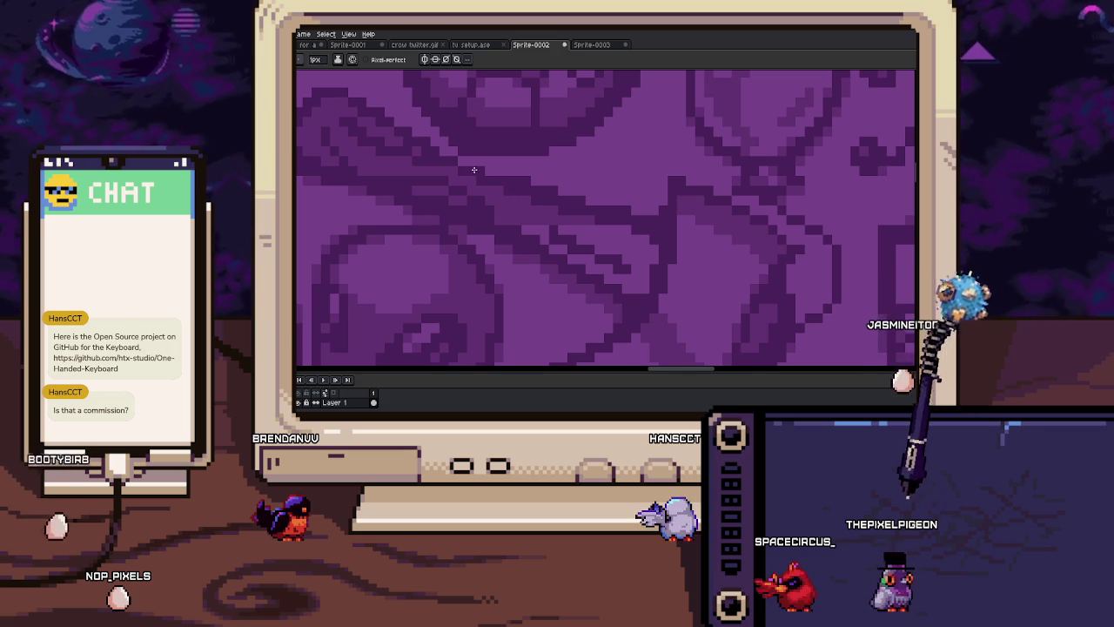
scroll(473, 170, "down", 3)
left_click_drag(514, 226, 548, 273)
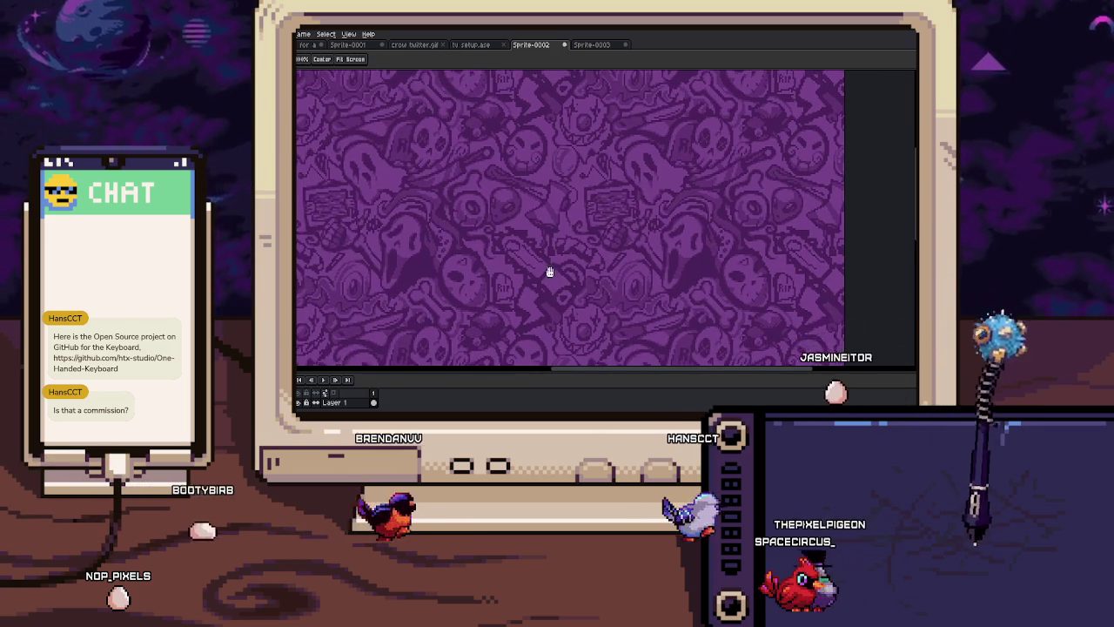
scroll(570, 257, "up", 3)
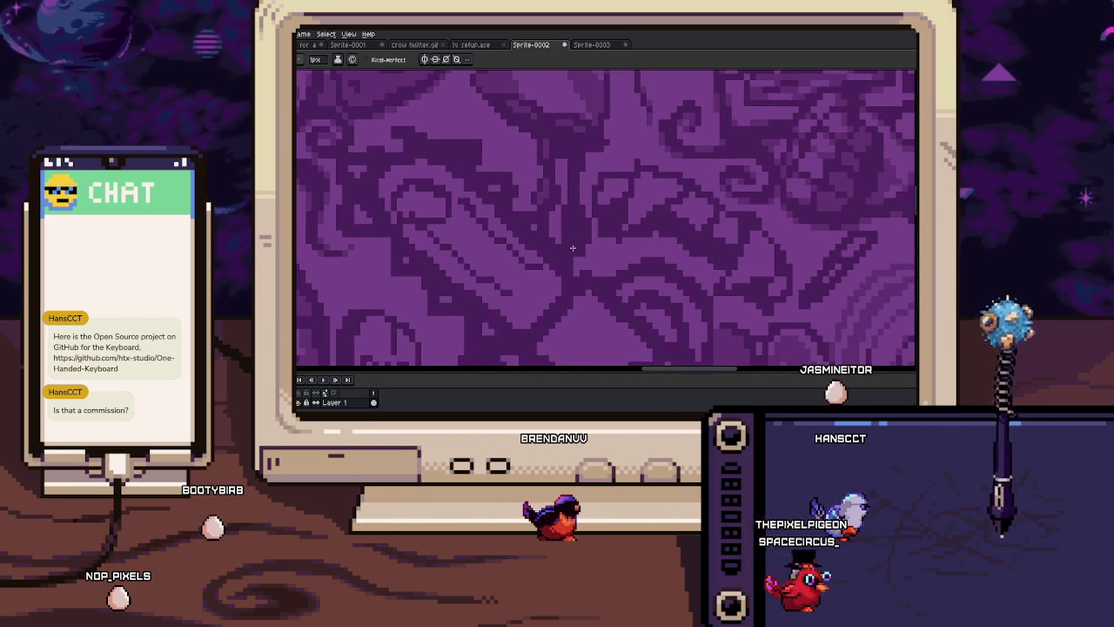
scroll(566, 219, "left", 2)
left_click_drag(570, 210, 542, 169)
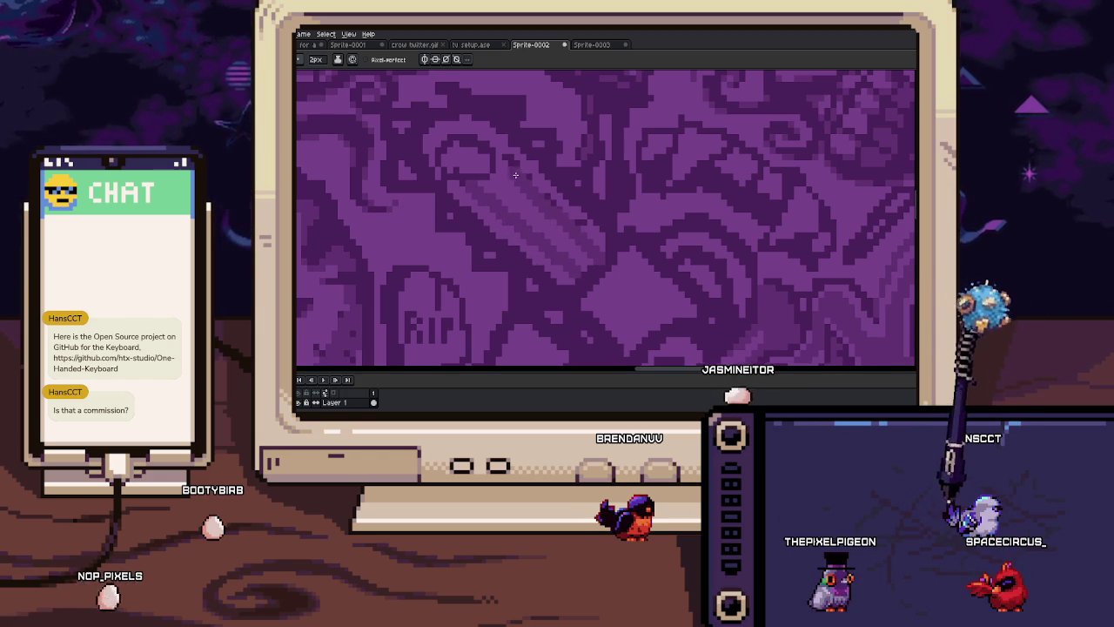
left_click_drag(529, 216, 565, 239)
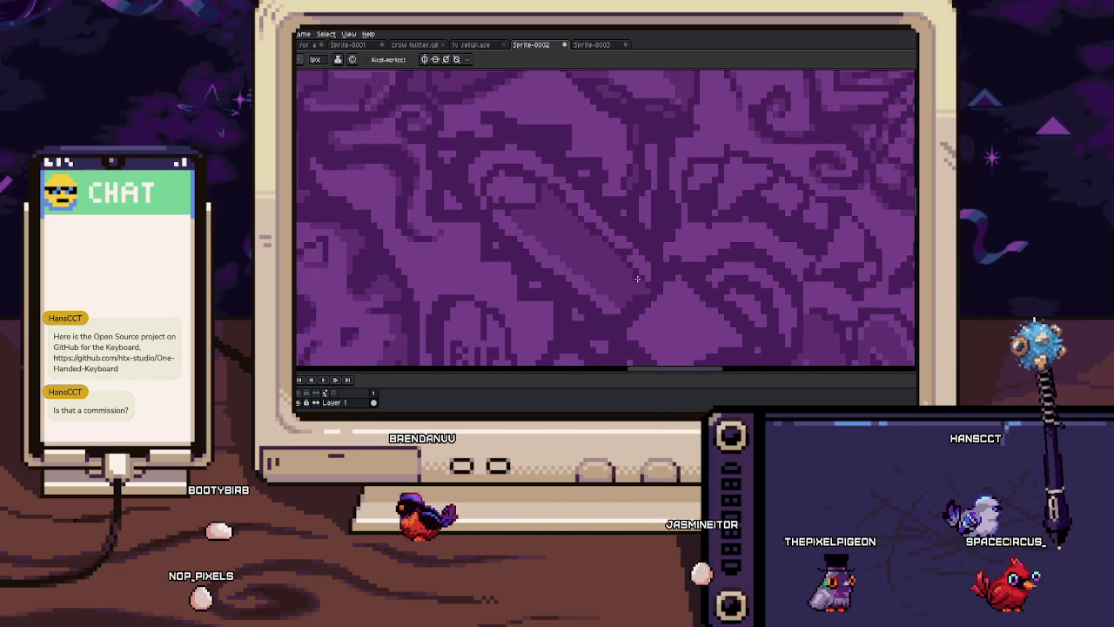
scroll(557, 188, "up", 1)
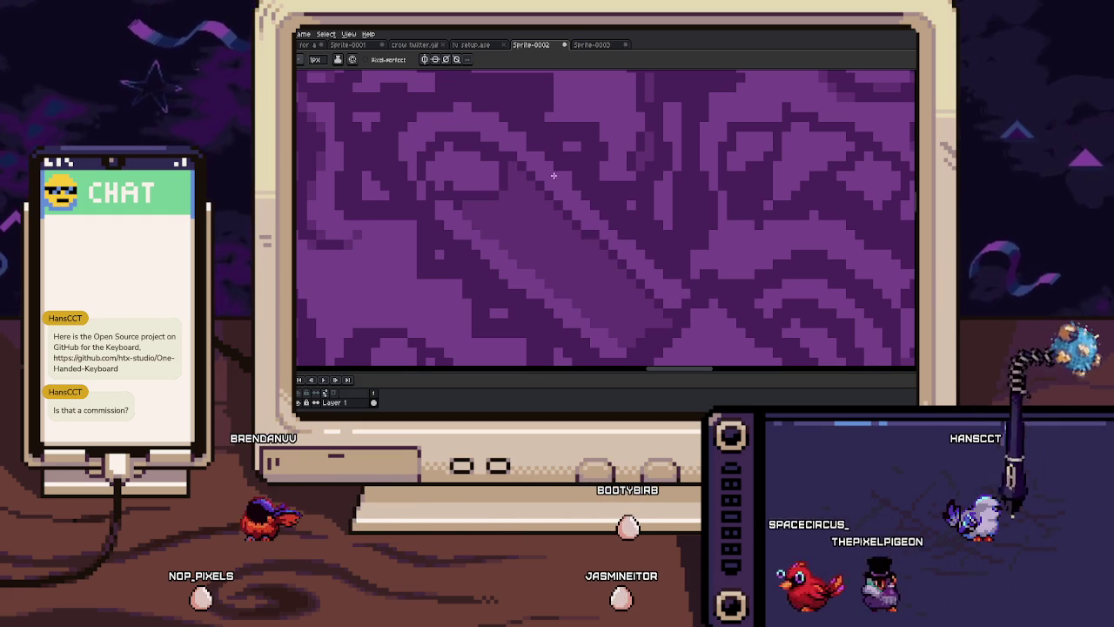
left_click_drag(510, 120, 554, 166)
key("b")
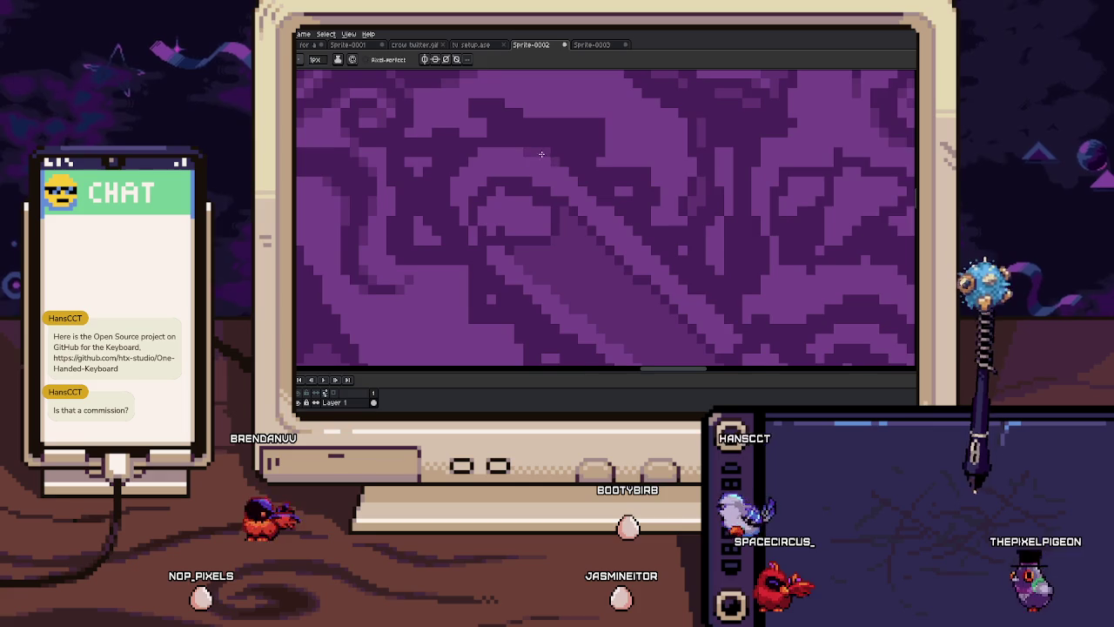
Sample a purple shade from the pattern near the tombstone with the Eyedropper
scroll(510, 152, "left", 2)
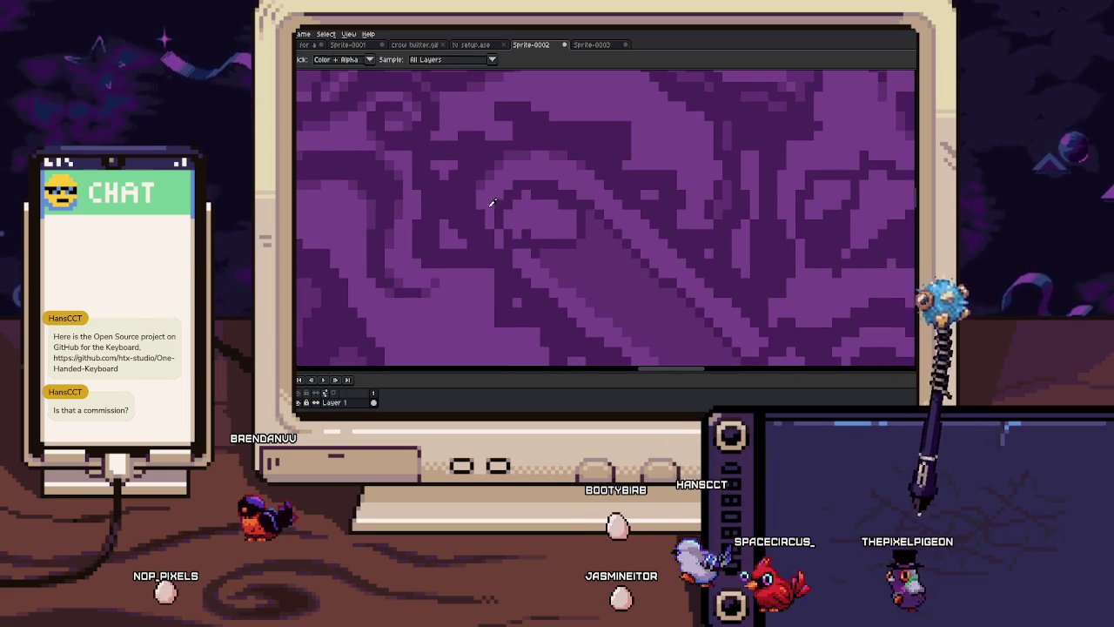
scroll(498, 248, "down", 3)
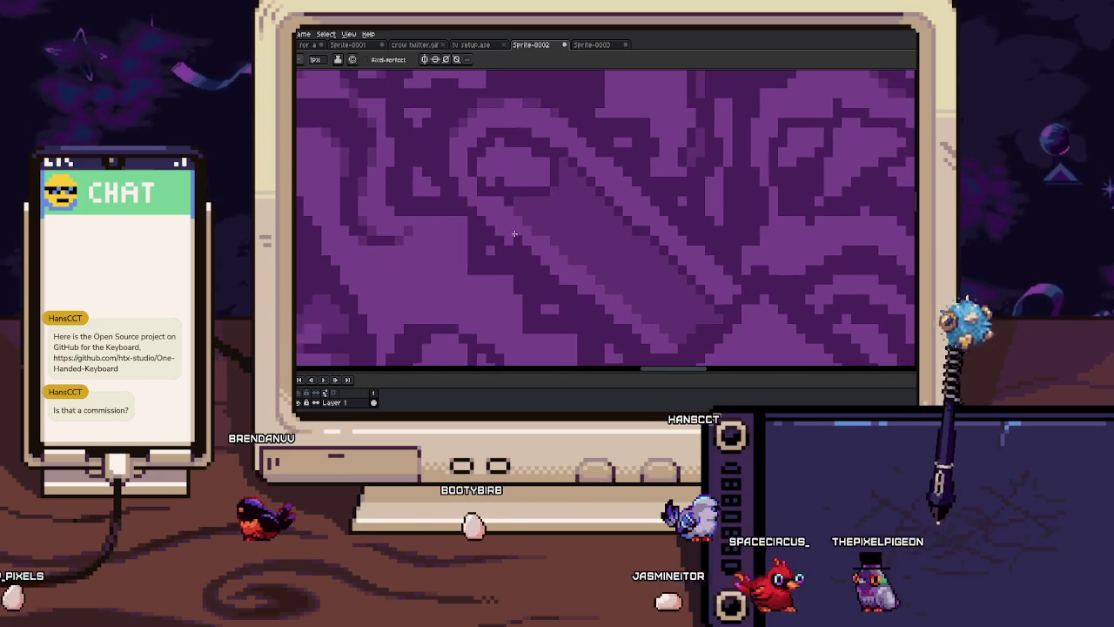
scroll(557, 279, "down", 1)
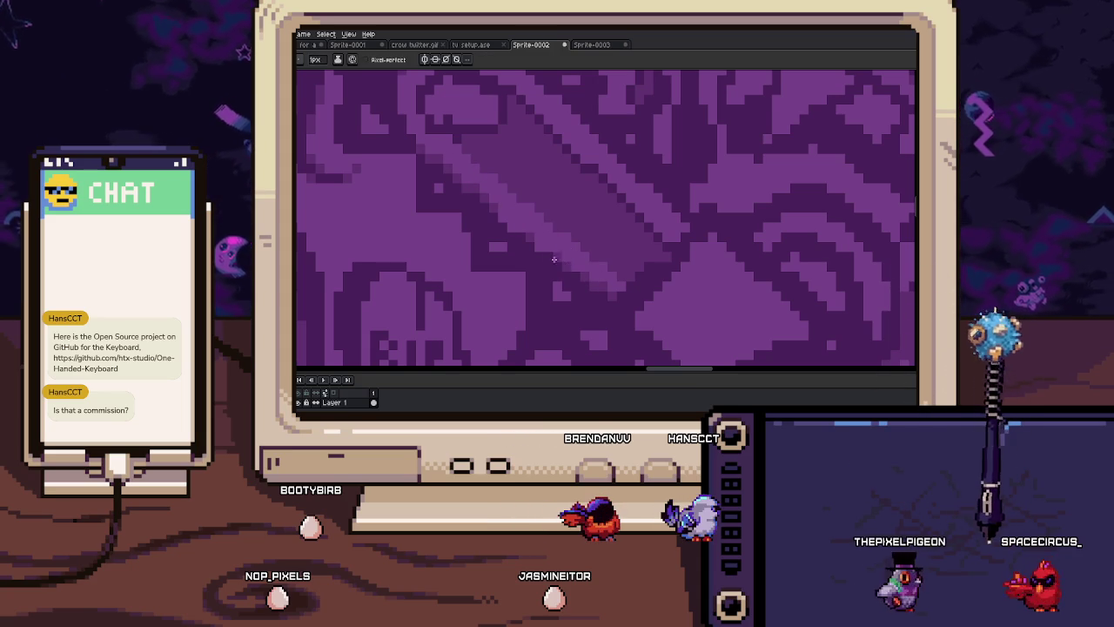
scroll(513, 228, "down", 4)
scroll(523, 222, "up", 4)
left_click(524, 211, "alt")
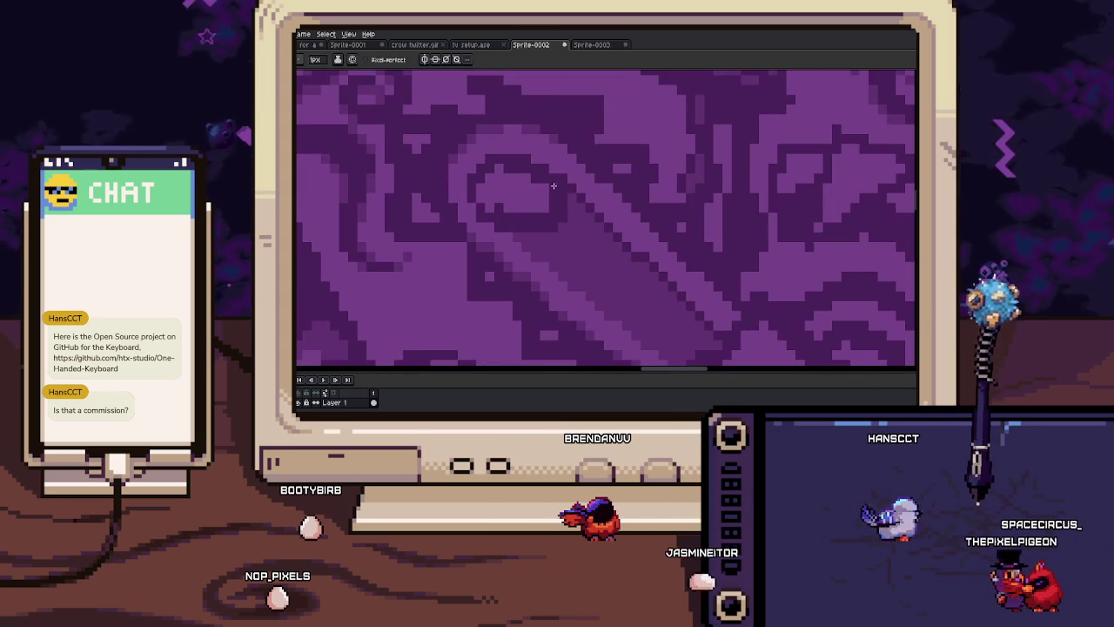
key("alt")
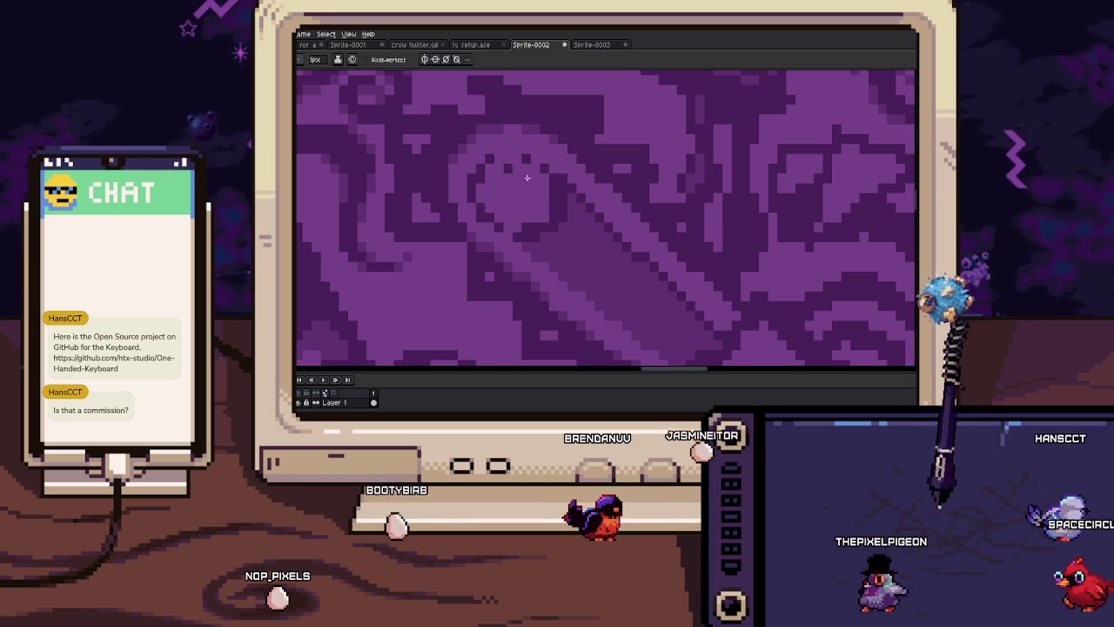
scroll(523, 209, "up", 1)
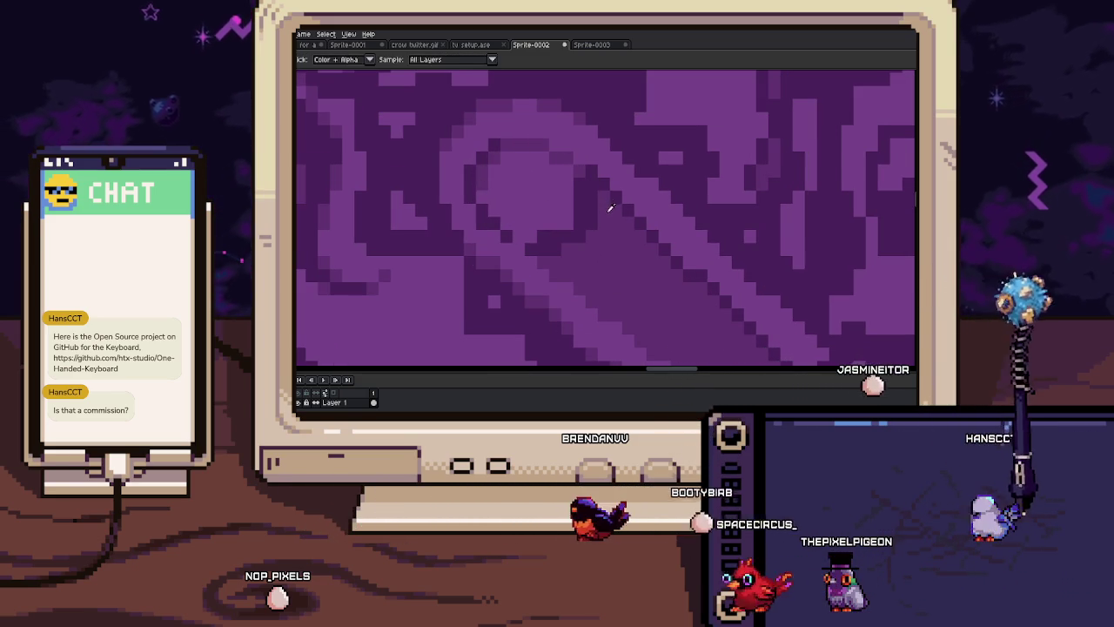
key("alt")
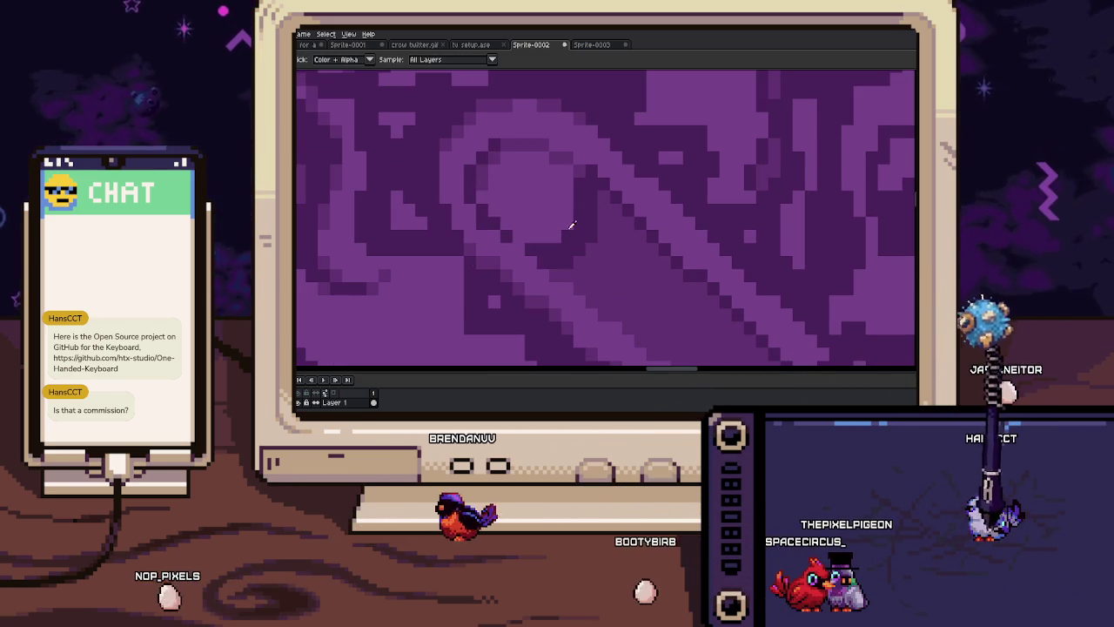
scroll(567, 236, "down", 1)
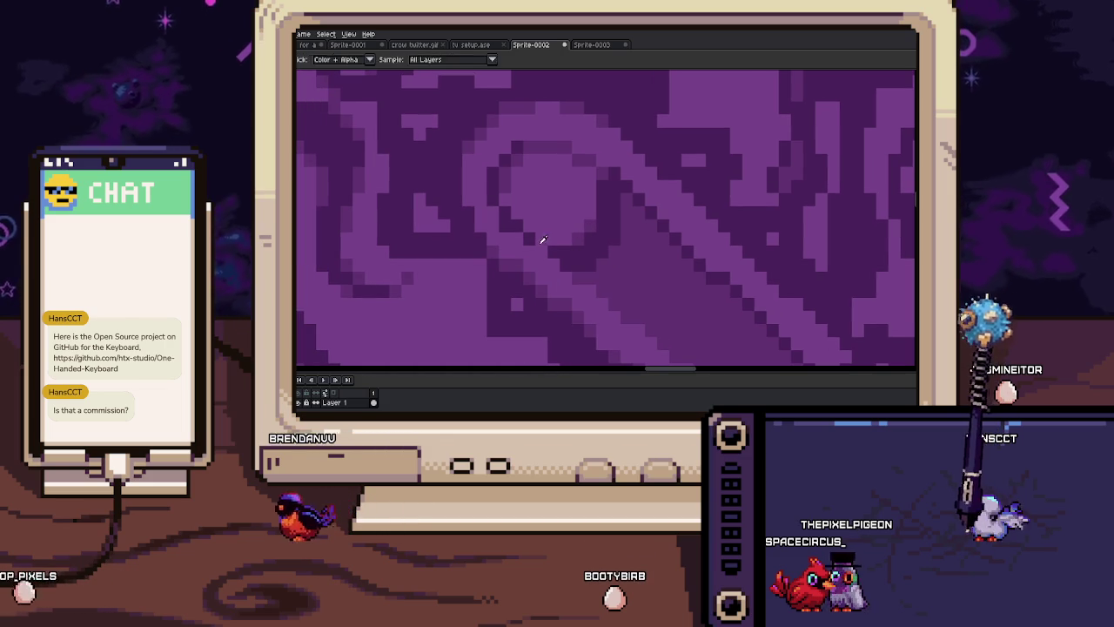
key("alt")
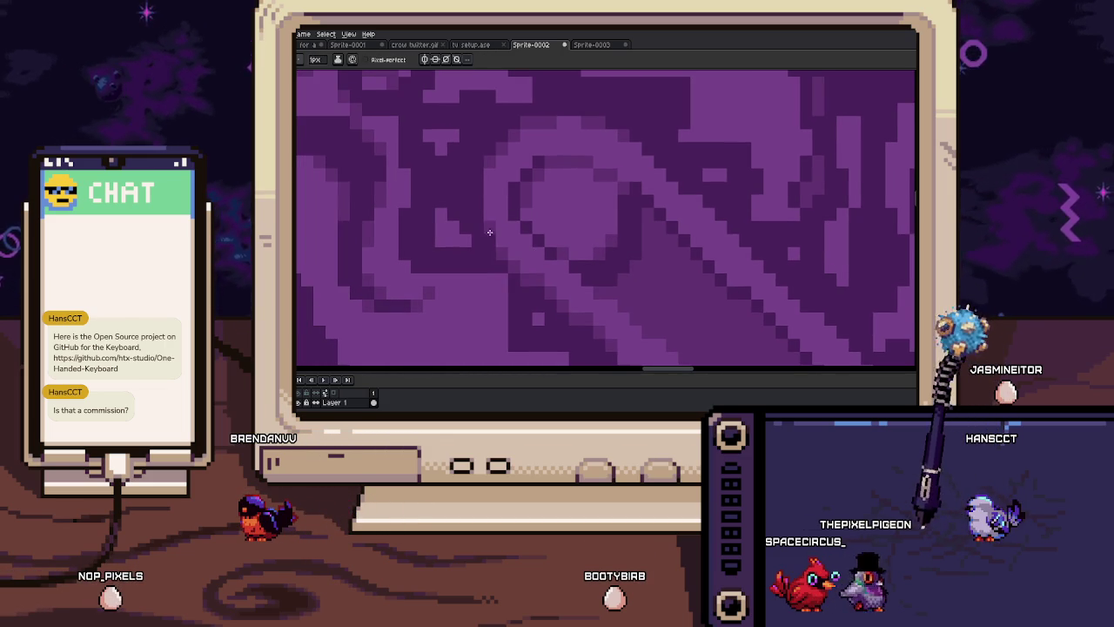
scroll(487, 229, "down", 3)
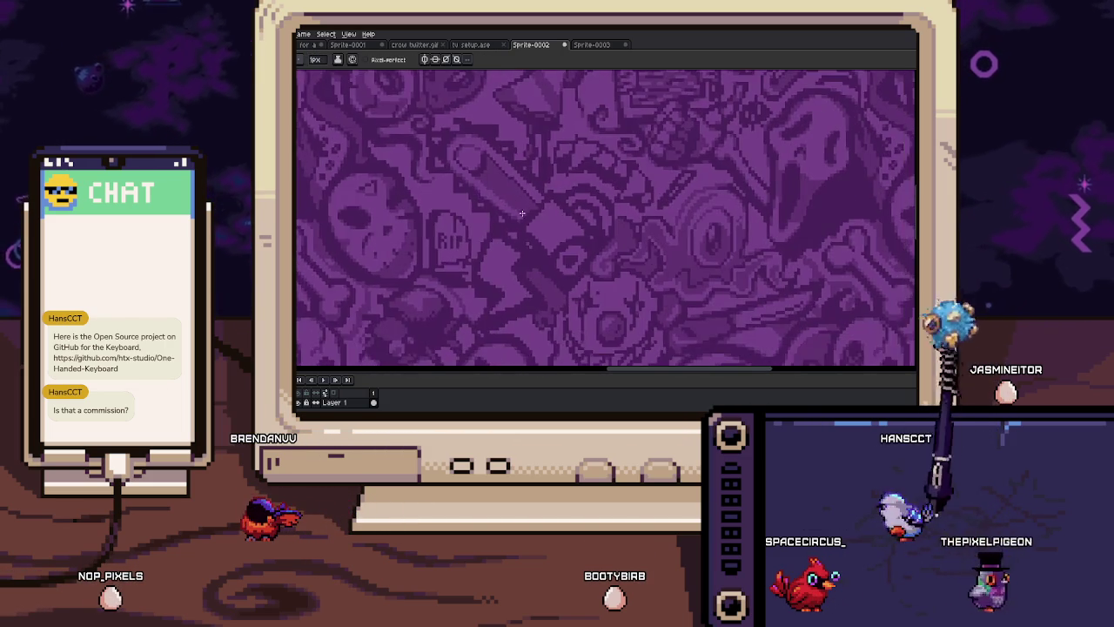
scroll(515, 227, "up", 2)
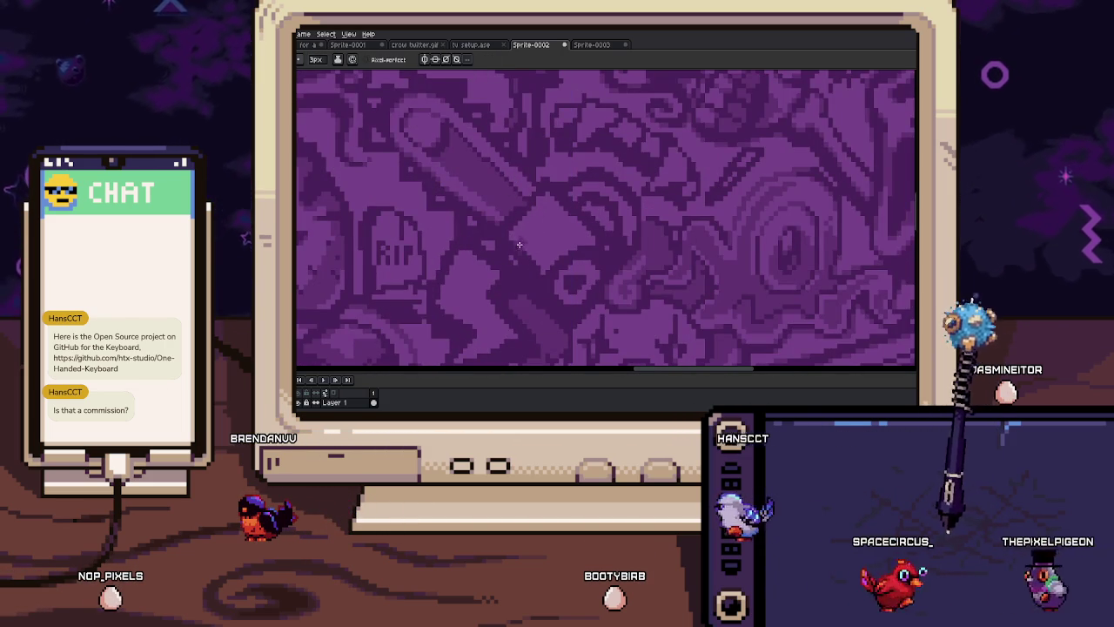
Zoom toward the ring shape, alternating between Eyedropper and 1px Pencil
scroll(570, 238, "down", 1)
scroll(567, 241, "up", 1)
scroll(562, 218, "up", 2)
scroll(550, 211, "up", 2)
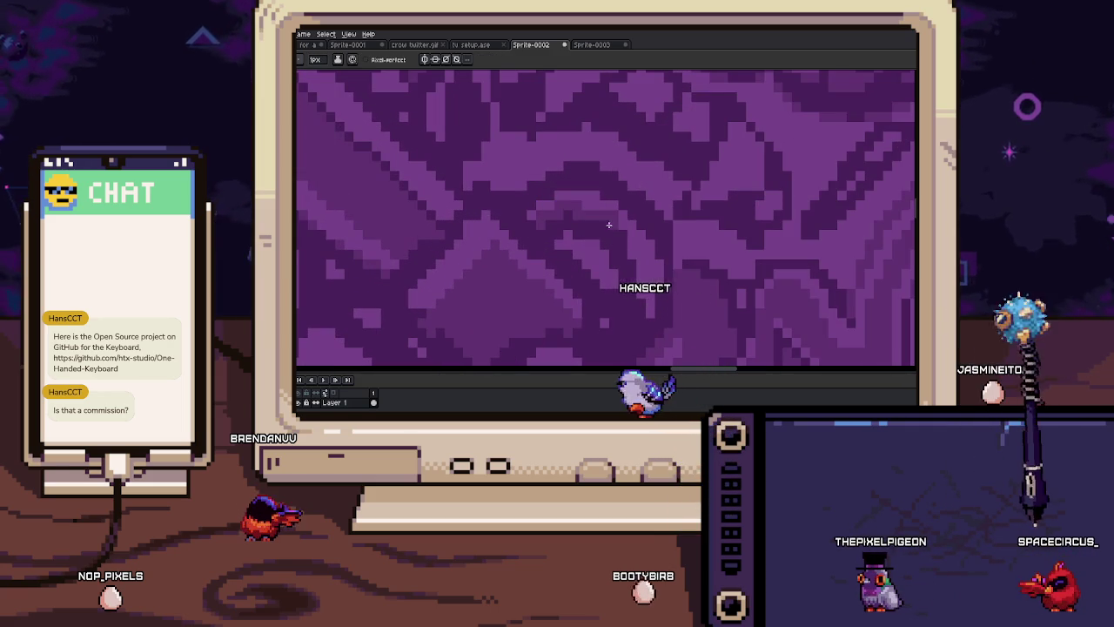
scroll(610, 222, "down", 1)
key("i")
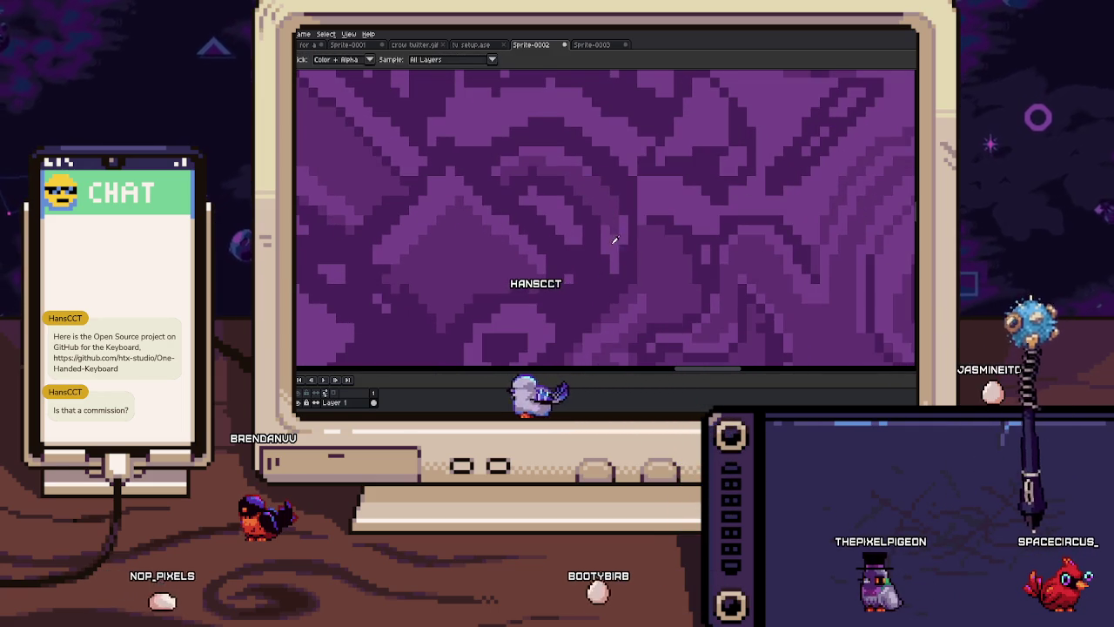
key("b")
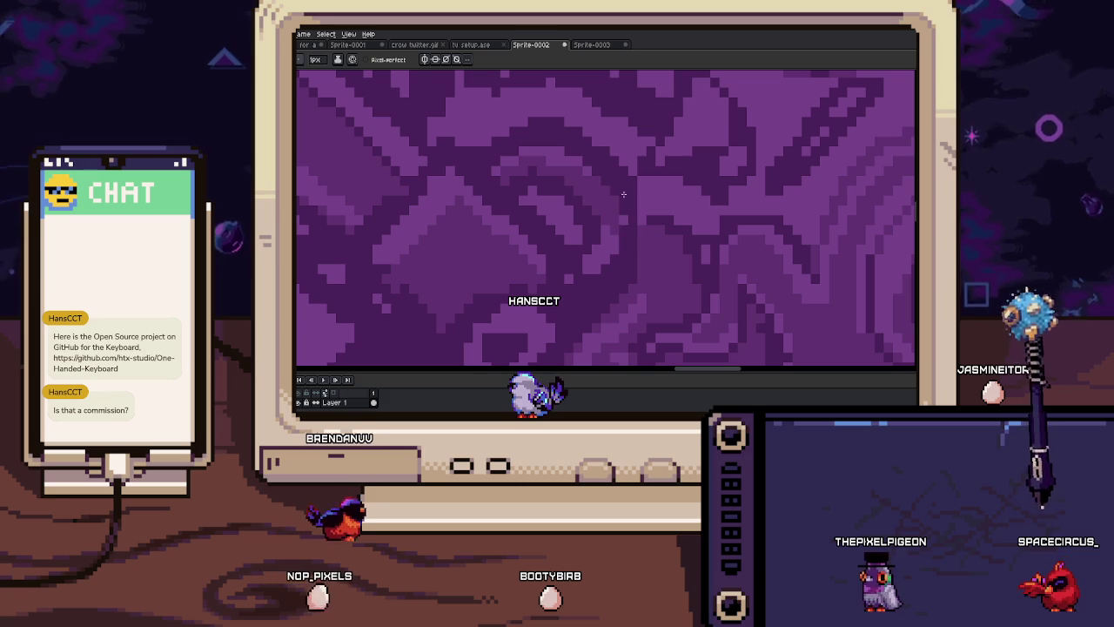
left_click_drag(585, 270, 580, 222)
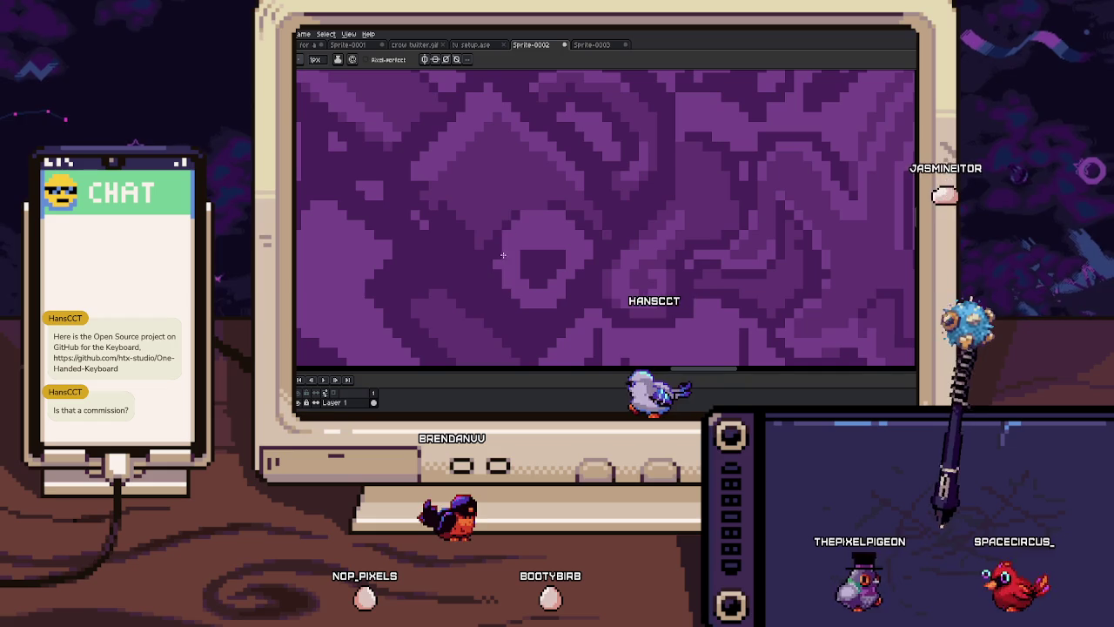
key("i")
key("b")
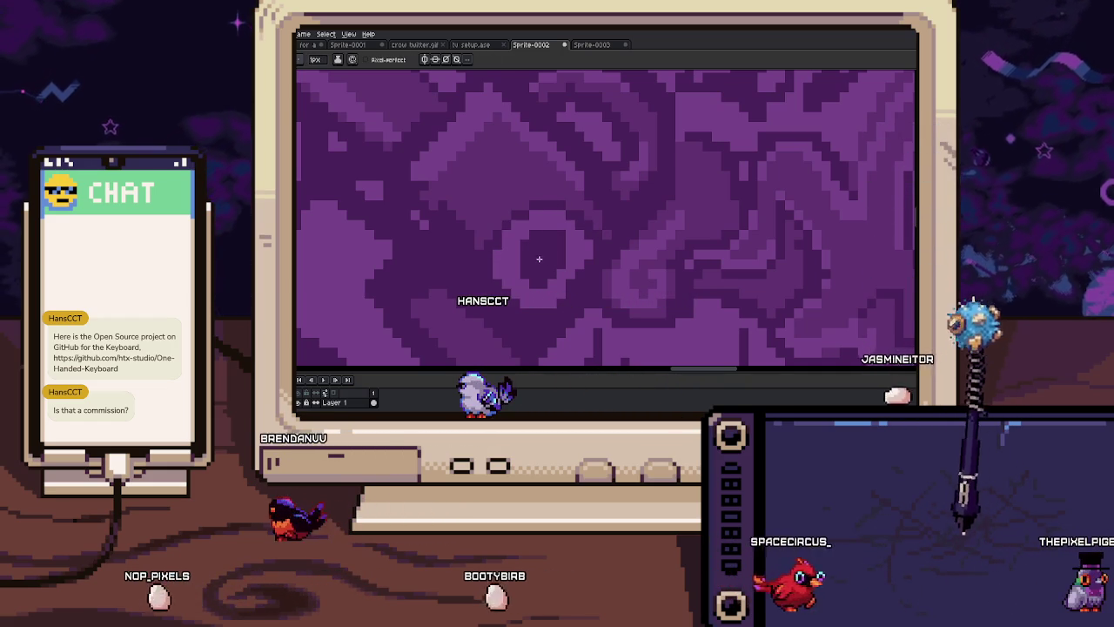
key("i")
scroll(552, 266, "down", 1)
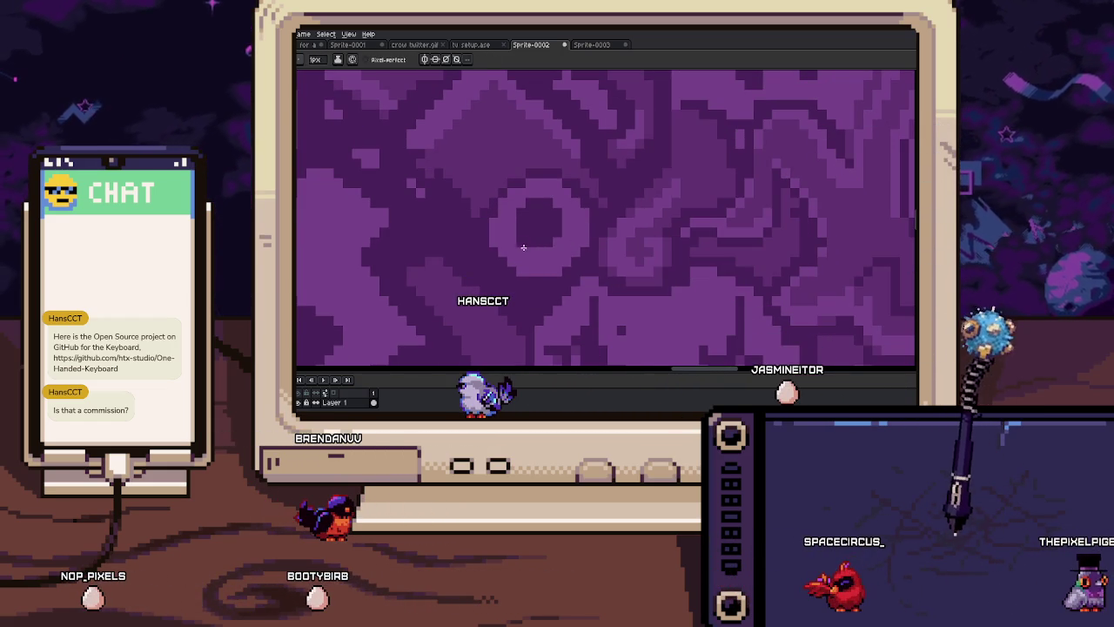
scroll(525, 250, "up", 1)
scroll(548, 254, "up", 1)
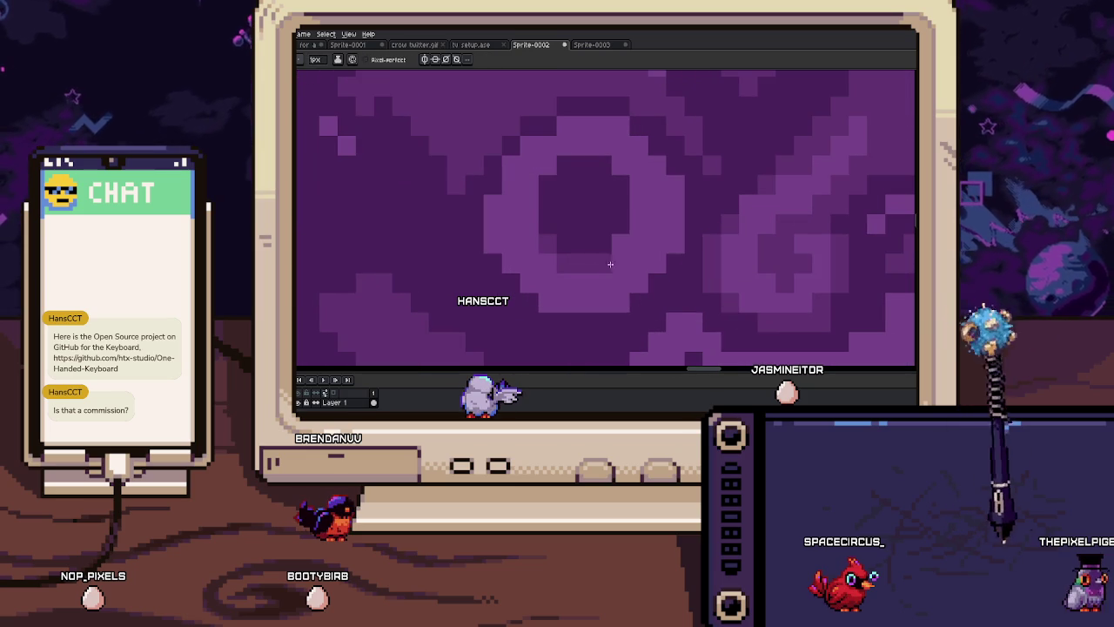
Center the ring shape below the tombstone and pick a colour from it
left_click_drag(586, 247, 560, 204)
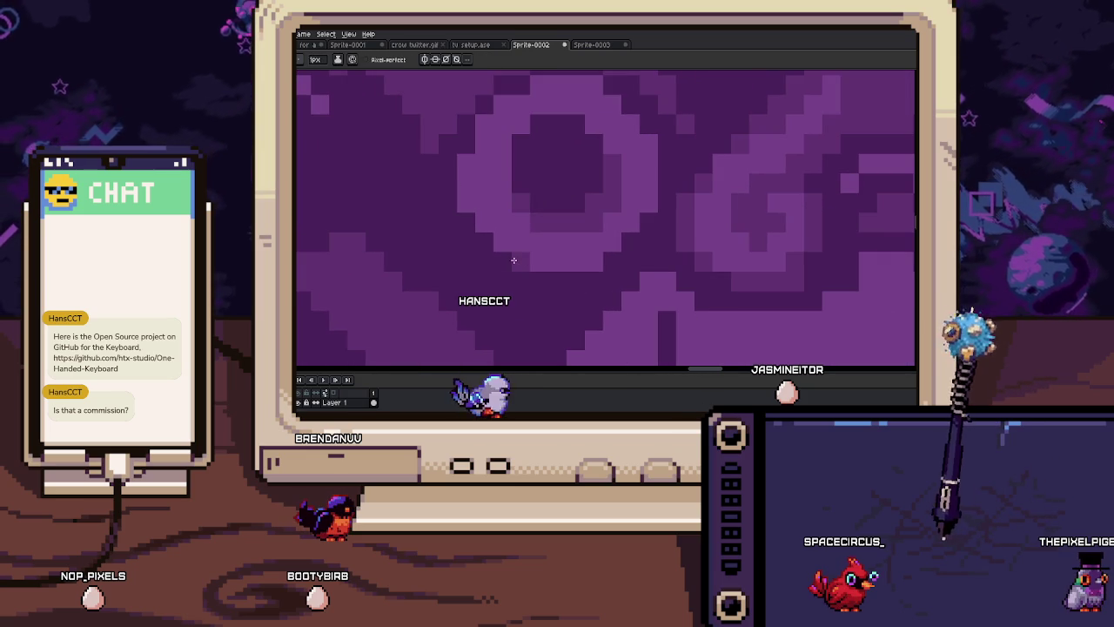
scroll(605, 211, "right", 2)
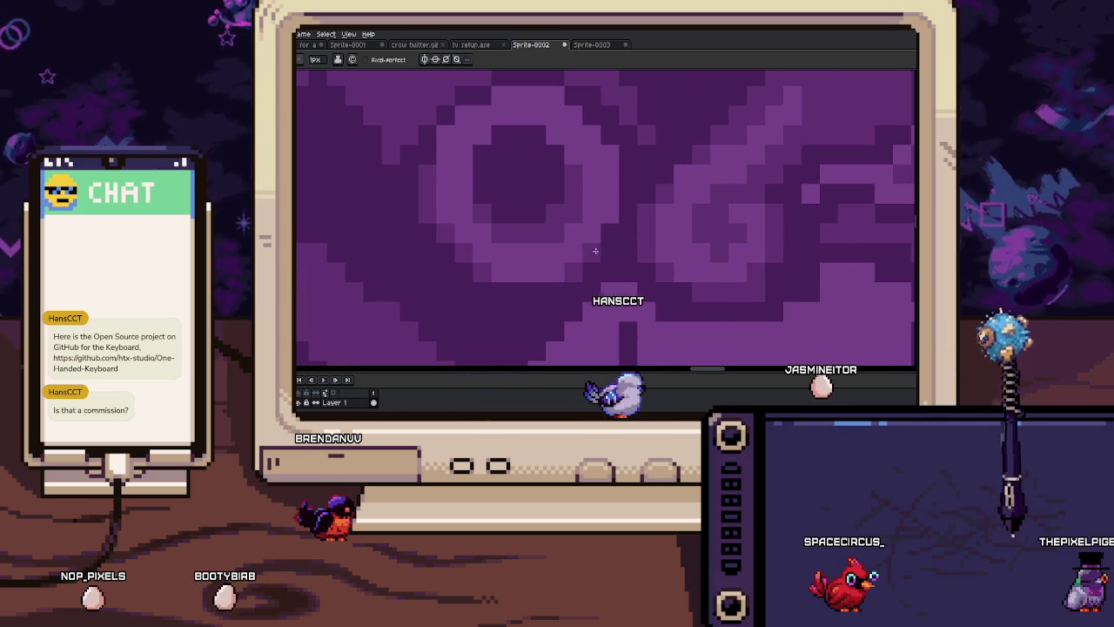
scroll(605, 212, "down", 1)
scroll(600, 235, "down", 1)
scroll(597, 255, "up", 2)
key("i")
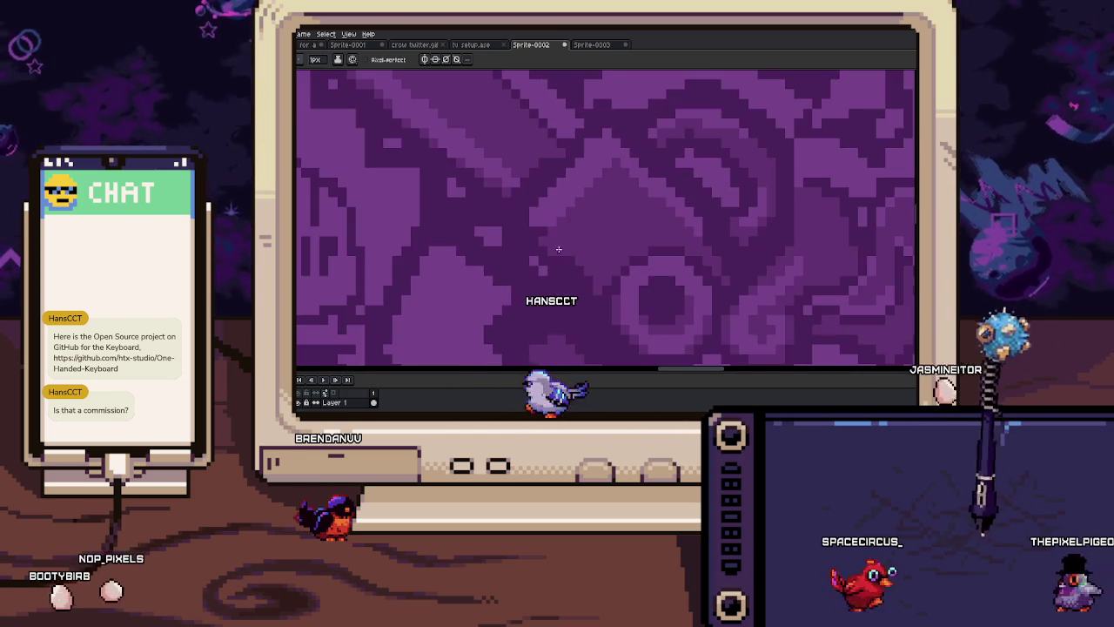
key("b")
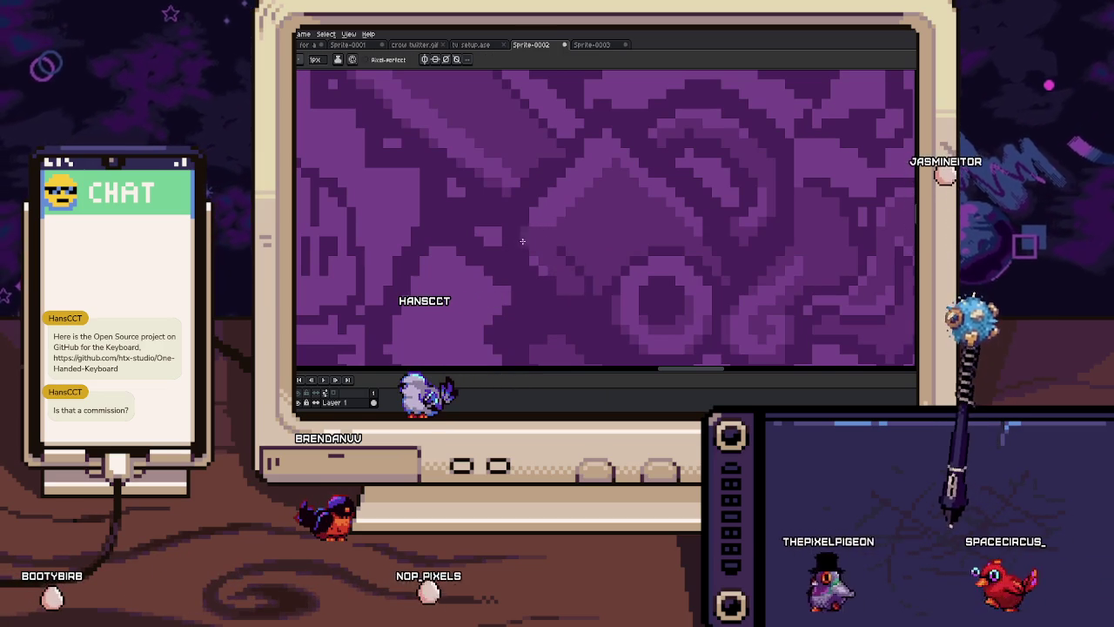
key("i")
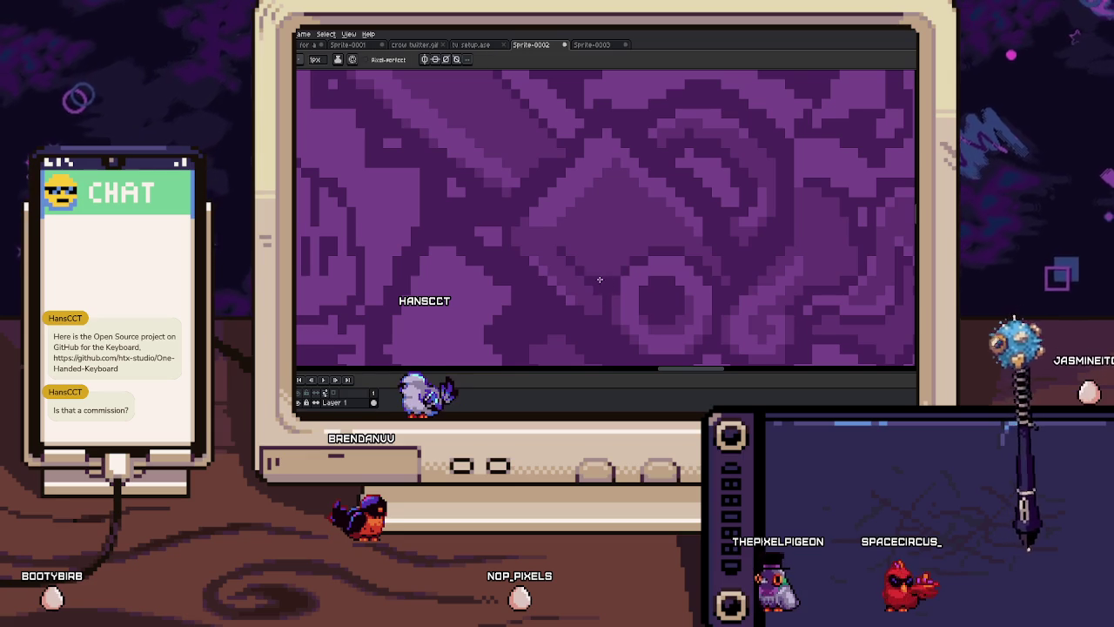
Sample another colour and adjust the zoom around the ring shape
scroll(570, 252, "down", 3)
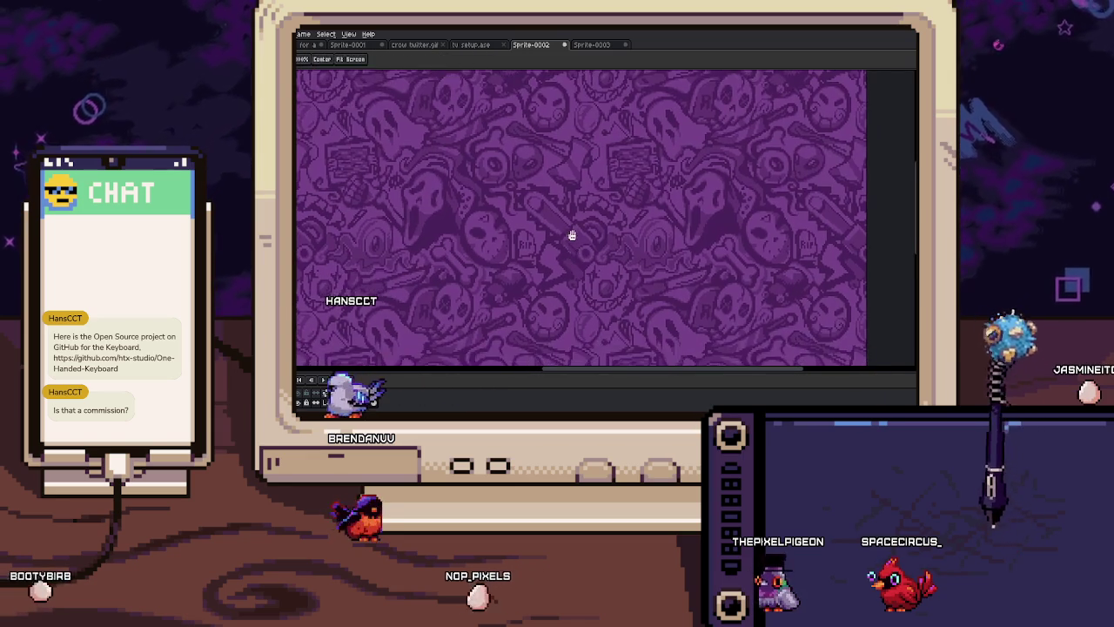
scroll(579, 220, "up", 1)
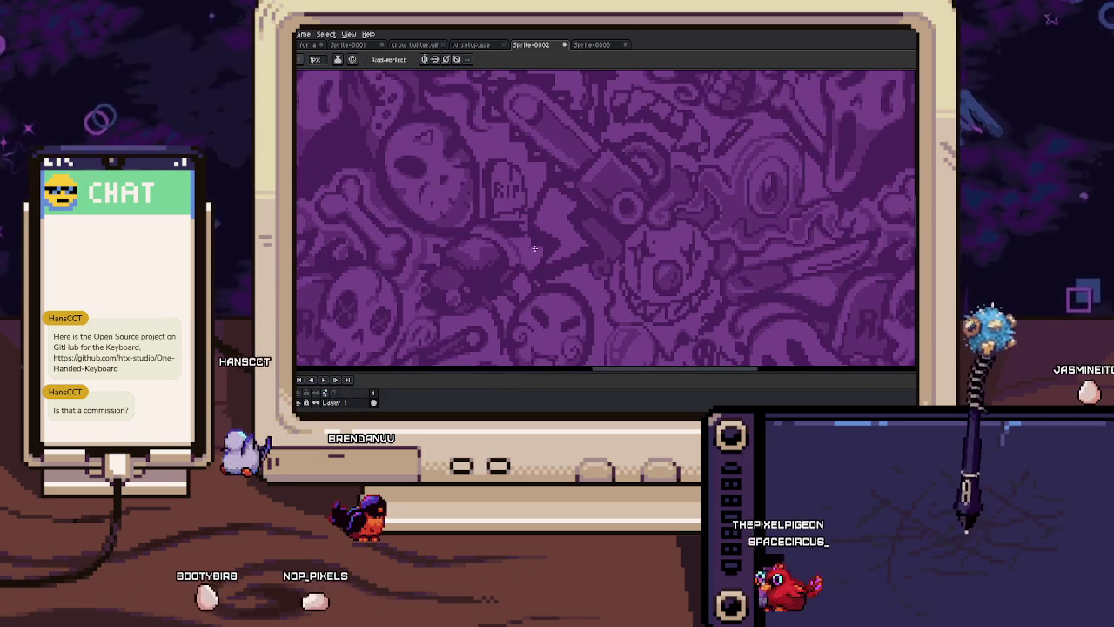
key("i")
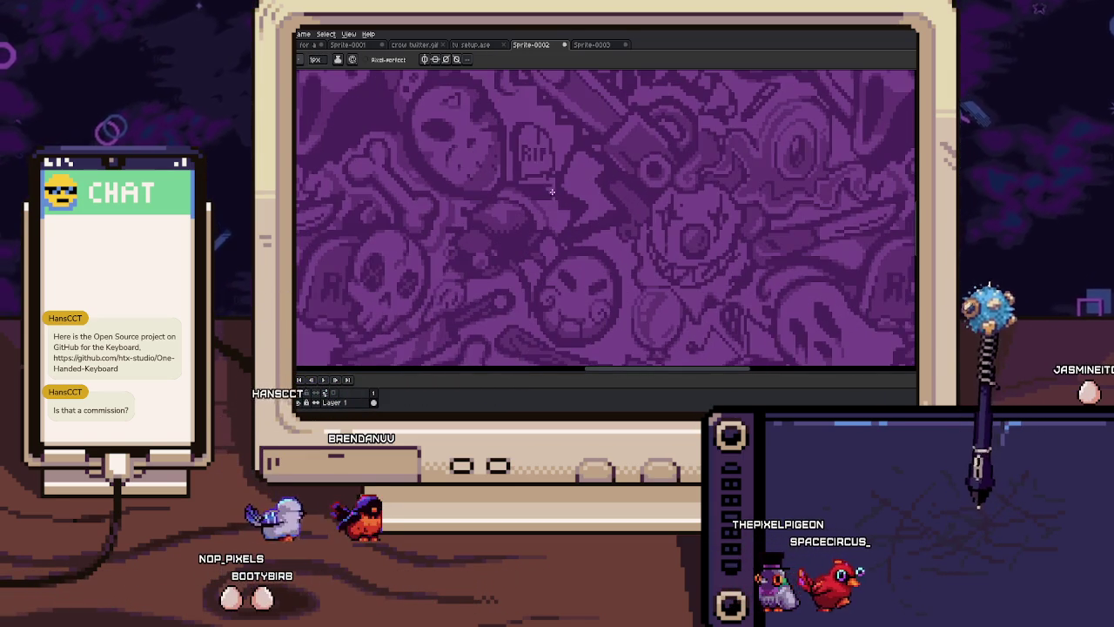
scroll(540, 235, "up", 1)
scroll(546, 218, "up", 1)
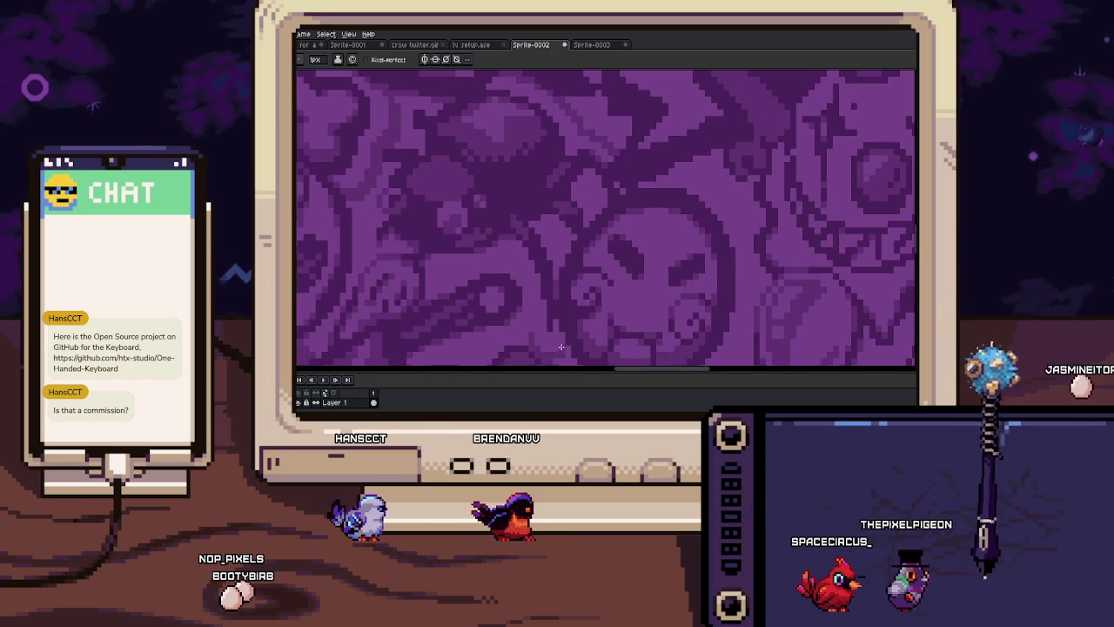
scroll(544, 313, "down", 2)
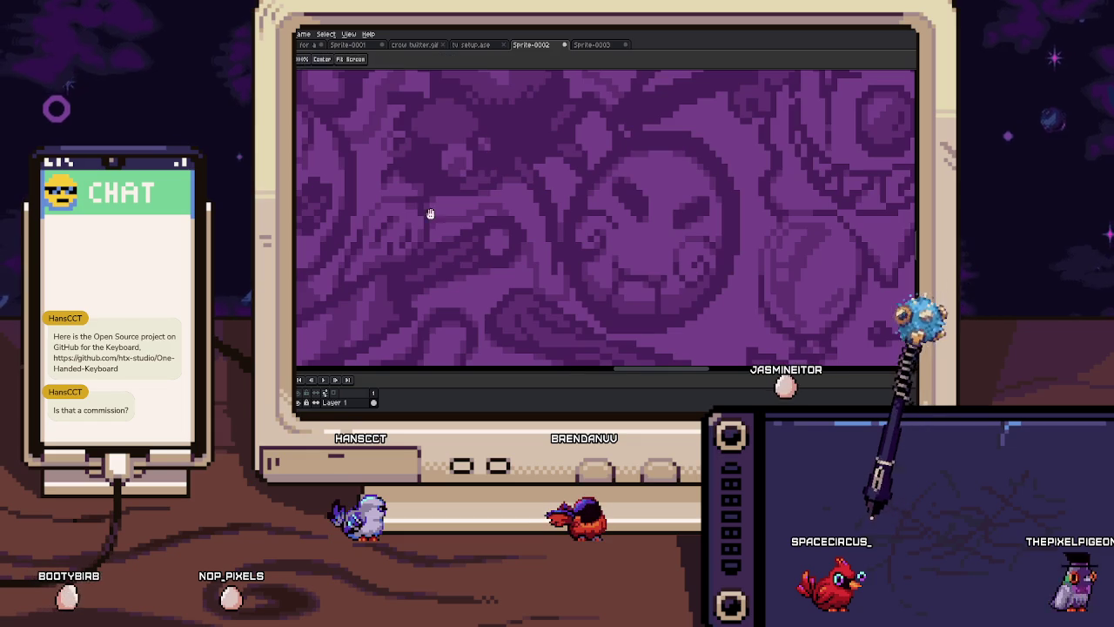
scroll(440, 235, "left", 2)
scroll(441, 235, "up", 1)
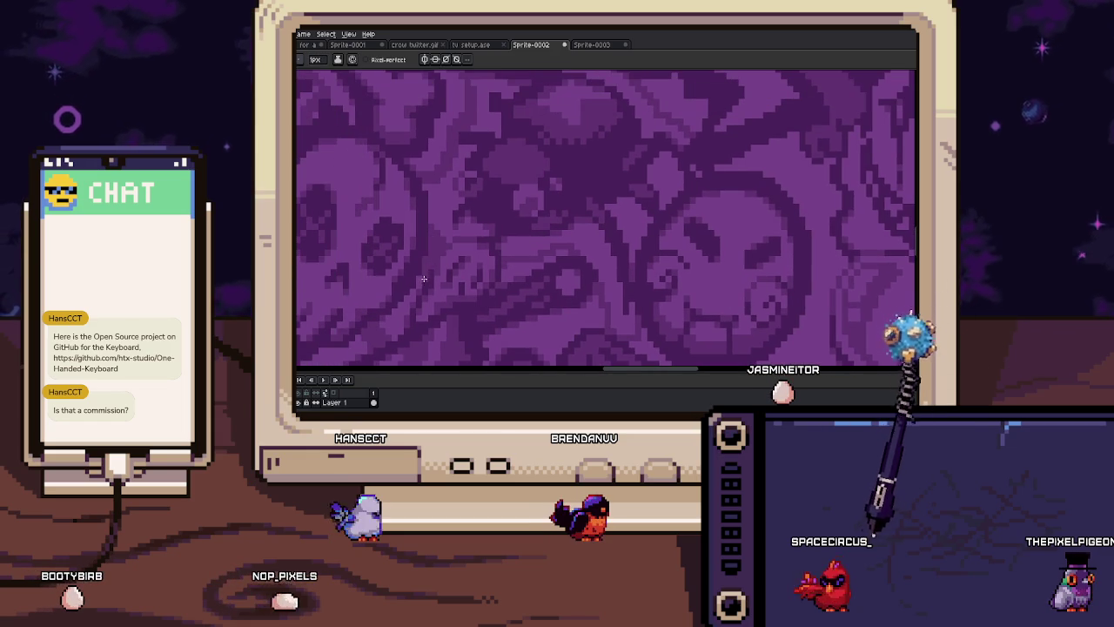
scroll(453, 274, "down", 2)
scroll(488, 282, "down", 2)
scroll(523, 291, "down", 2)
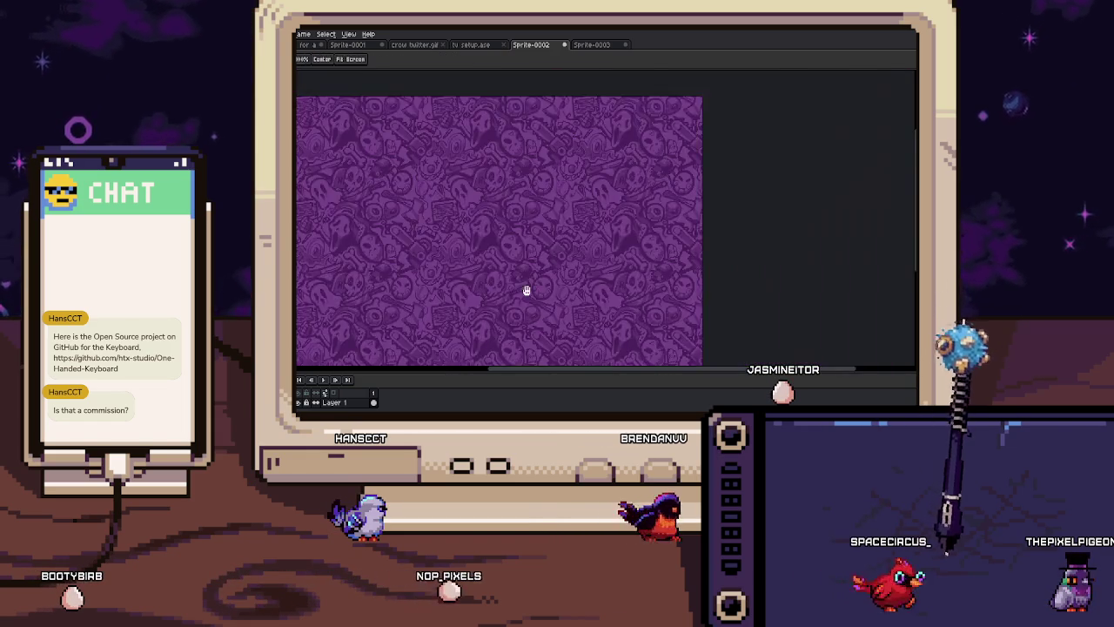
left_click_drag(522, 291, 587, 240)
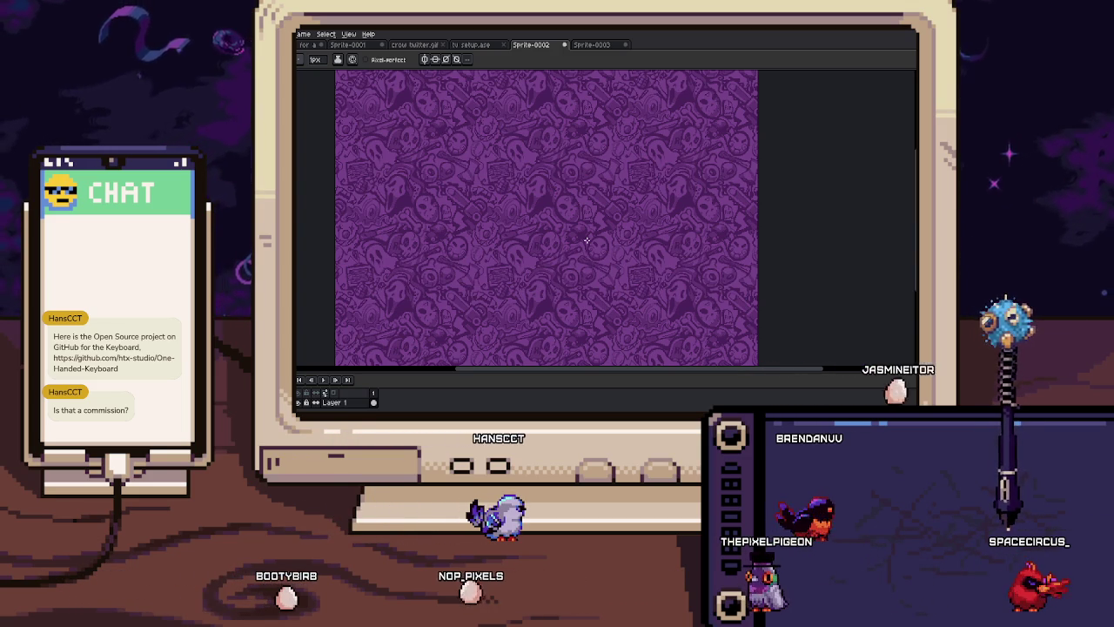
Zoom in and out on the ring area to inspect its pixels
scroll(573, 138, "up", 4)
scroll(577, 186, "up", 4)
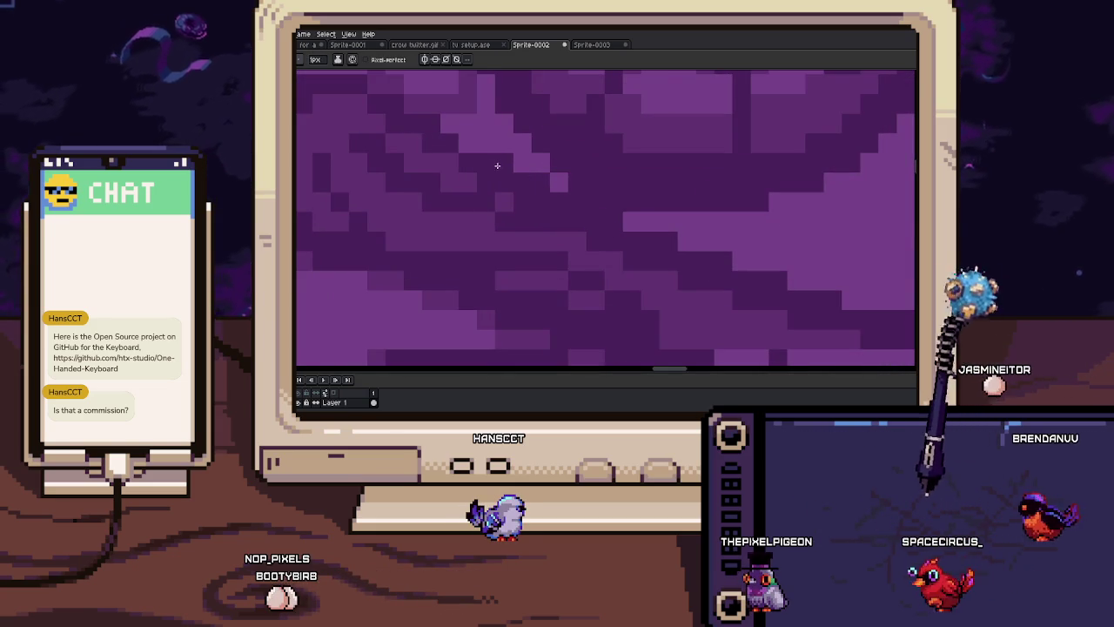
scroll(559, 205, "up", 1)
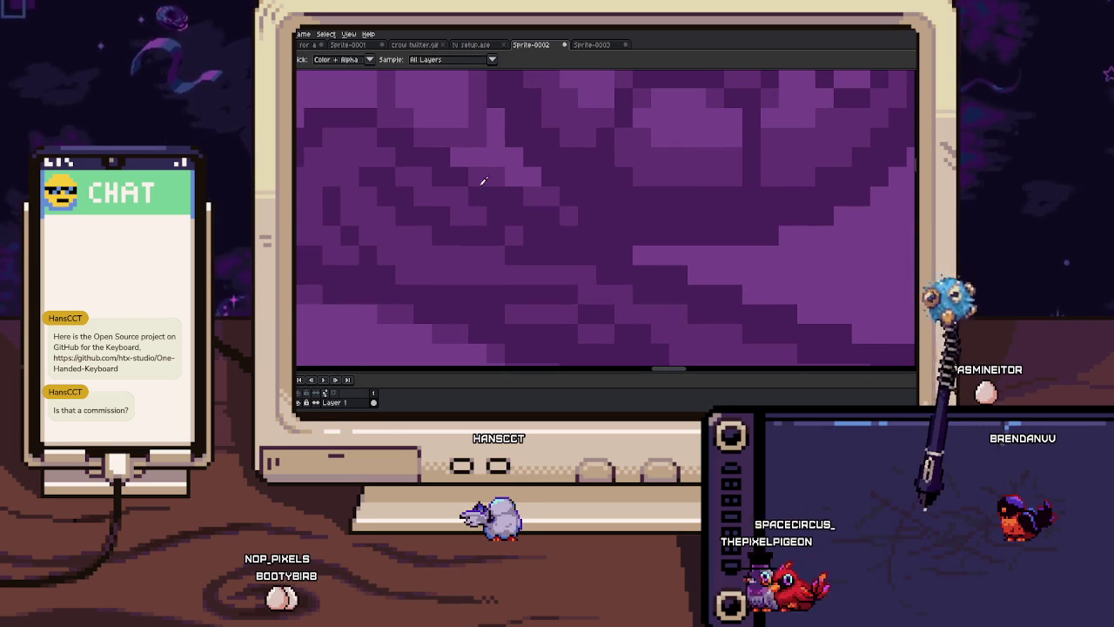
scroll(479, 200, "down", 5)
scroll(495, 228, "down", 1)
scroll(496, 228, "down", 1)
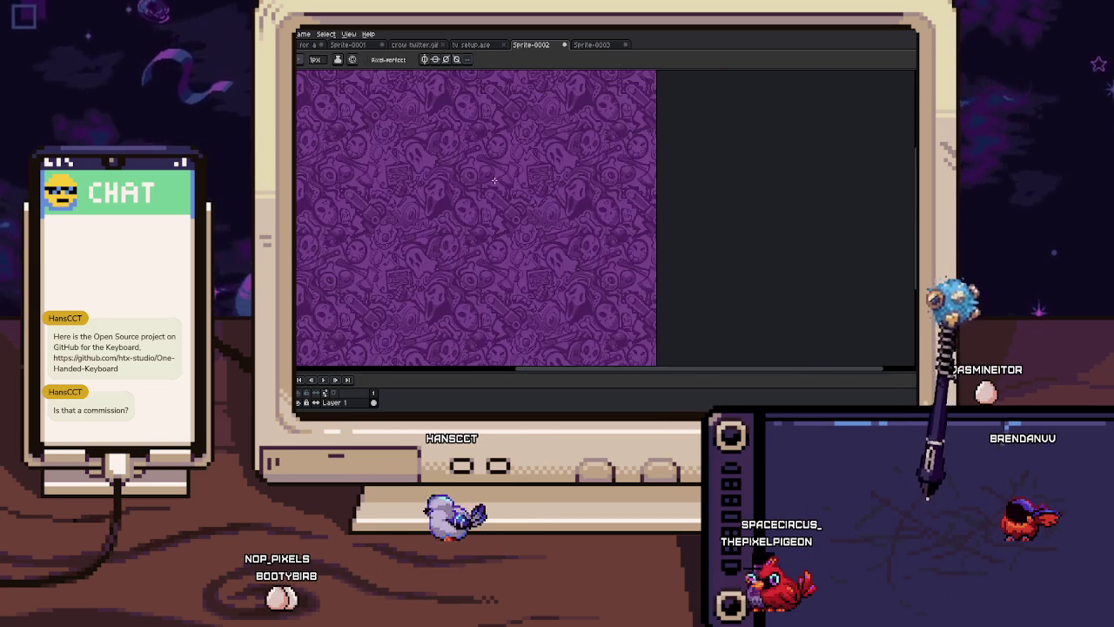
scroll(522, 205, "up", 1)
scroll(501, 200, "up", 2)
scroll(513, 197, "up", 1)
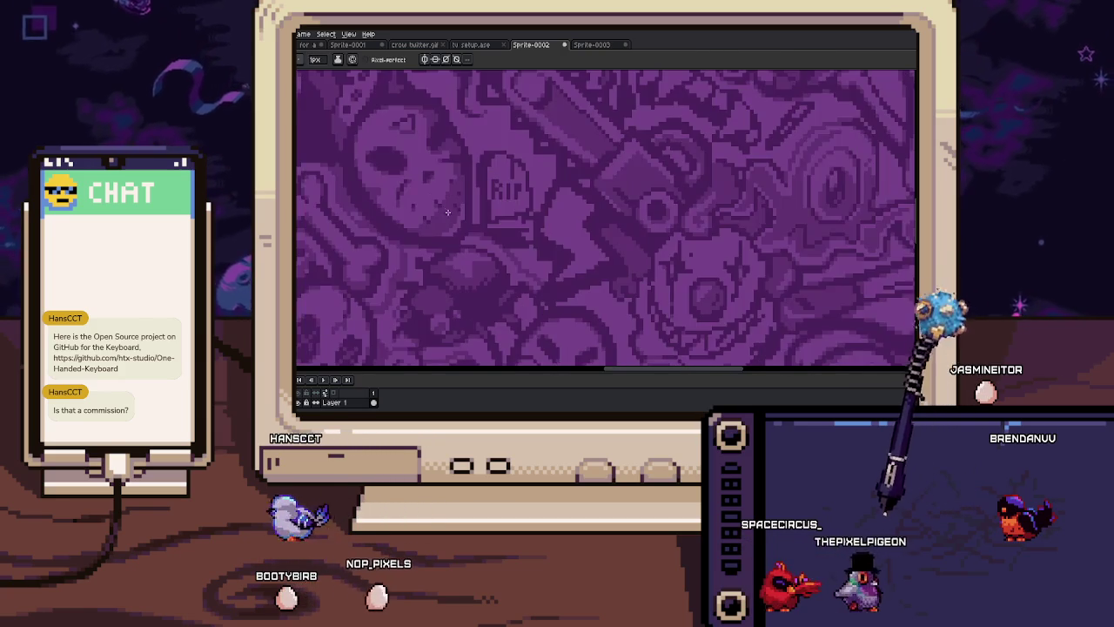
scroll(527, 193, "up", 1)
scroll(540, 190, "up", 1)
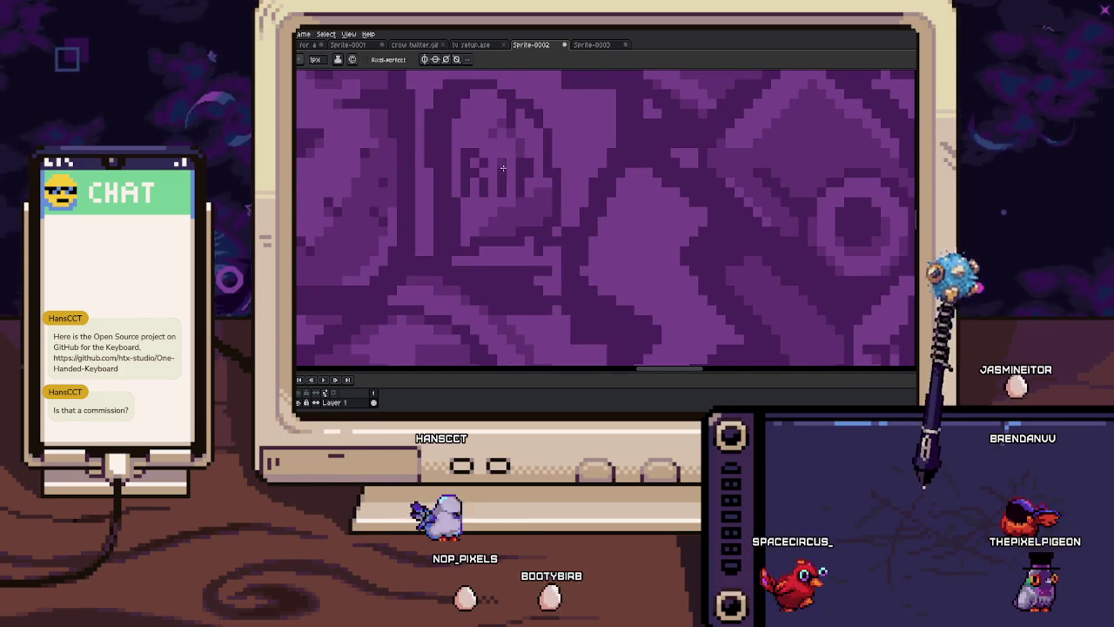
scroll(523, 174, "down", 3)
scroll(545, 216, "down", 1)
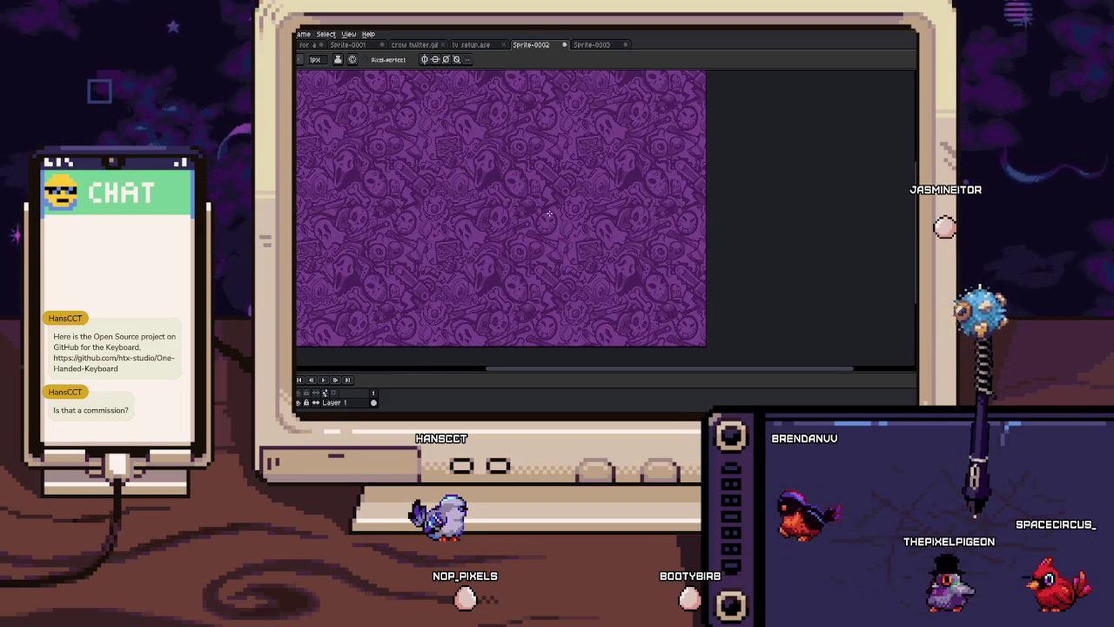
Pan the pattern right and down, then zoom in closely on the ring
mouse_move(540, 192)
left_mouse_down()
mouse_move(592, 259)
mouse_move(566, 246)
left_mouse_up()
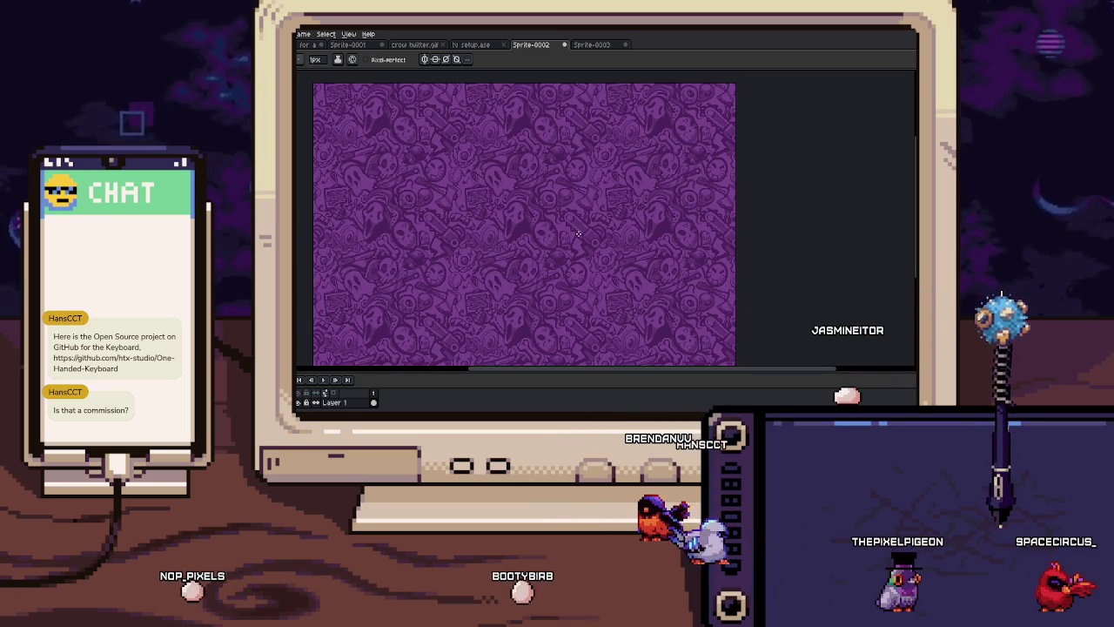
mouse_move(579, 233)
left_mouse_down()
mouse_move(586, 204)
mouse_move(578, 223)
left_mouse_up()
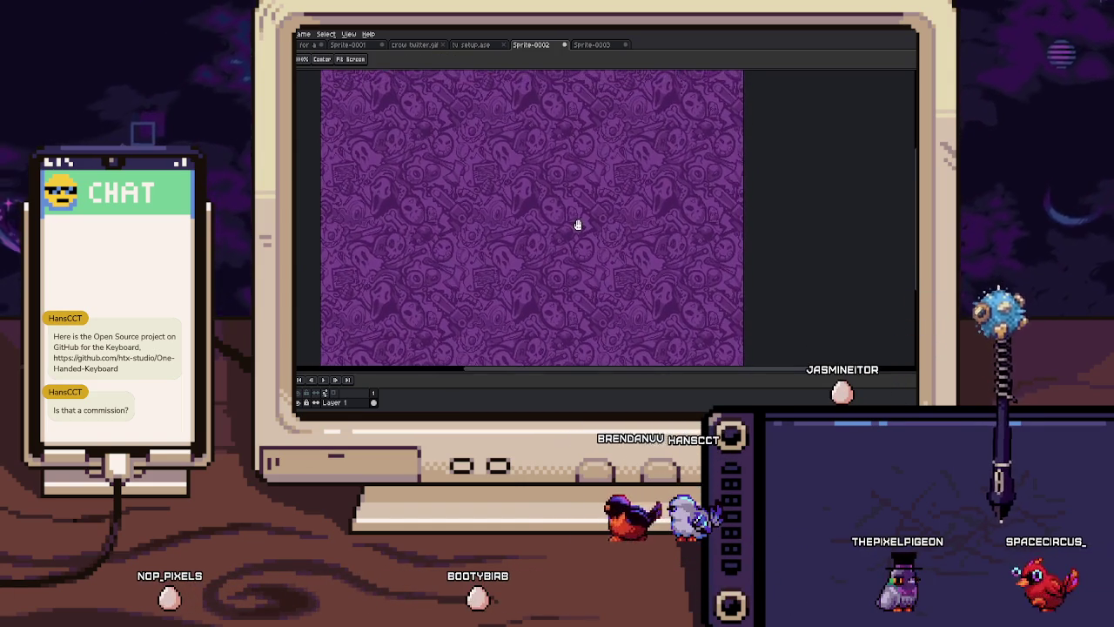
scroll(604, 144, "up", 2)
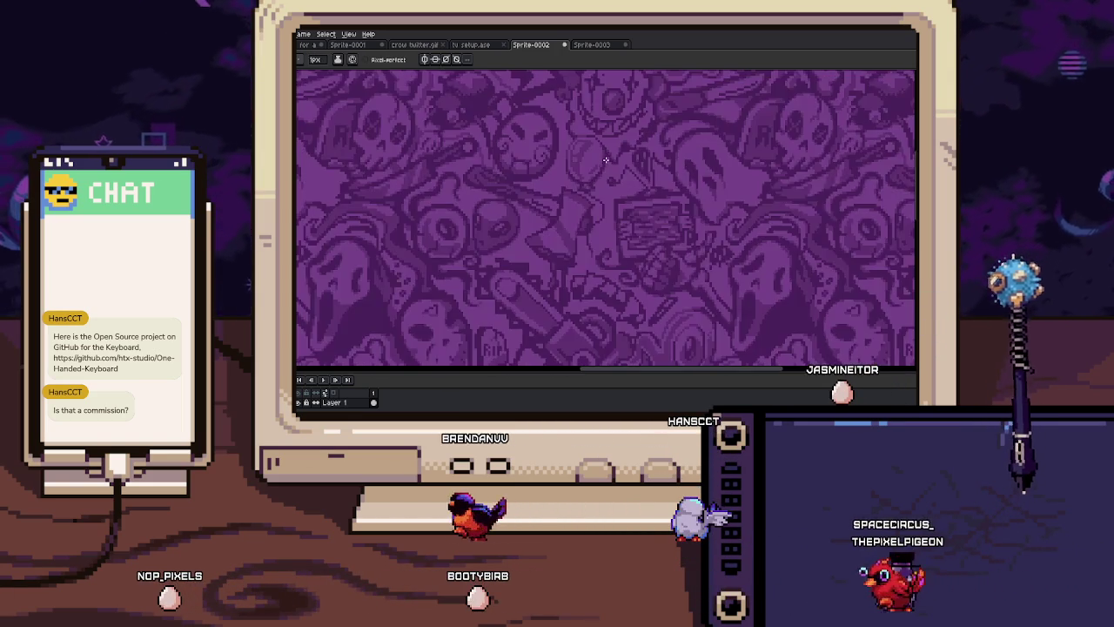
scroll(575, 200, "up", 1)
scroll(572, 218, "up", 1)
scroll(553, 219, "up", 1)
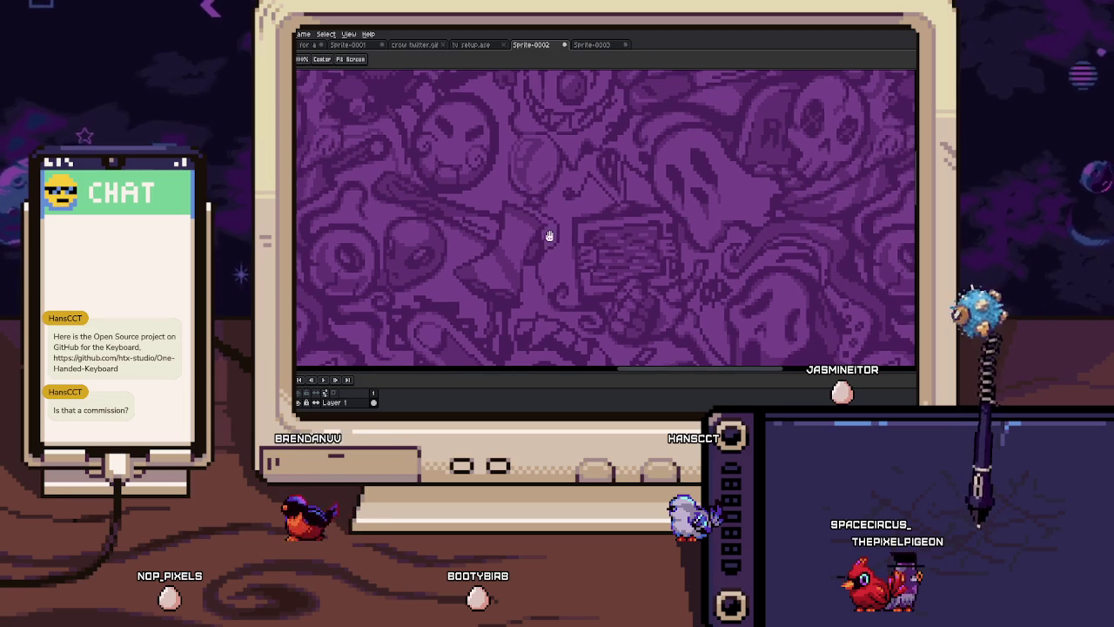
scroll(552, 235, "up", 1)
scroll(486, 199, "up", 1)
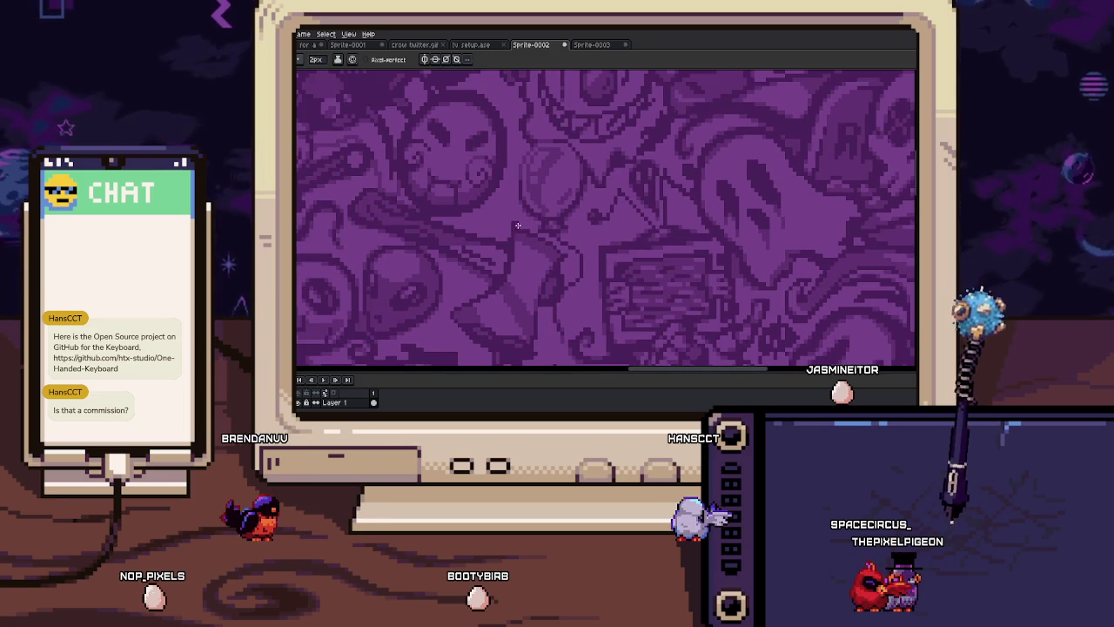
scroll(483, 230, "up", 1)
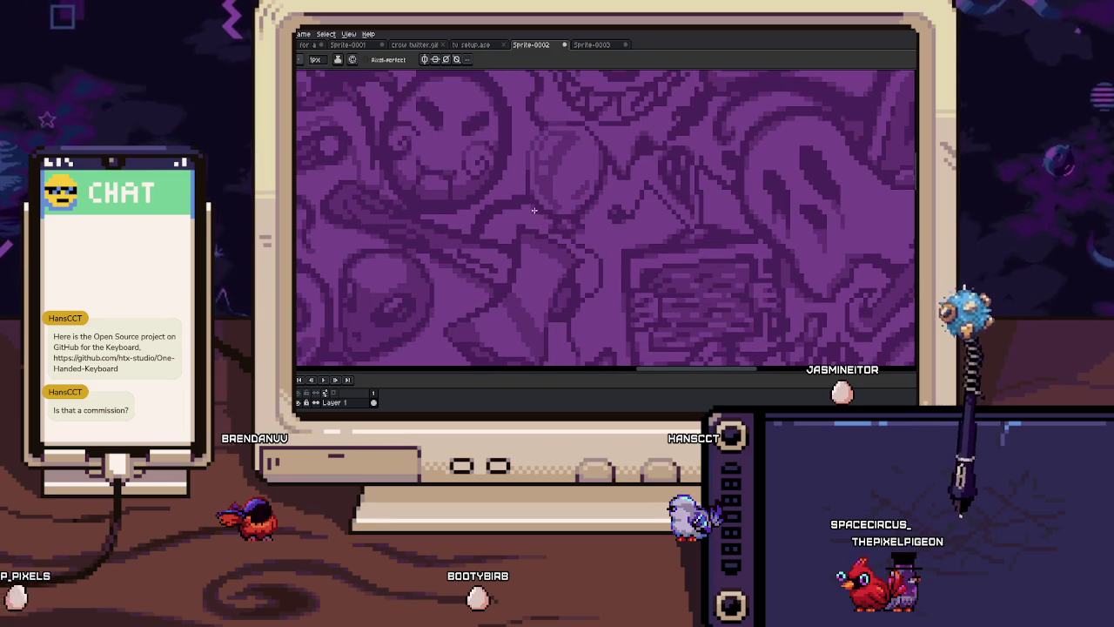
Inspect the ring's pixels up close, scrolling right across the zoomed area
mouse_move(488, 233)
left_mouse_down()
mouse_move(505, 182)
mouse_move(504, 206)
left_mouse_up()
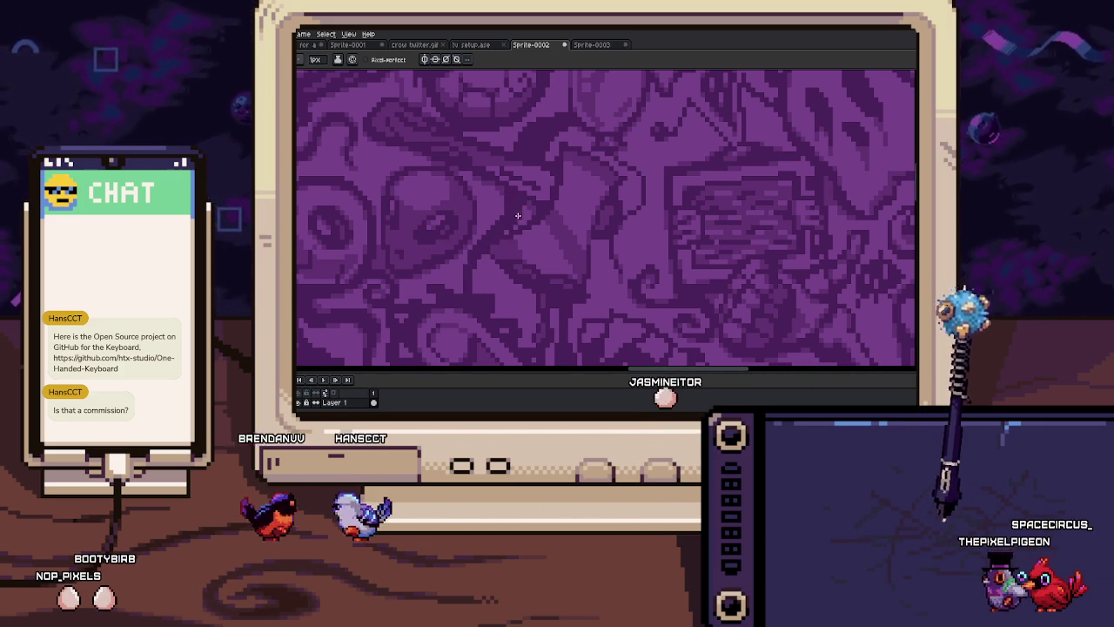
scroll(521, 197, "down", 2)
scroll(517, 178, "up", 1)
scroll(517, 179, "up", 1)
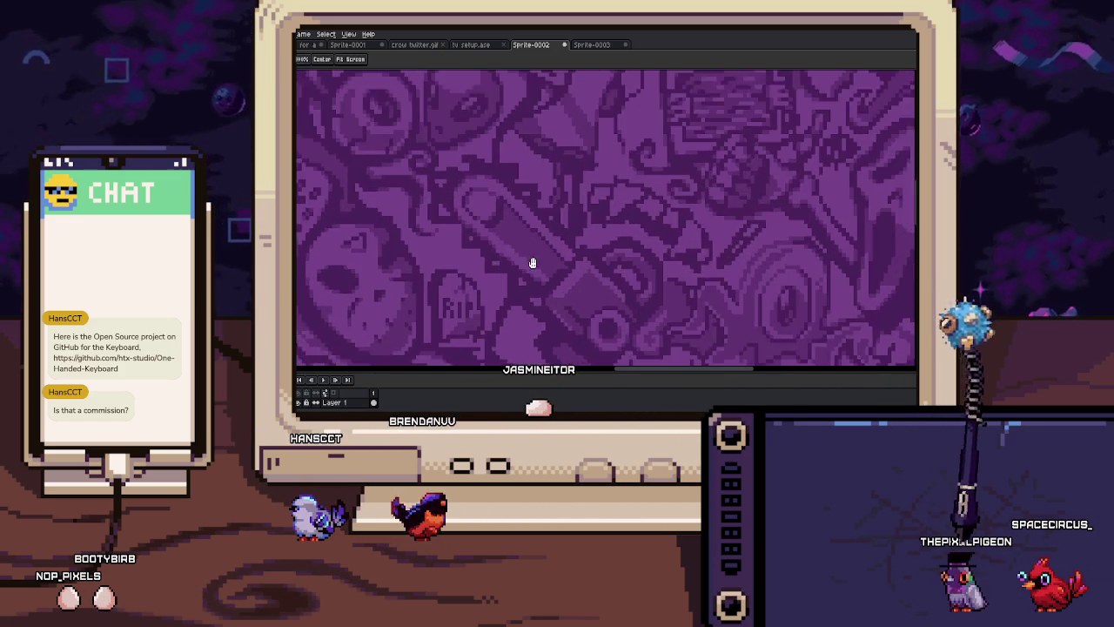
scroll(510, 226, "up", 1)
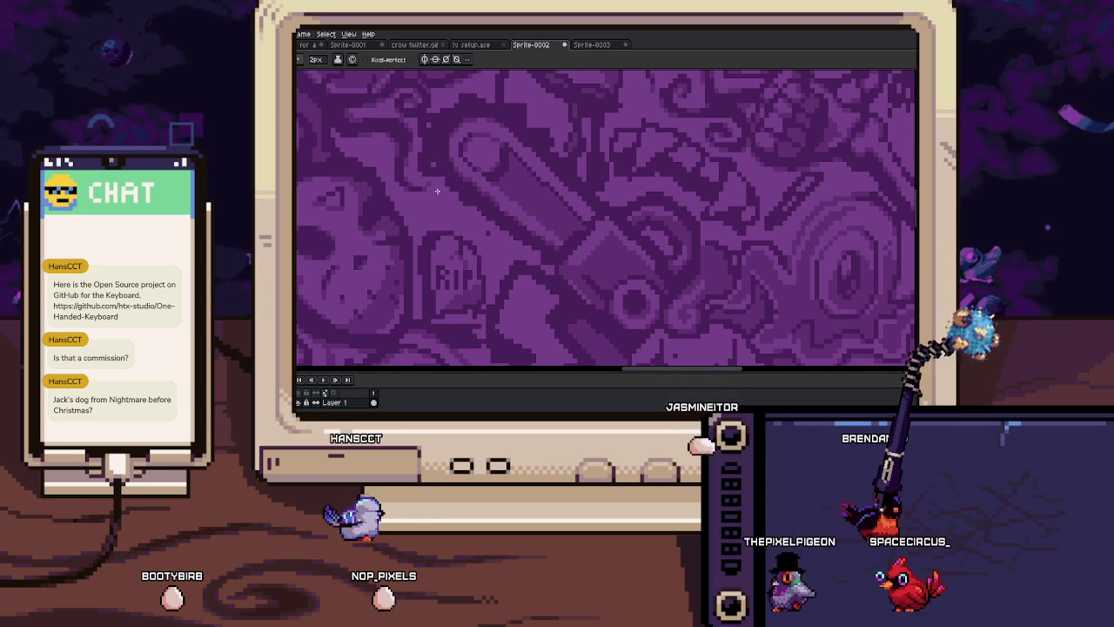
scroll(435, 176, "up", 1)
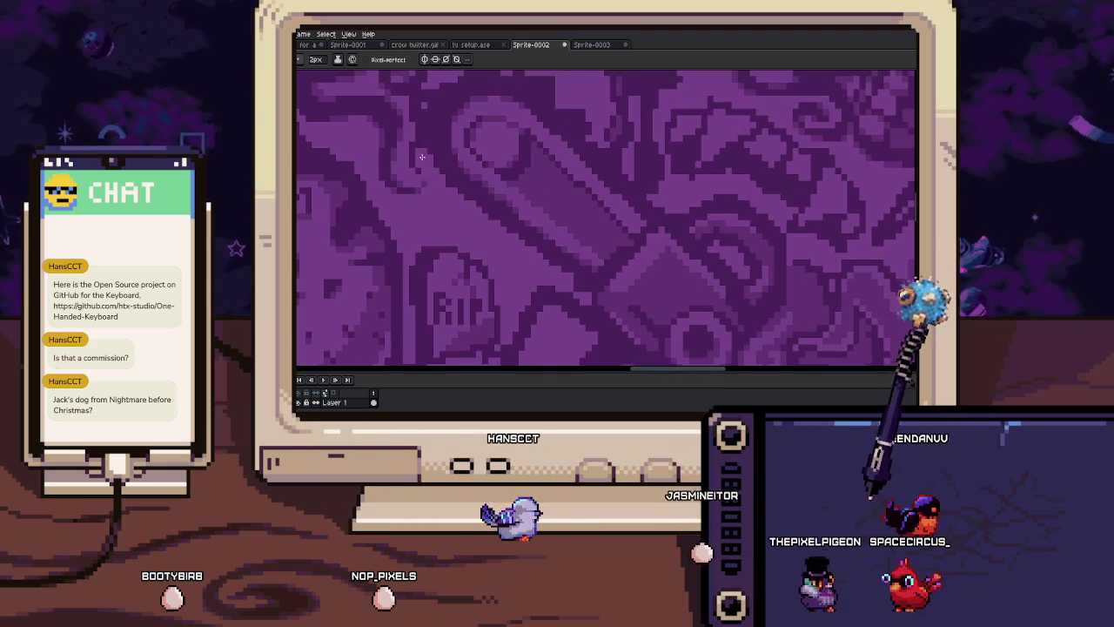
scroll(442, 163, "up", 2)
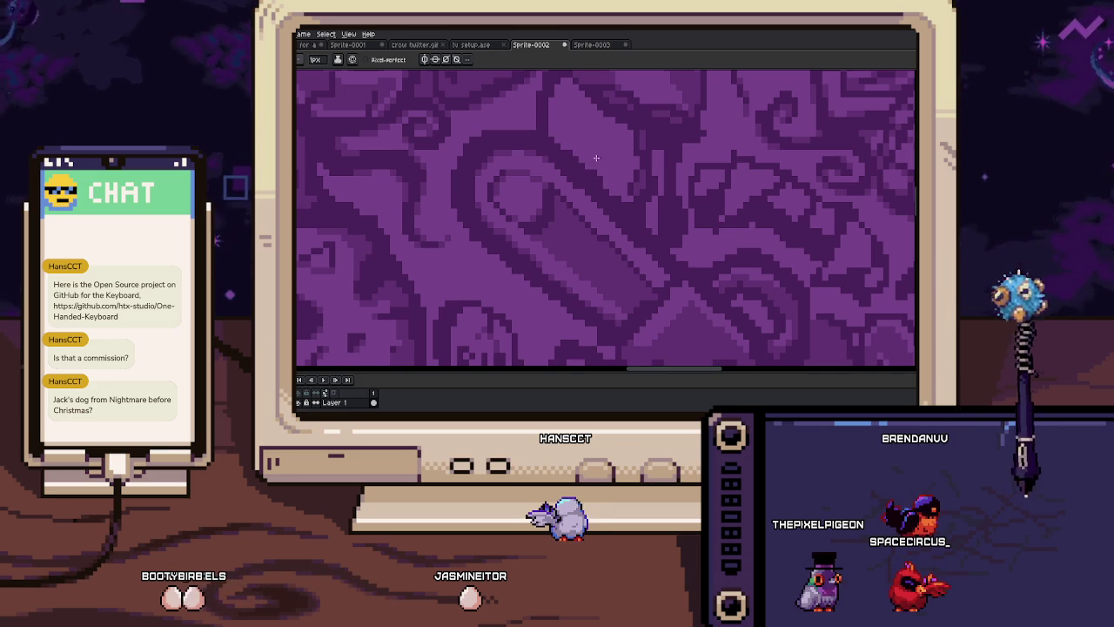
scroll(597, 176, "down", 1)
scroll(580, 162, "down", 1)
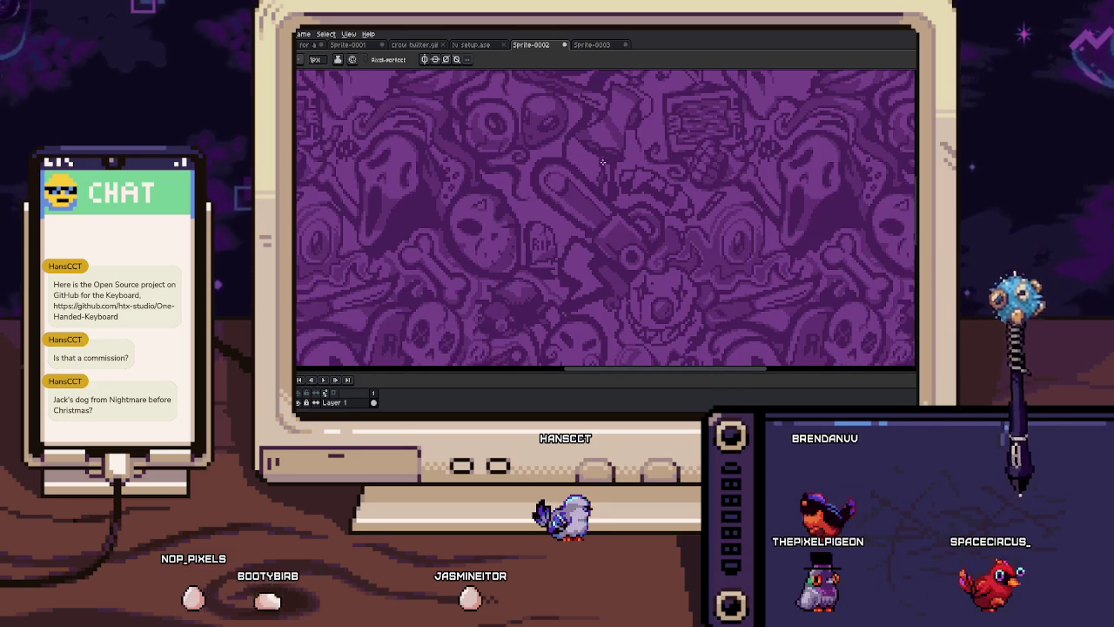
scroll(539, 246, "up", 1)
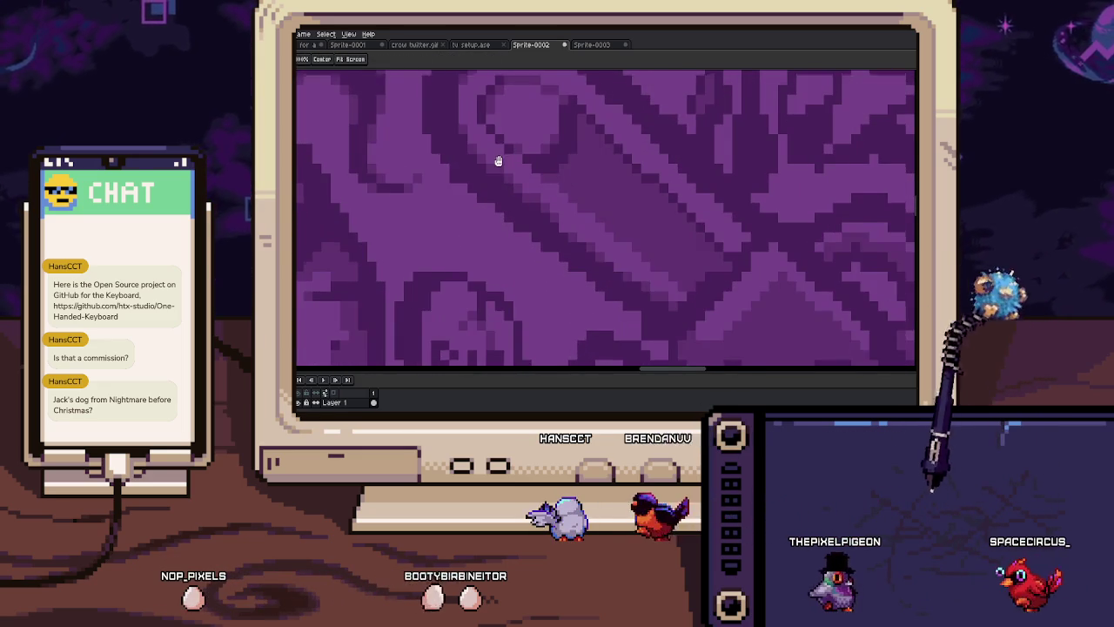
scroll(491, 170, "down", 1)
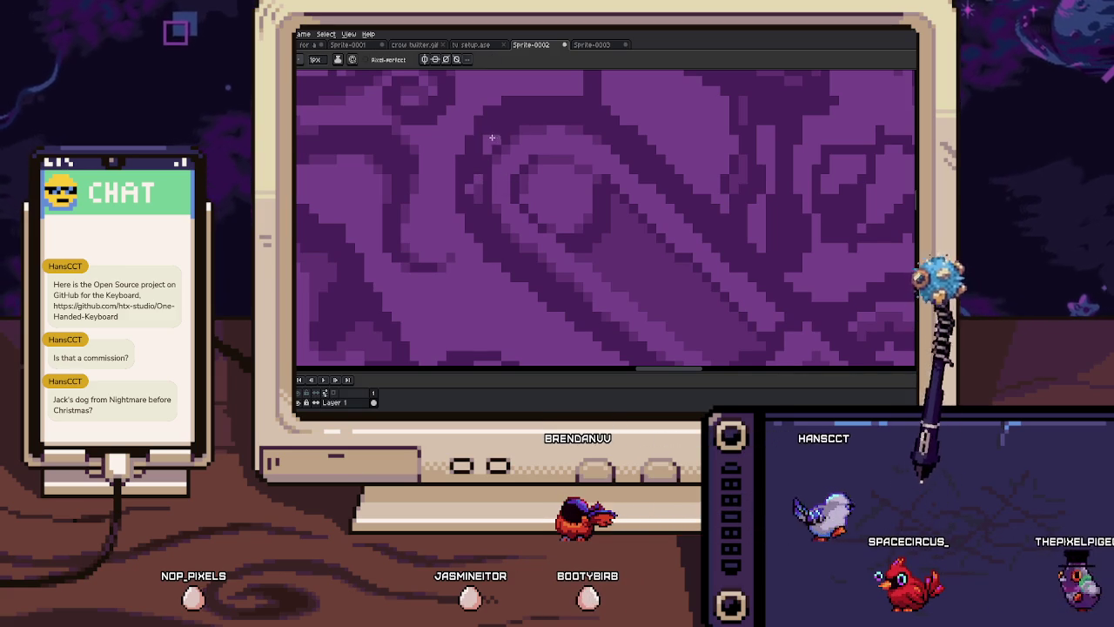
scroll(493, 165, "down", 1)
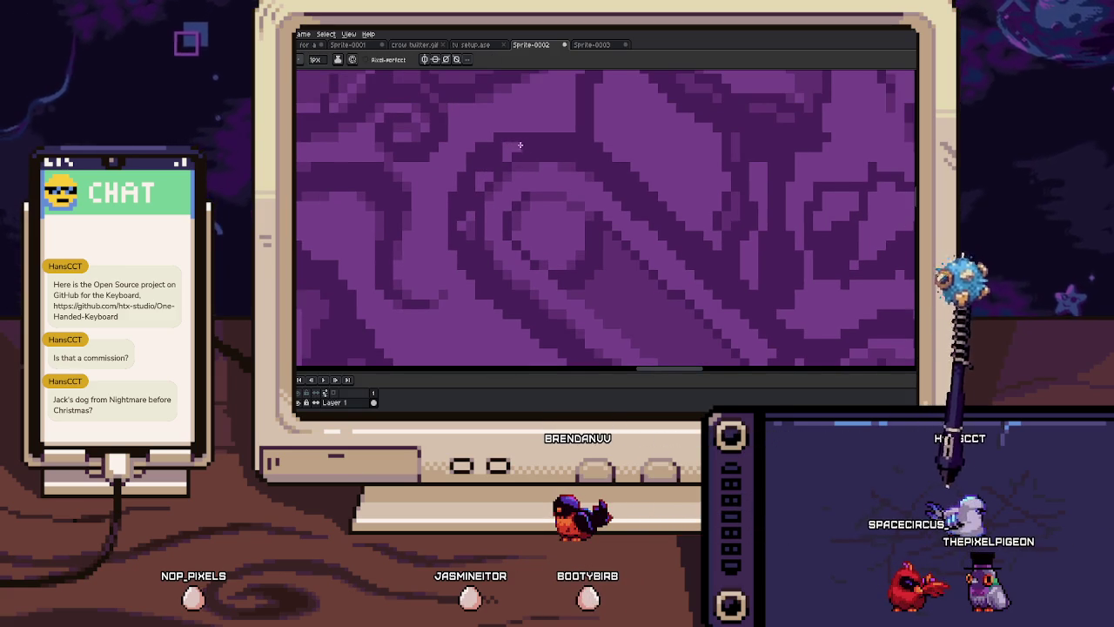
scroll(518, 146, "right", 2)
scroll(544, 149, "right", 1)
scroll(540, 148, "right", 2)
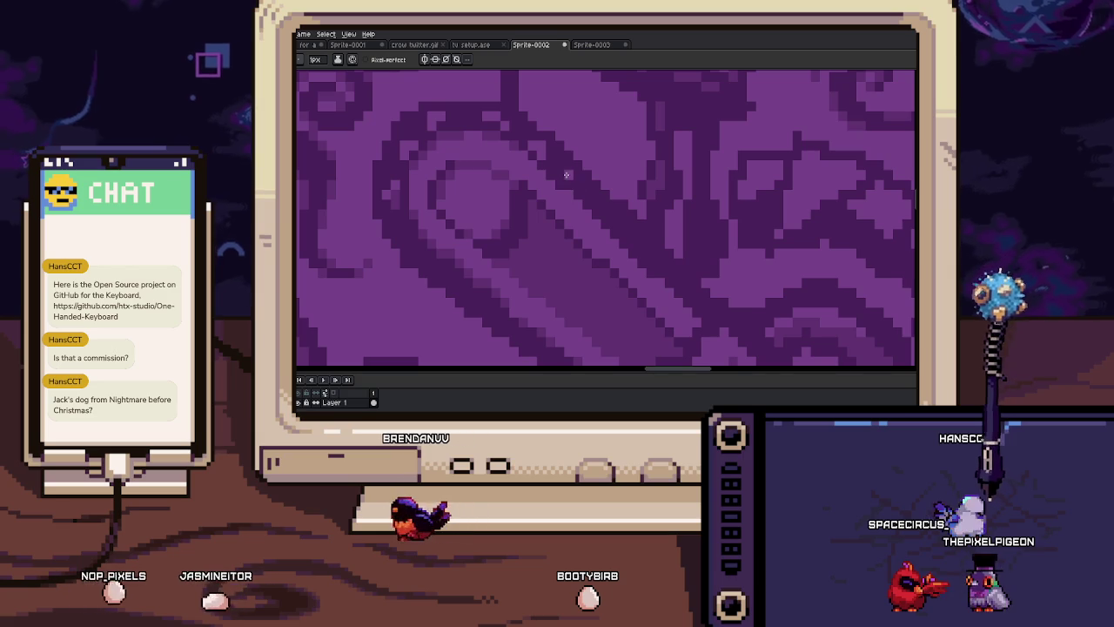
scroll(587, 180, "right", 2)
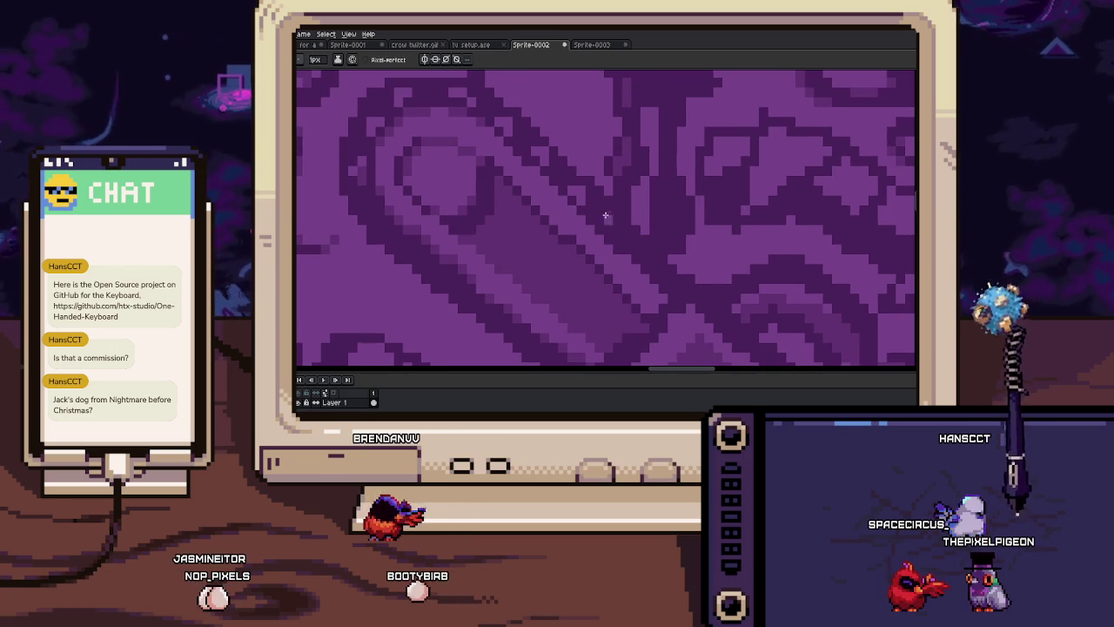
scroll(604, 216, "down", 2)
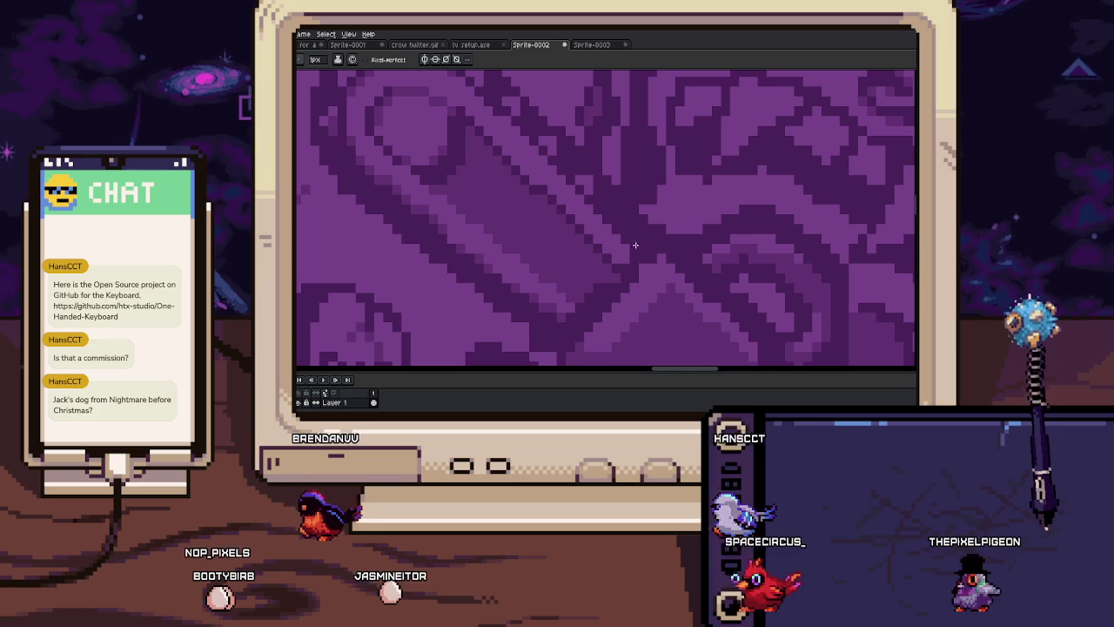
scroll(615, 209, "down", 2)
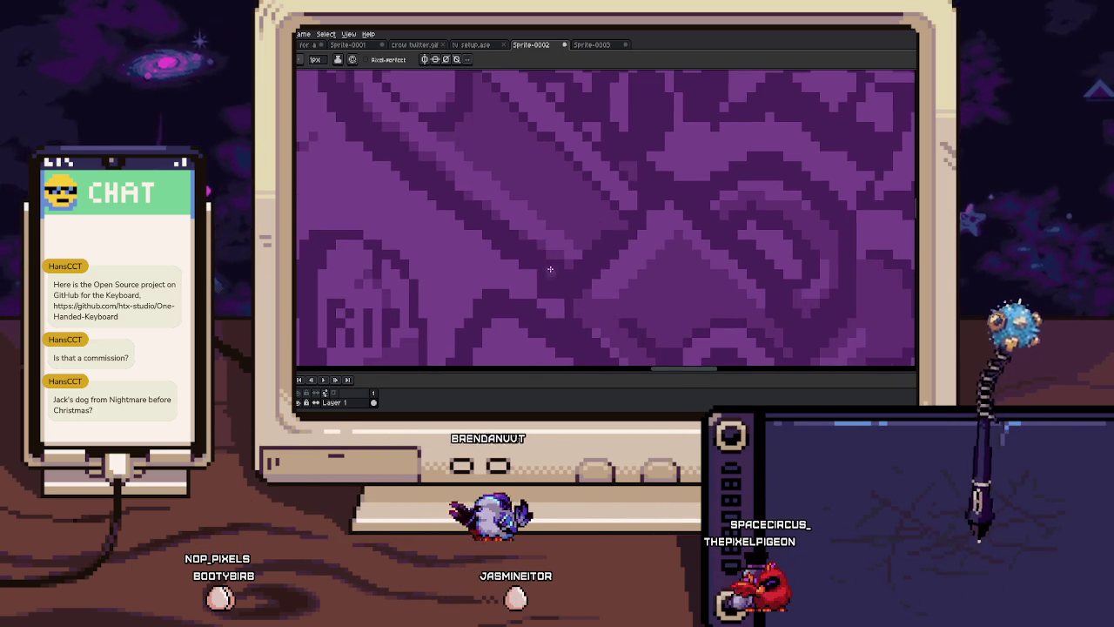
Sample a purple and set the Pencil back to a 1px brush
key("b")
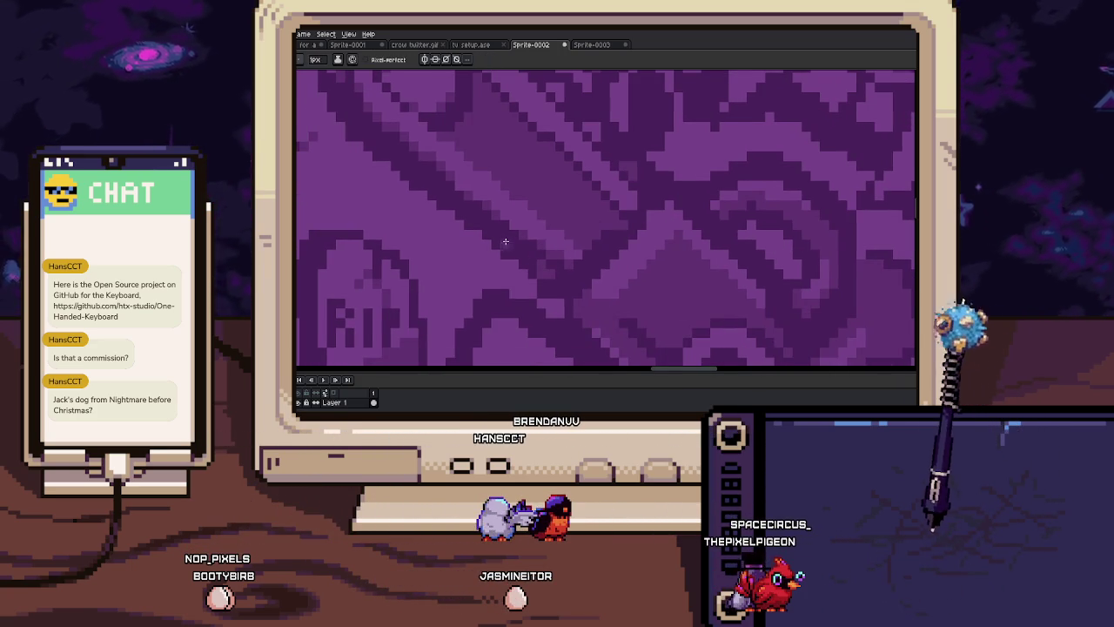
scroll(491, 244, "up", 2)
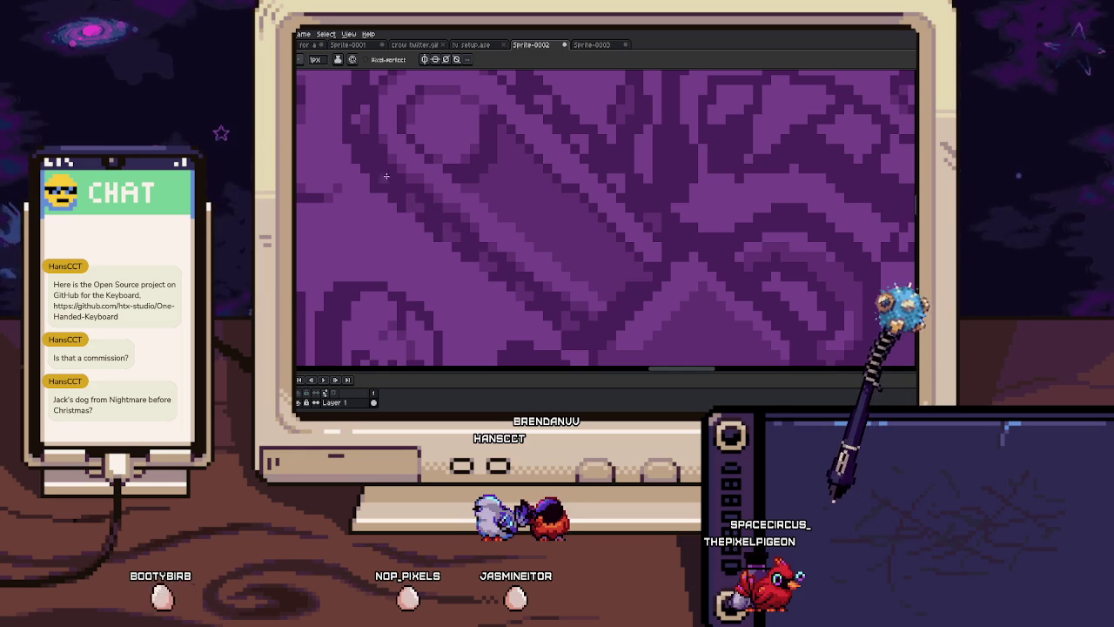
scroll(375, 159, "down", 2)
scroll(418, 192, "down", 1)
scroll(465, 235, "down", 1)
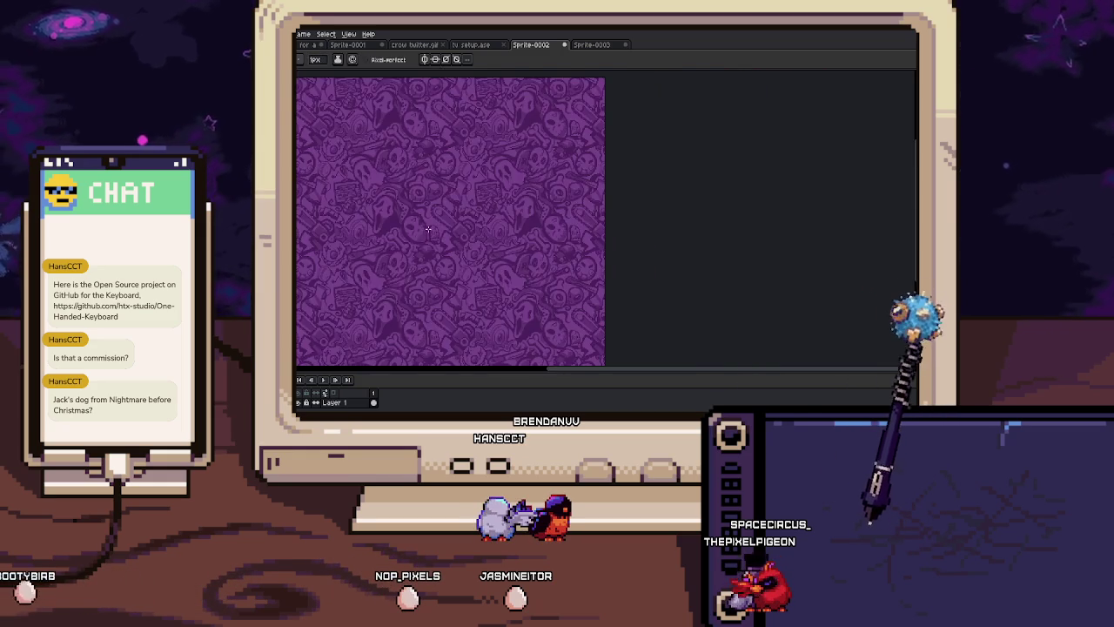
scroll(509, 196, "down", 1)
scroll(509, 197, "up", 1)
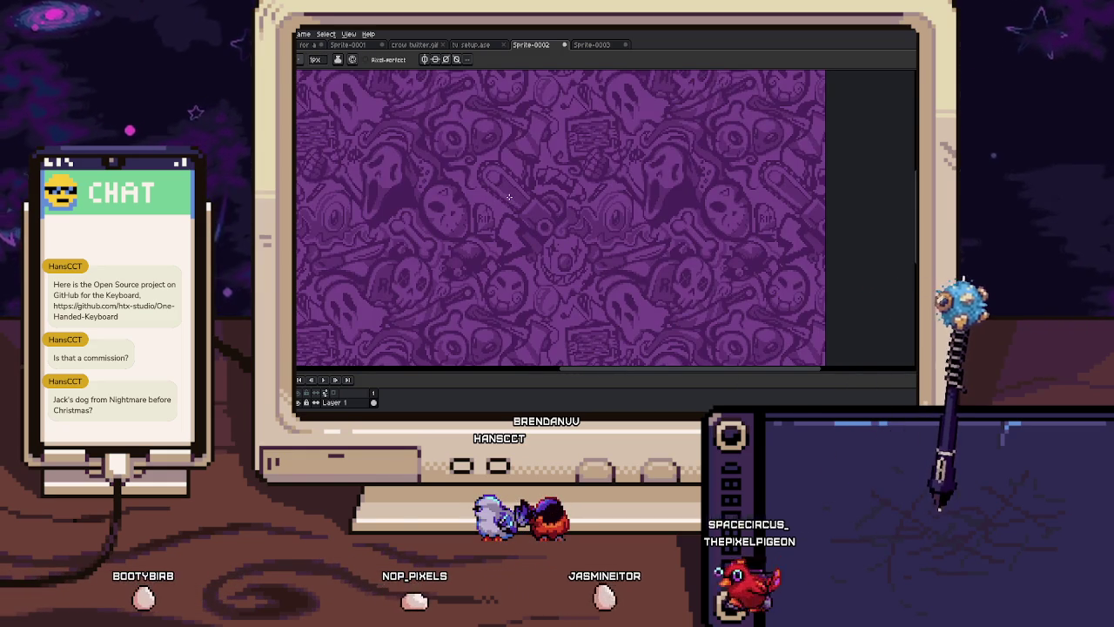
scroll(509, 197, "up", 1)
scroll(518, 187, "up", 1)
scroll(526, 178, "up", 1)
key("i")
key("b")
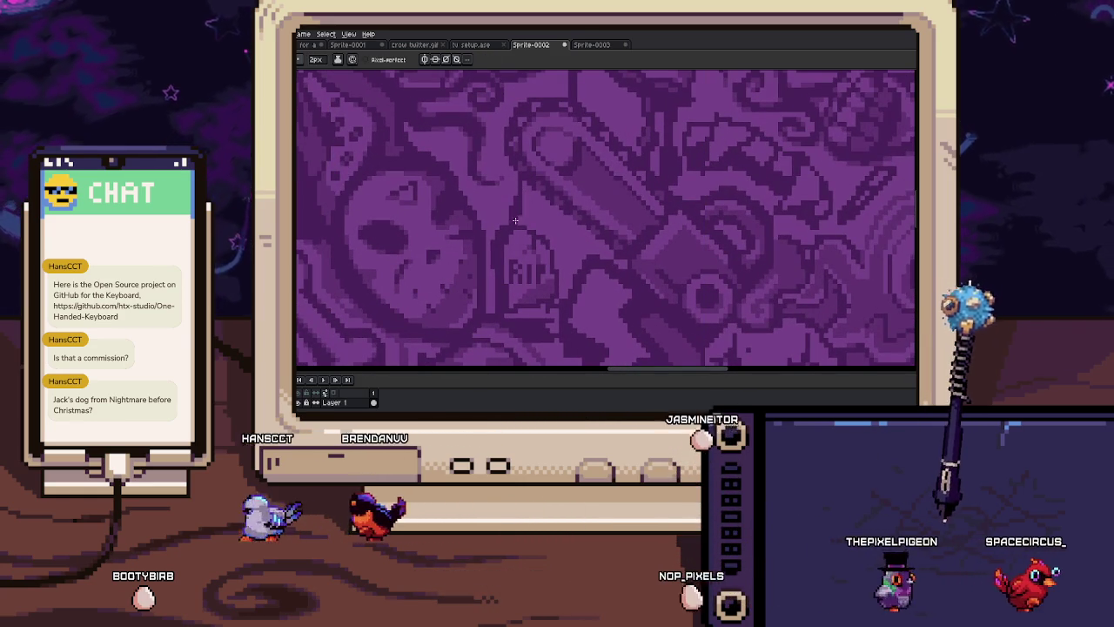
scroll(522, 205, "up", 1)
scroll(513, 197, "up", 1)
key("minus")
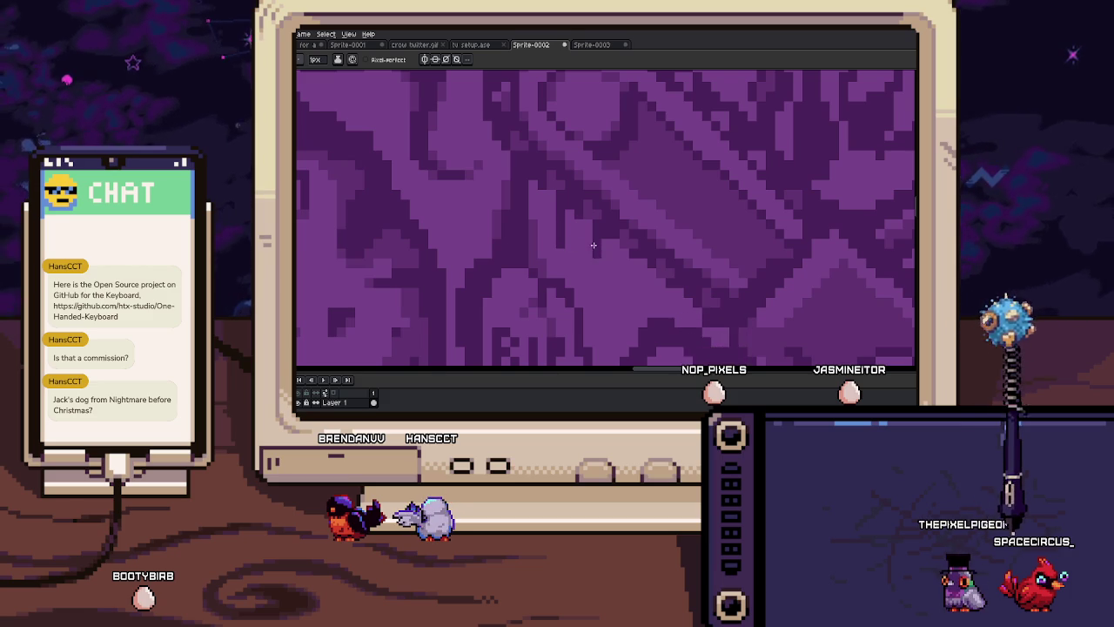
Retouch the small skull's teeth area with lighter purple pixels
scroll(592, 248, "down", 5)
scroll(564, 252, "down", 1)
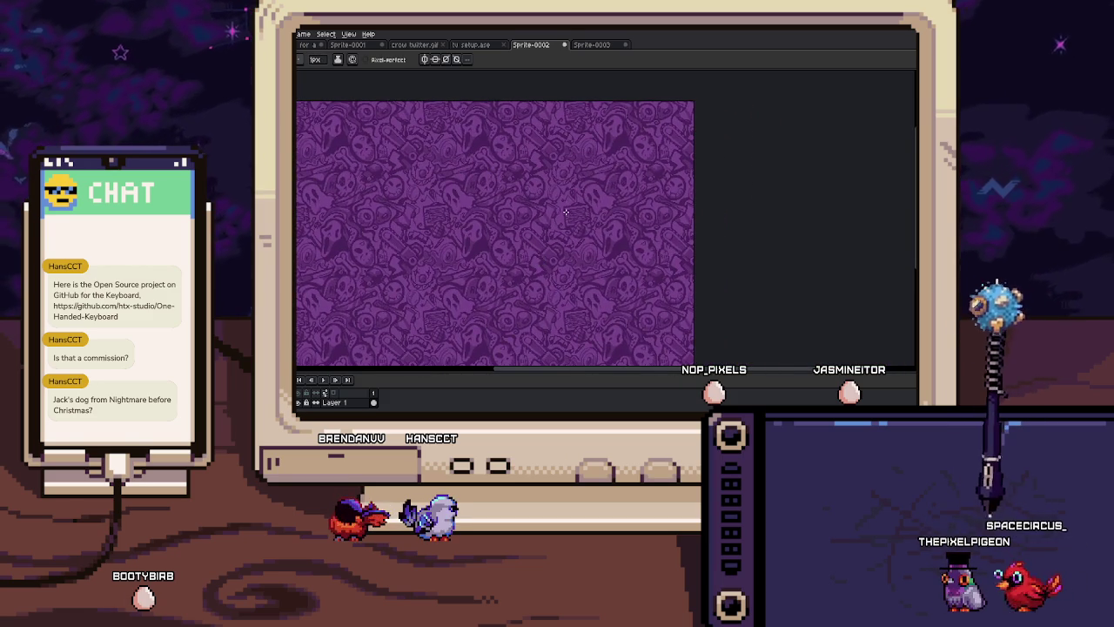
scroll(565, 211, "up", 2)
scroll(538, 220, "up", 2)
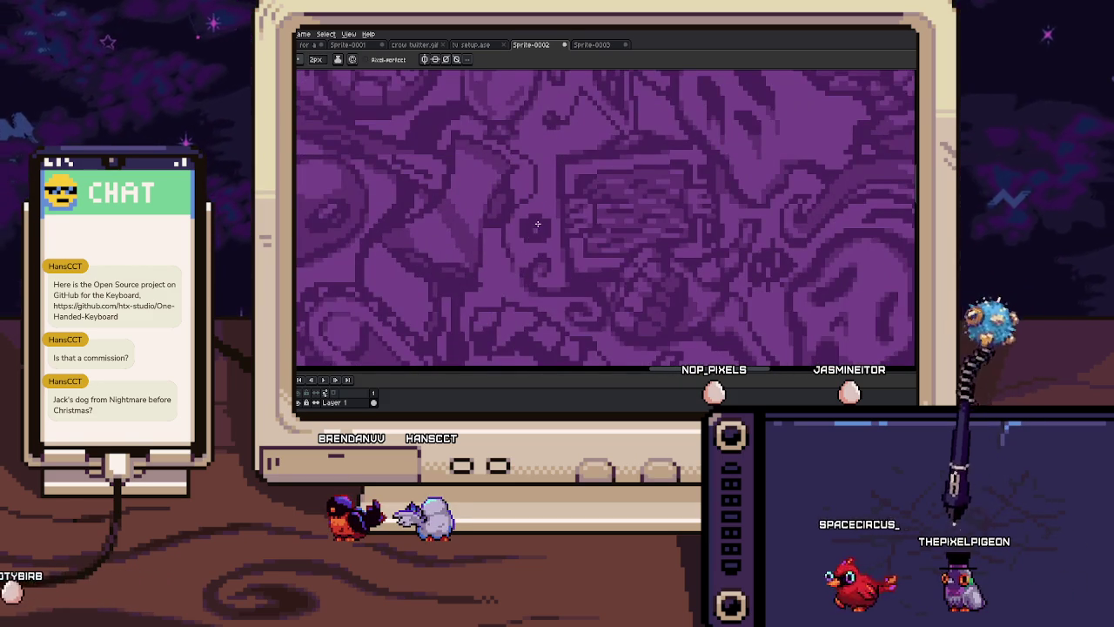
scroll(528, 225, "up", 2)
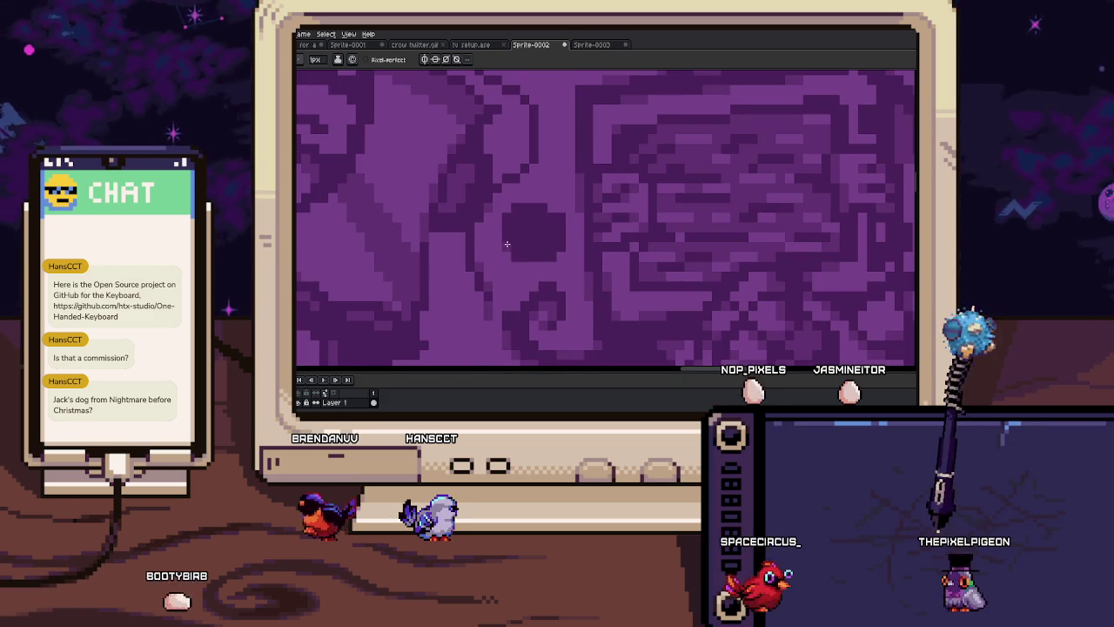
key("b")
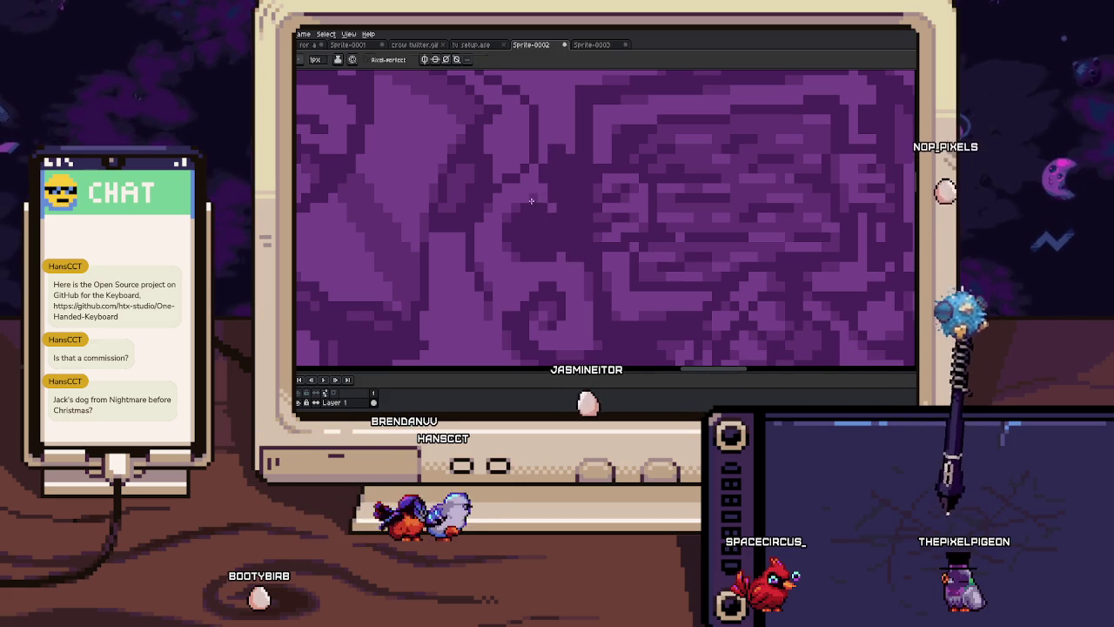
key("b")
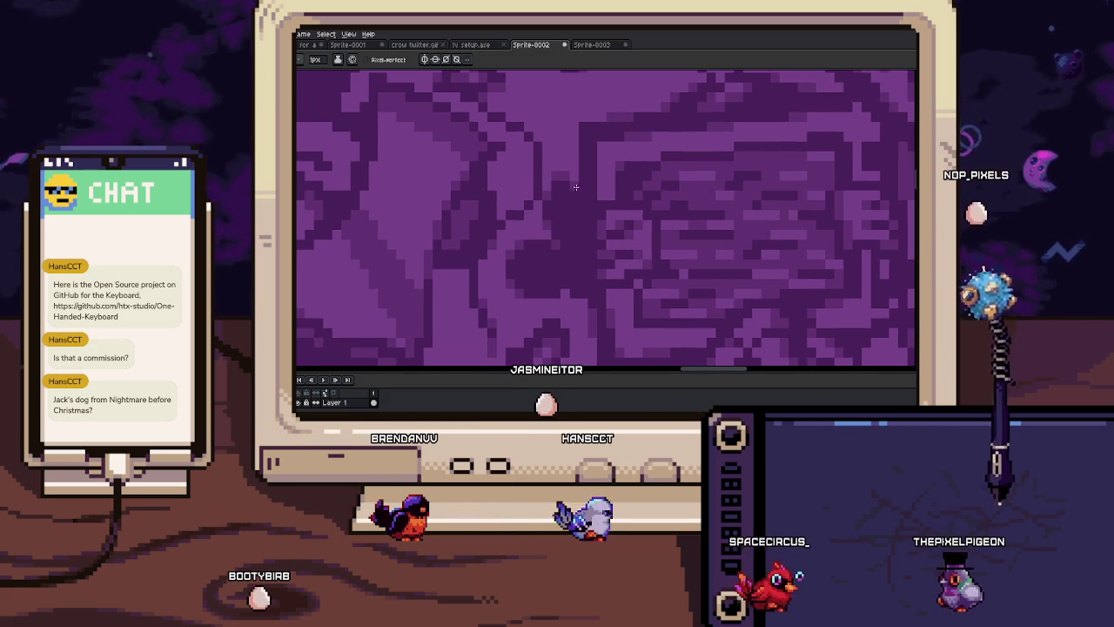
scroll(577, 185, "down", 2)
scroll(566, 209, "down", 2)
scroll(553, 230, "down", 2)
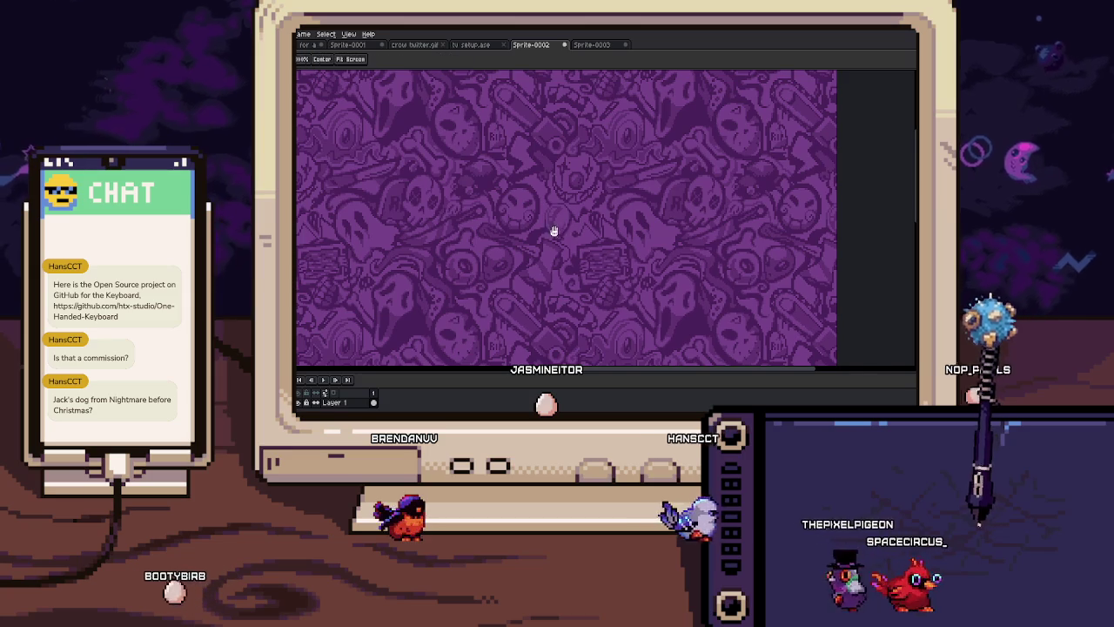
scroll(566, 240, "down", 1)
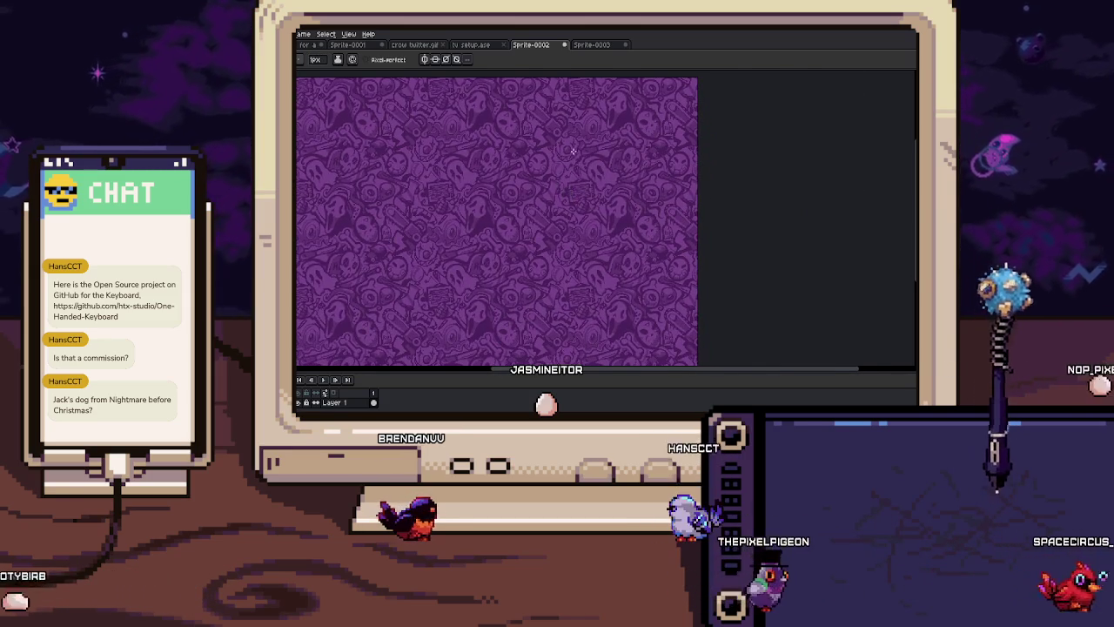
scroll(576, 154, "up", 2)
scroll(601, 164, "up", 1)
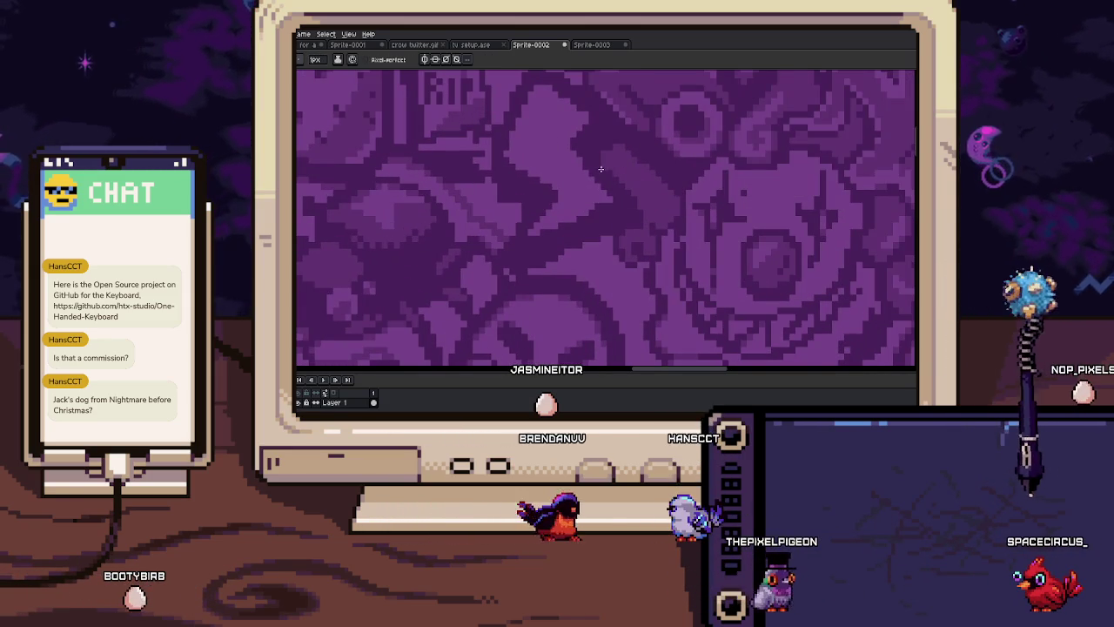
Check the retouched pixels, cycling through Move, Eyedropper, Hand and Pencil tools
scroll(601, 200, "down", 2)
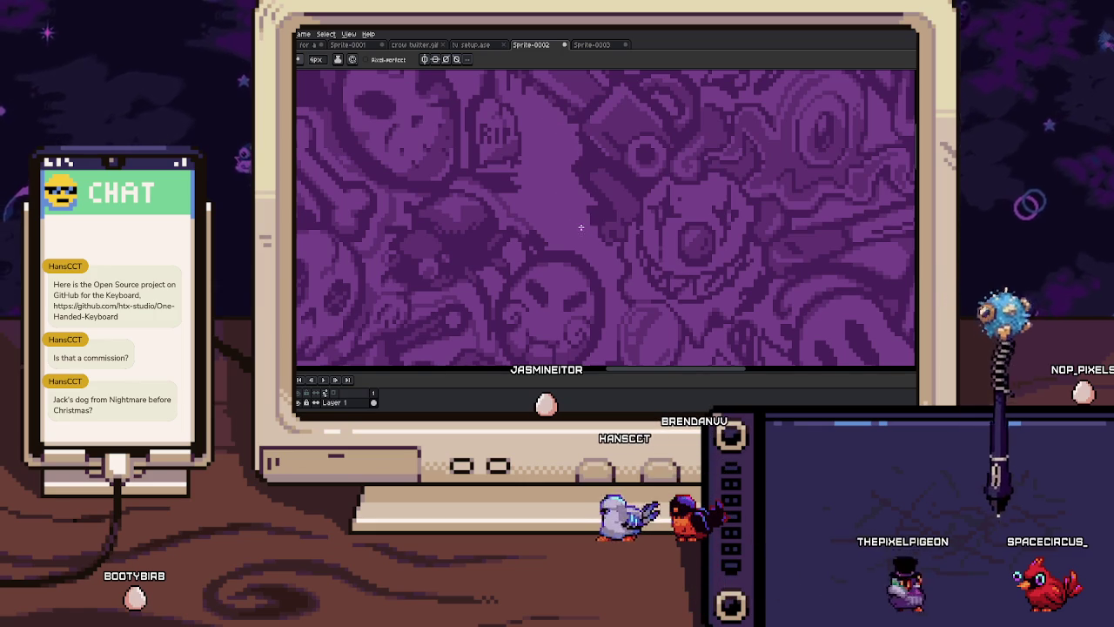
scroll(575, 226, "down", 1)
scroll(570, 226, "up", 2)
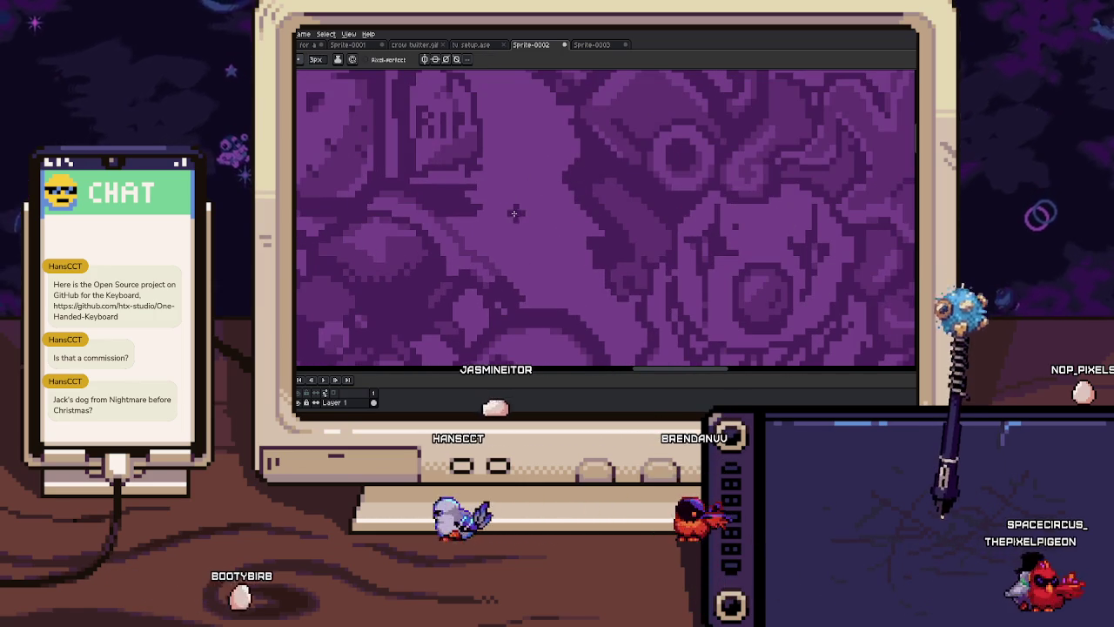
key("v")
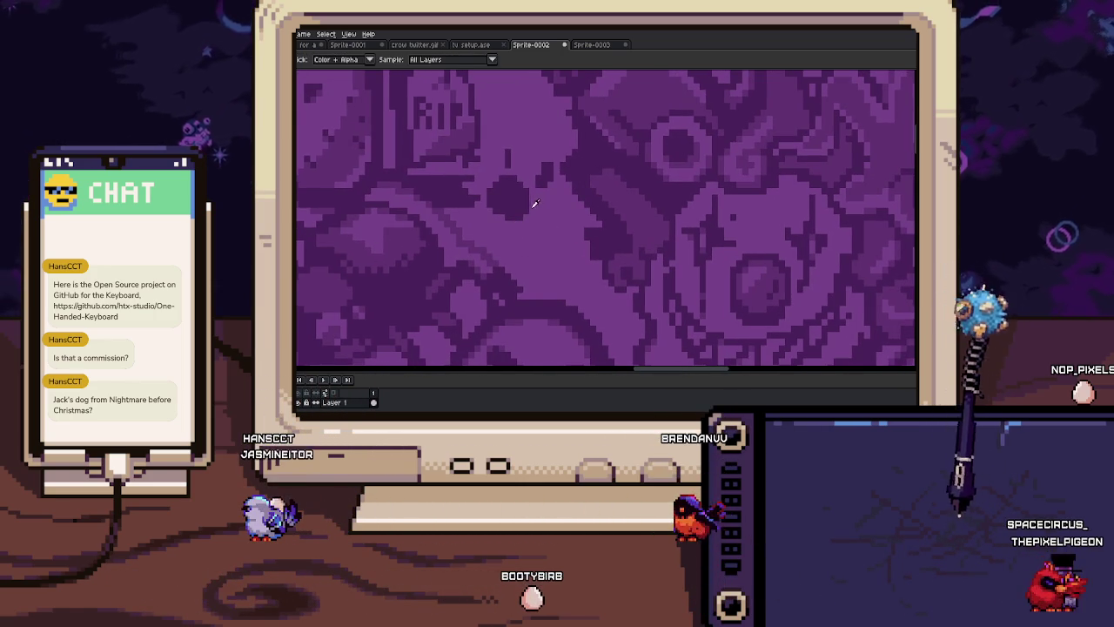
scroll(501, 193, "up", 2)
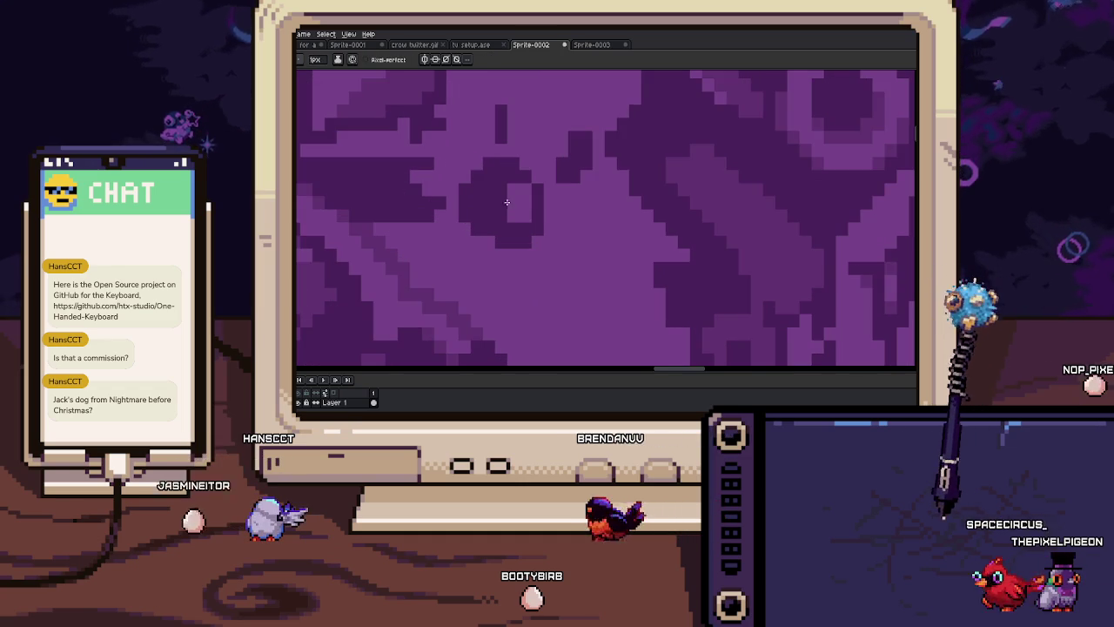
key("b")
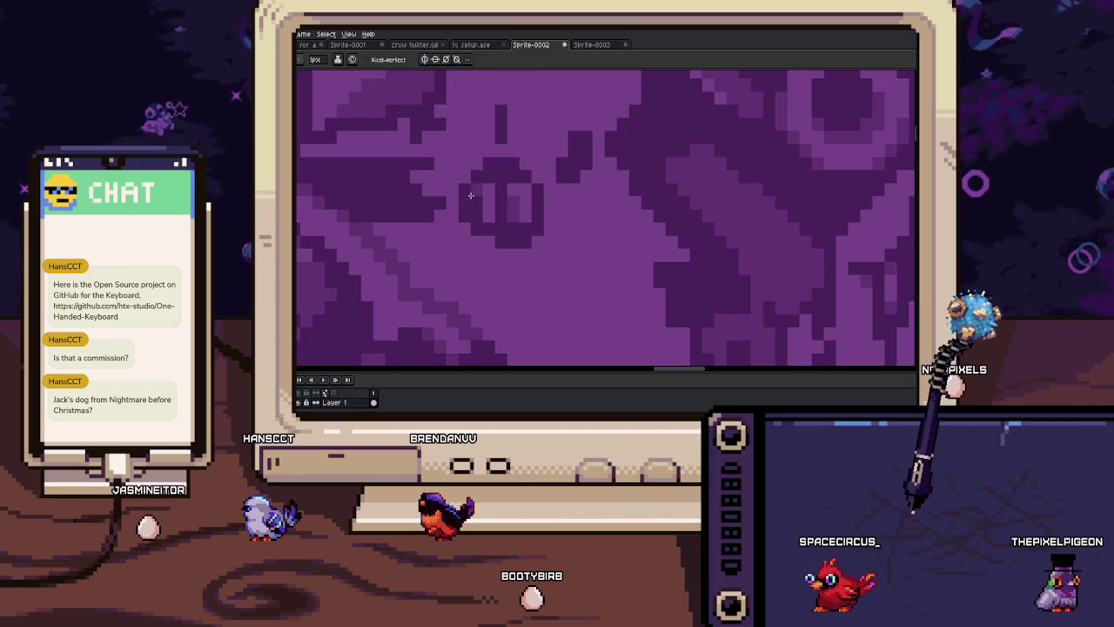
key("i")
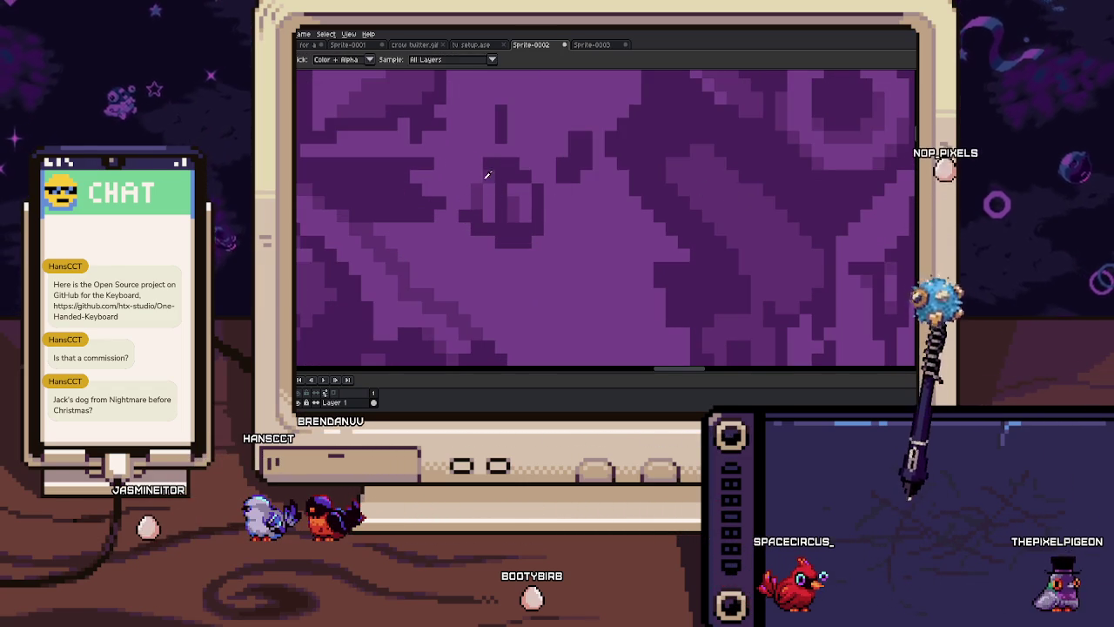
key("h")
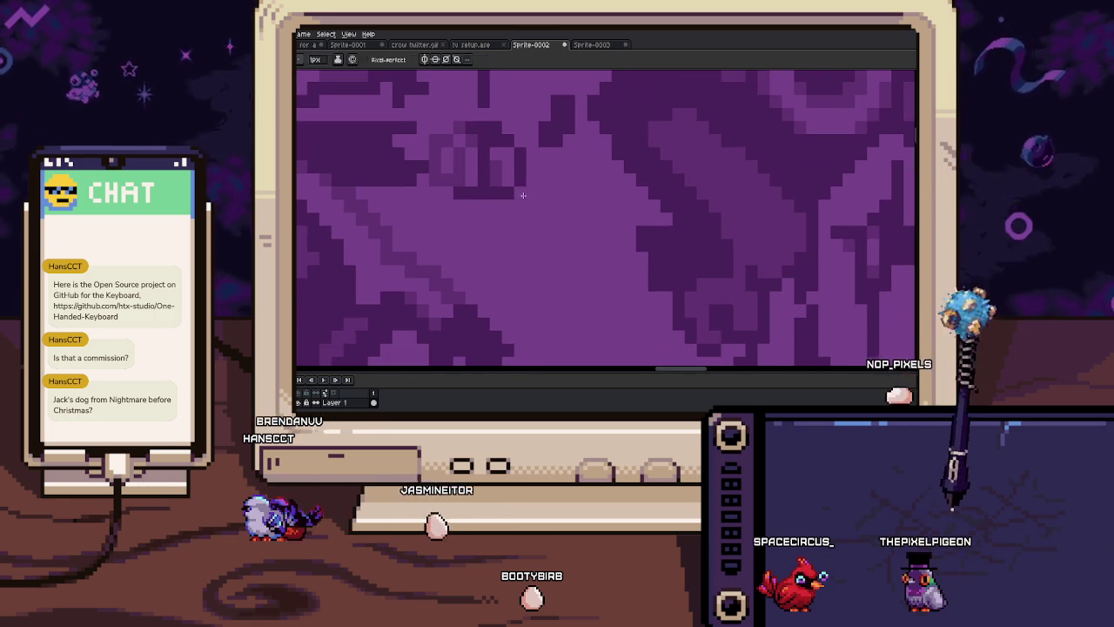
scroll(541, 226, "down", 1)
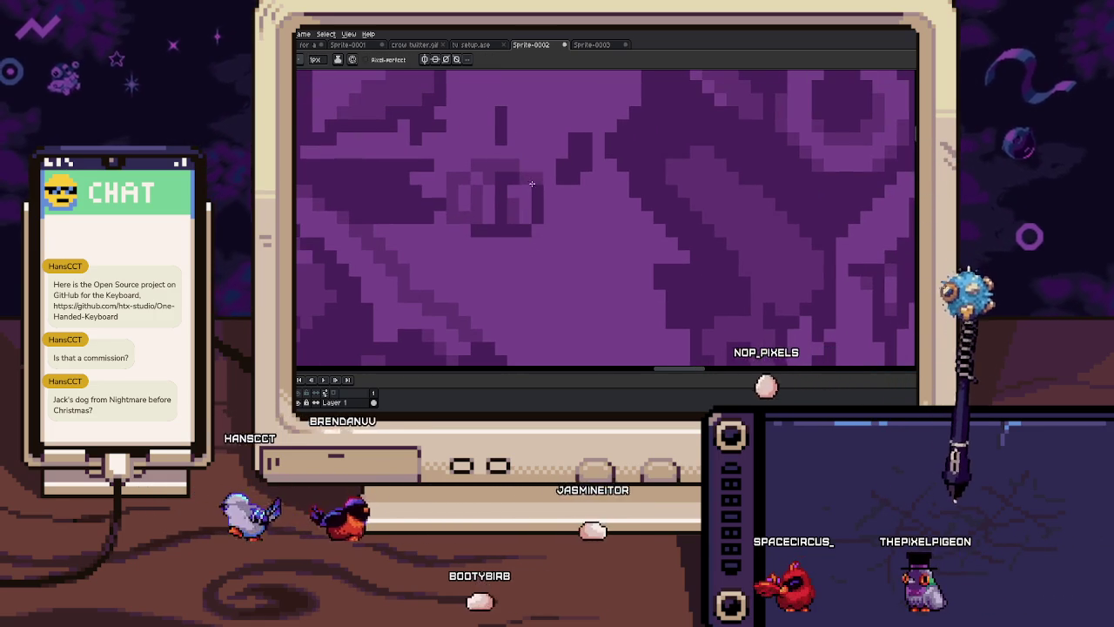
scroll(550, 222, "up", 1)
key("b")
scroll(550, 222, "down", 2)
scroll(539, 184, "up", 2)
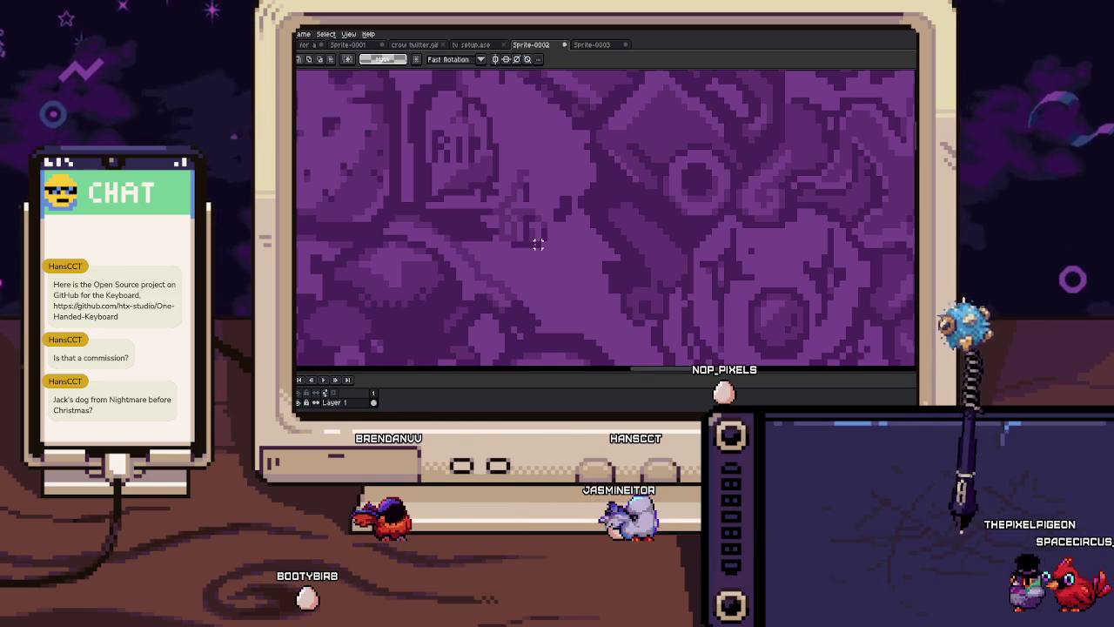
Marquee-select a small area beside the RIP tombstone and paint a grey block in it
scroll(532, 244, "down", 1)
scroll(549, 165, "down", 1)
scroll(555, 232, "up", 2)
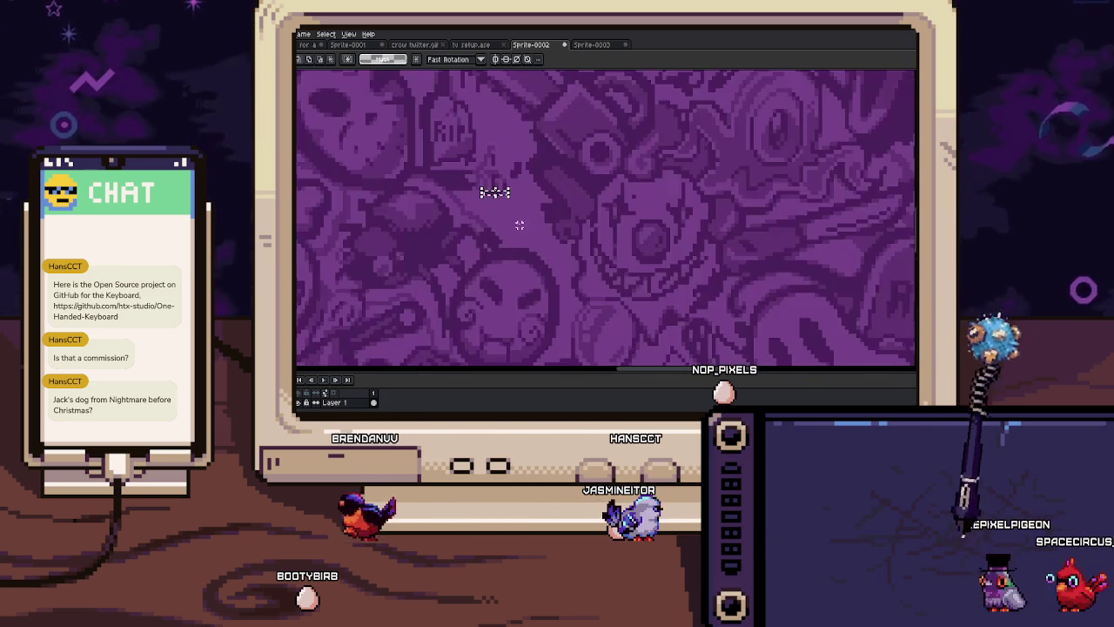
scroll(481, 170, "up", 2)
left_click_drag(465, 171, 543, 232)
key("b")
left_click_drag(523, 174, 470, 228)
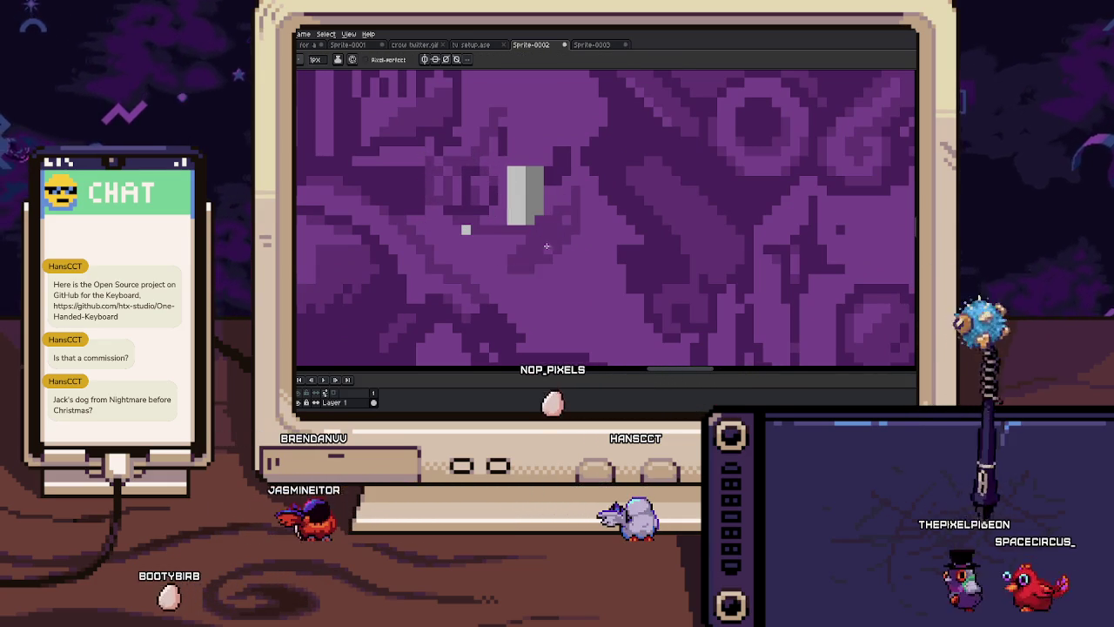
Flood-fill the grey block beside the tombstone with purple using the Paint Bucket
mouse_move(584, 284)
left_mouse_down()
mouse_move(530, 232)
mouse_move(581, 331)
mouse_move(573, 409)
left_mouse_up()
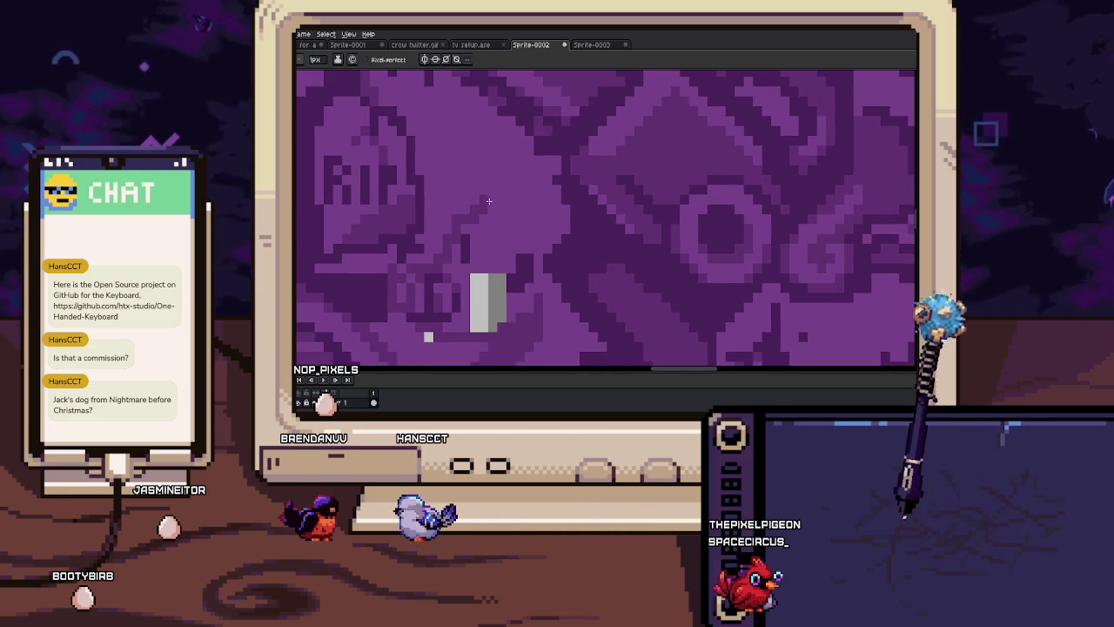
left_click_drag(562, 211, 539, 165)
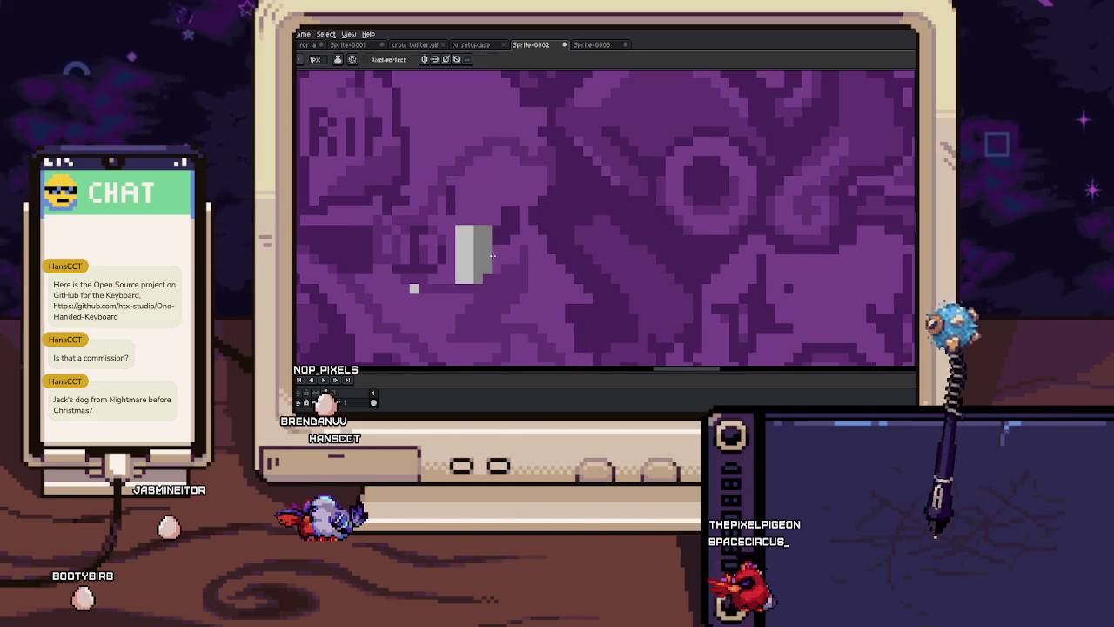
key("g")
left_click(454, 268)
key("b")
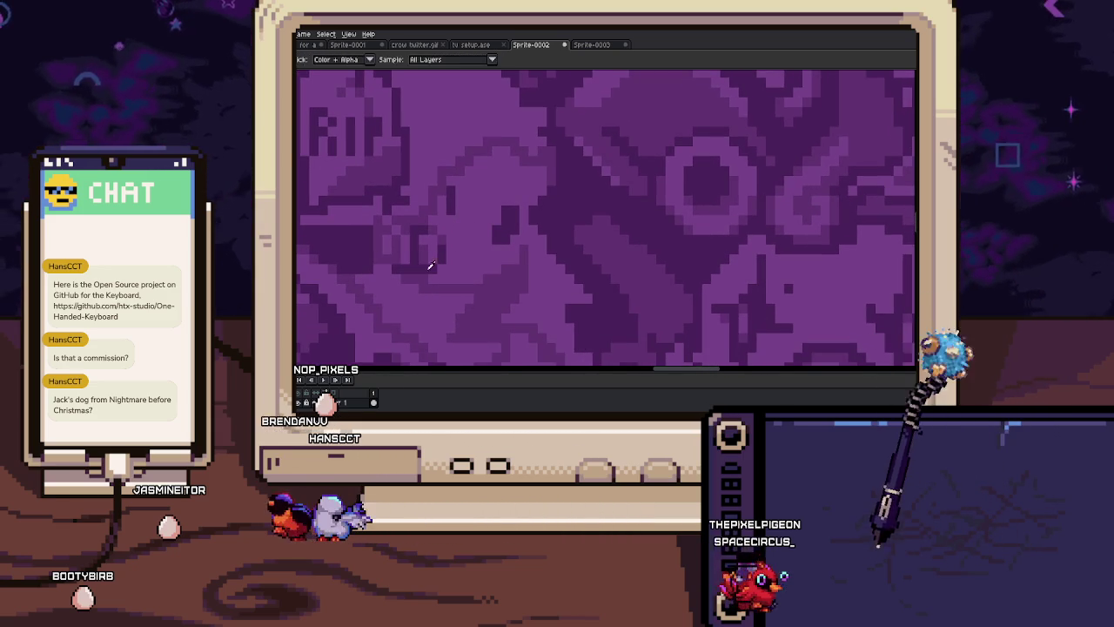
Sample pattern colours with the Eyedropper and retouch the area with the Pencil
scroll(480, 288, "down", 2)
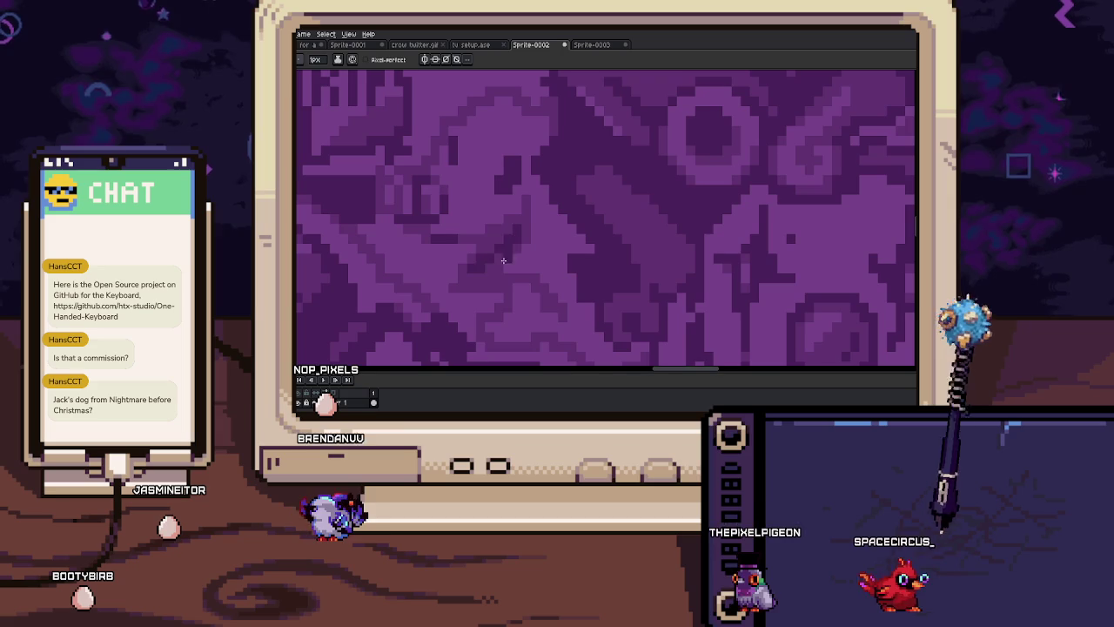
key("i")
scroll(502, 241, "up", 1)
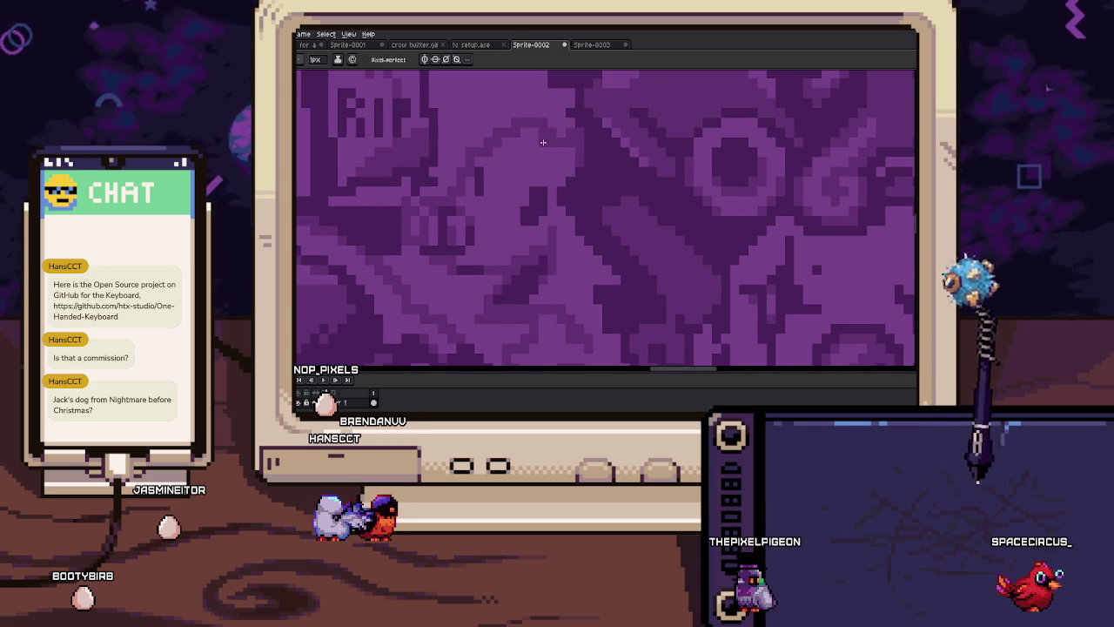
scroll(529, 243, "down", 2)
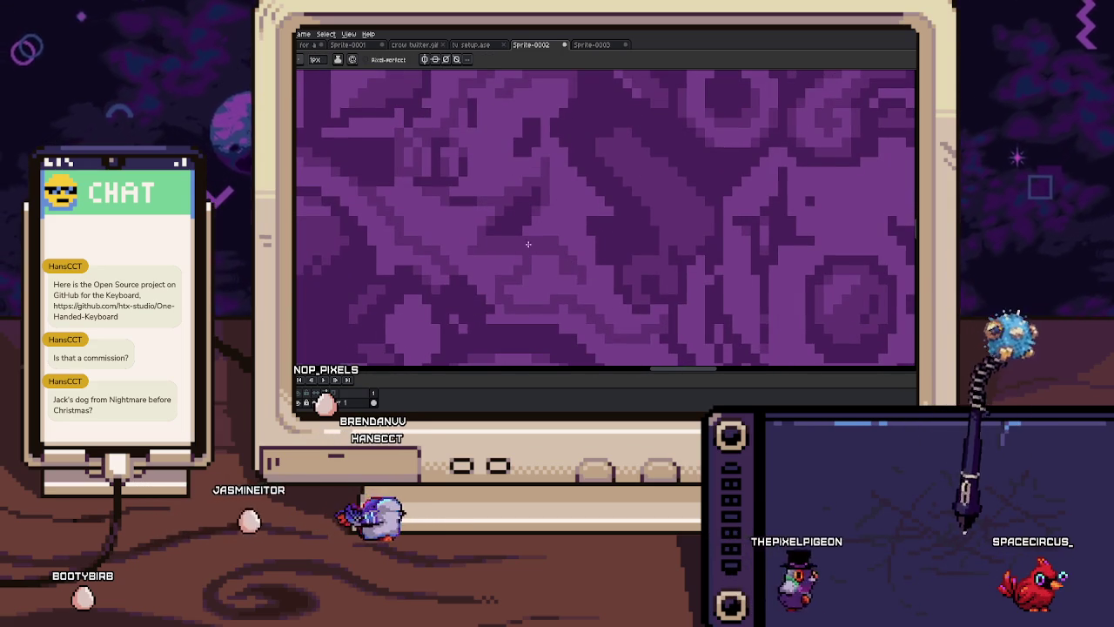
key("i")
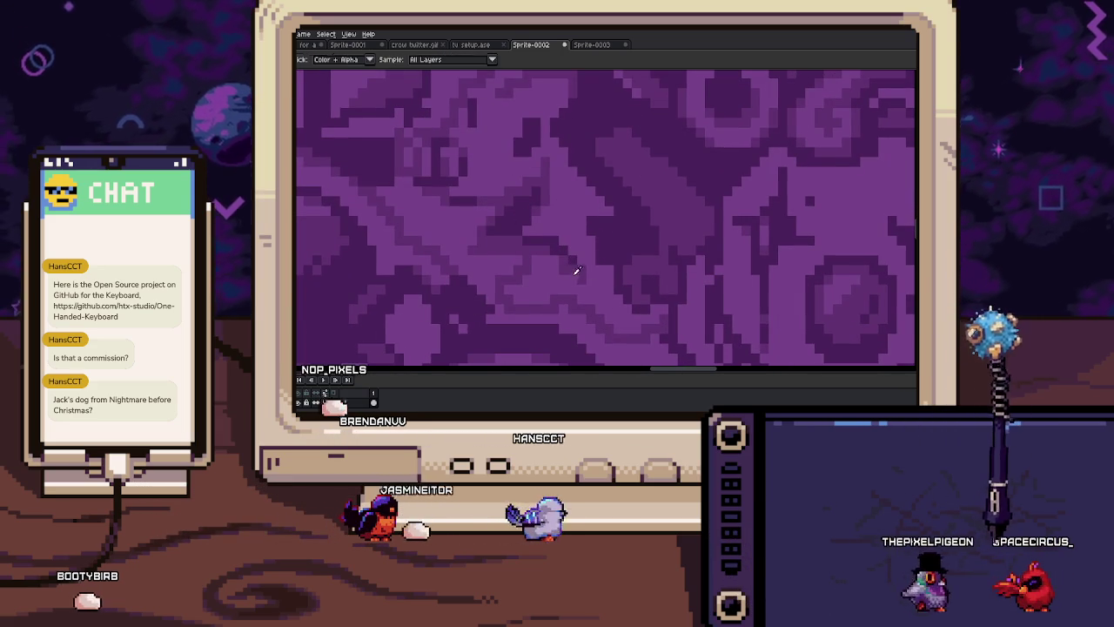
scroll(527, 251, "down", 2)
key("b")
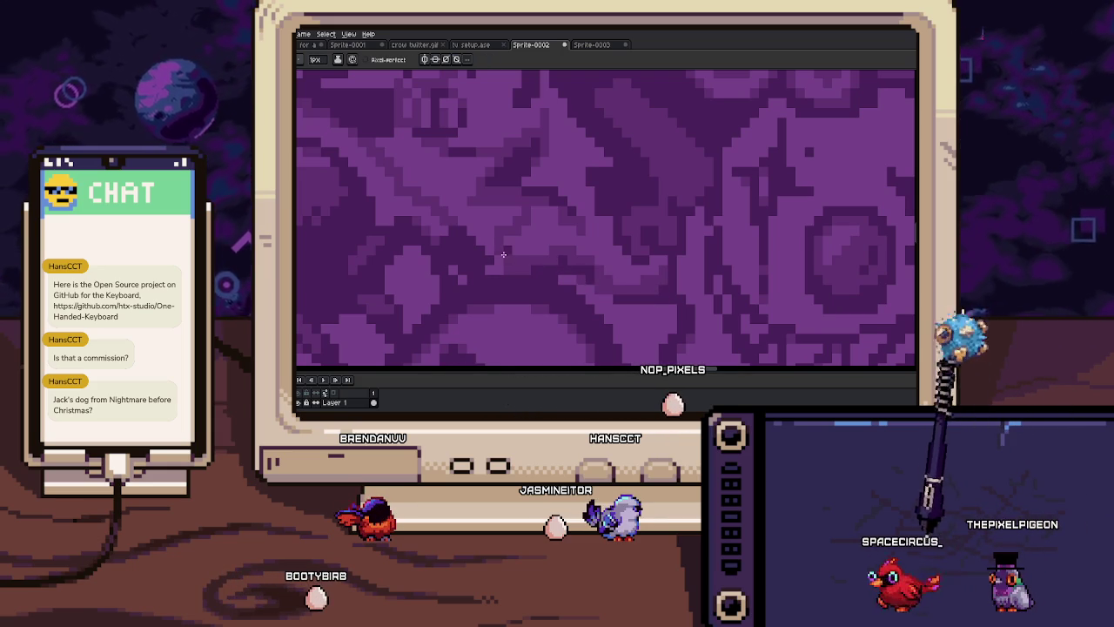
scroll(511, 258, "up", 1)
scroll(505, 256, "up", 1)
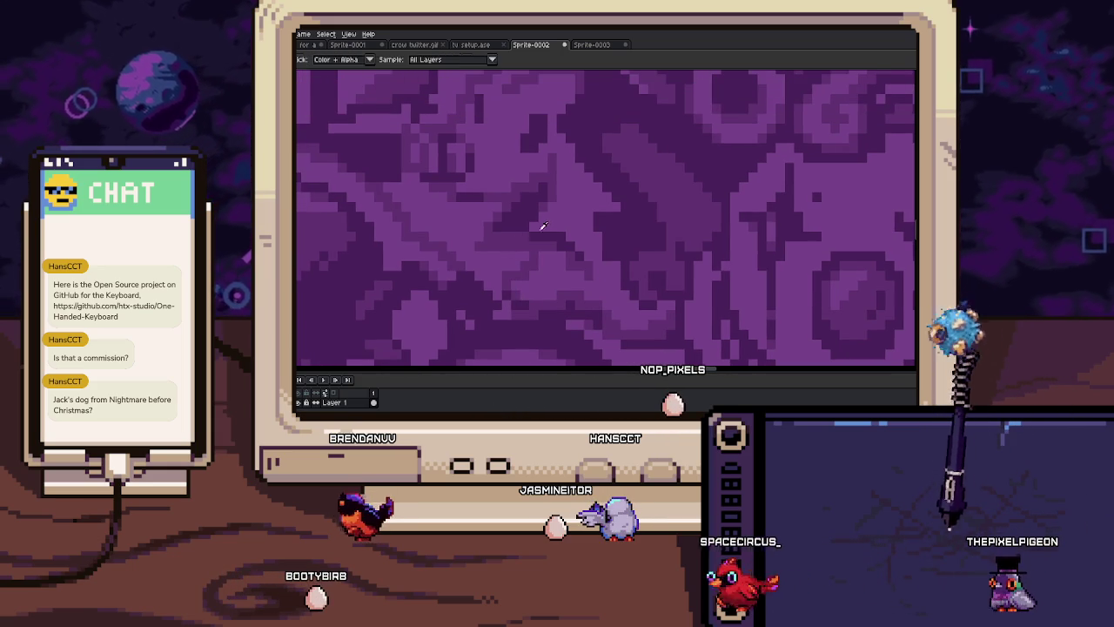
scroll(505, 252, "down", 2)
scroll(514, 183, "down", 2)
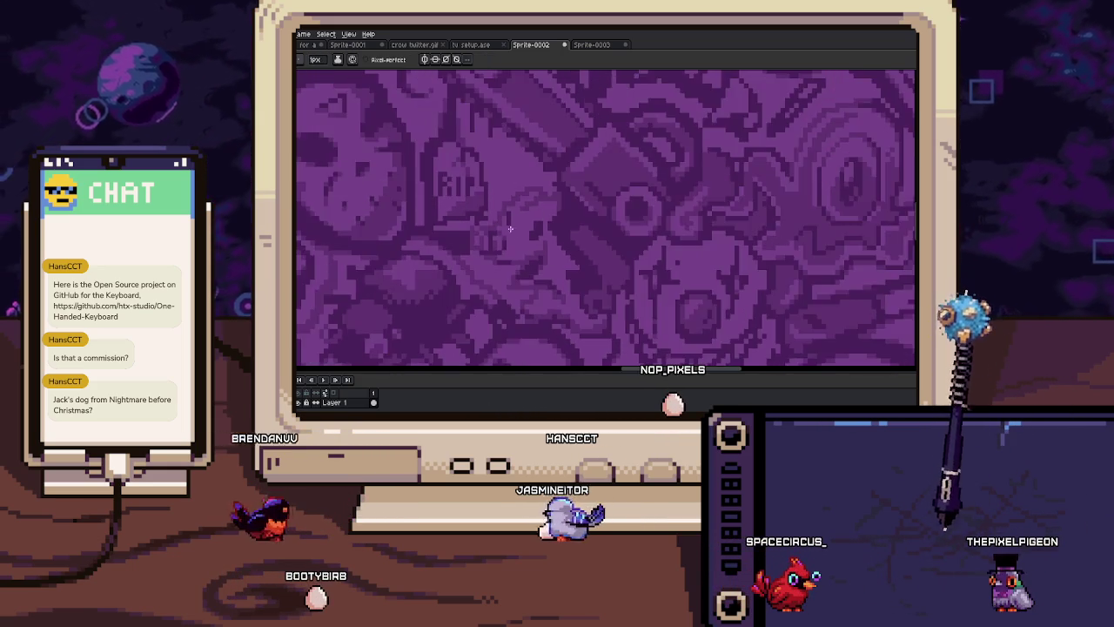
Sample the purple shade near the RIP tombstone as the Pencil colour
scroll(507, 168, "up", 3)
key("alt")
left_click(506, 167, "alt")
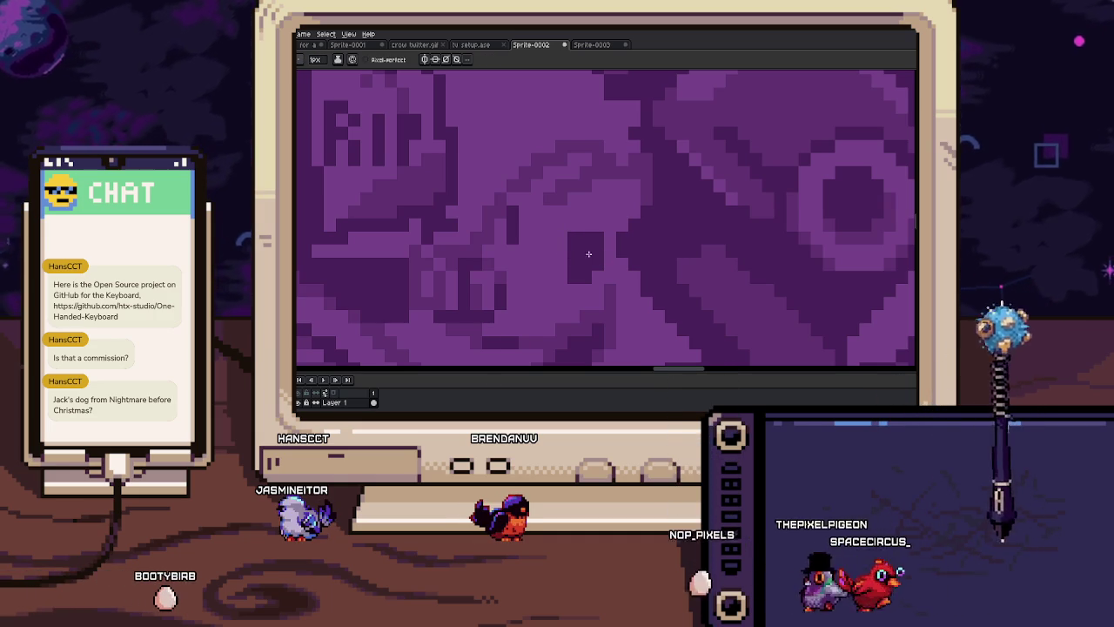
key("i")
key("b")
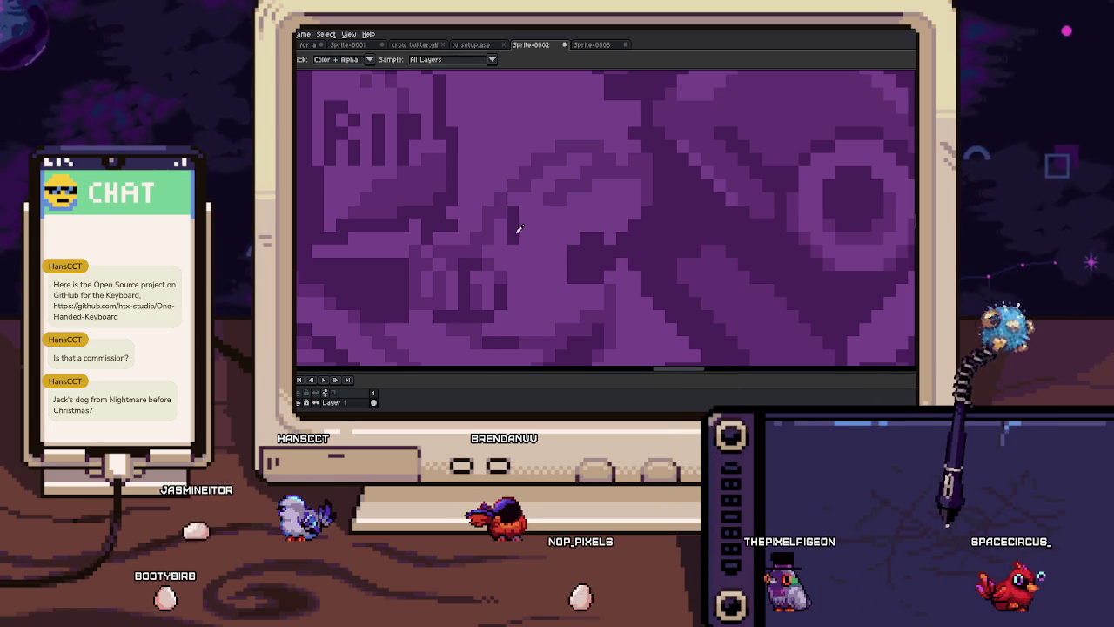
scroll(518, 252, "up", 3)
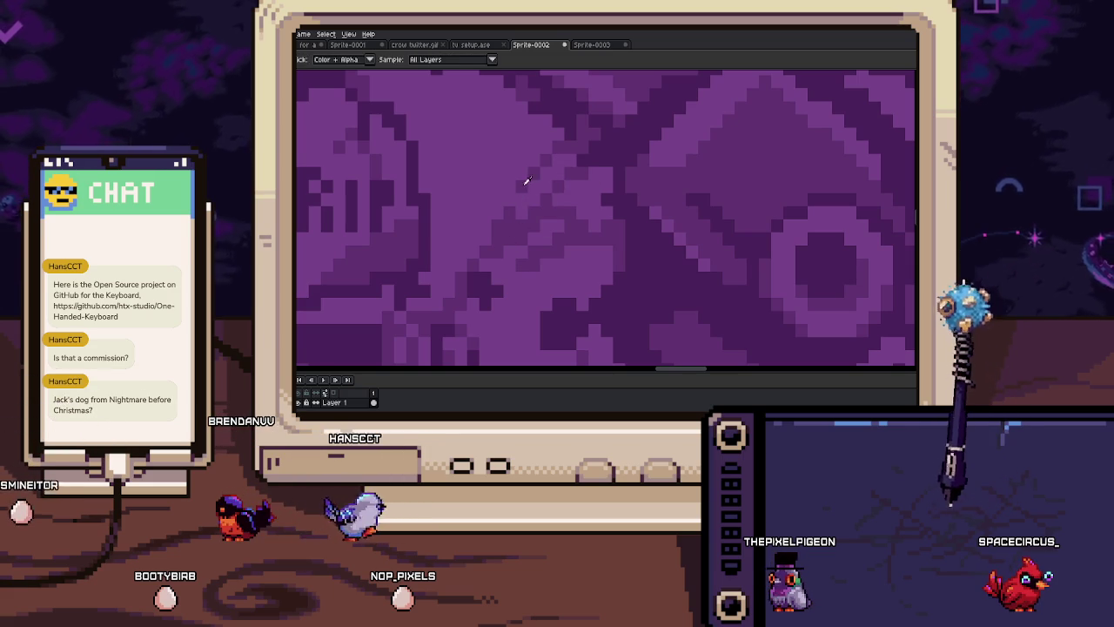
scroll(571, 228, "down", 3)
scroll(557, 225, "up", 1)
scroll(543, 221, "up", 2)
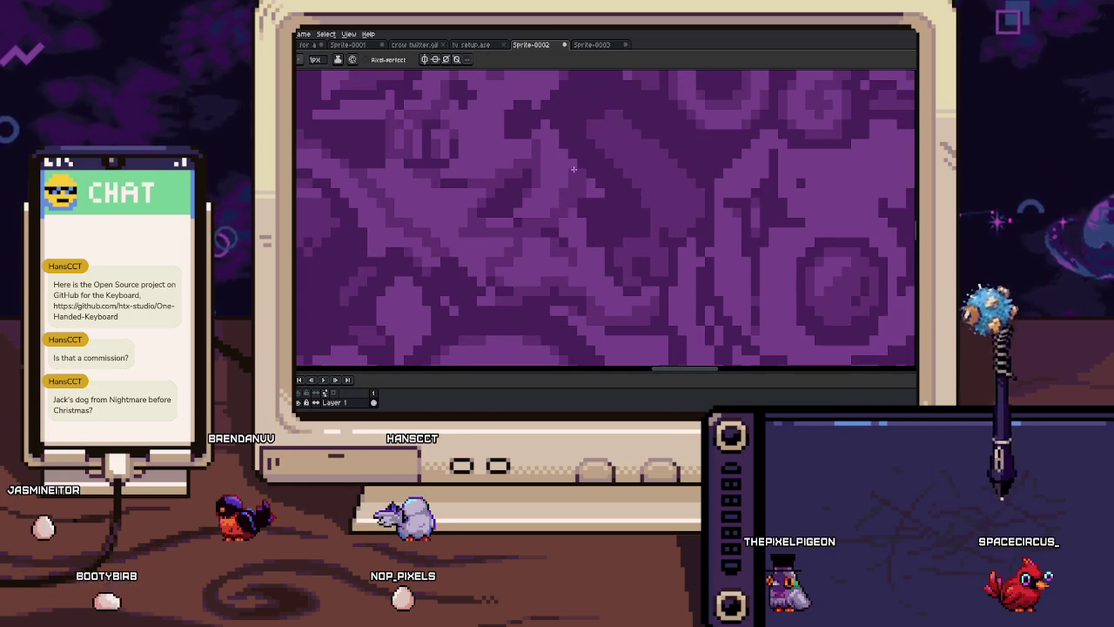
scroll(560, 267, "left", 2)
Pick colours from the artwork while zooming in and out around the pattern
key("alt")
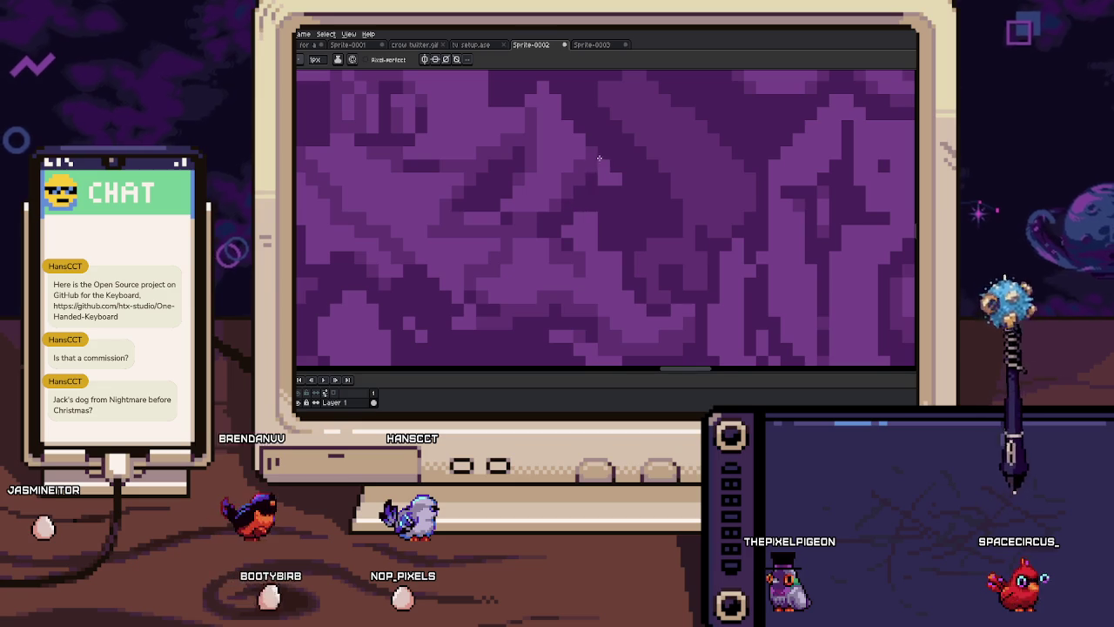
scroll(580, 172, "up", 2)
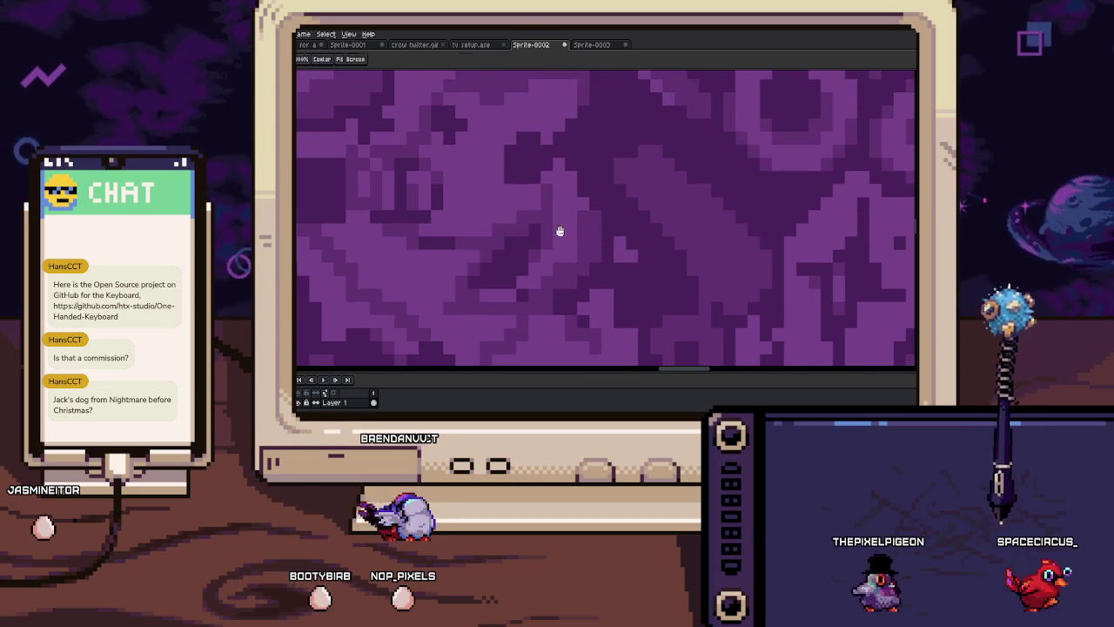
scroll(568, 230, "down", 2)
scroll(549, 279, "up", 2)
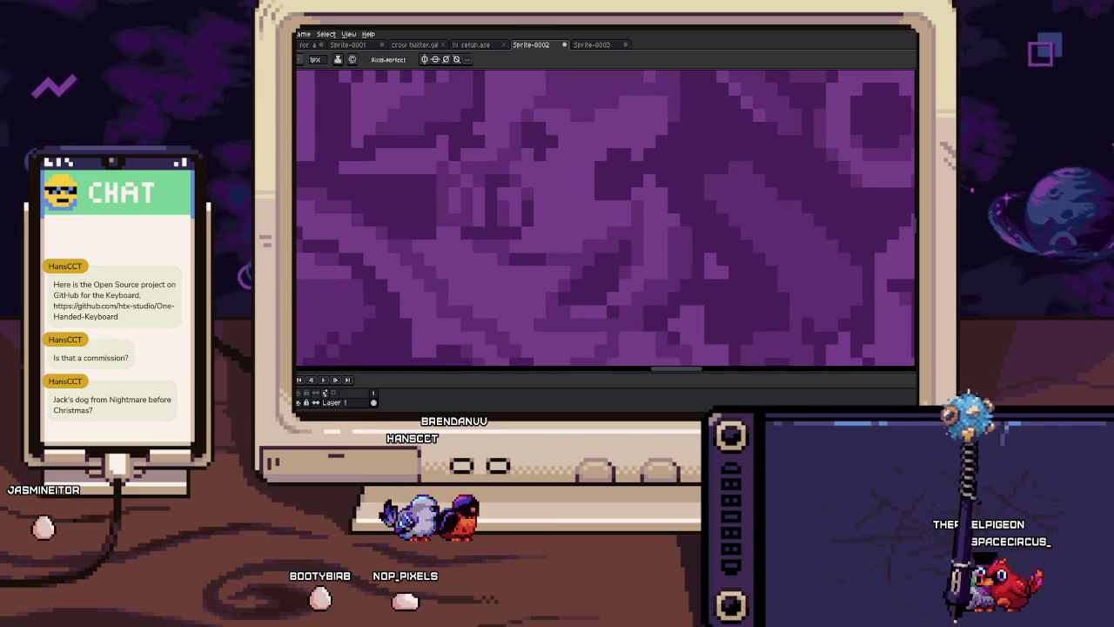
scroll(500, 299, "down", 2)
scroll(574, 252, "up", 2)
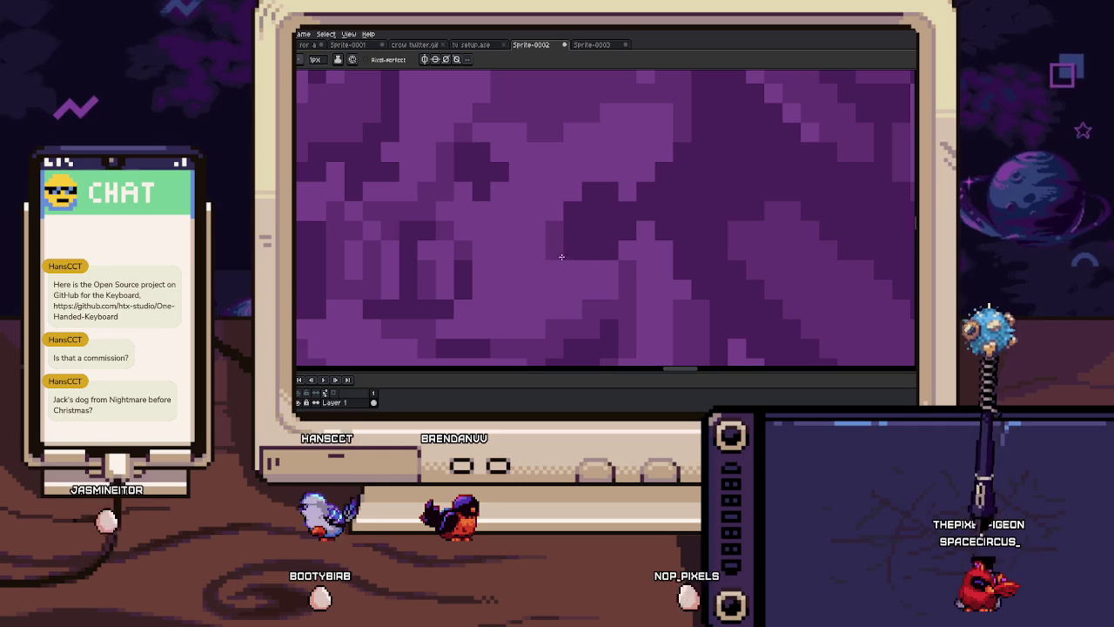
scroll(464, 216, "up", 1)
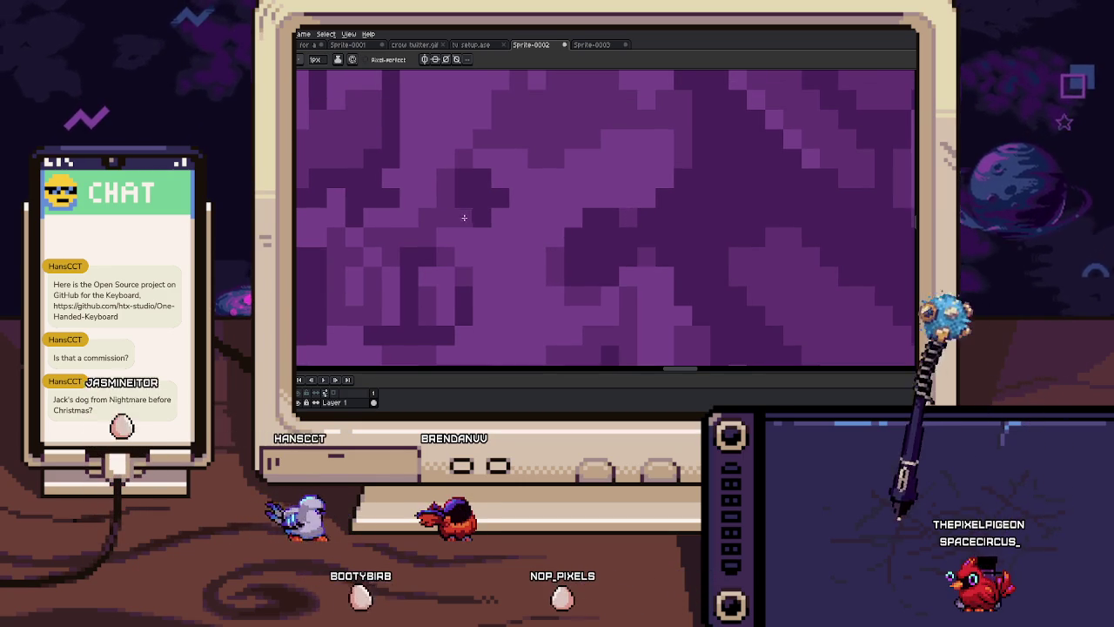
scroll(540, 205, "left", 1)
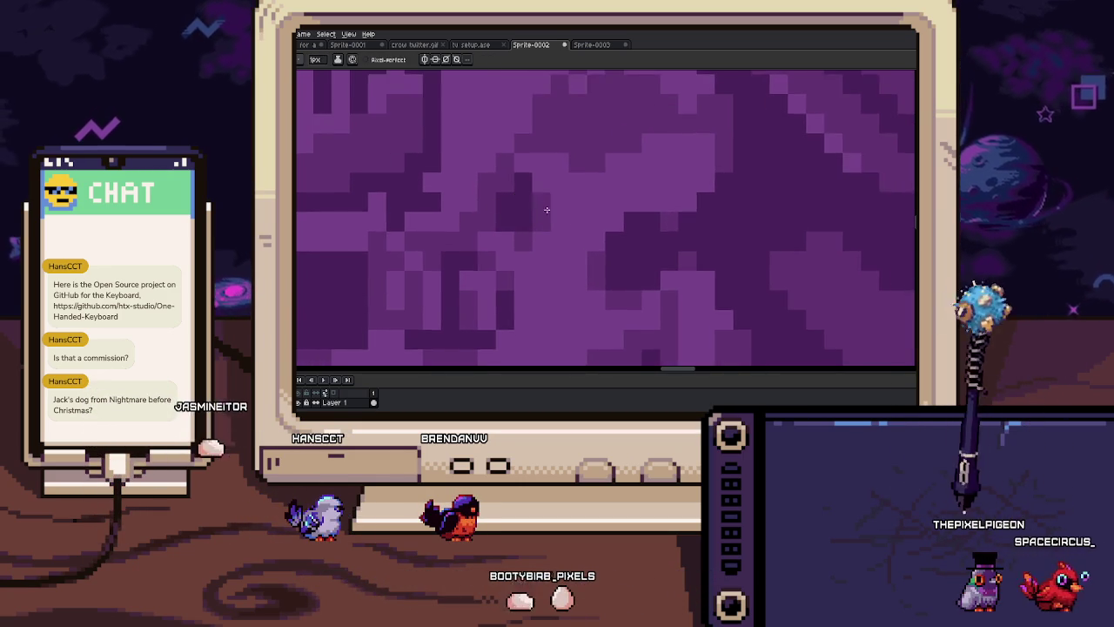
scroll(540, 205, "down", 4)
scroll(535, 235, "up", 4)
Marquee-select a small square patch of the pattern, then deselect it
key("m")
left_click_drag(470, 185, 583, 284)
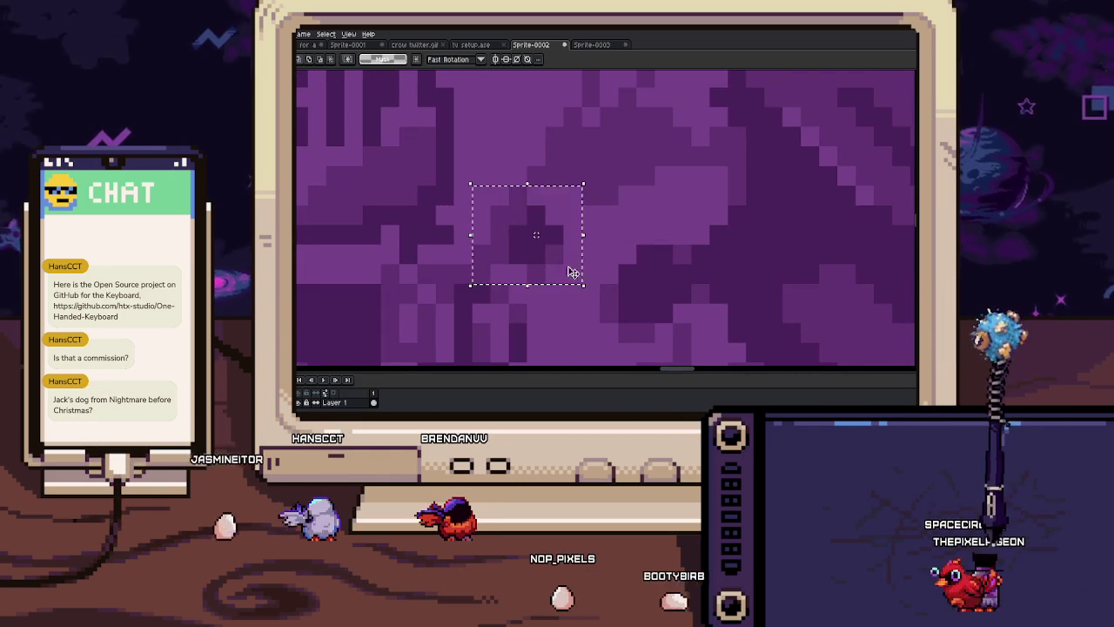
key("ctrl+d")
key("b")
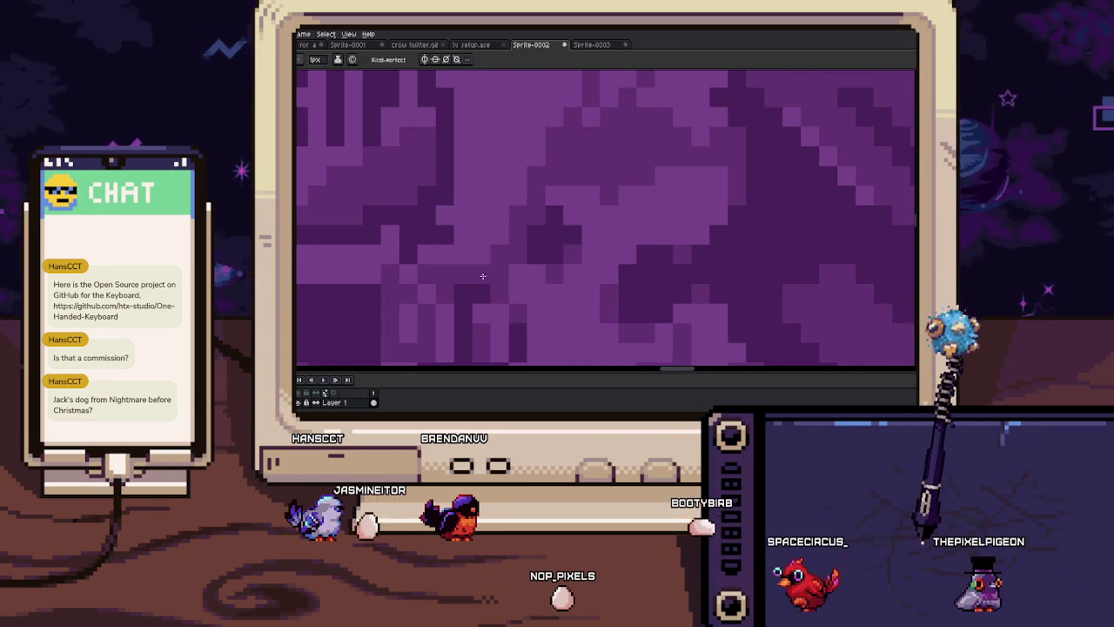
scroll(527, 195, "up", 2)
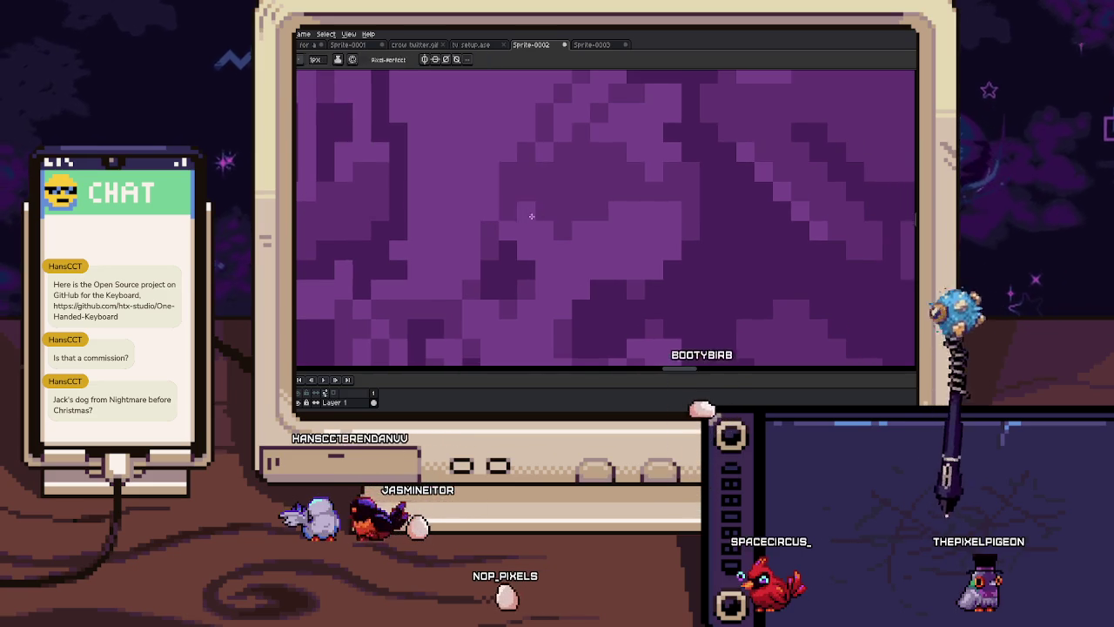
scroll(527, 208, "right", 2)
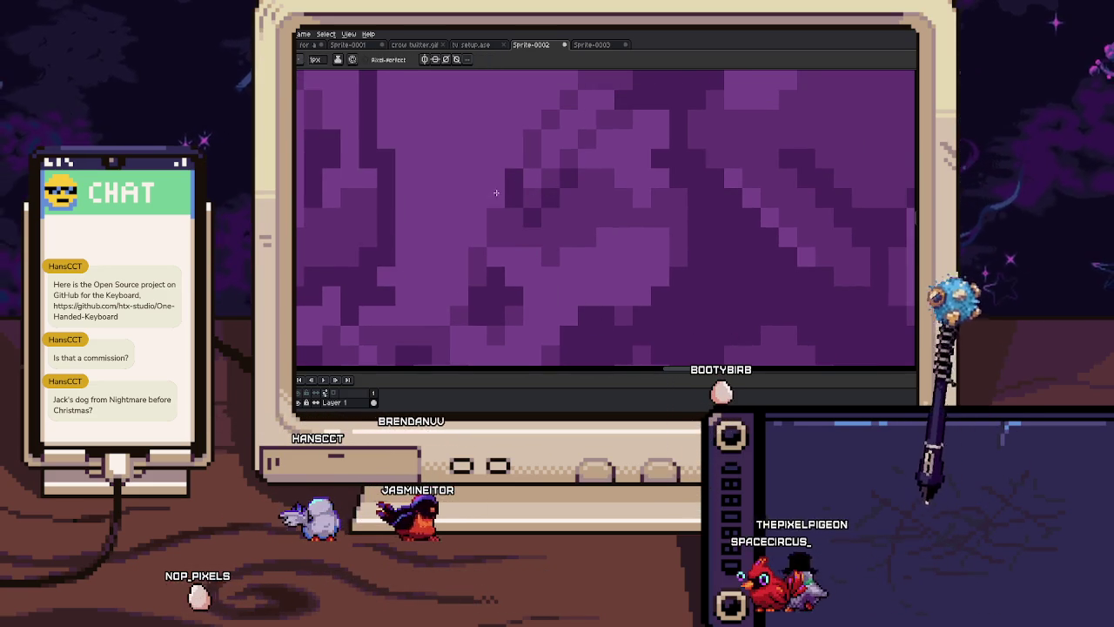
scroll(514, 204, "down", 5)
key("b")
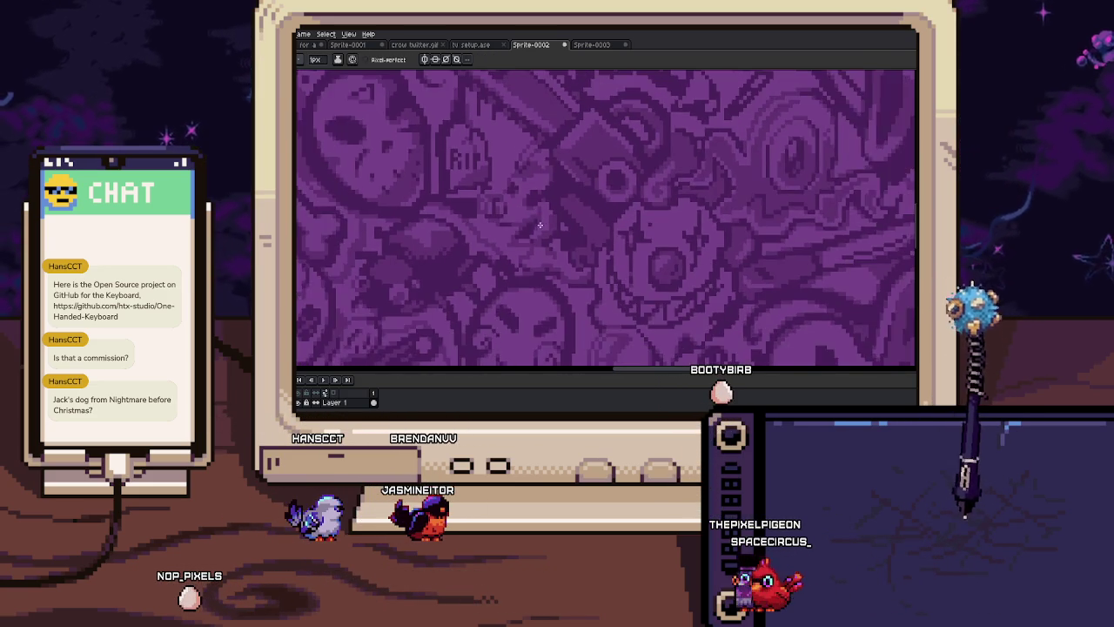
scroll(530, 206, "up", 2)
scroll(548, 209, "up", 1)
Pan around the Halloween pattern with the Eyedropper and touch up pixels with the Pencil
key("i")
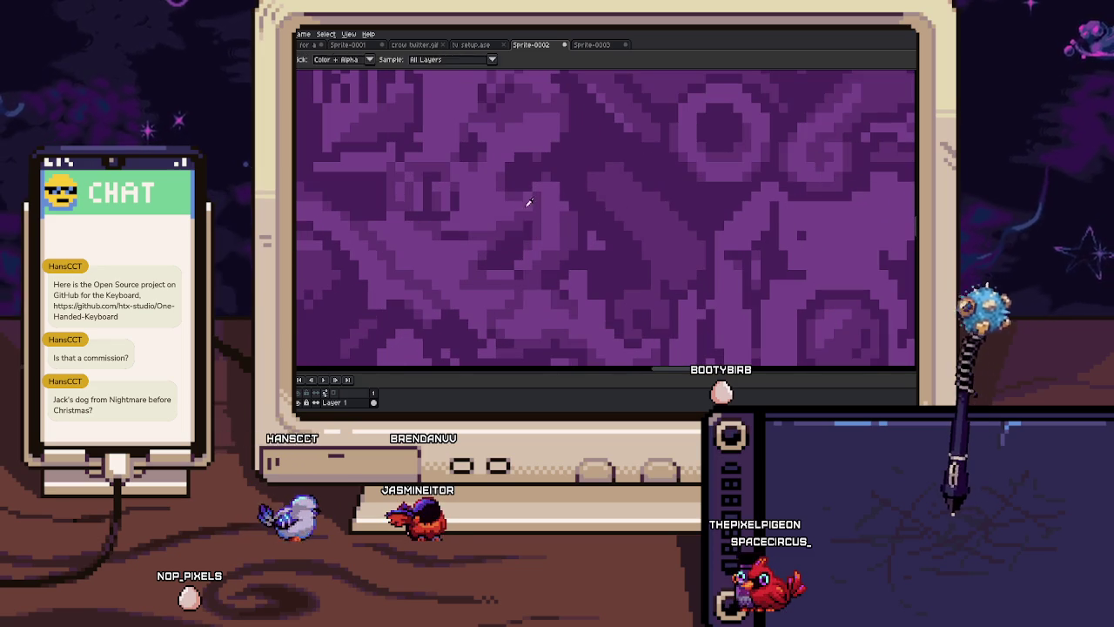
mouse_move(520, 266)
left_mouse_down()
mouse_move(589, 190)
mouse_move(499, 191)
left_mouse_up()
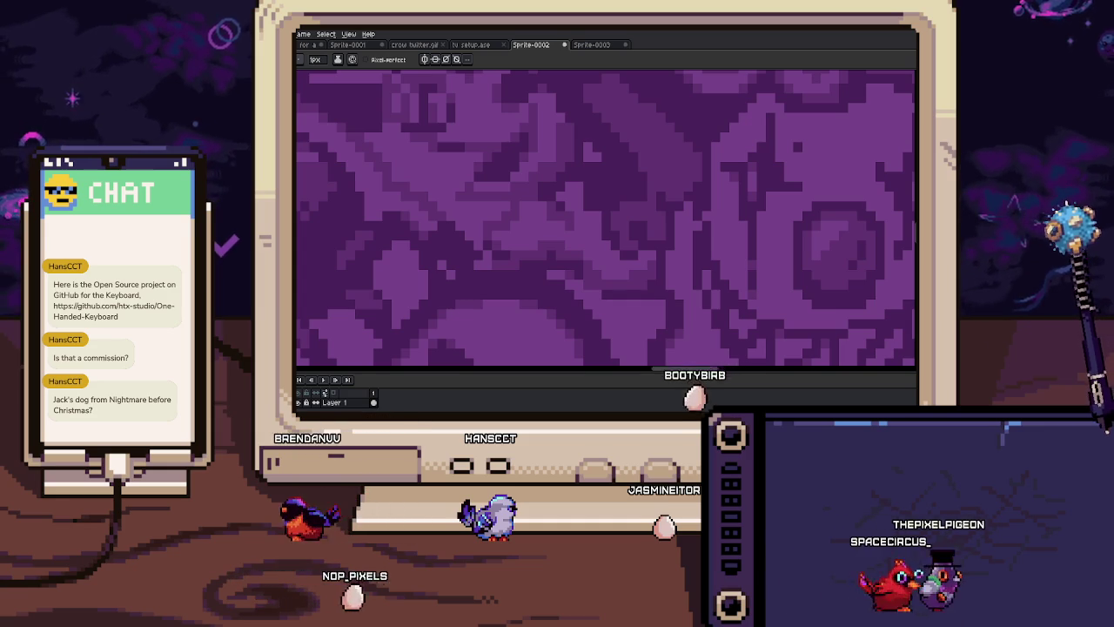
left_click_drag(499, 190, 525, 167)
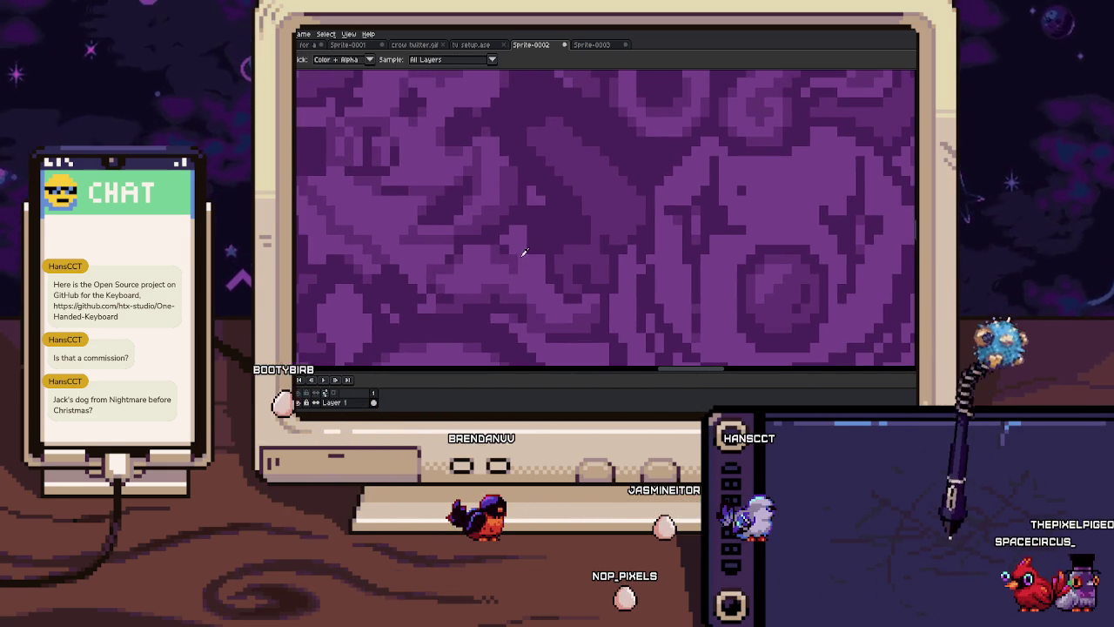
key("b")
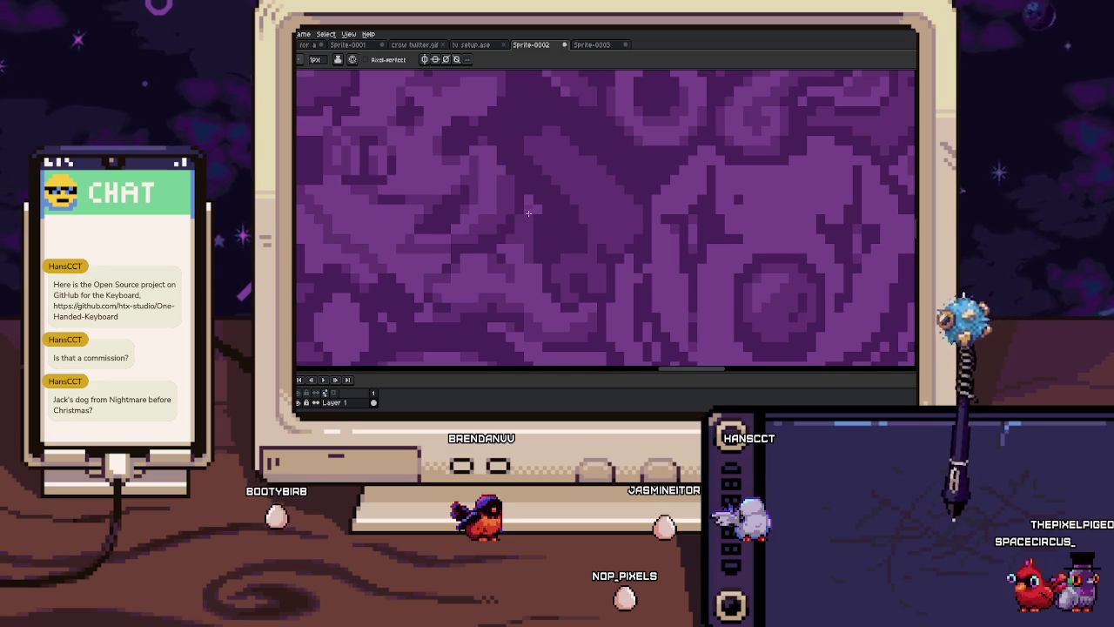
scroll(541, 243, "down", 3)
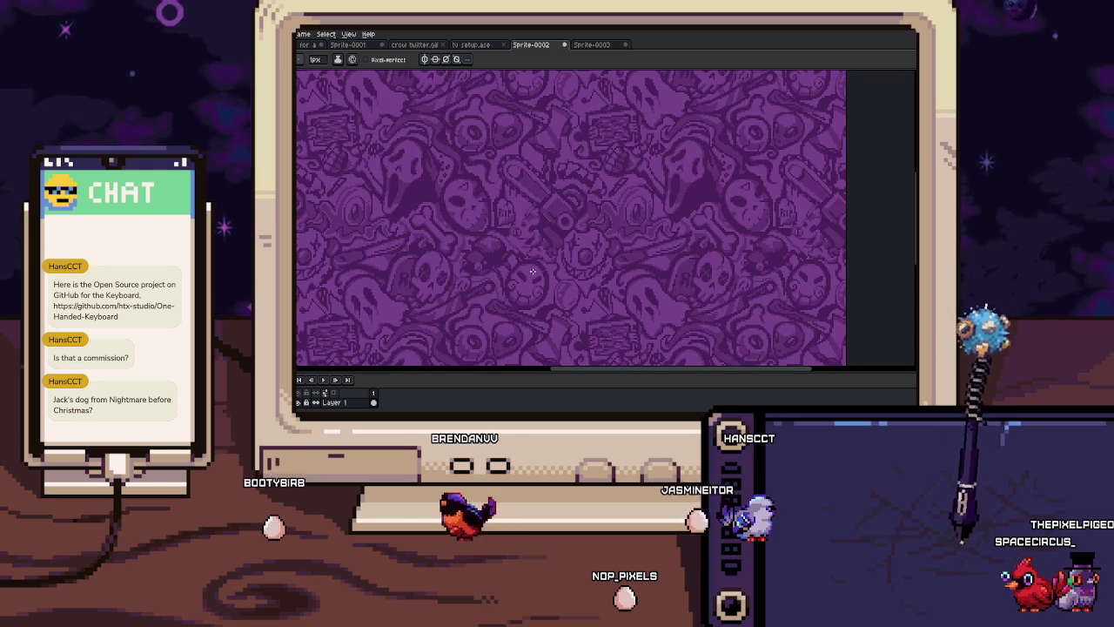
left_click_drag(533, 271, 542, 272)
scroll(552, 260, "up", 3)
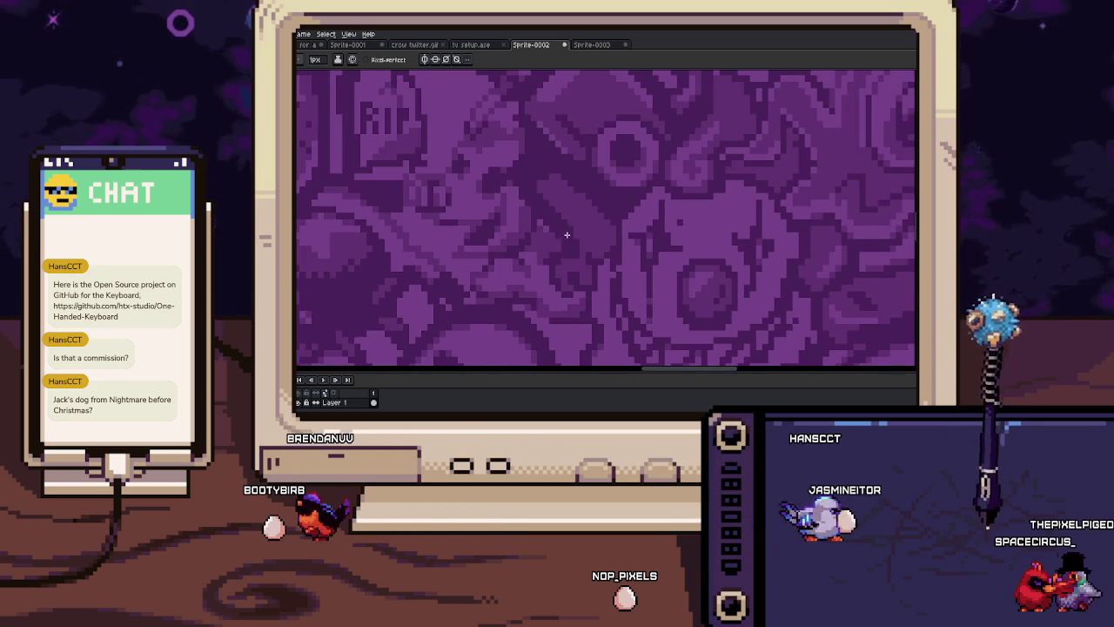
left_click_drag(568, 195, 569, 249)
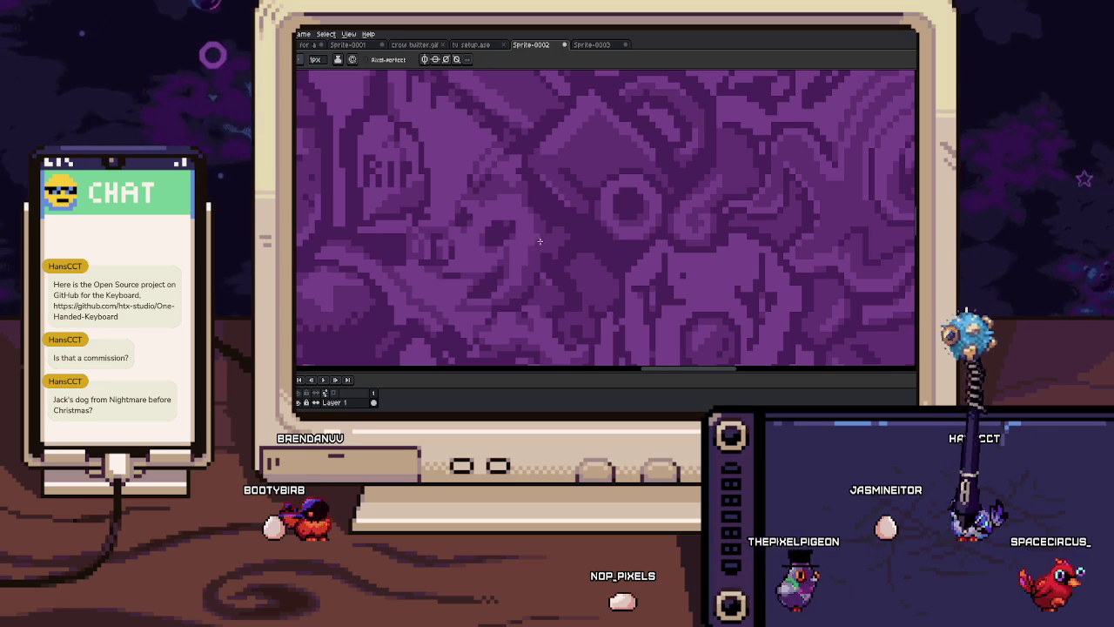
Inspect the tiled pattern up close and shrink the brush from 3px to 1px
scroll(540, 244, "down", 2)
scroll(557, 261, "down", 1)
scroll(552, 205, "up", 1)
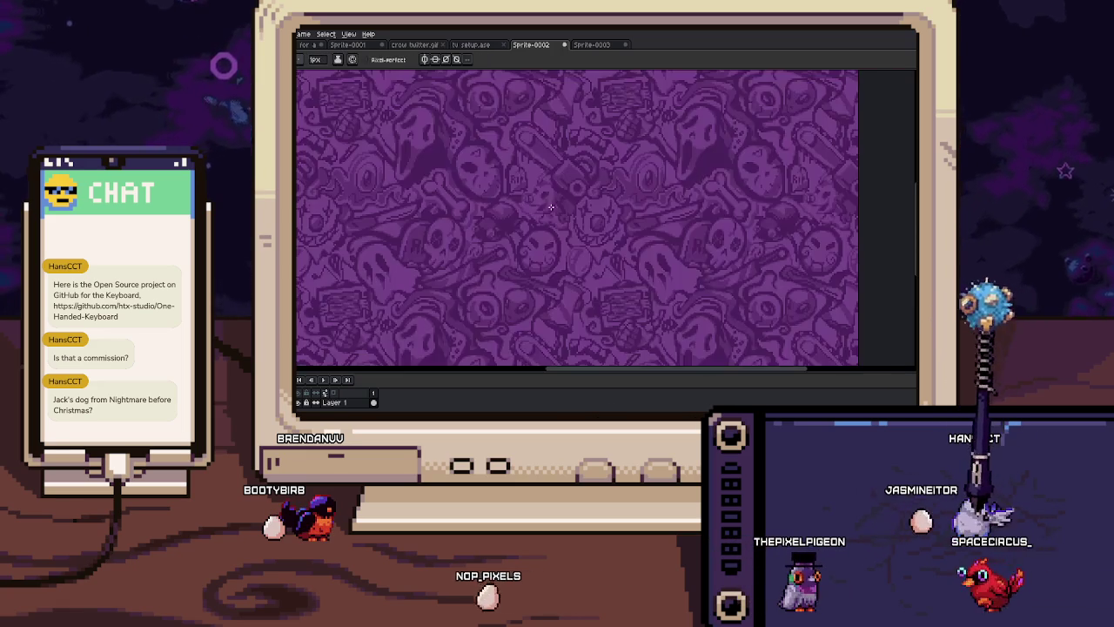
left_click_drag(552, 206, 568, 253)
scroll(554, 228, "up", 1)
scroll(537, 243, "up", 1)
scroll(531, 247, "up", 2)
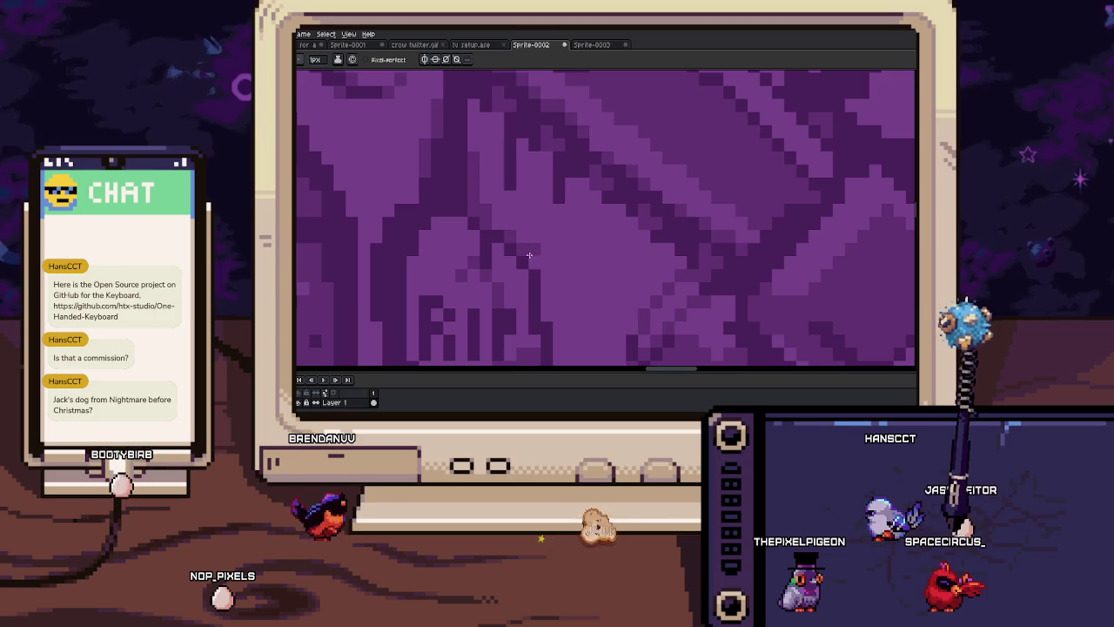
scroll(526, 250, "down", 3)
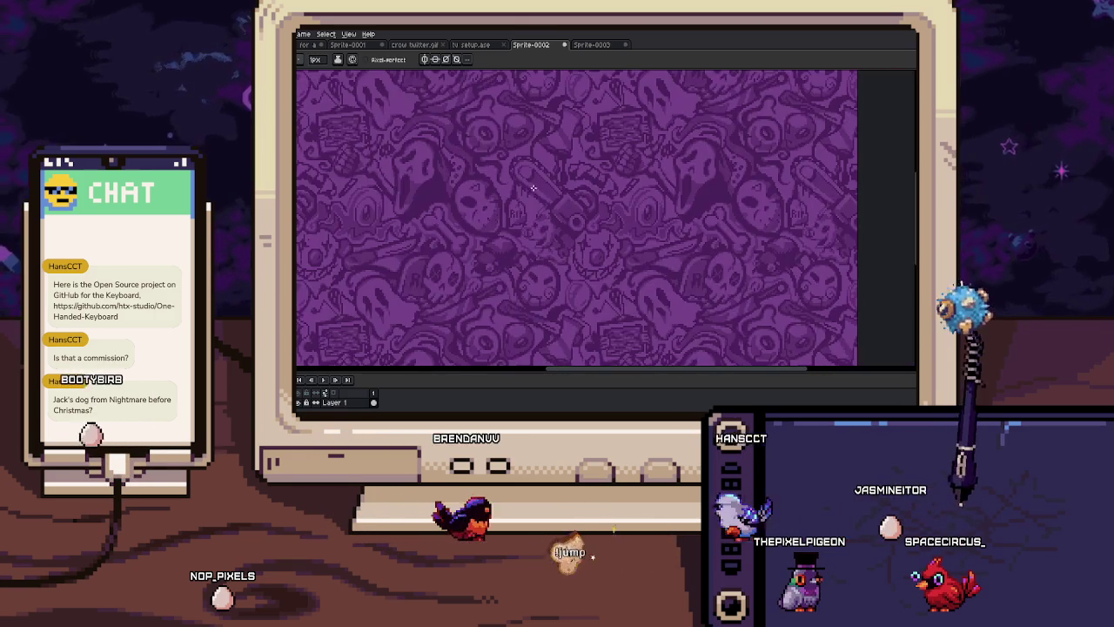
scroll(527, 230, "up", 1)
scroll(526, 244, "up", 2)
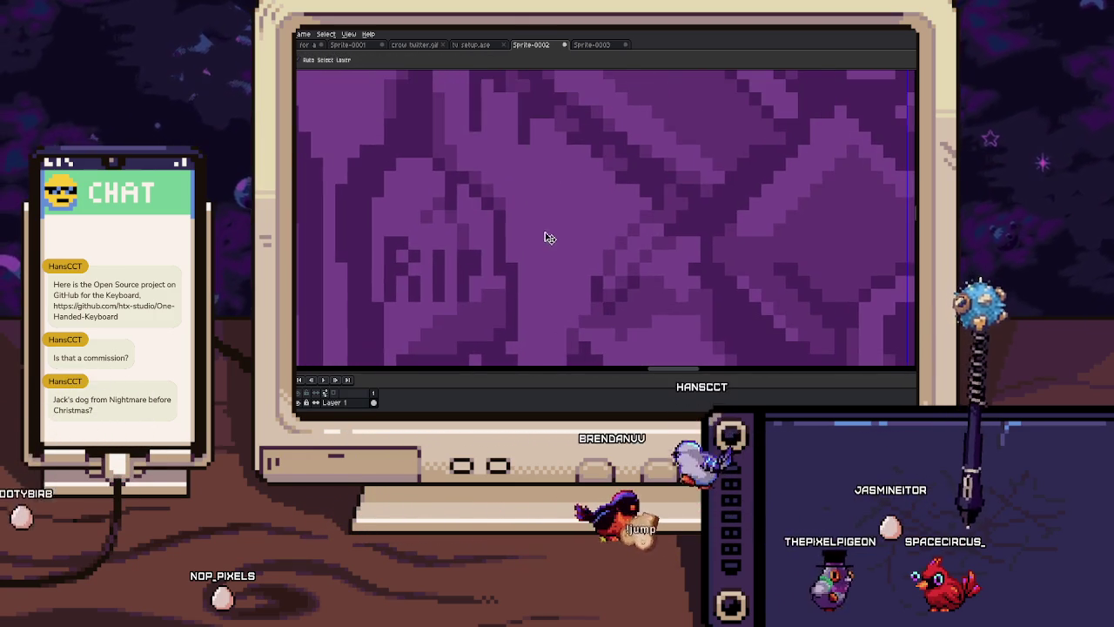
key("minus")
key("minus")
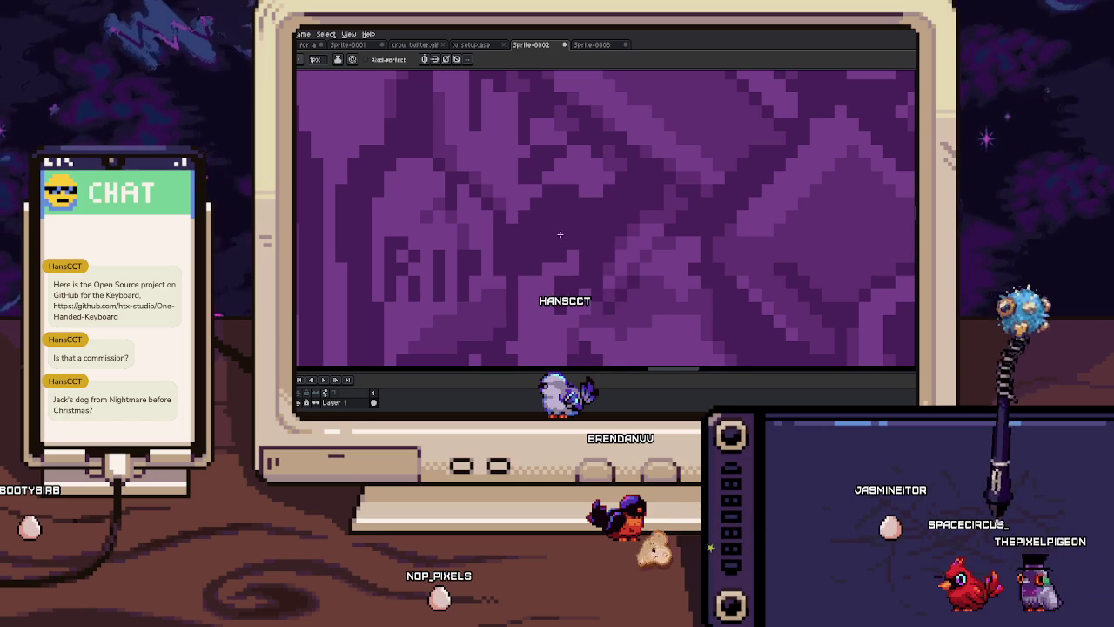
Zoom in with the RIP tombstone positioned higher and ready the Paint Bucket
left_click_drag(574, 258, 575, 171)
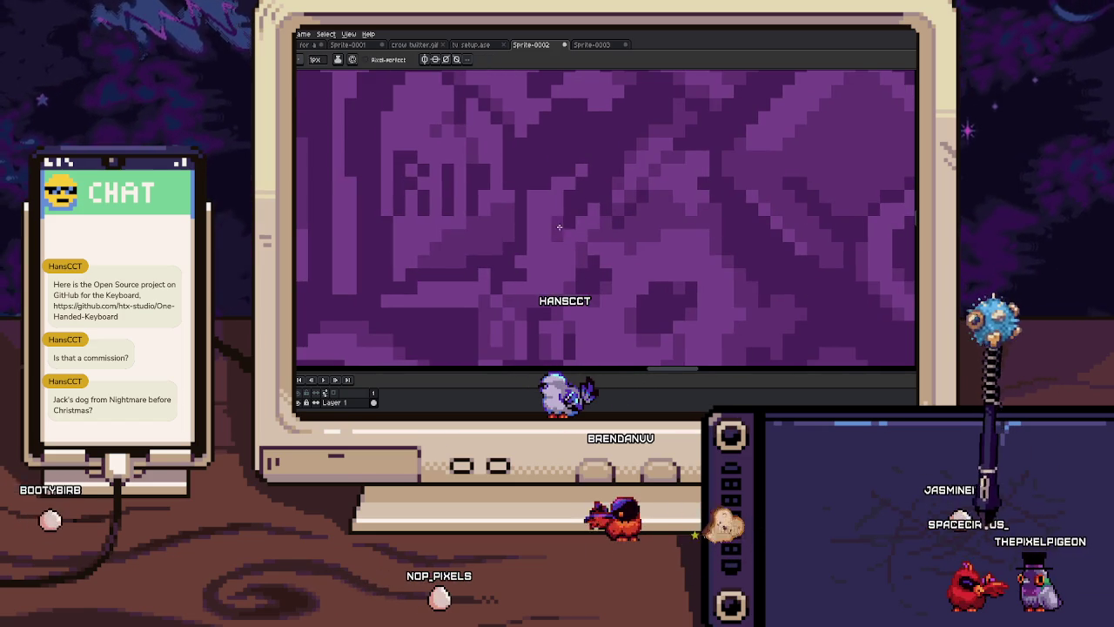
scroll(567, 207, "up", 3)
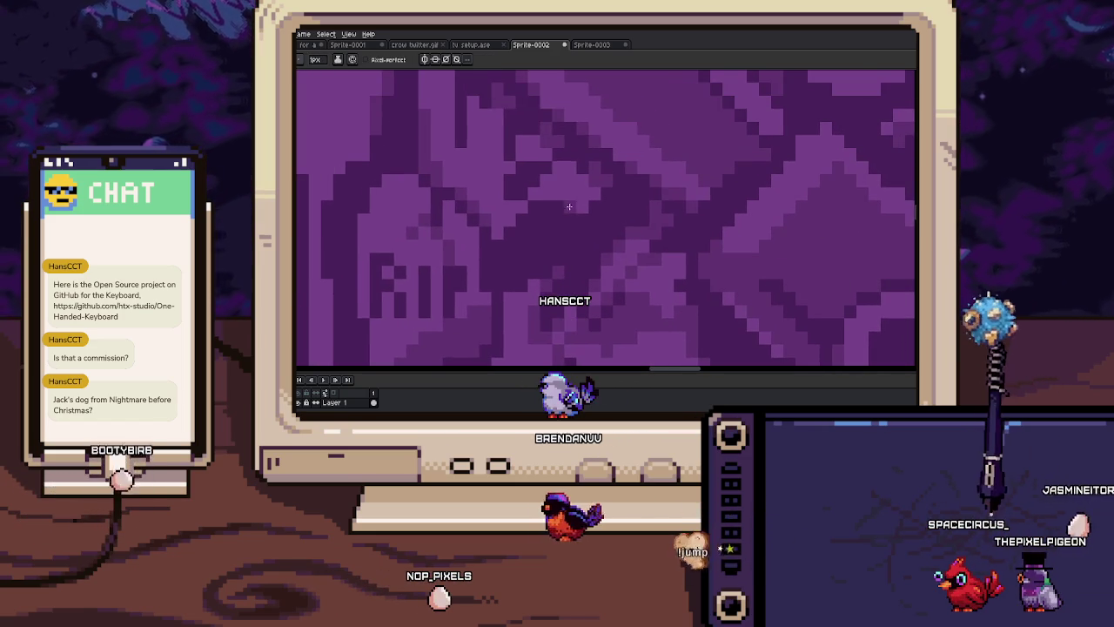
scroll(534, 191, "up", 1)
scroll(510, 204, "up", 1)
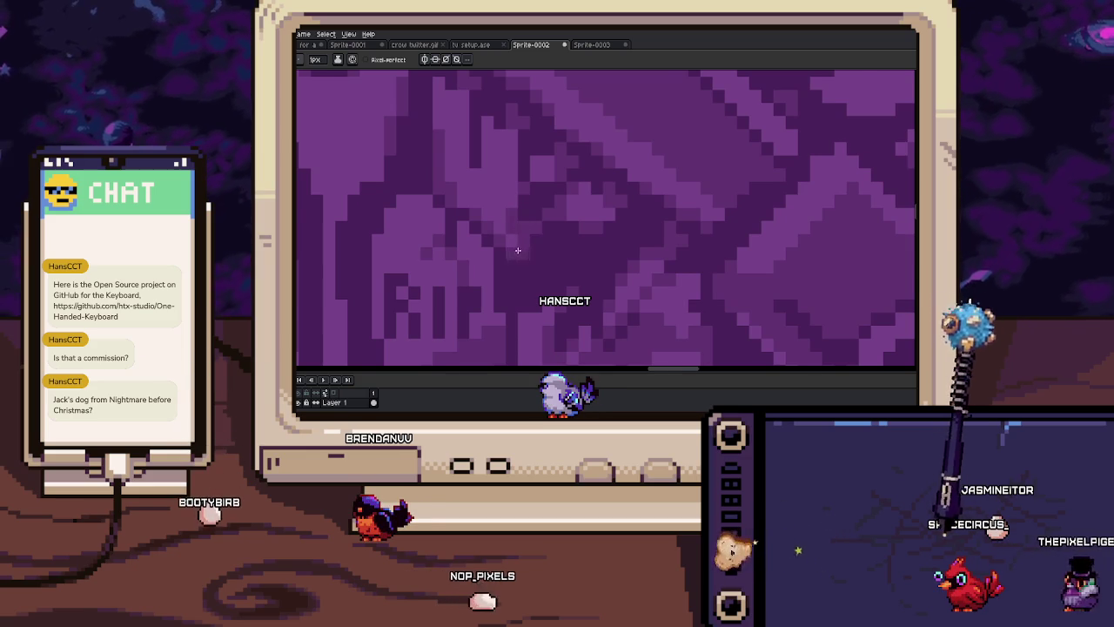
scroll(523, 224, "down", 4)
key("b")
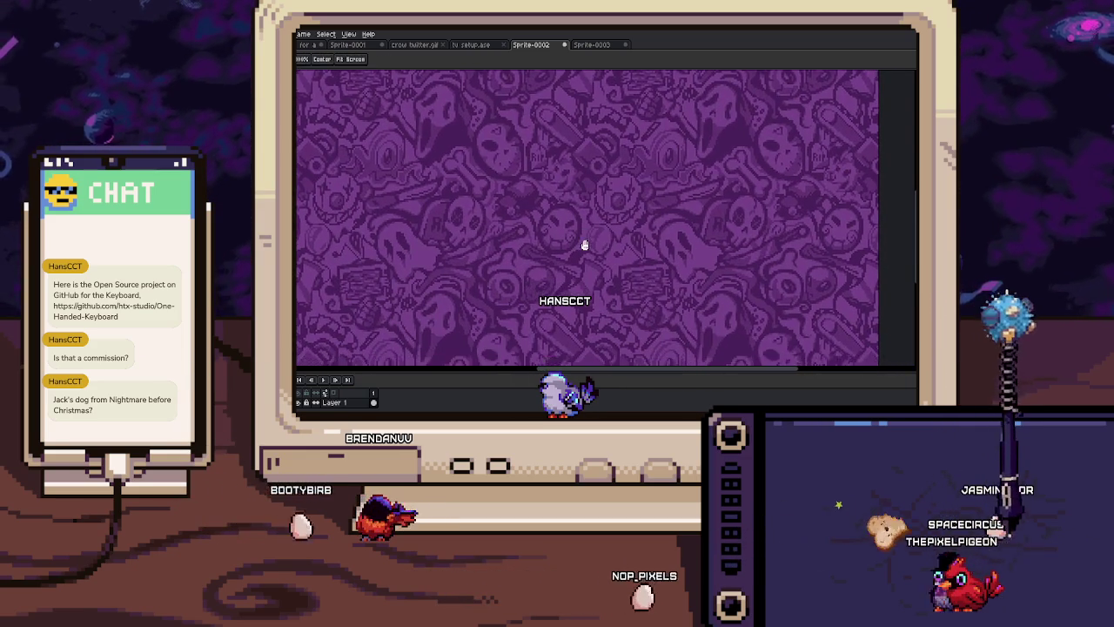
scroll(586, 249, "up", 1)
scroll(565, 262, "up", 1)
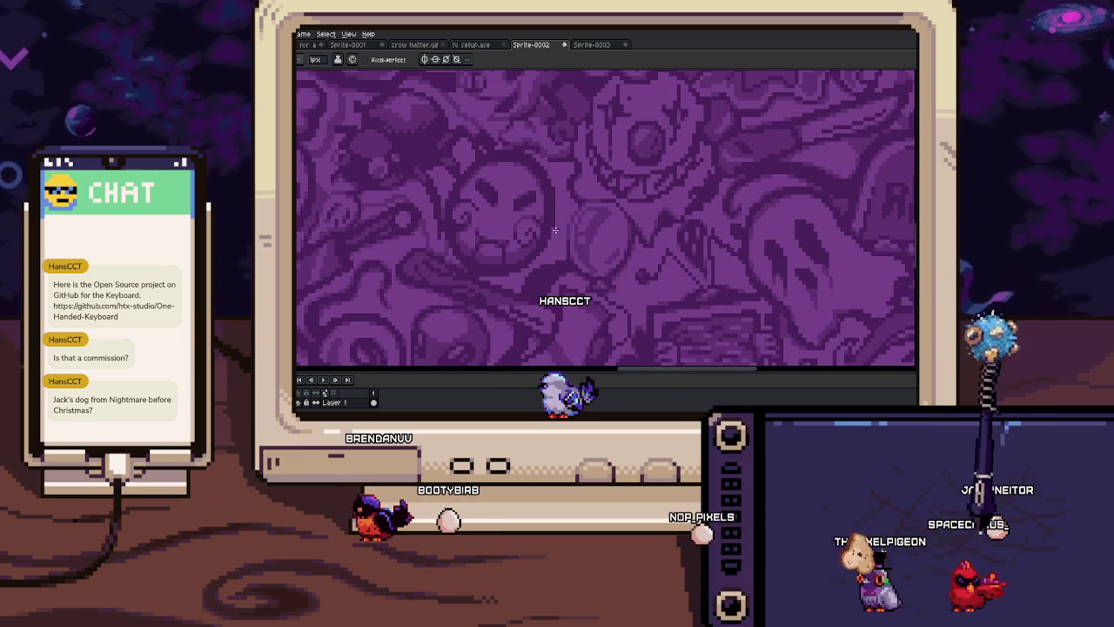
scroll(555, 238, "up", 1)
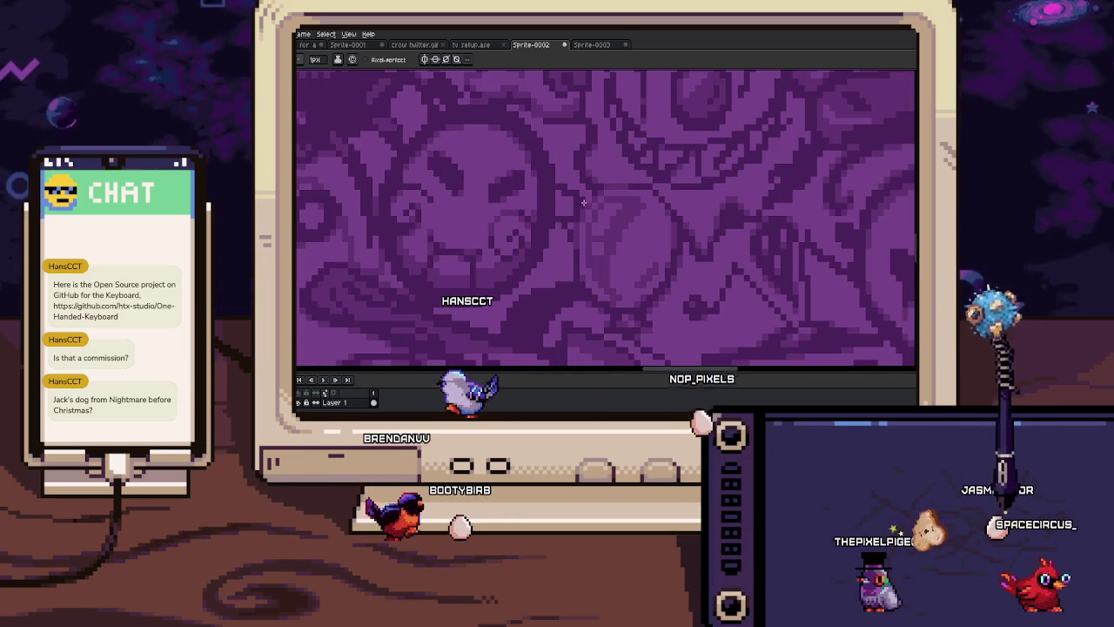
key("g")
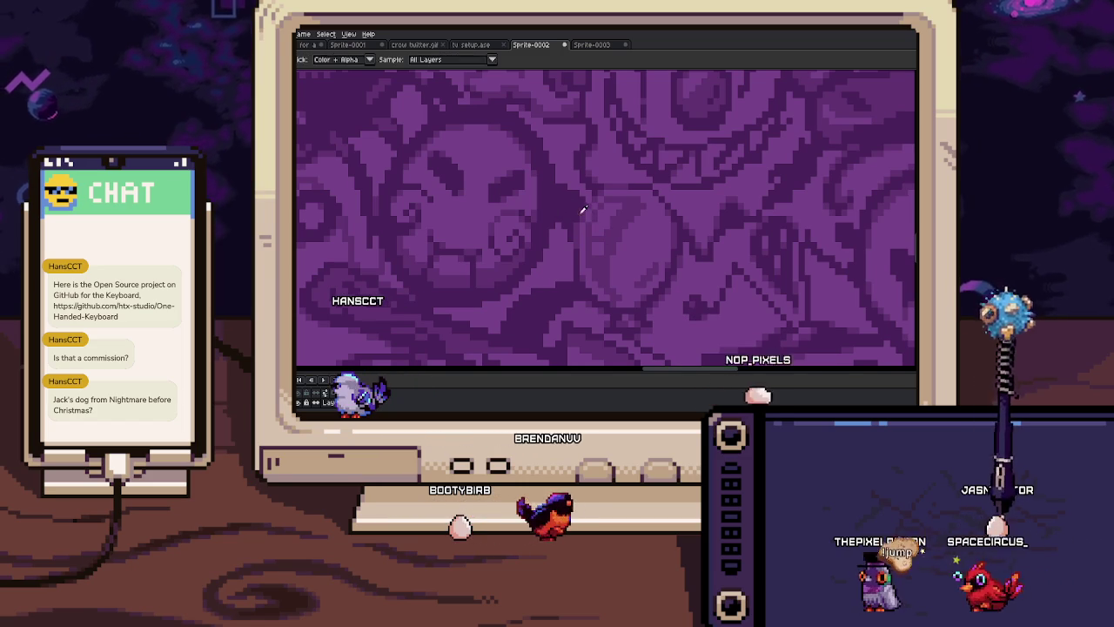
scroll(561, 213, "up", 1)
scroll(559, 228, "down", 3)
Switch to the tv setup document and delete the old purple screen background
mouse_move(560, 256)
left_mouse_down()
mouse_move(616, 209)
mouse_move(610, 249)
left_mouse_up()
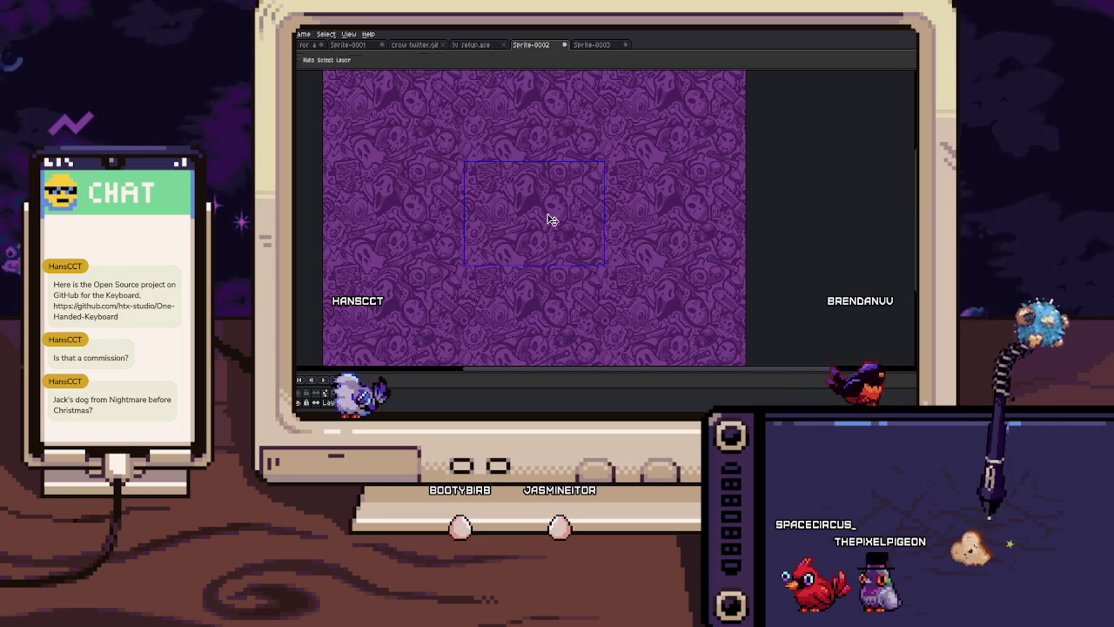
left_click(471, 44)
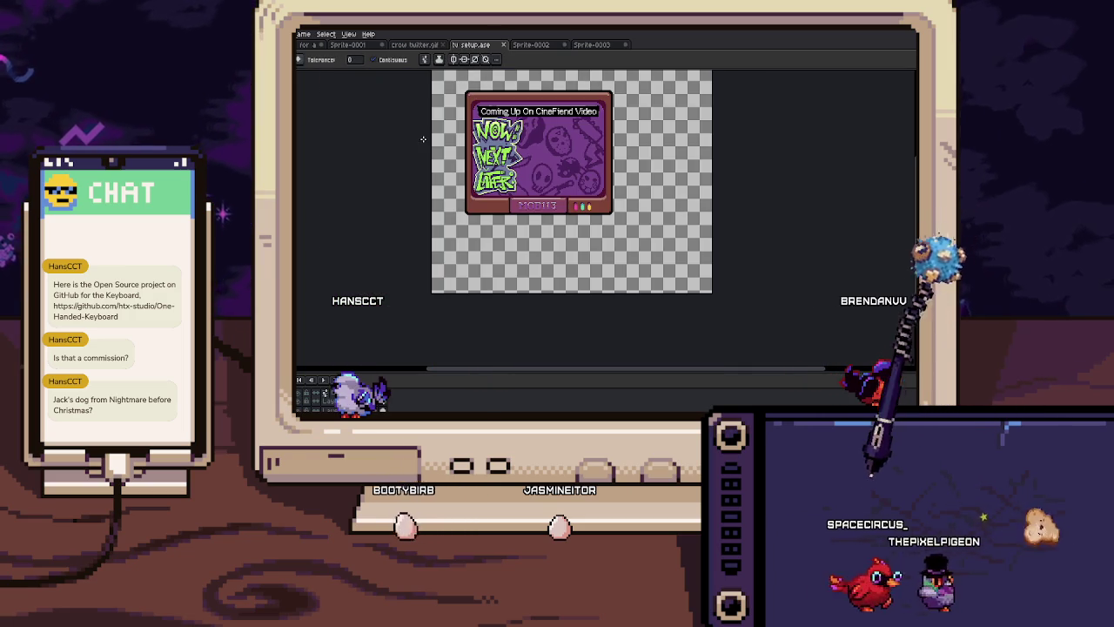
left_click_drag(574, 178, 577, 199)
key("v")
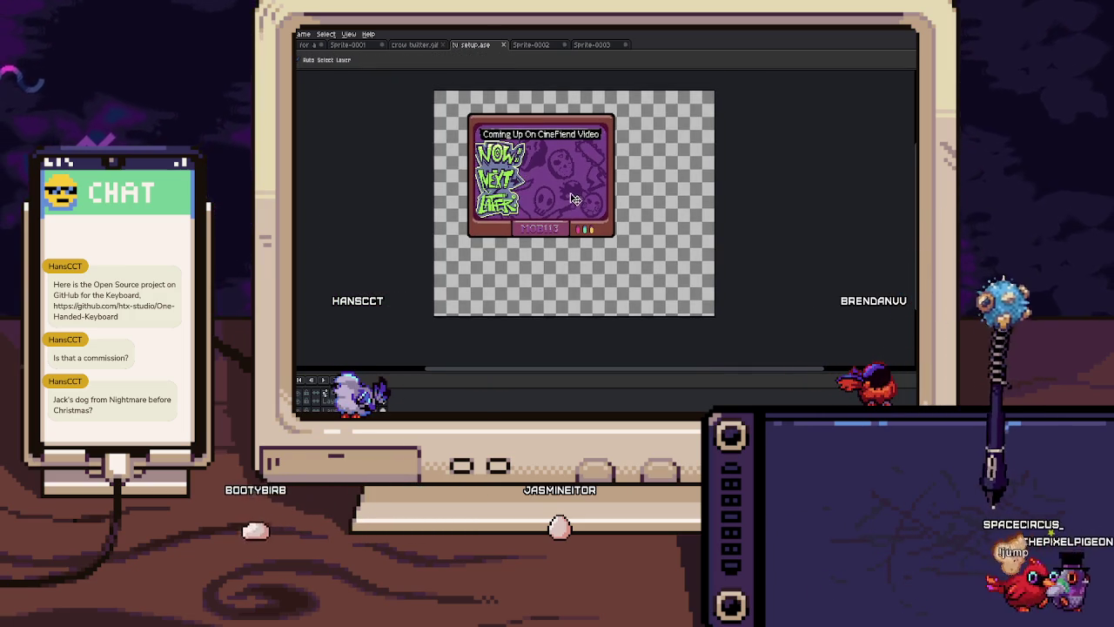
key("Delete")
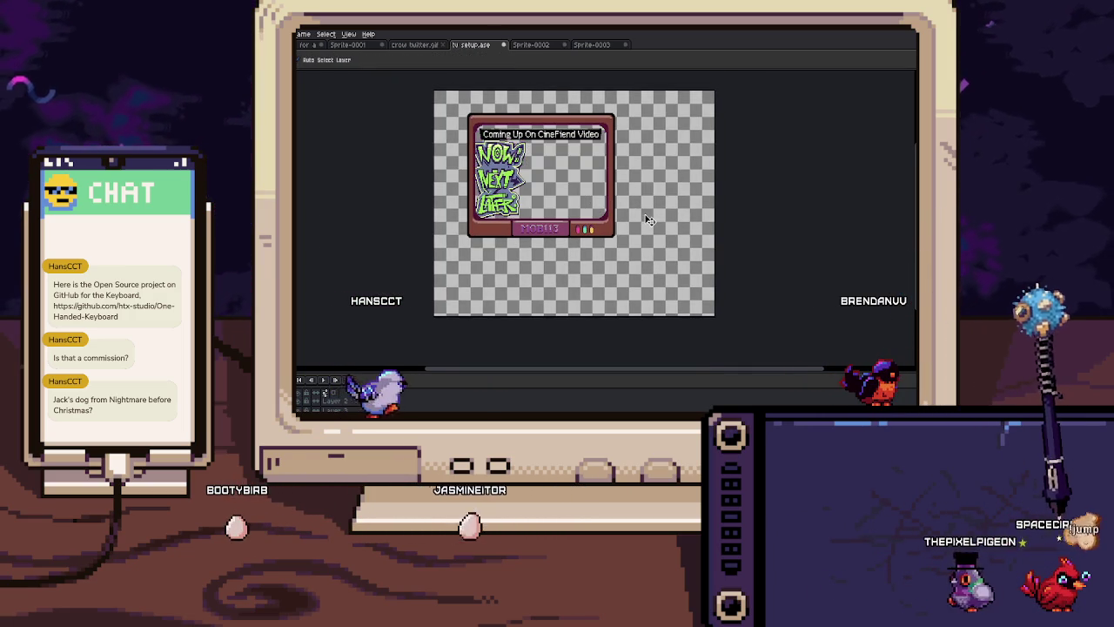
scroll(642, 214, "down", 2)
scroll(562, 163, "up", 1)
Enlarge the canvas toward the top-left with Canvas Size
key("ctrl+alt+c")
left_click_drag(562, 162, 505, 116)
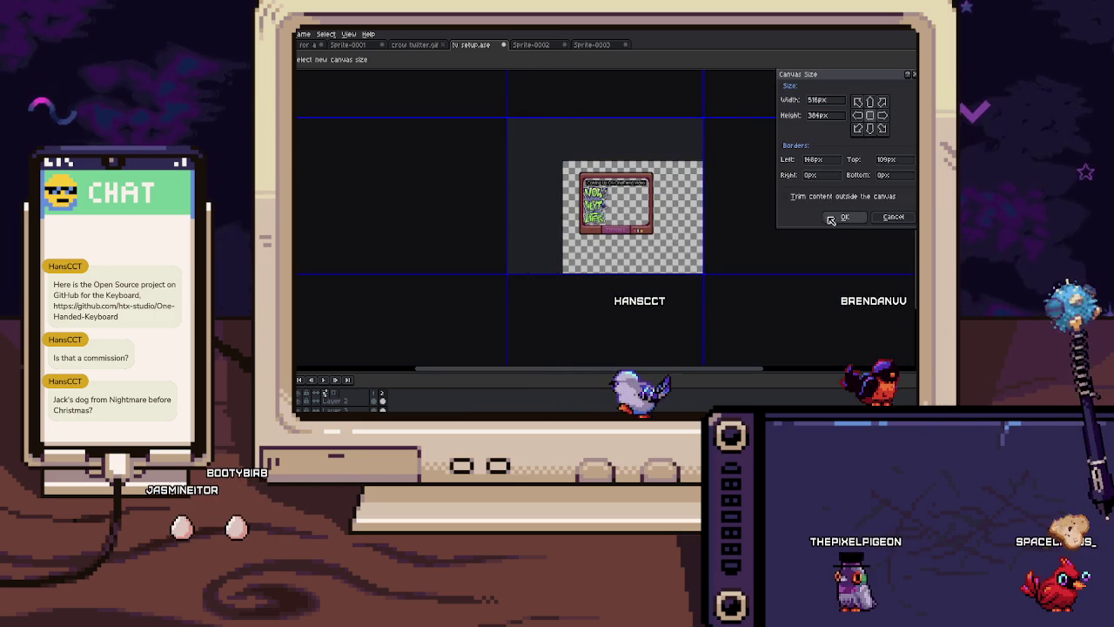
key("Return")
left_click_drag(612, 251, 498, 226)
scroll(498, 226, "up", 2)
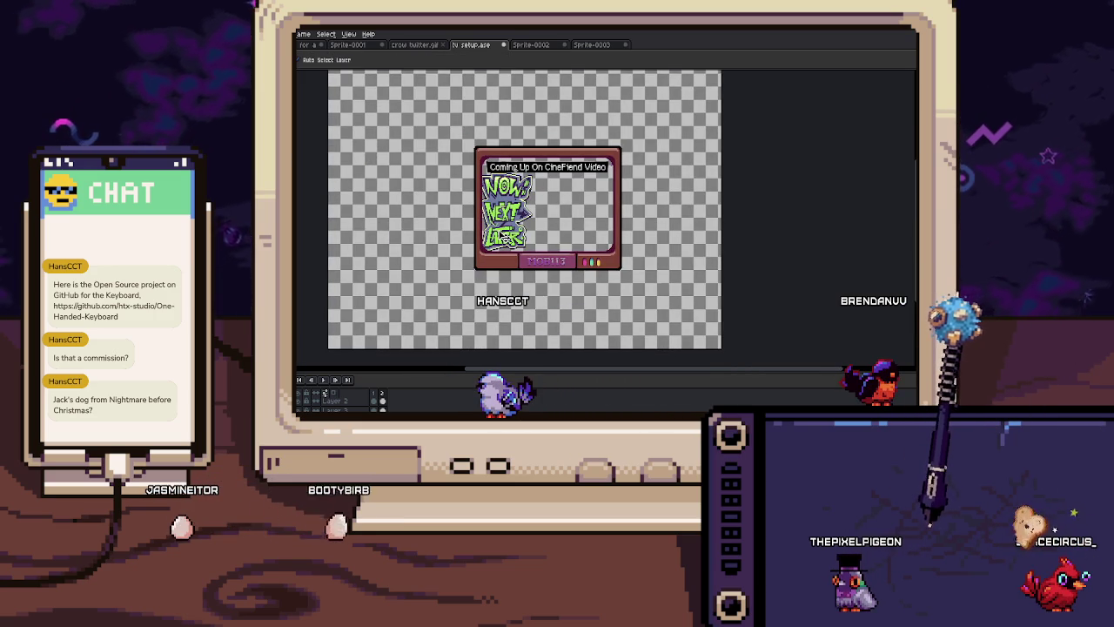
Paste the purple doodle pattern and position it inside the TV screen
key("ctrl+v")
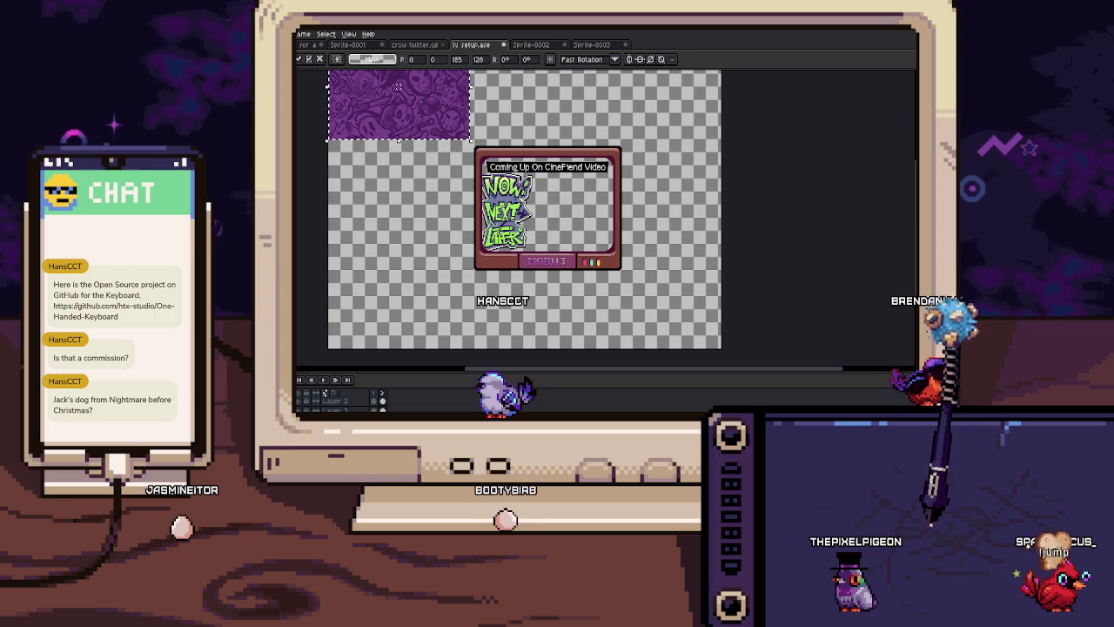
left_click_drag(467, 136, 601, 234)
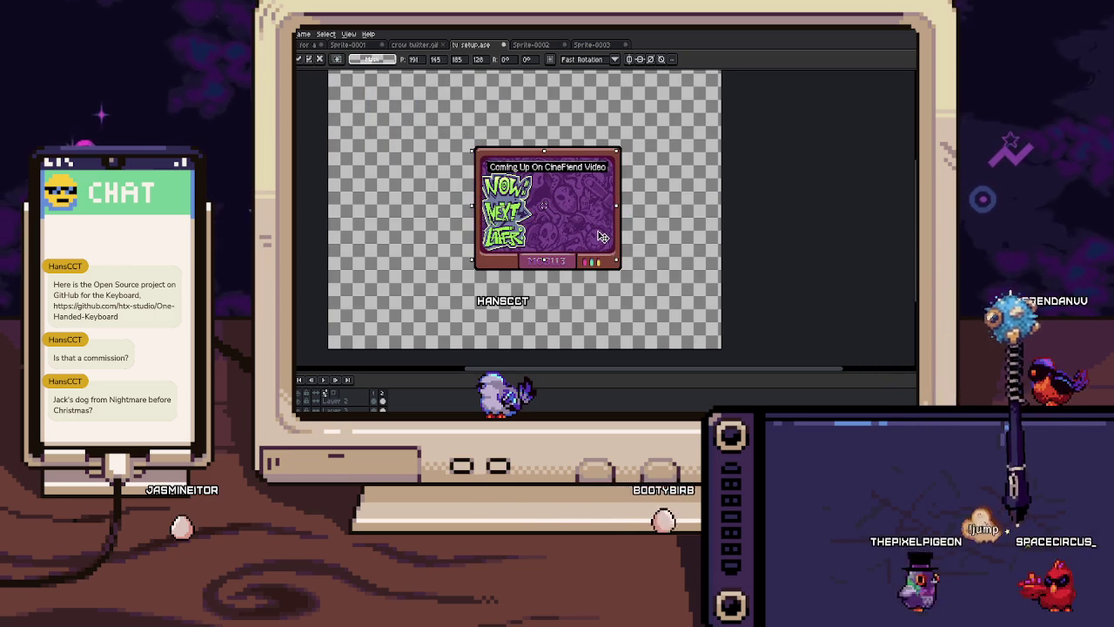
key("Return")
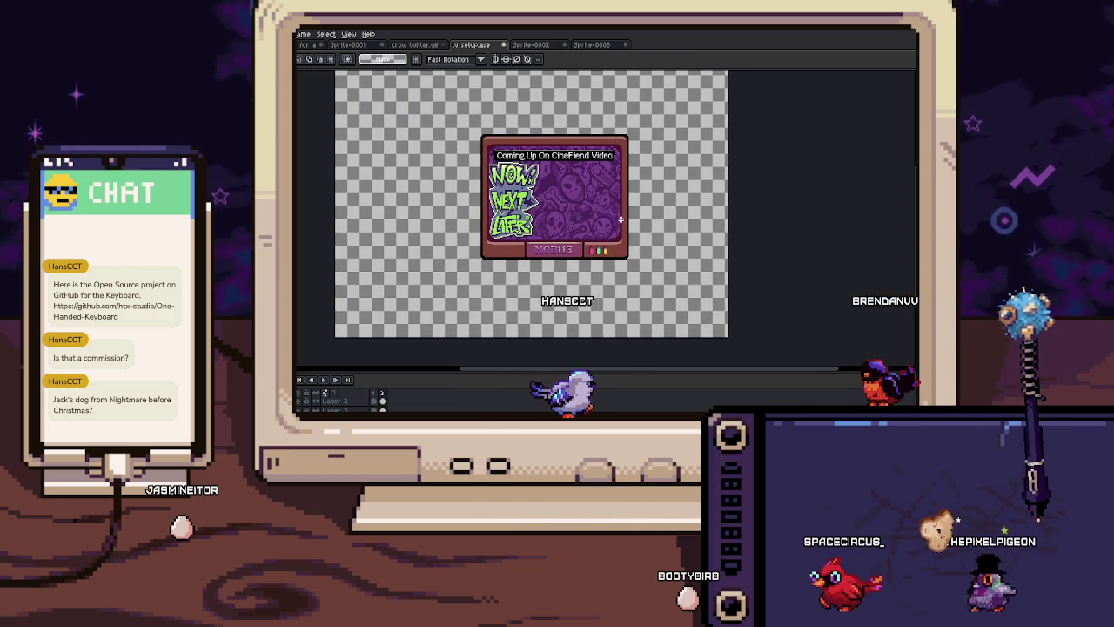
scroll(621, 220, "up", 2)
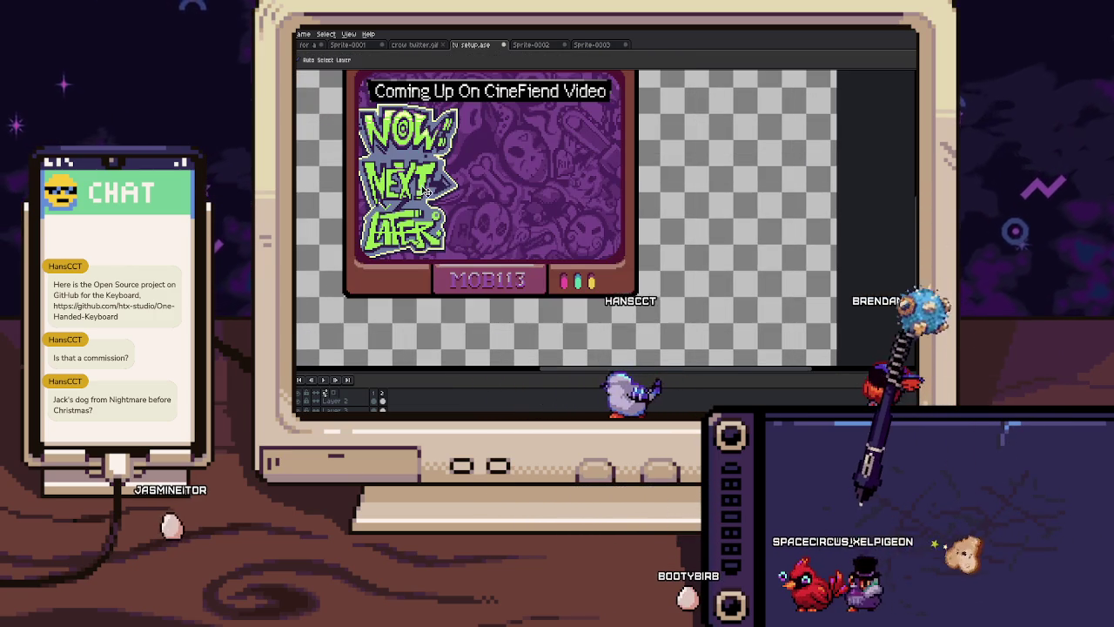
key("t")
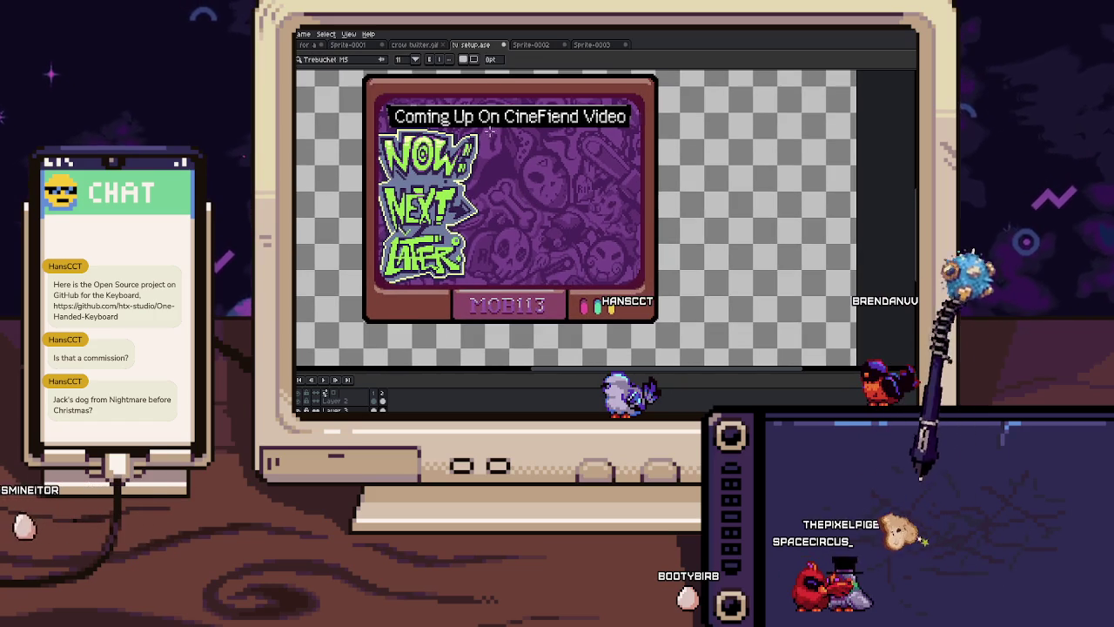
left_click_drag(488, 131, 632, 180)
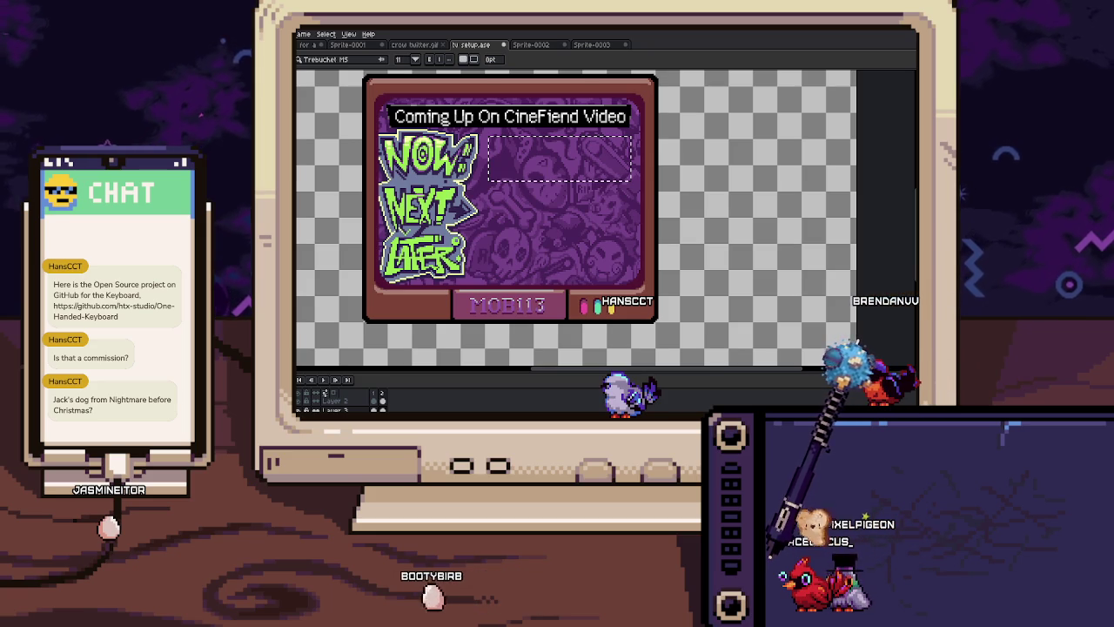
type("Stinky mc binky")
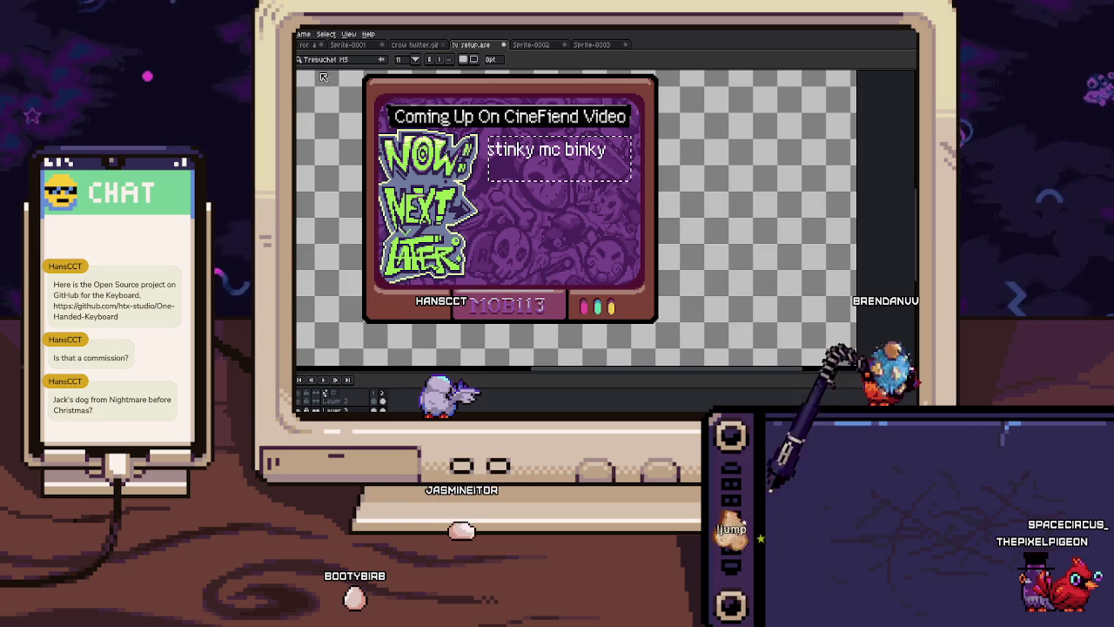
left_click(416, 60)
left_click(407, 133)
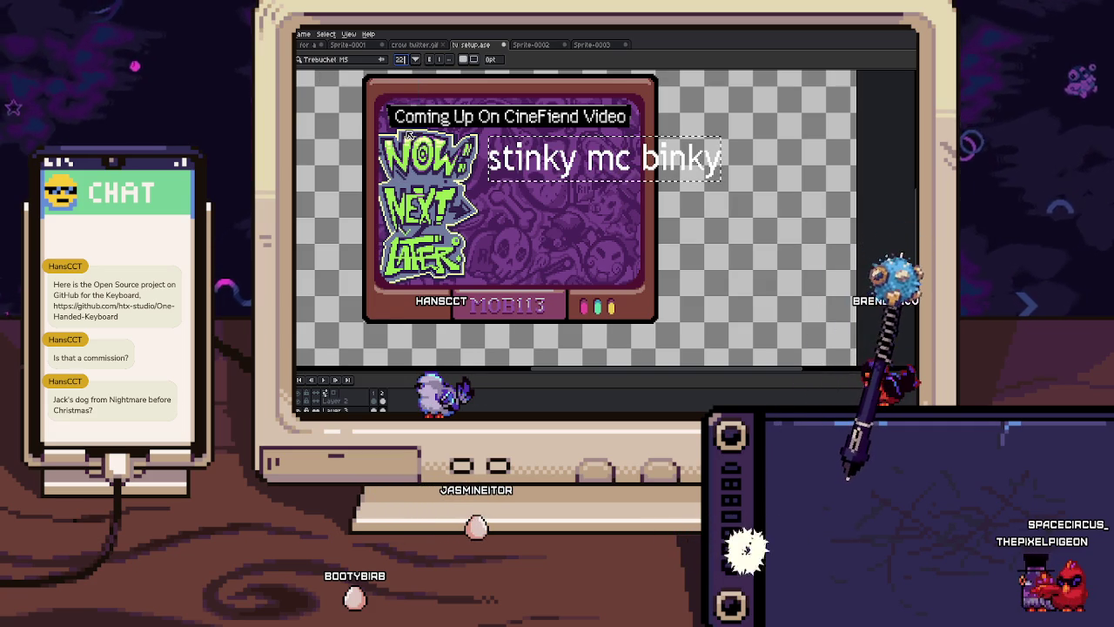
left_click(407, 116)
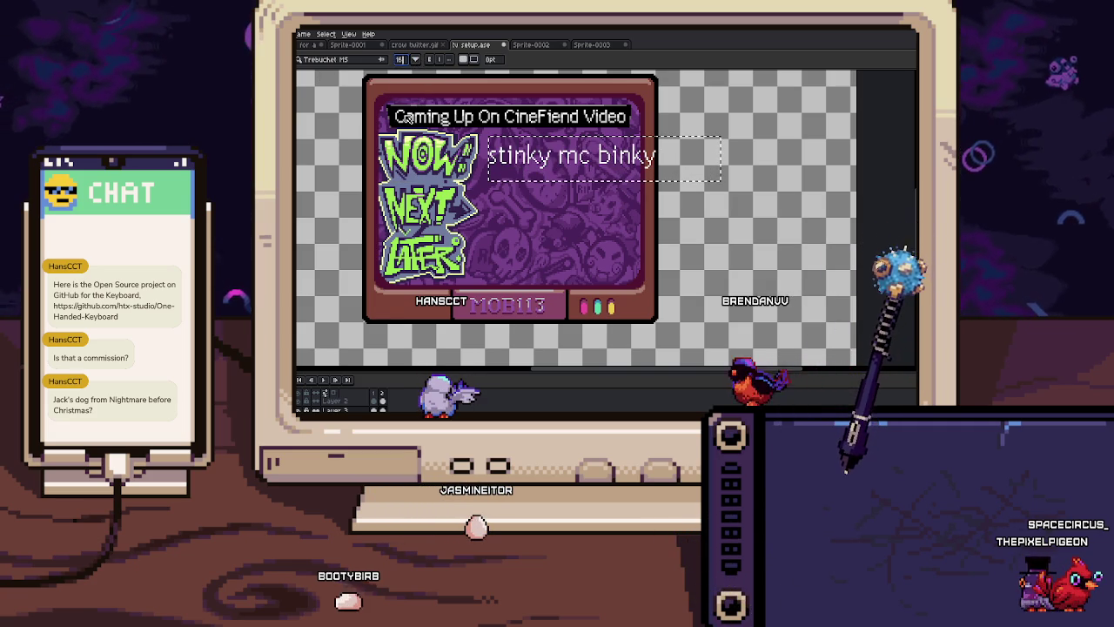
key("Return")
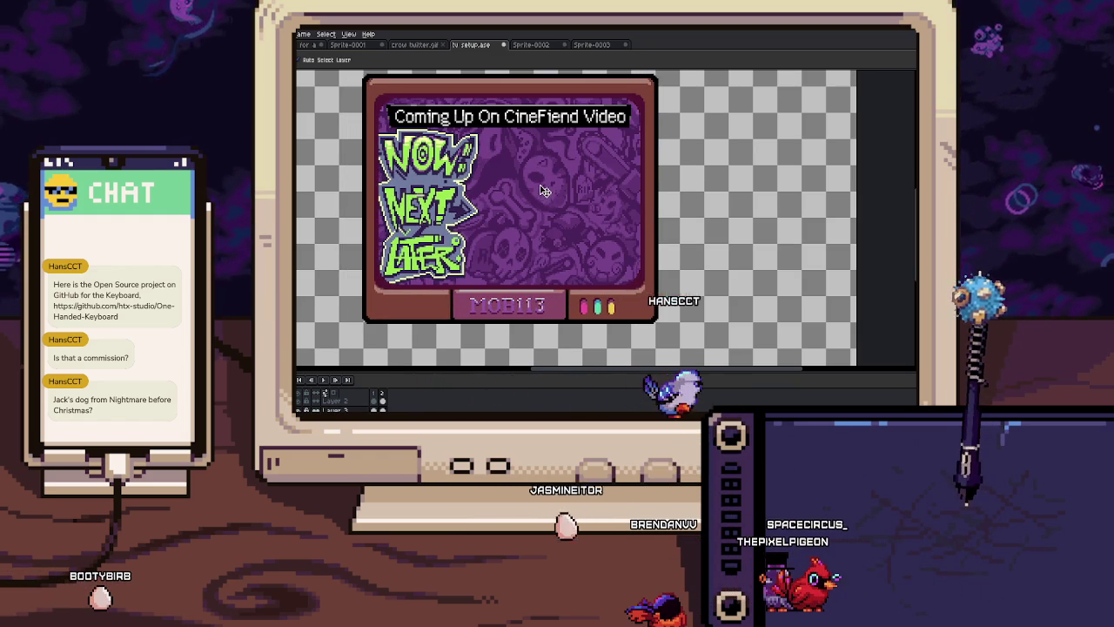
Try moving the pattern layer out of the frame, undo it, and enlarge the pencil to 27px
scroll(541, 189, "down", 1)
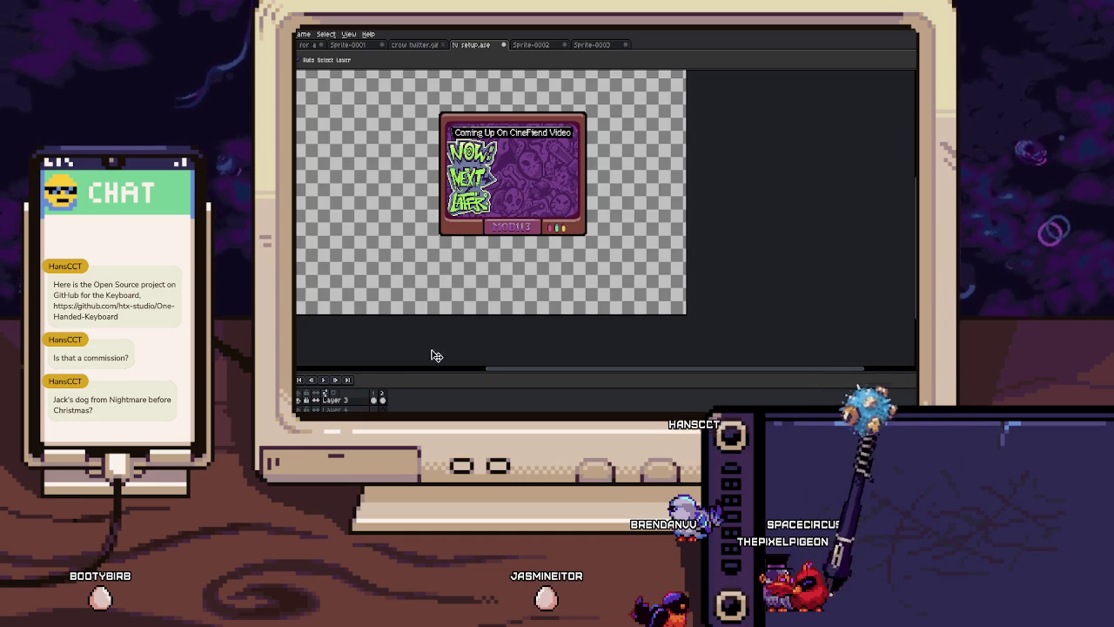
left_click_drag(552, 174, 407, 175)
key("ctrl+z")
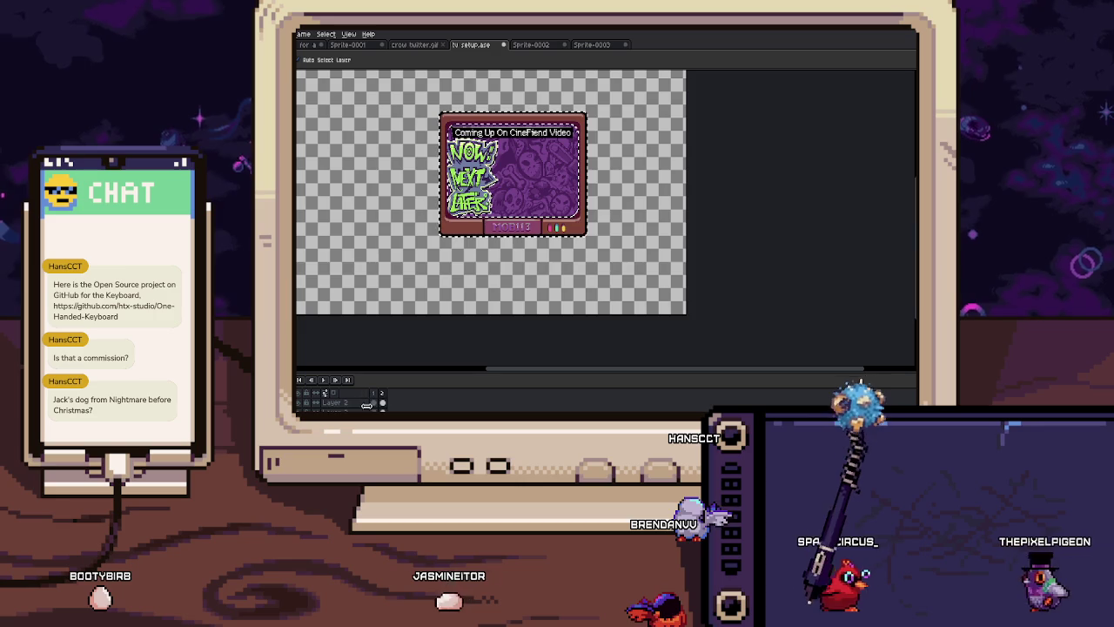
scroll(324, 393, "up", 2)
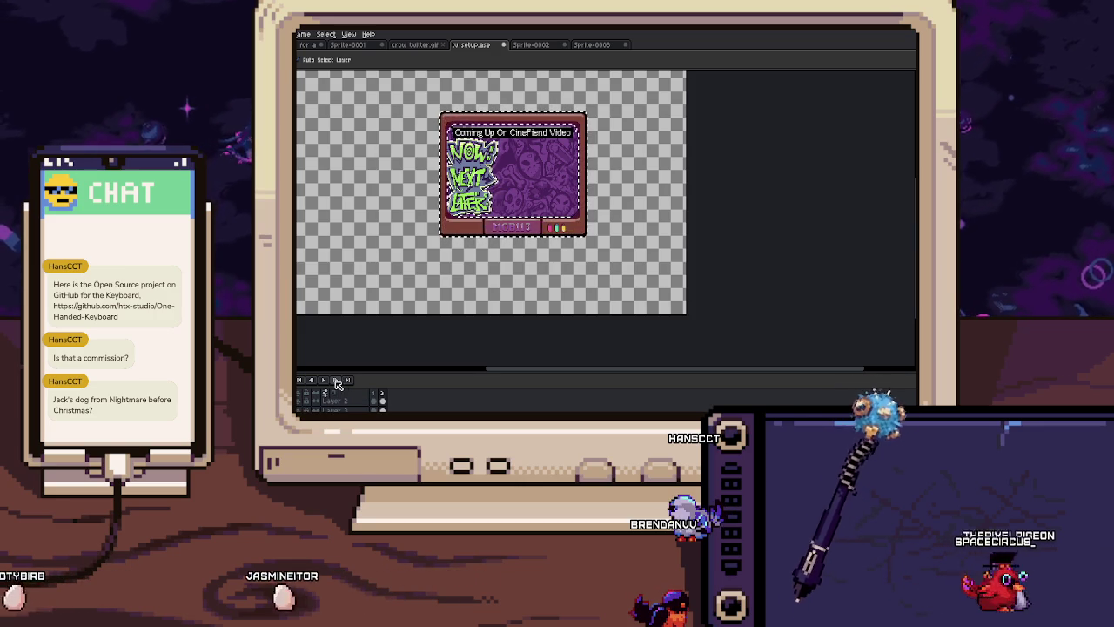
scroll(325, 393, "down", 2)
key("b")
key("plus")
key("plus")
key("plus")
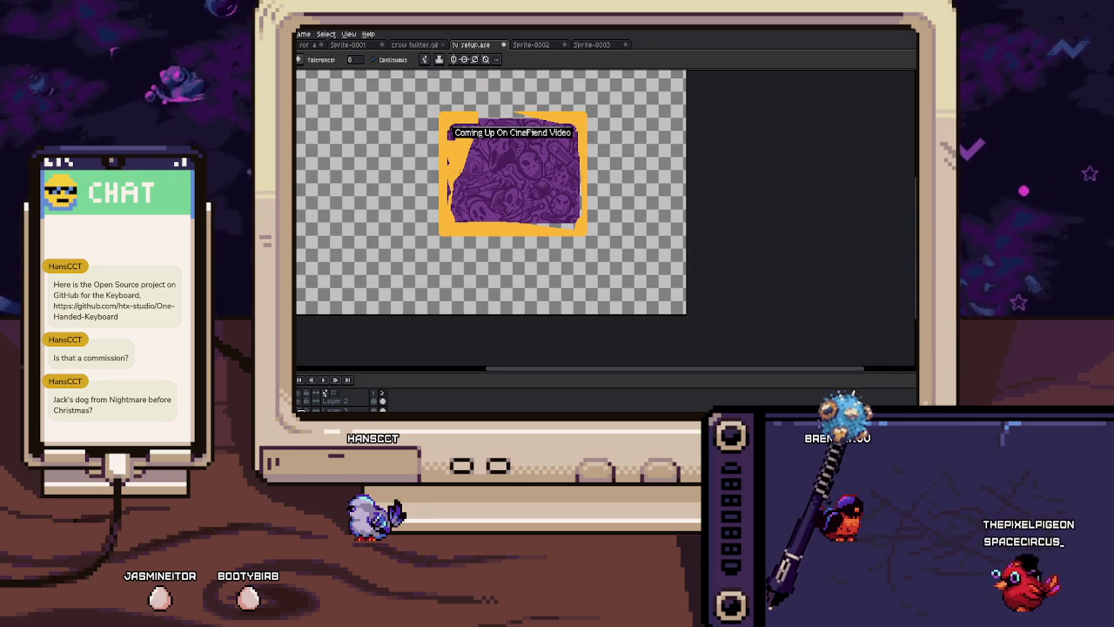
Delete the purple screen background and re-paste the pattern into the TV screen
key("v")
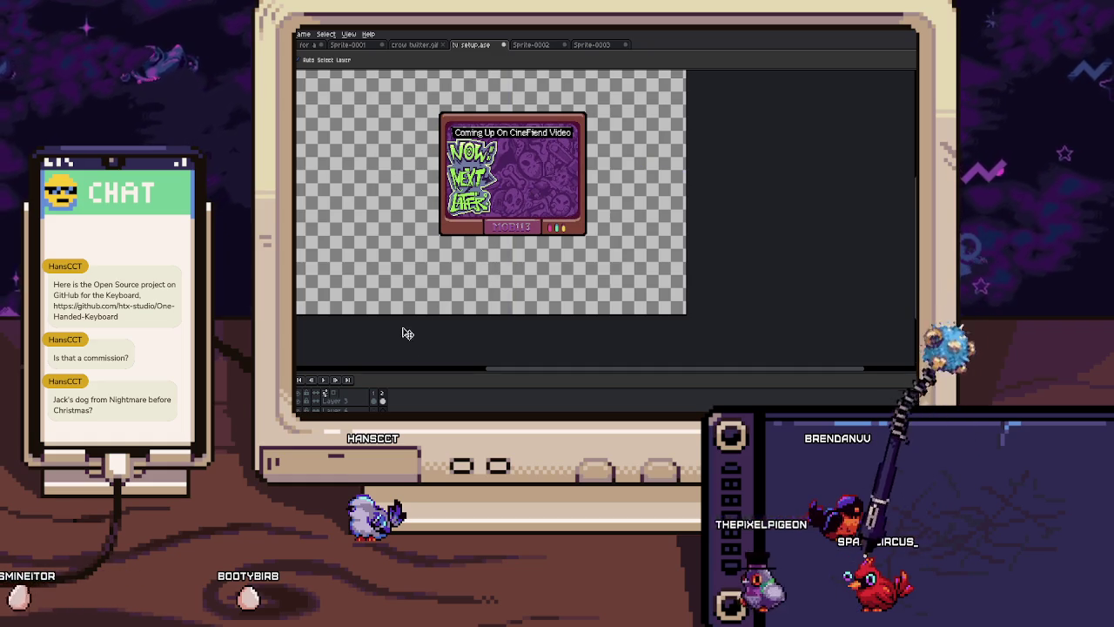
key("Delete")
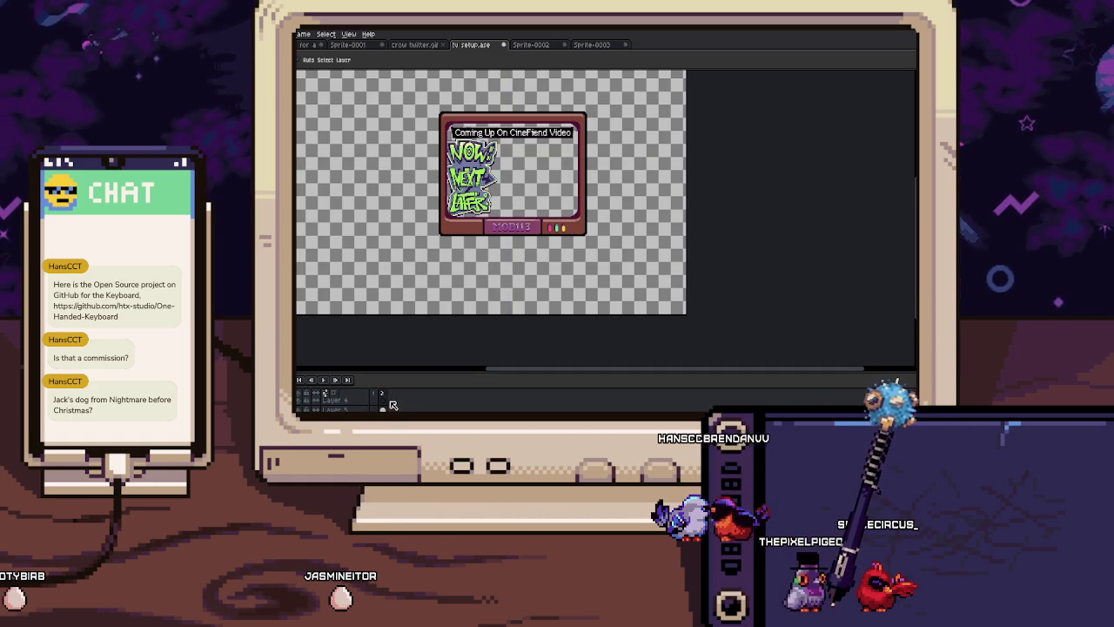
key("ctrl+v")
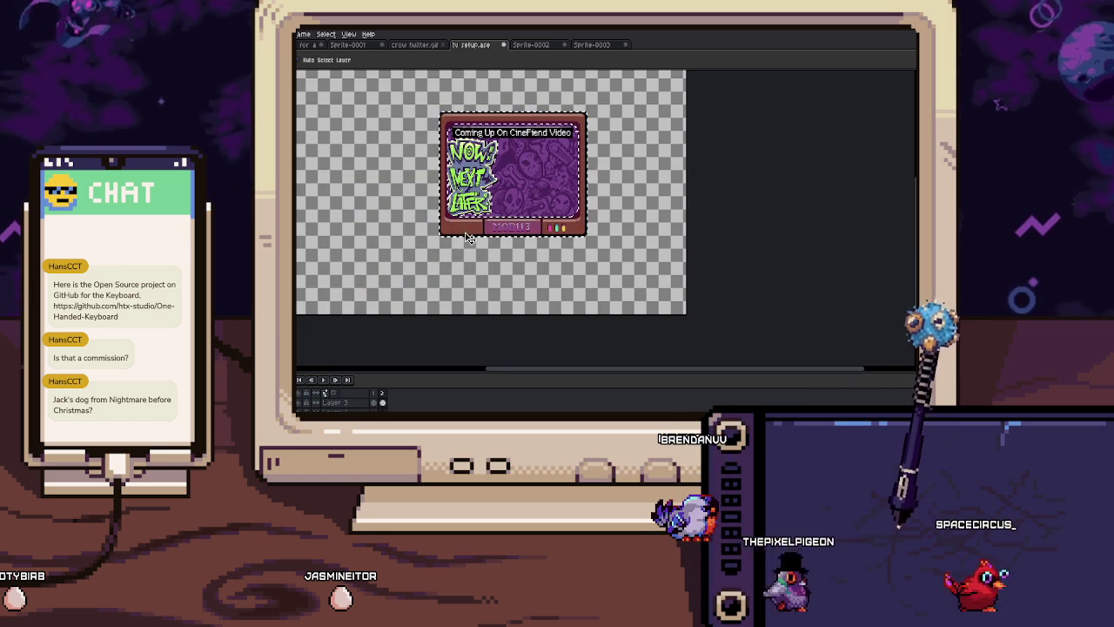
key("ctrl+v")
key("Return")
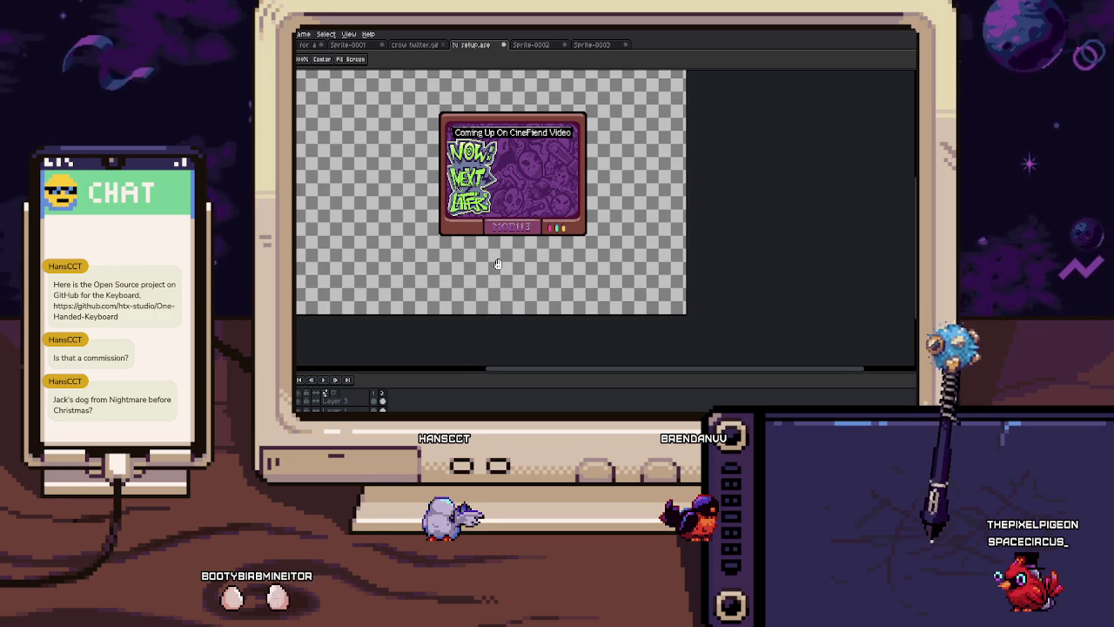
scroll(445, 150, "up", 2)
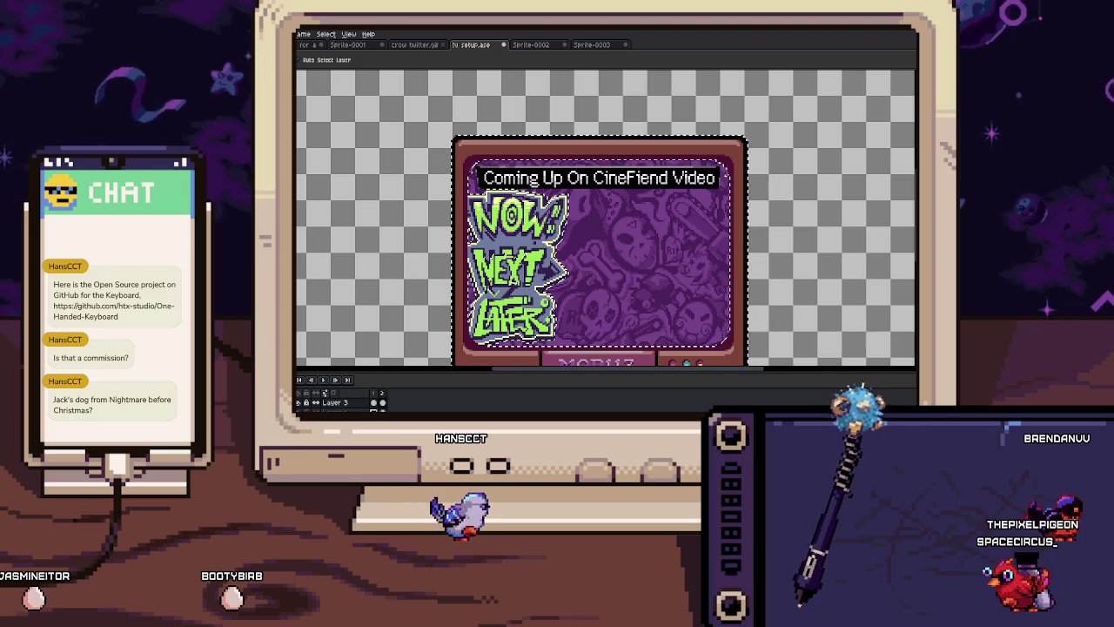
key("ctrl+v")
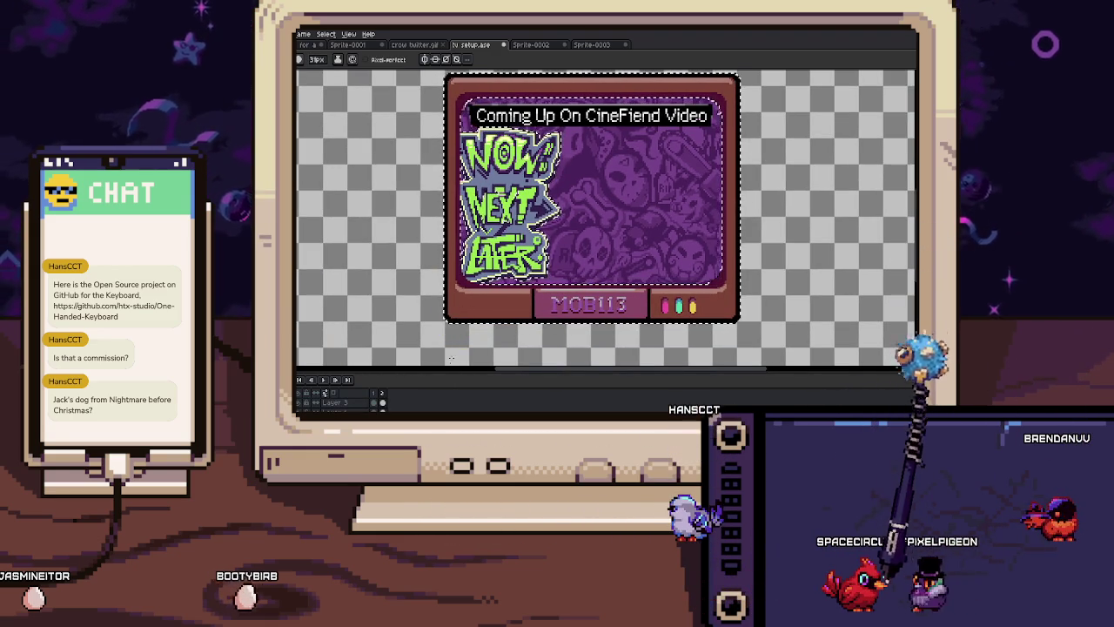
Select the TV screen area by colour with the Magic Wand
key("w")
left_click(623, 202)
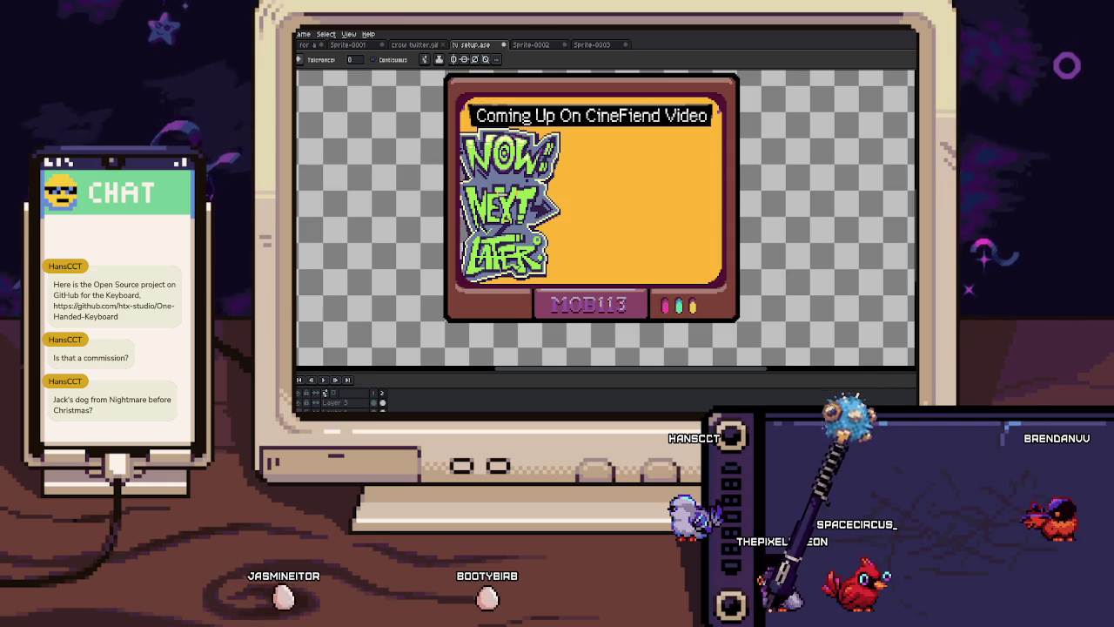
scroll(491, 307, "down", 2)
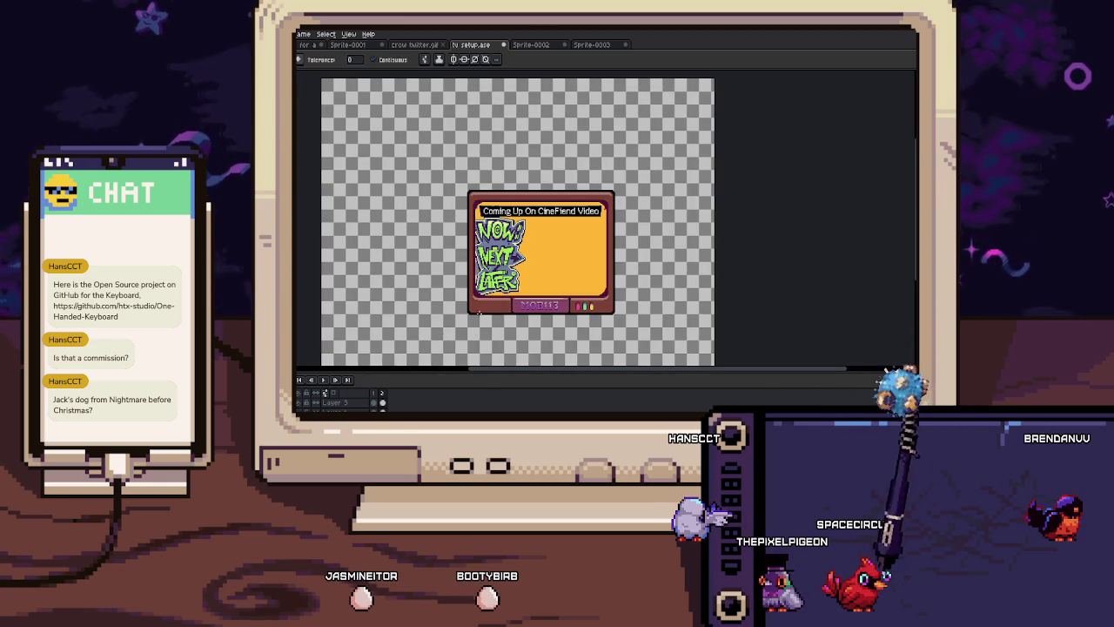